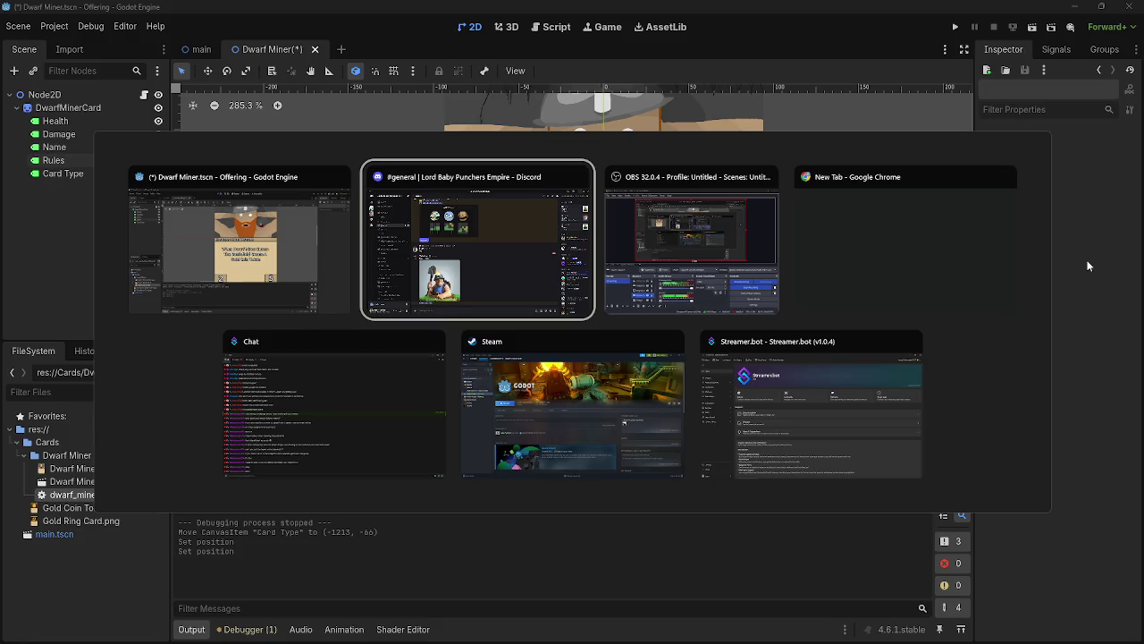
- Close the Discord window and return to the Godot editor
key(Escape)
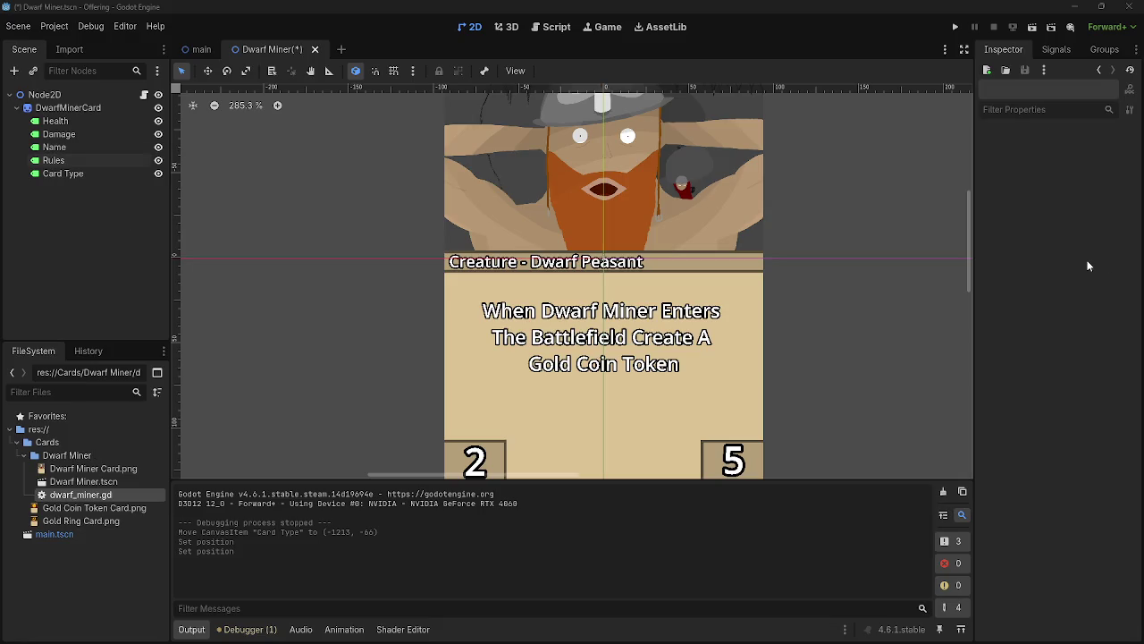
key(alt+Tab)
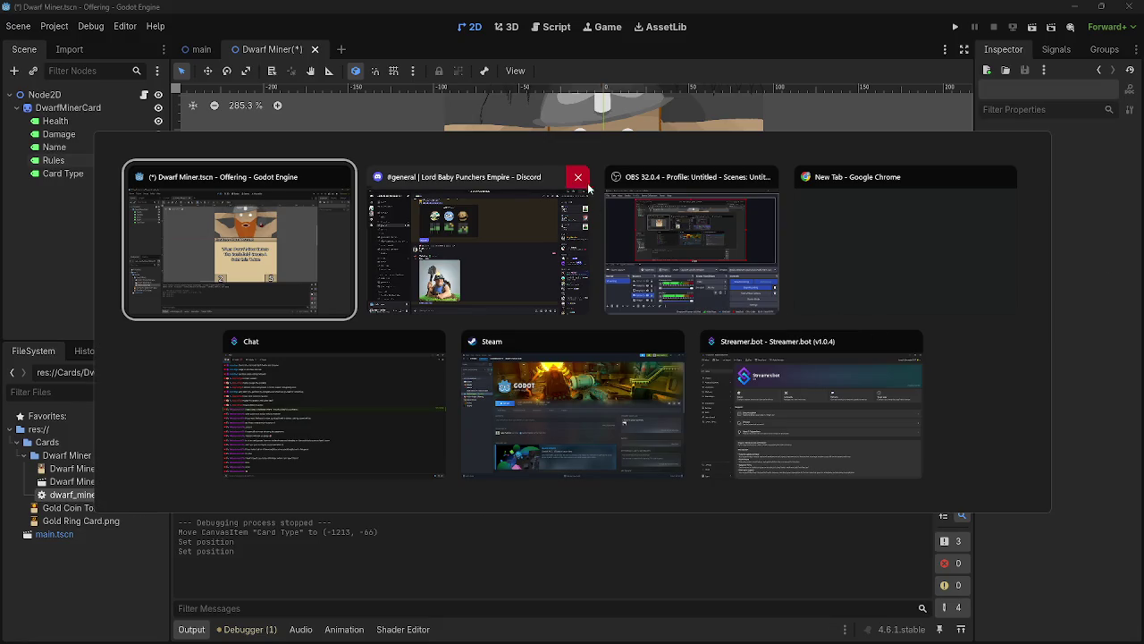
click(578, 178)
key(Escape)
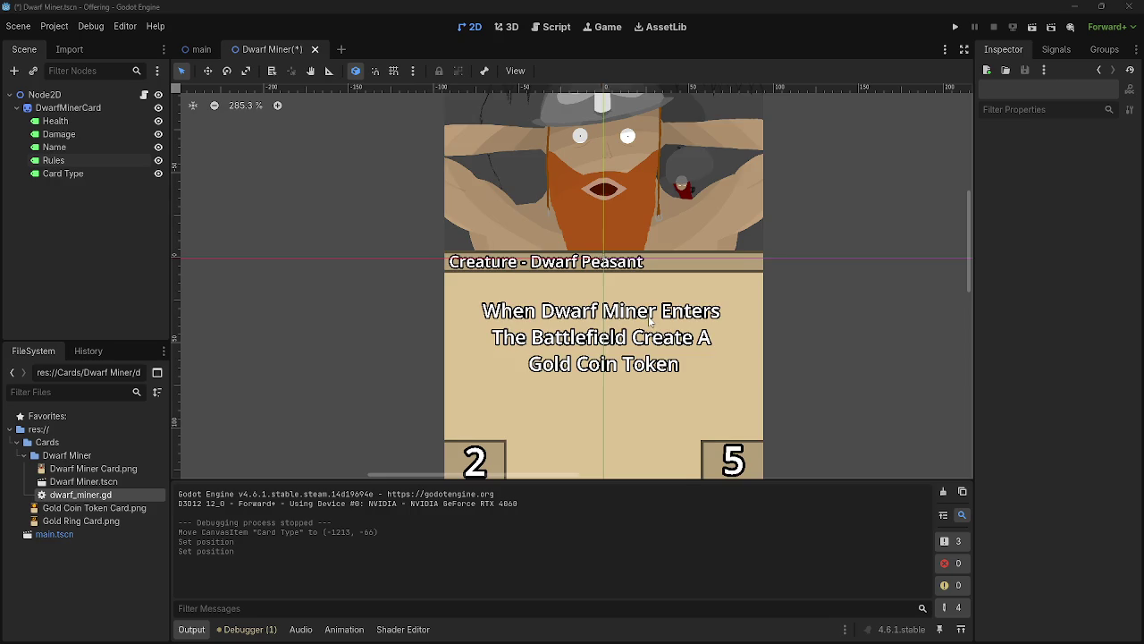
- Test-run the Dwarf Miner card scene, then close the game window
scroll(699, 298, down, 2)
scroll(699, 297, up, 1)
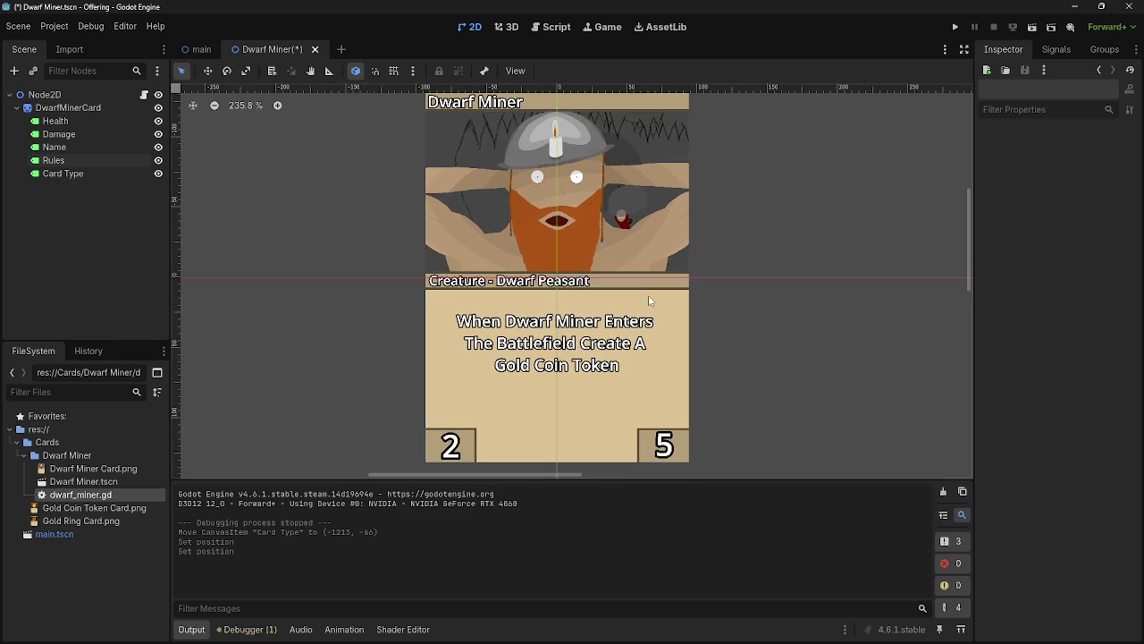
scroll(284, 458, down, 1)
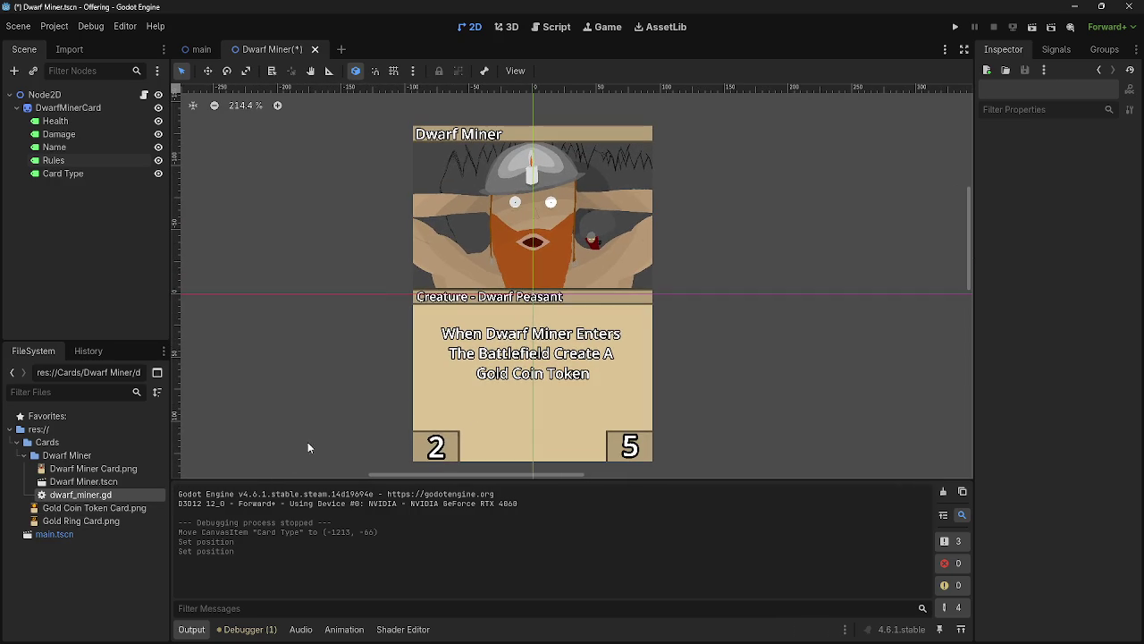
scroll(358, 409, down, 4)
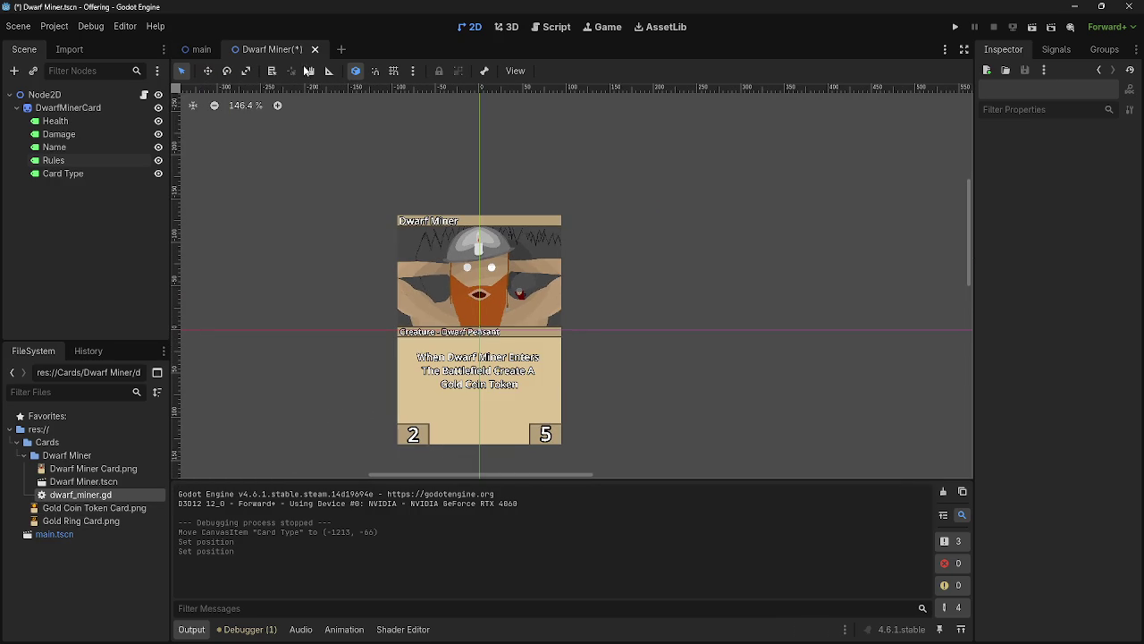
click(955, 27)
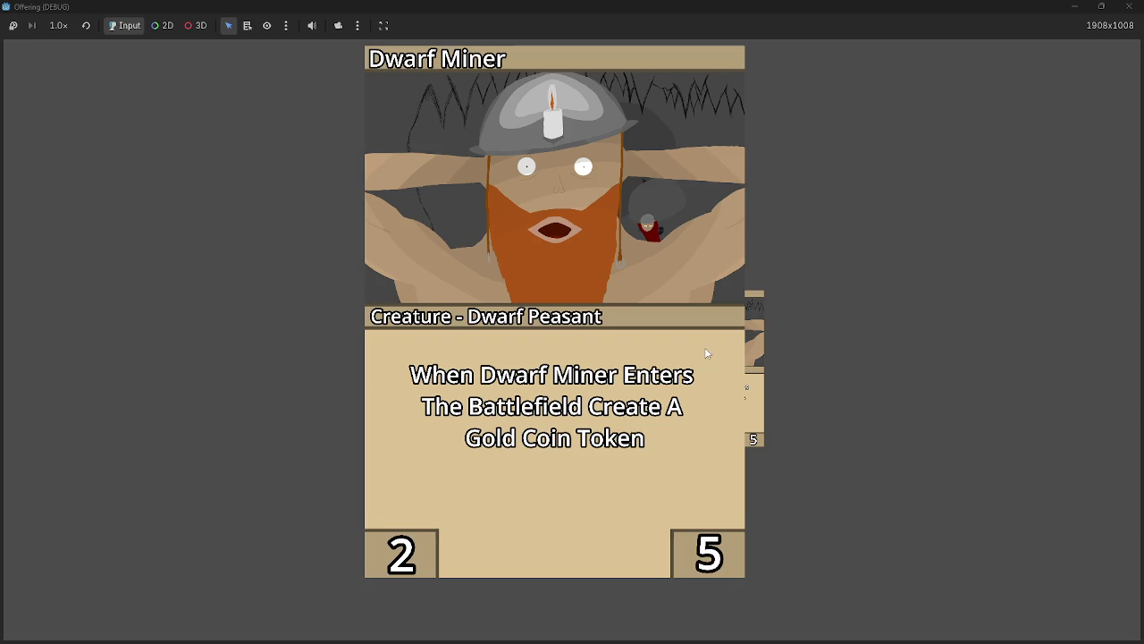
click(1128, 7)
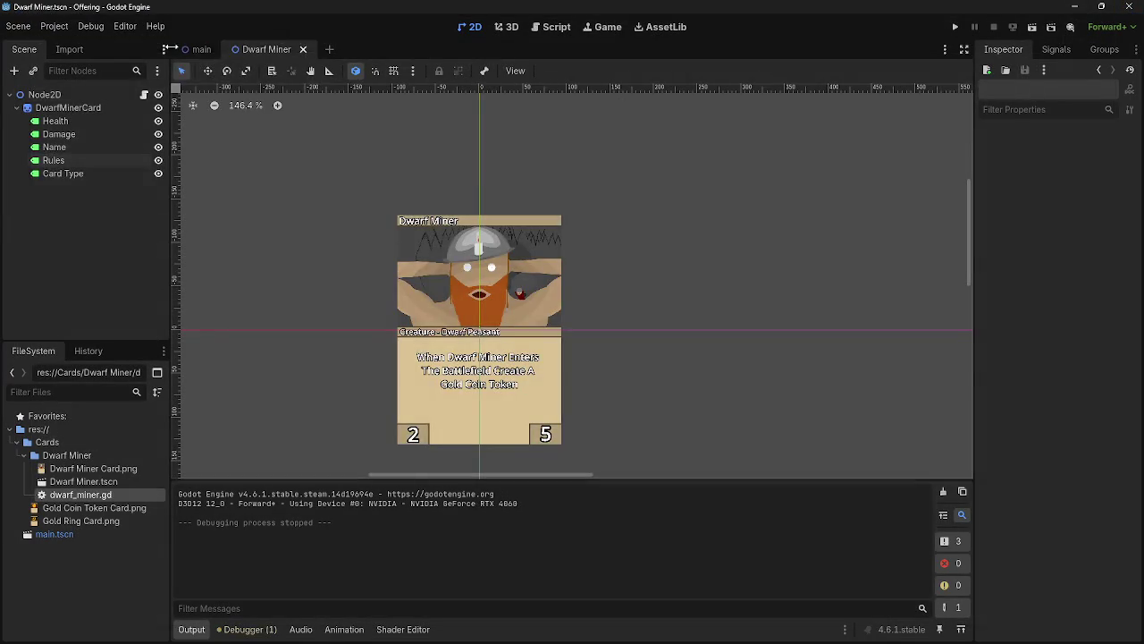
- In main, scale the fourth card to 1, line it up beside the others, and test-run
click(201, 49)
click(1097, 224)
text(10)
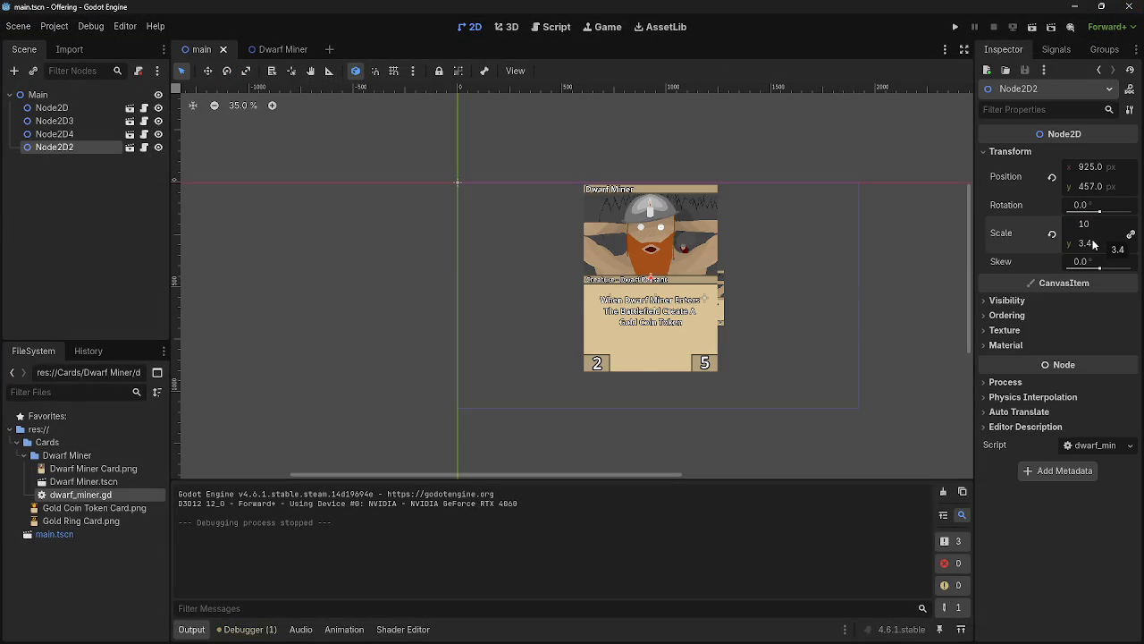
key(Return)
drag(667, 290, 810, 306)
key(F5)
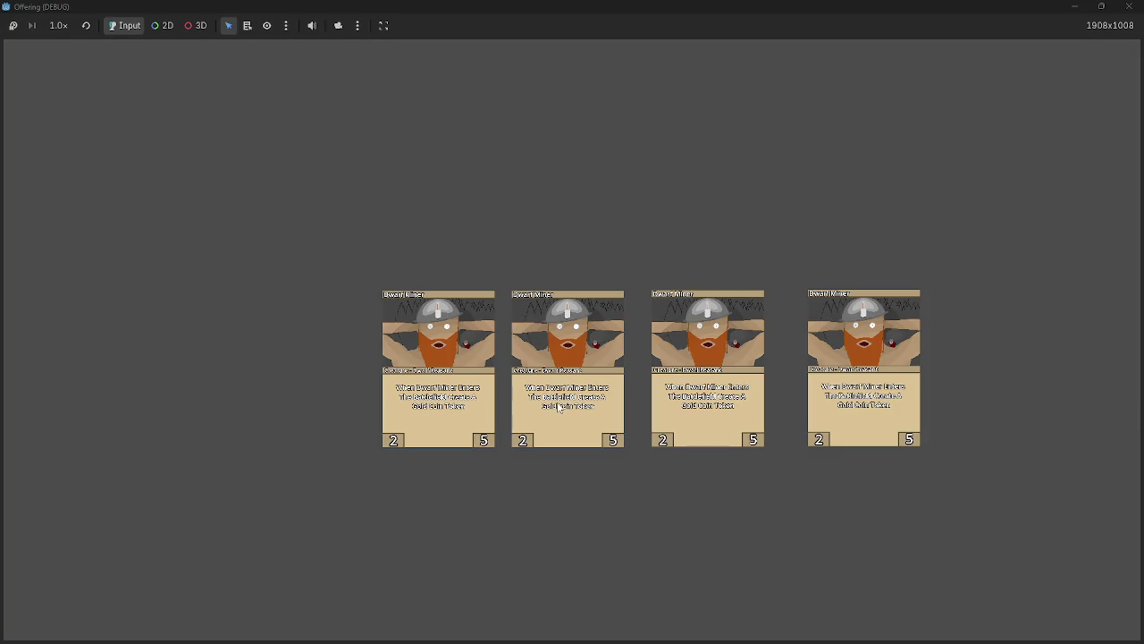
click(1129, 6)
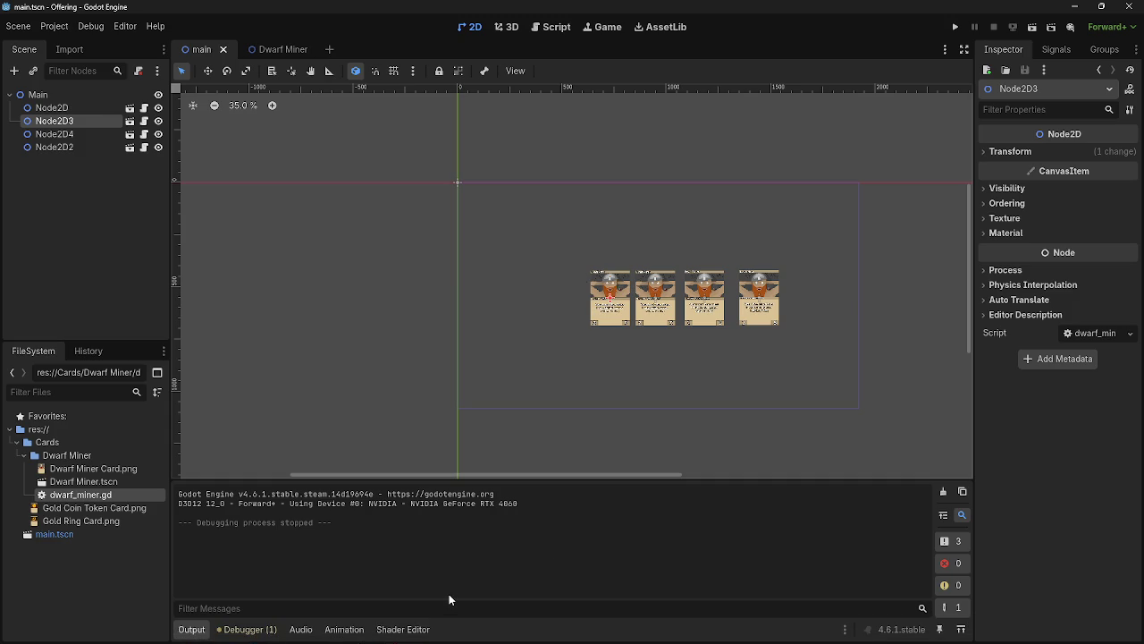
mouse_move(415, 630)
click(632, 387)
scroll(804, 401, up, 5)
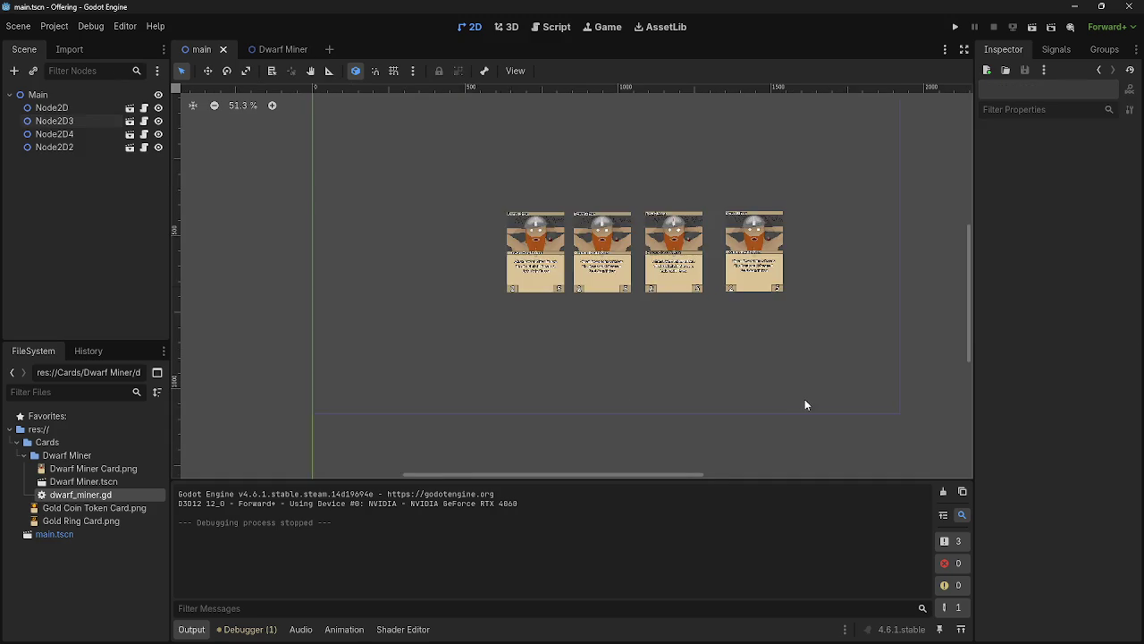
scroll(615, 300, up, 7)
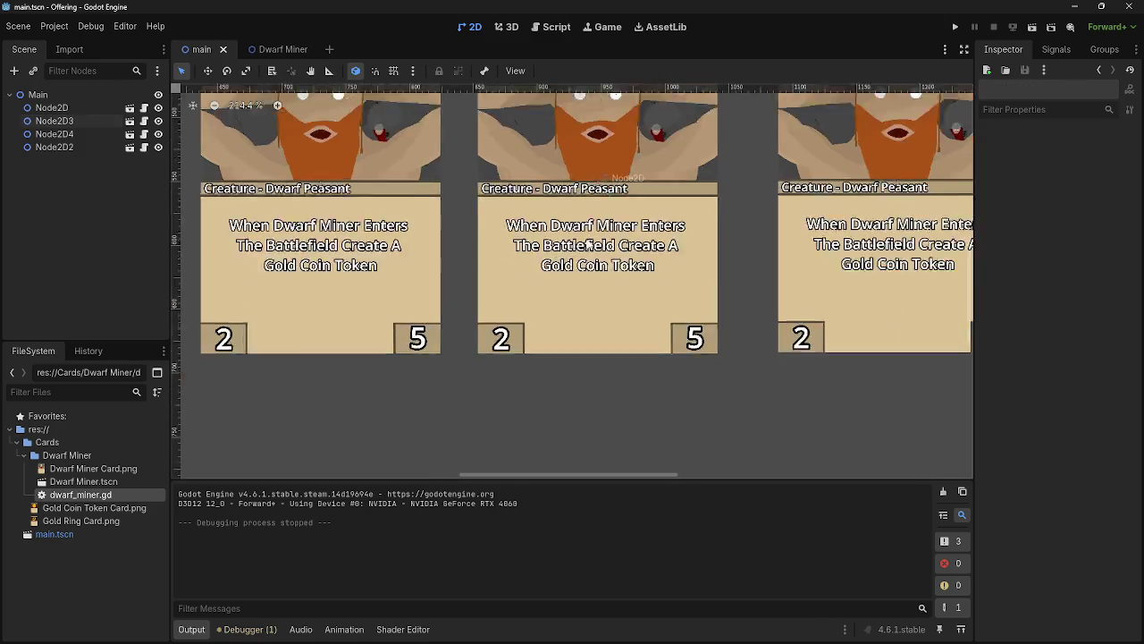
scroll(617, 211, up, 5)
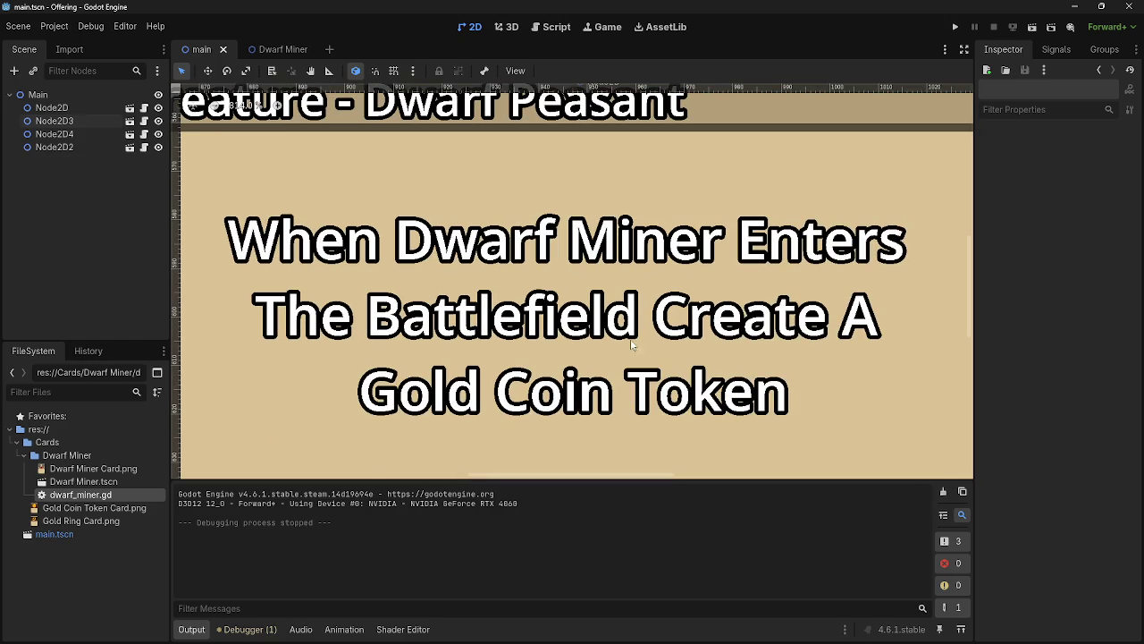
scroll(580, 355, down, 8)
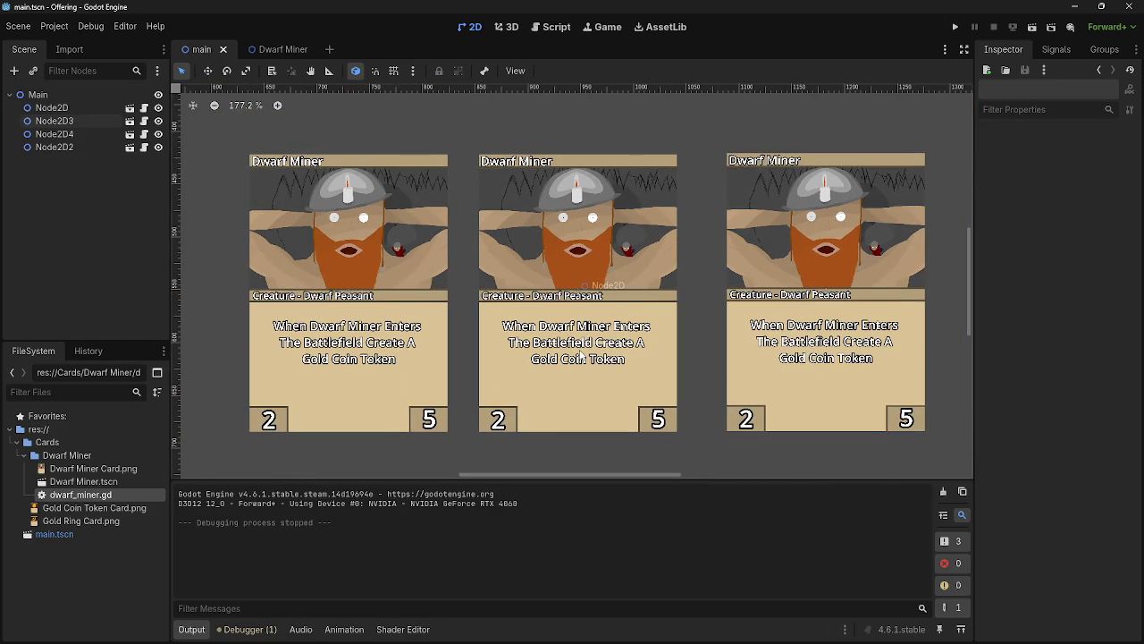
scroll(580, 355, down, 8)
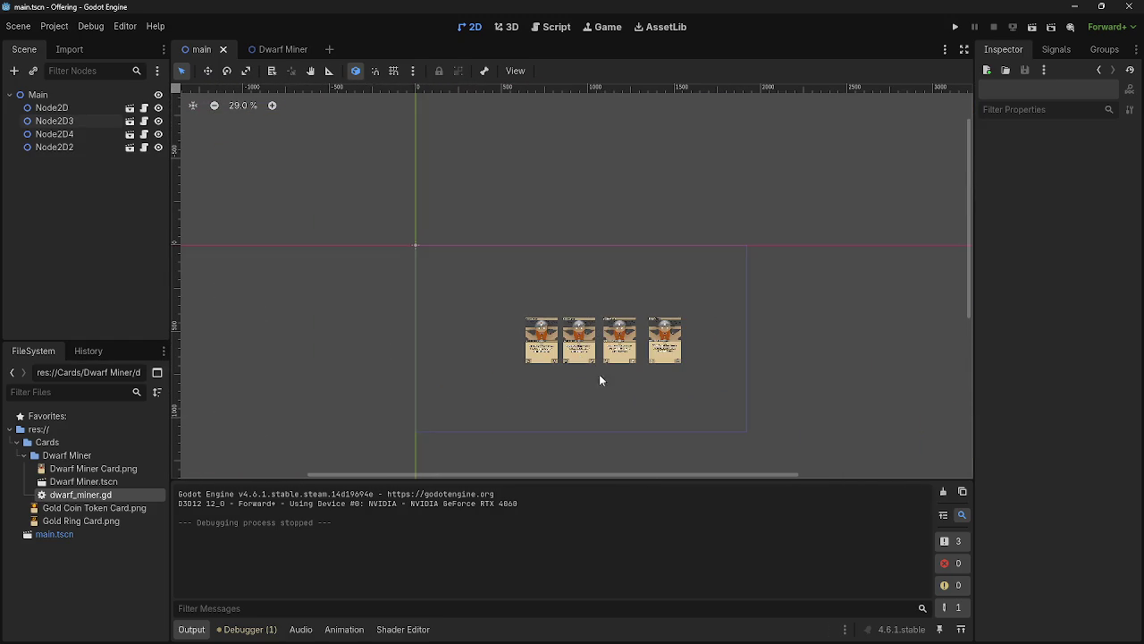
scroll(623, 332, up, 2)
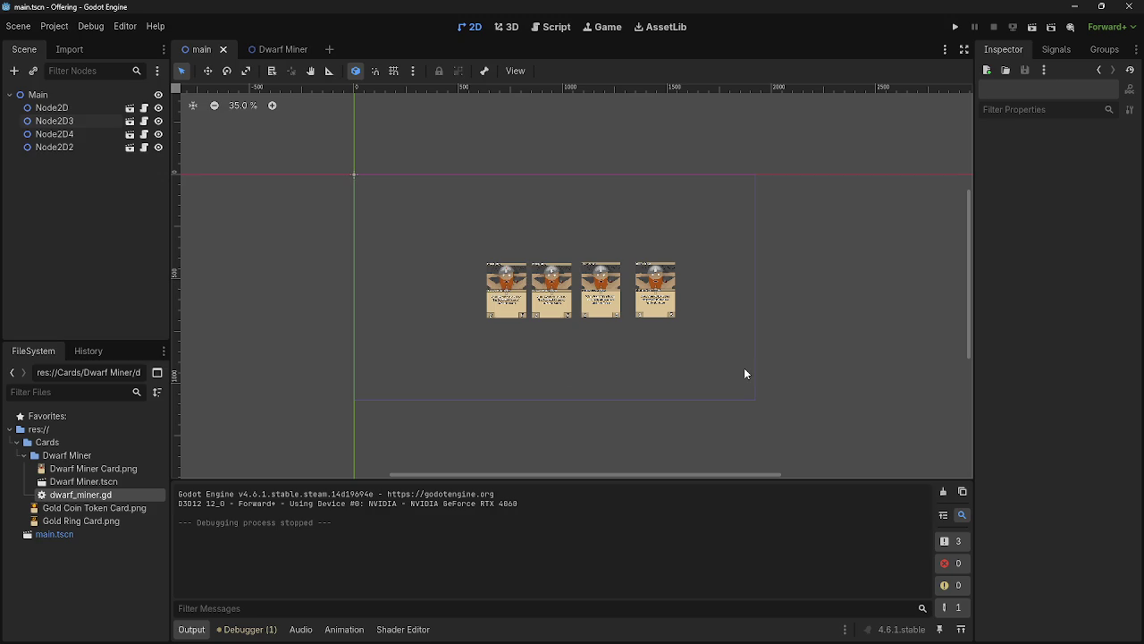
scroll(501, 288, up, 5)
scroll(502, 291, up, 6)
scroll(501, 291, down, 8)
scroll(502, 291, down, 1)
click(264, 48)
click(216, 51)
scroll(483, 311, up, 5)
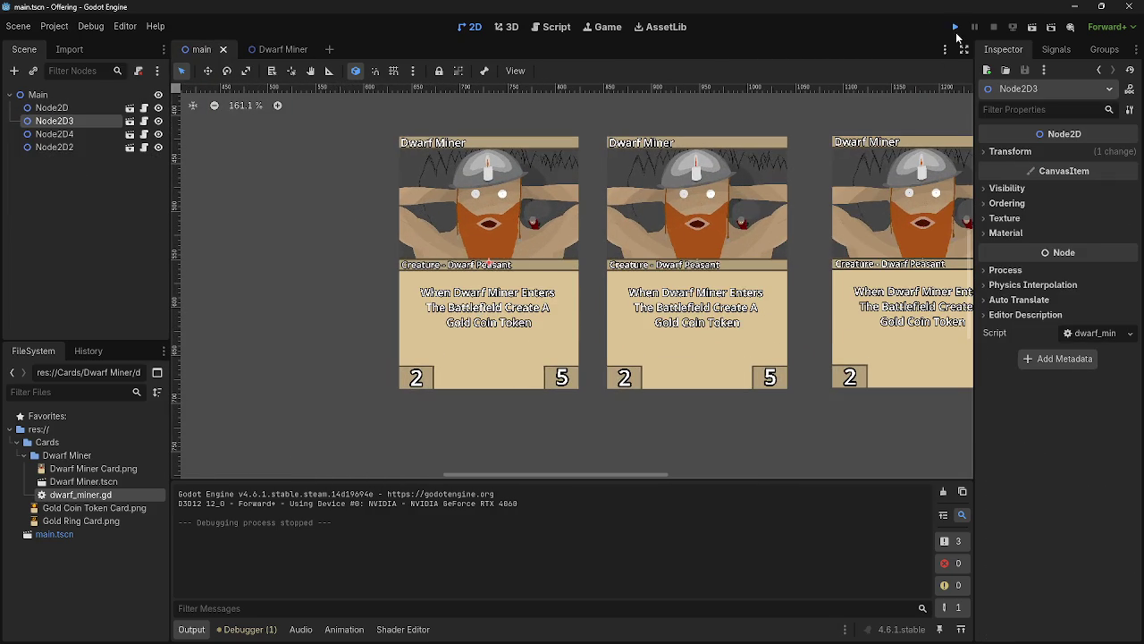
- Test-run the four cards again and close the game window
click(954, 27)
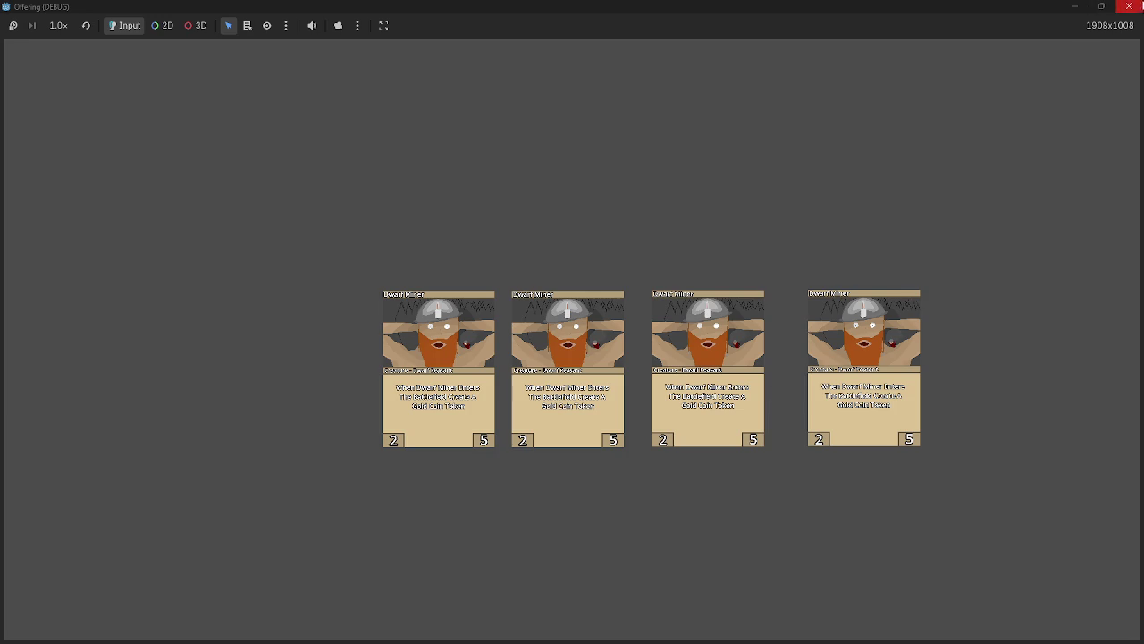
click(1129, 6)
scroll(645, 382, down, 5)
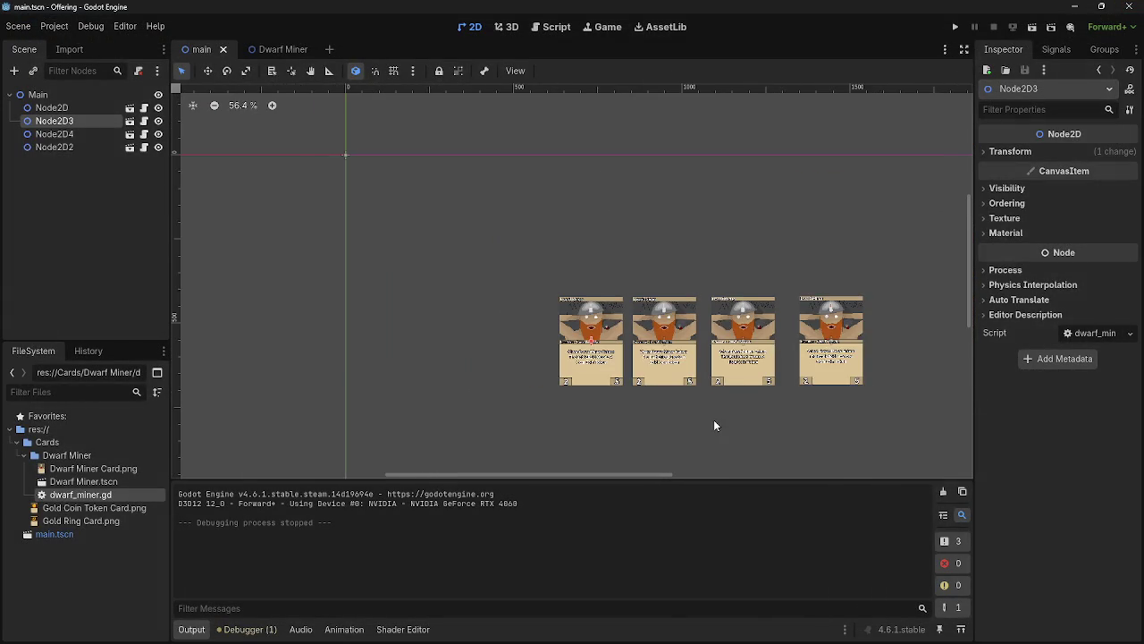
scroll(713, 419, up, 1)
- Inspect the Dwarf Miner card scene, then select the three extra card nodes in main
click(277, 49)
click(634, 375)
scroll(626, 374, up, 5)
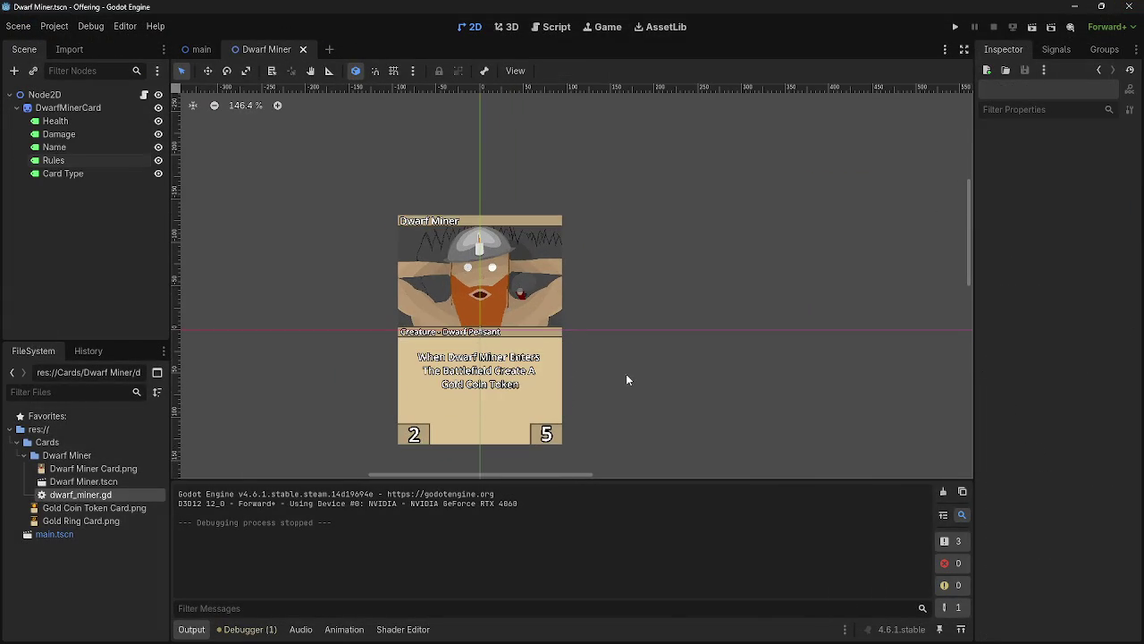
mouse_move(627, 380)
mouse_down()
mouse_move(584, 379)
mouse_move(697, 333)
mouse_move(787, 357)
mouse_move(672, 298)
mouse_up()
scroll(500, 277, down, 3)
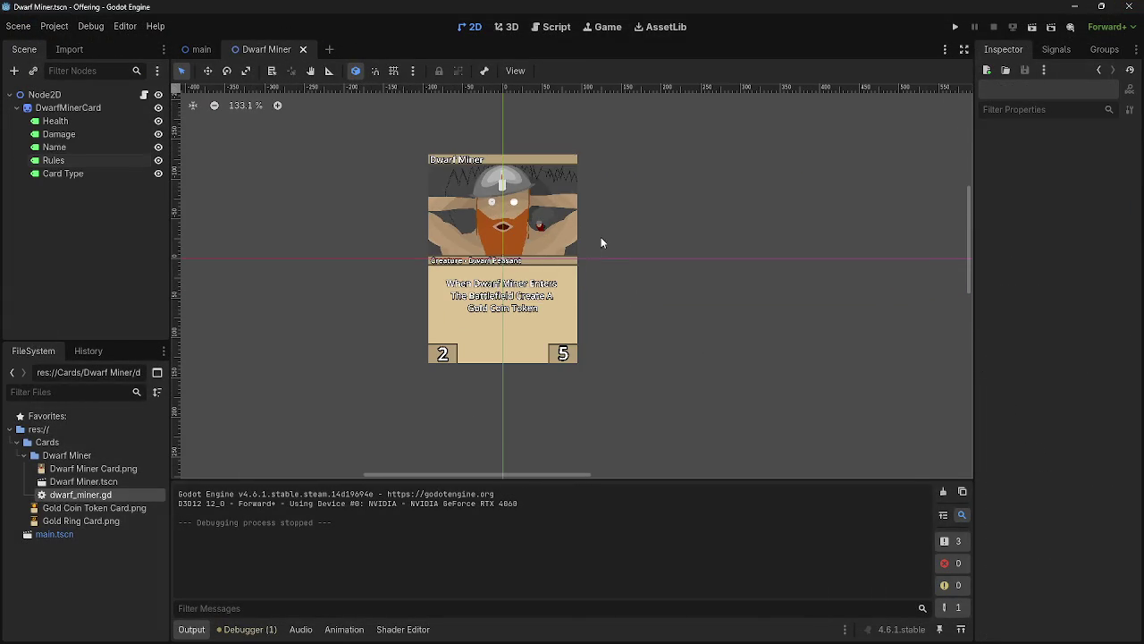
drag(600, 237, 622, 332)
scroll(615, 354, up, 2)
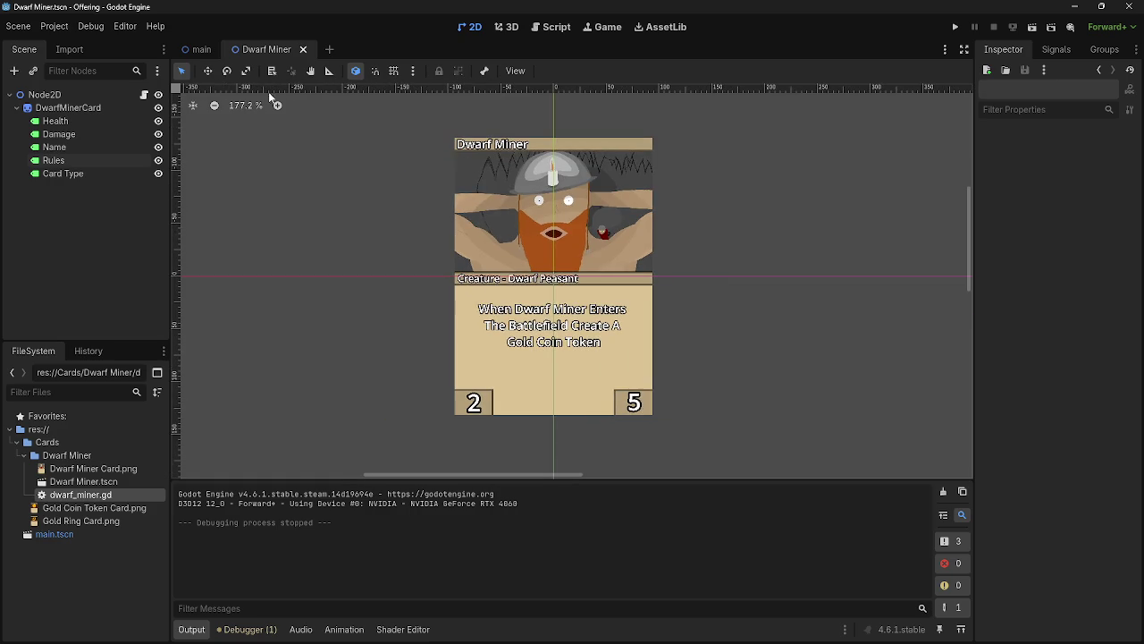
click(194, 49)
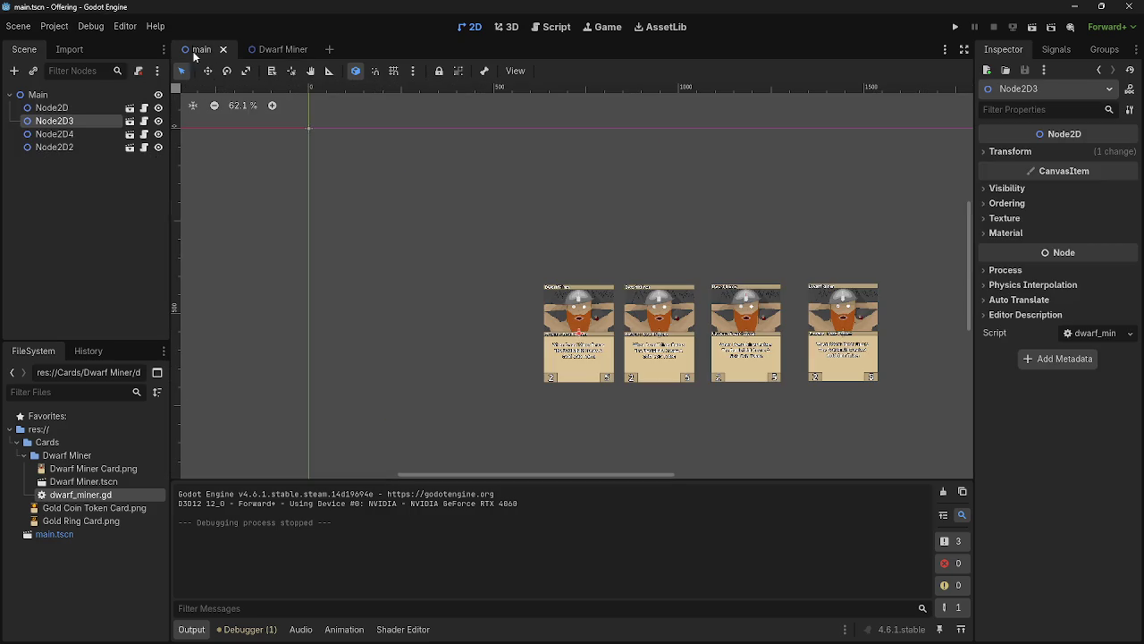
shift+click(59, 147)
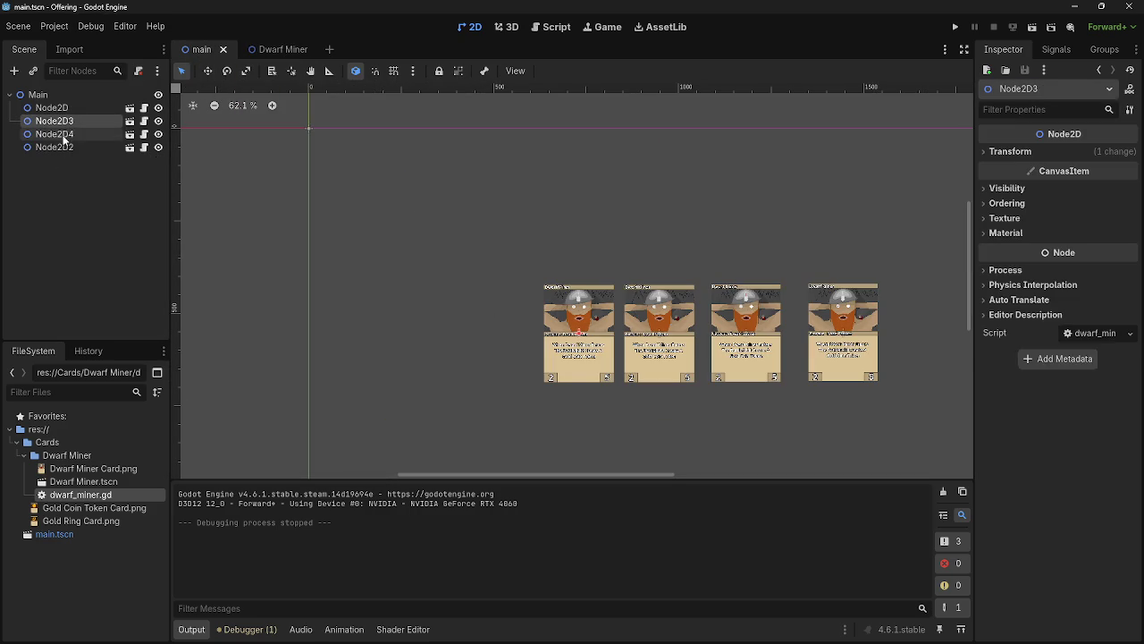
- Cut the three extra card nodes from main and close the Dwarf Miner scene tab
right_click(56, 147)
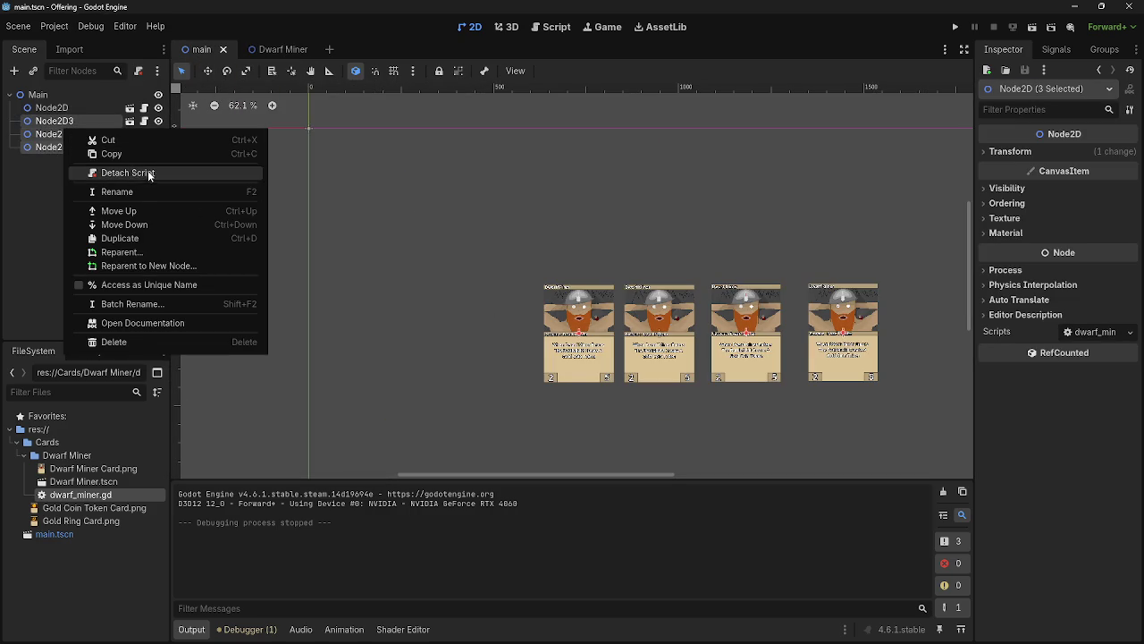
click(158, 139)
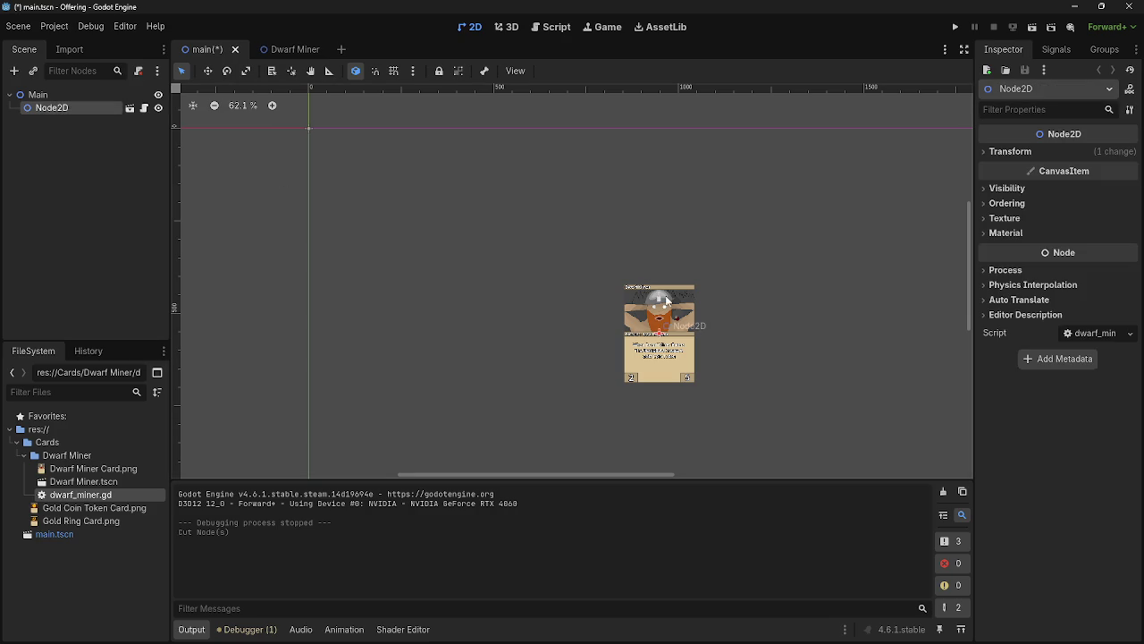
click(288, 49)
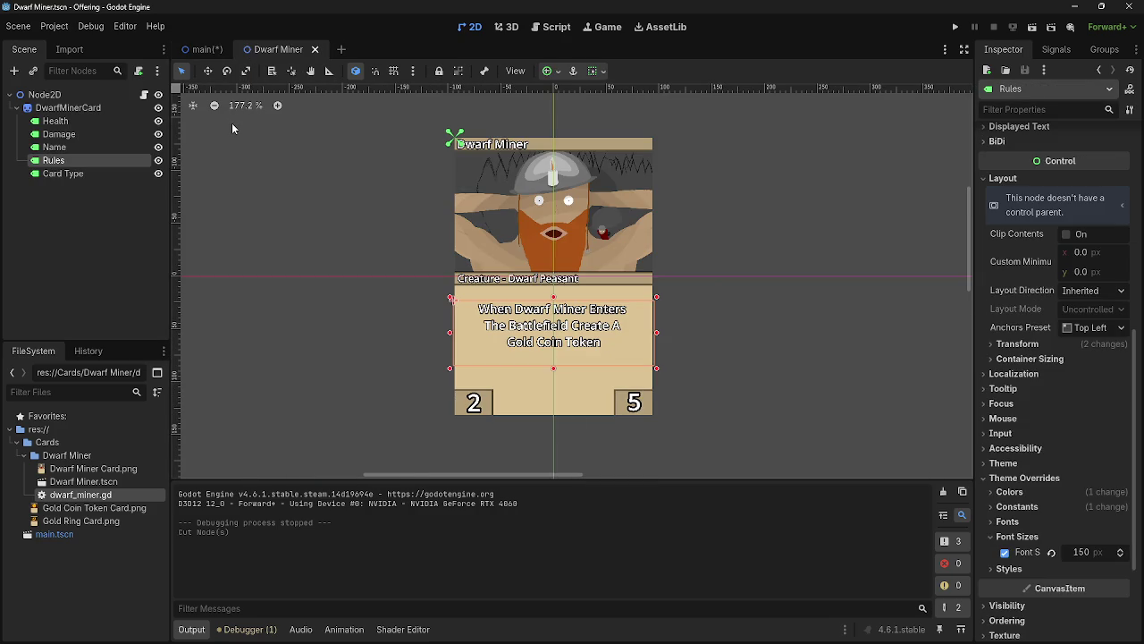
click(317, 50)
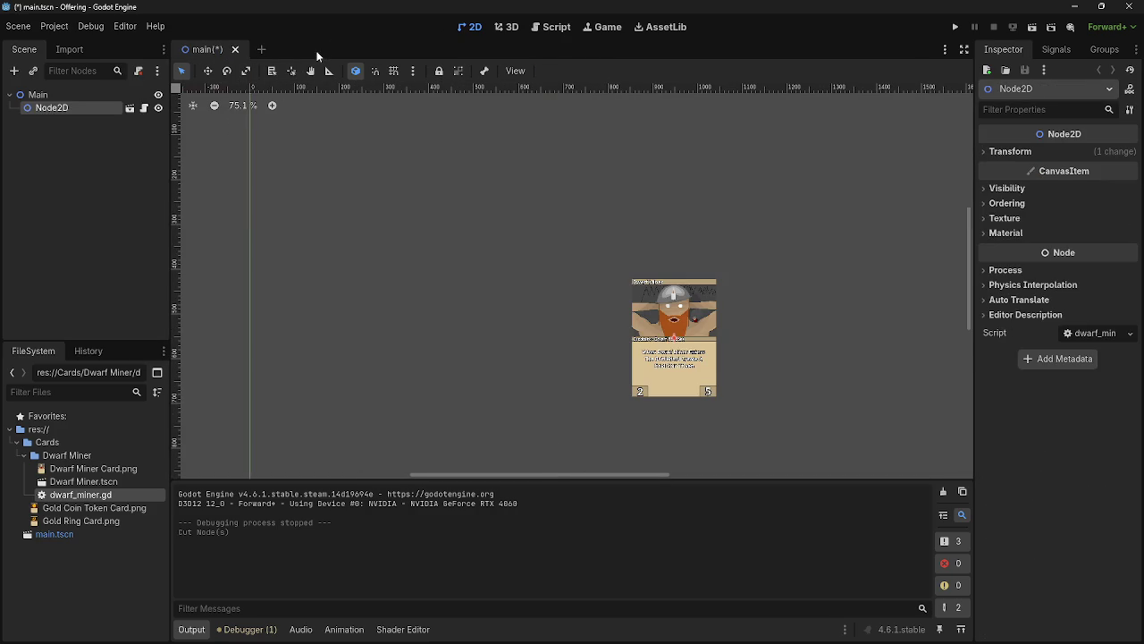
- Drop a new Dwarf Miner card instance into main, move it lower, and save main.tscn
double_click(84, 482)
mouse_move(84, 488)
mouse_down()
mouse_move(193, 105)
mouse_move(675, 336)
mouse_up()
scroll(764, 312, down, 5)
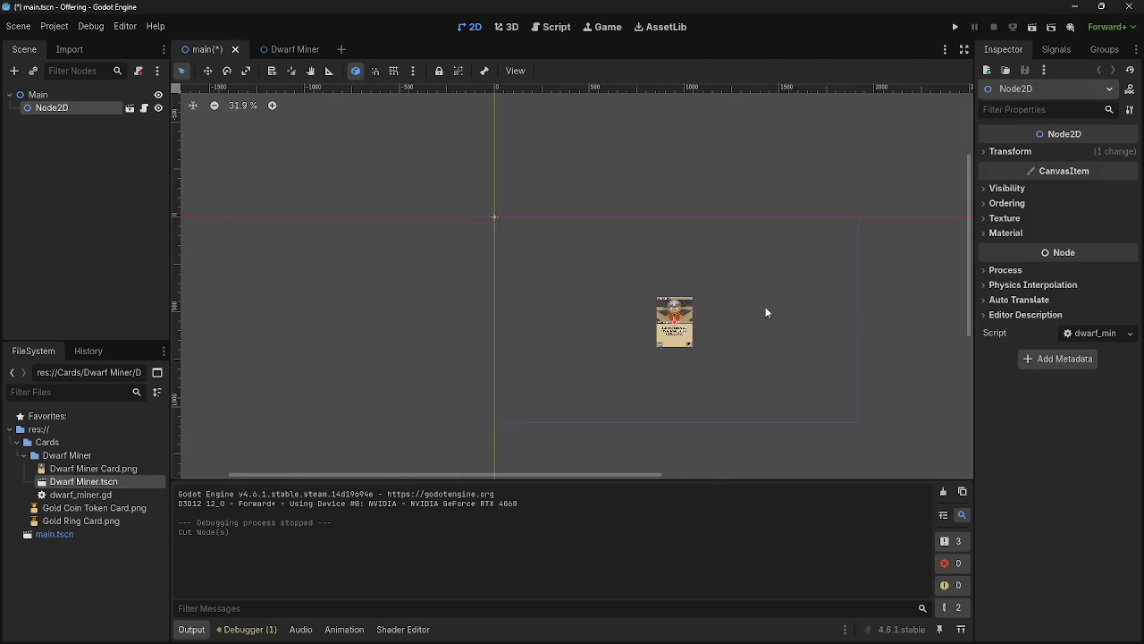
mouse_move(631, 281)
mouse_down()
mouse_move(631, 332)
mouse_move(622, 311)
mouse_up()
key(ctrl+s)
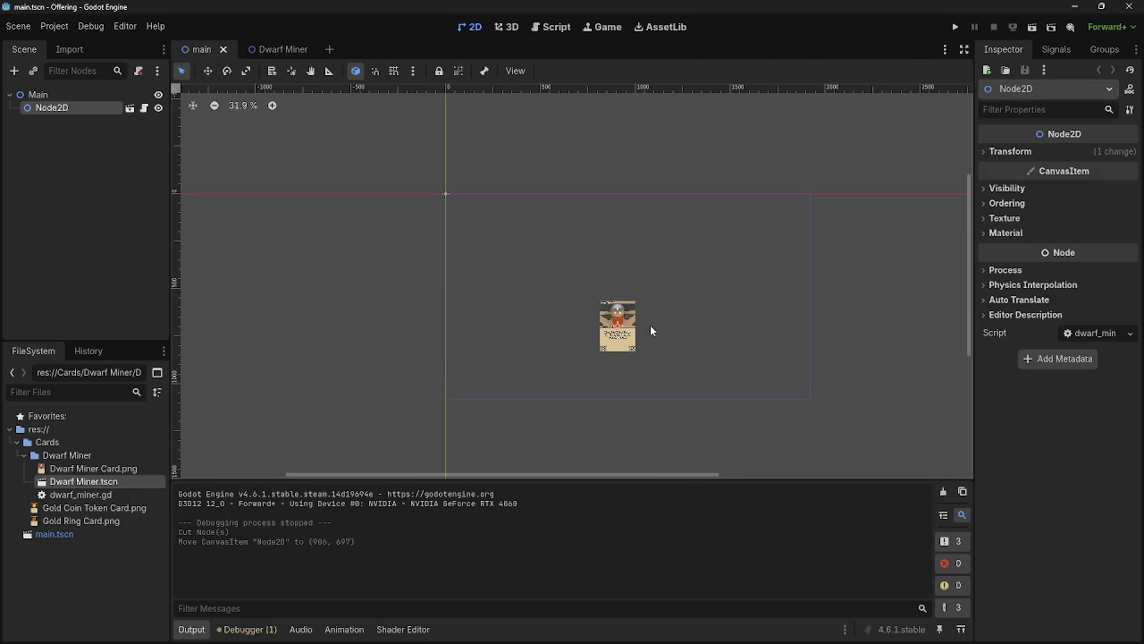
scroll(650, 327, up, 6)
click(1092, 153)
click(1086, 152)
click(955, 29)
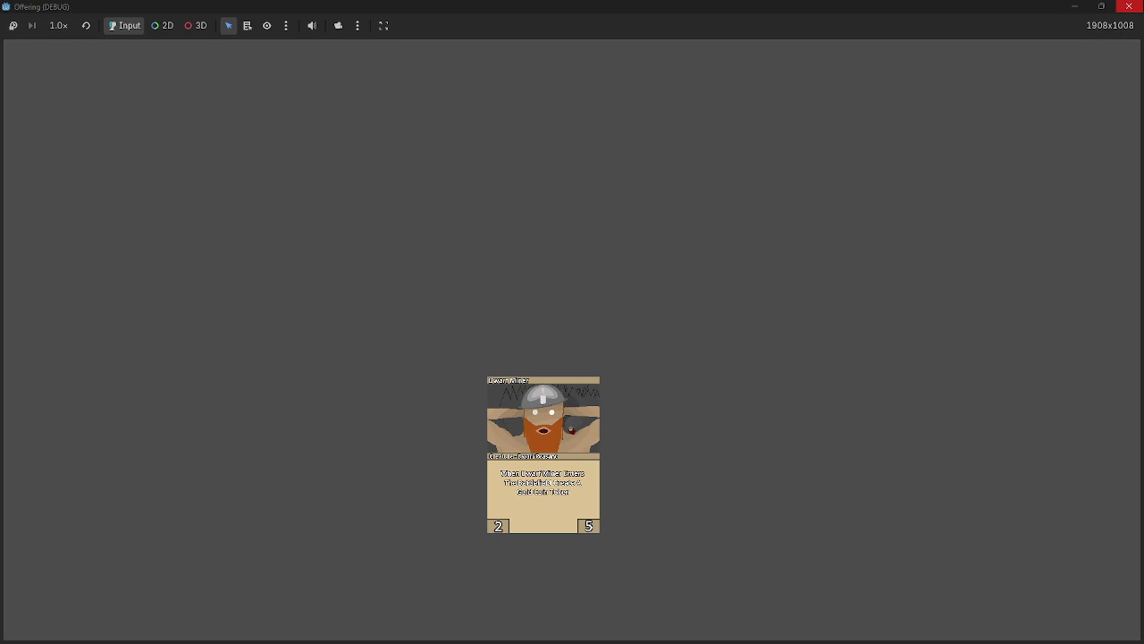
click(1129, 6)
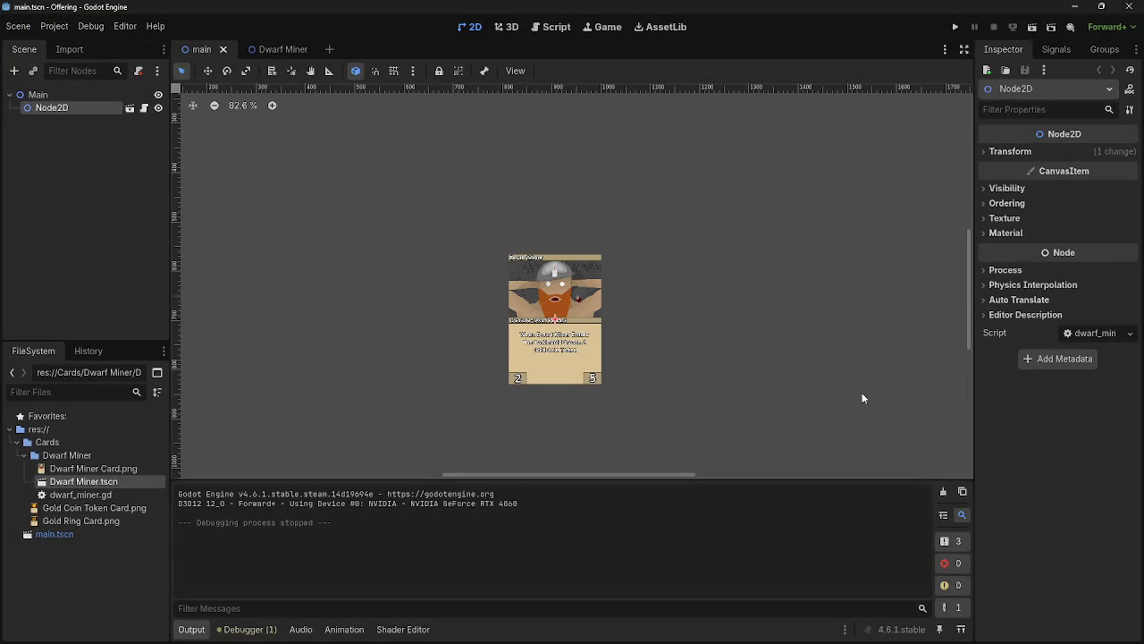
scroll(747, 415, down, 2)
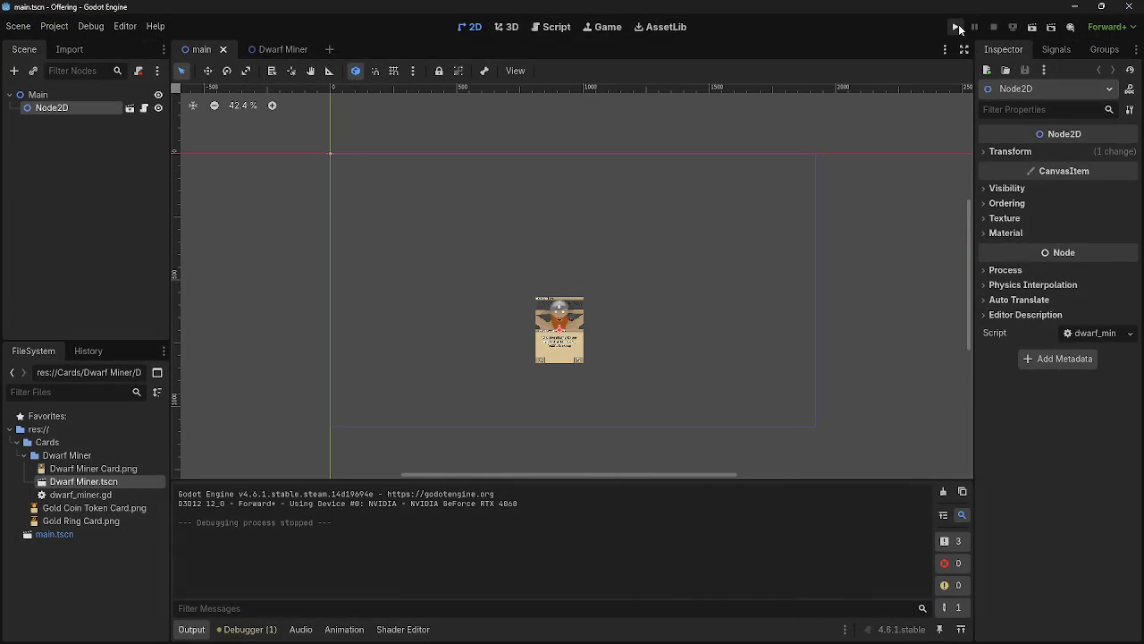
- Paste card copies under Main, arrange five Dwarf Miner cards in a row, and run the game
drag(569, 310, 583, 287)
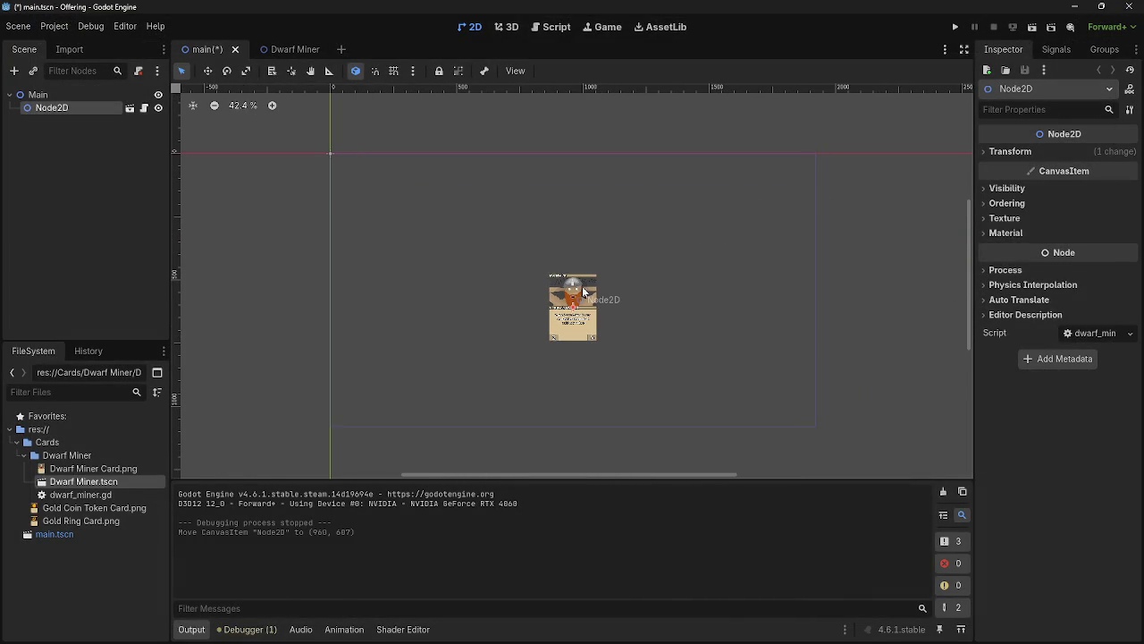
click(63, 94)
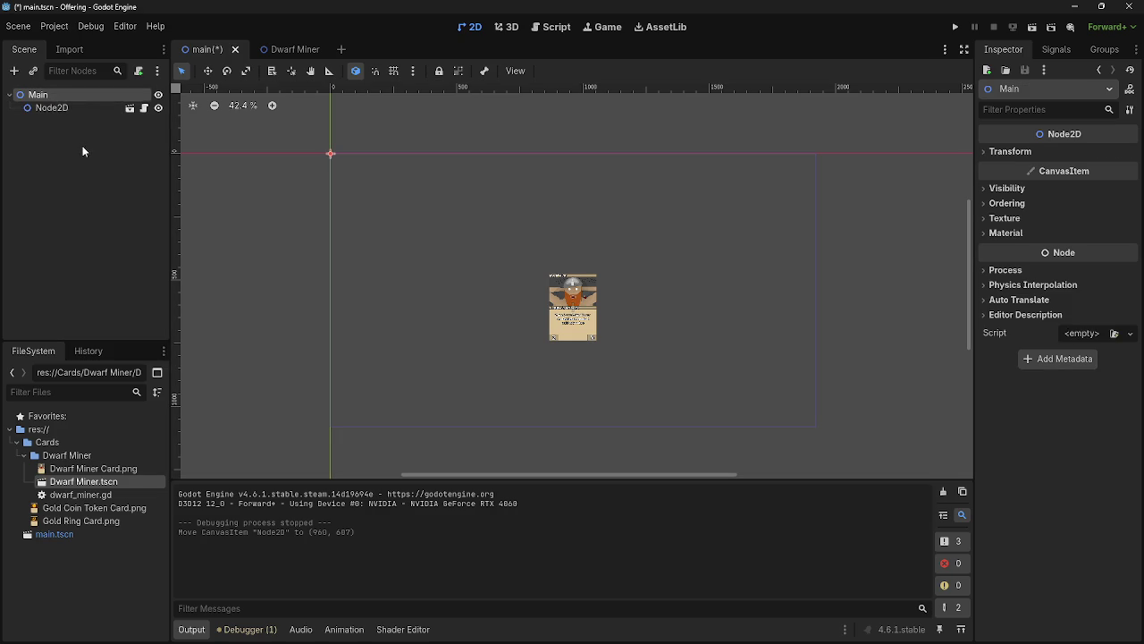
key(ctrl+v)
key(ctrl+v)
key(ctrl+v)
key(ctrl+v)
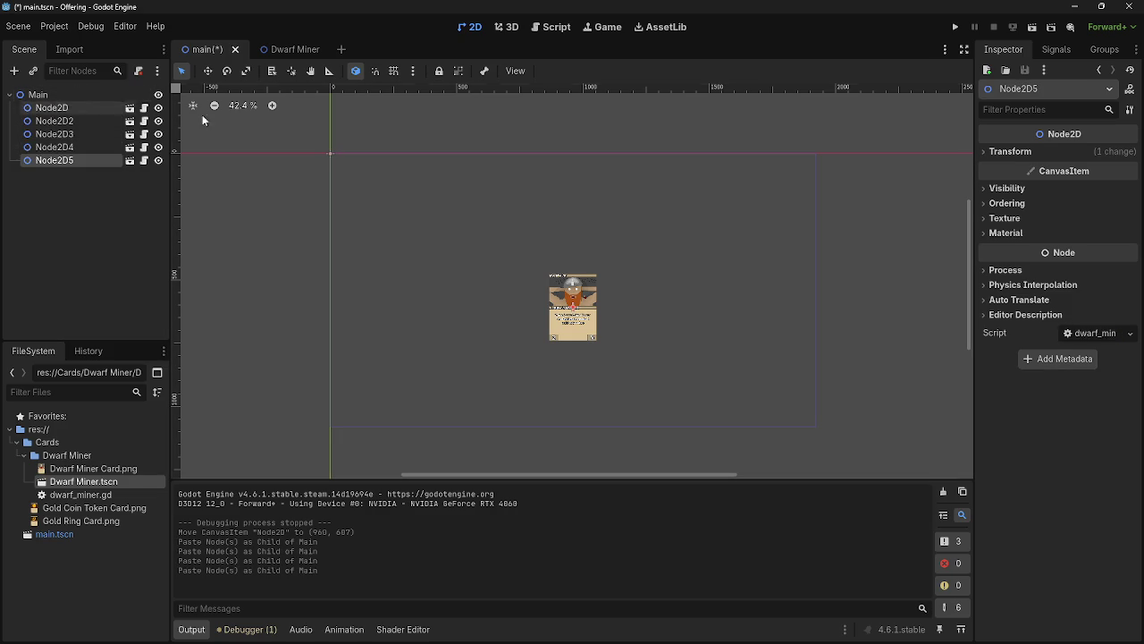
mouse_move(575, 273)
mouse_down()
mouse_move(627, 273)
mouse_move(494, 291)
mouse_up()
click(574, 291)
double_click(574, 305)
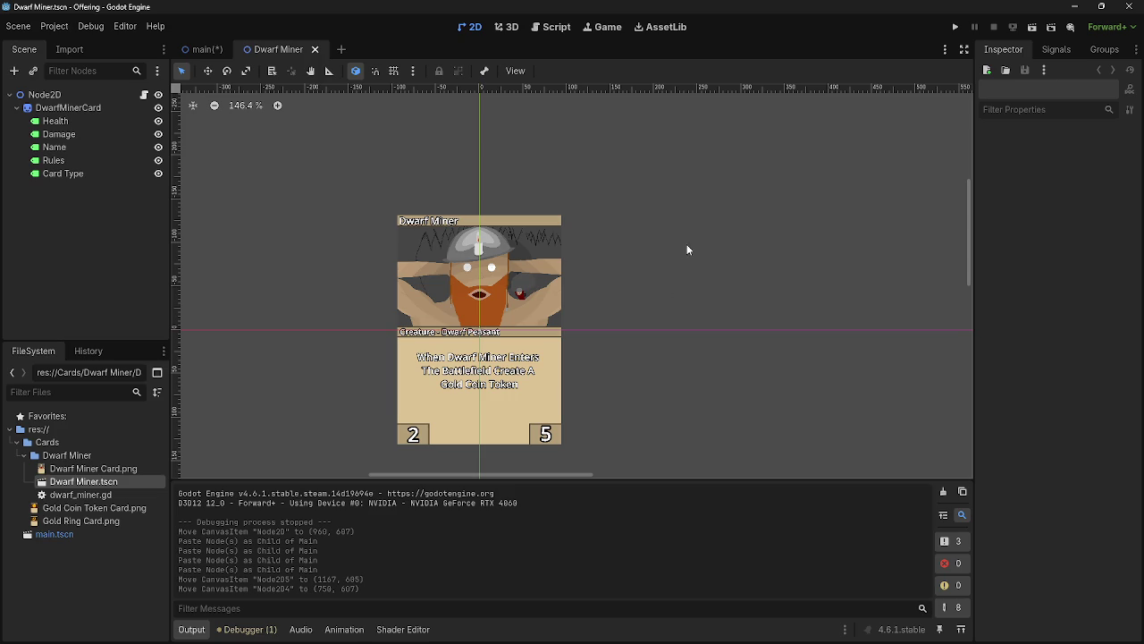
click(202, 49)
mouse_move(561, 284)
mouse_down()
mouse_move(668, 284)
mouse_move(451, 279)
mouse_up()
click(955, 27)
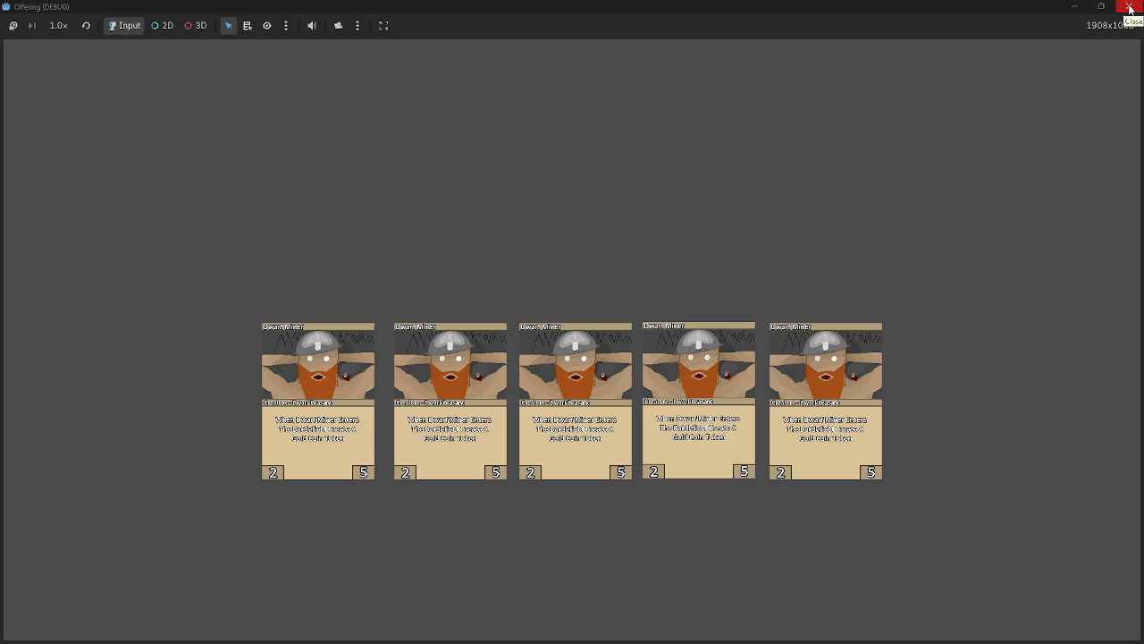
- Close the five-card preview window and zoom in on the cards in the editor
click(1130, 8)
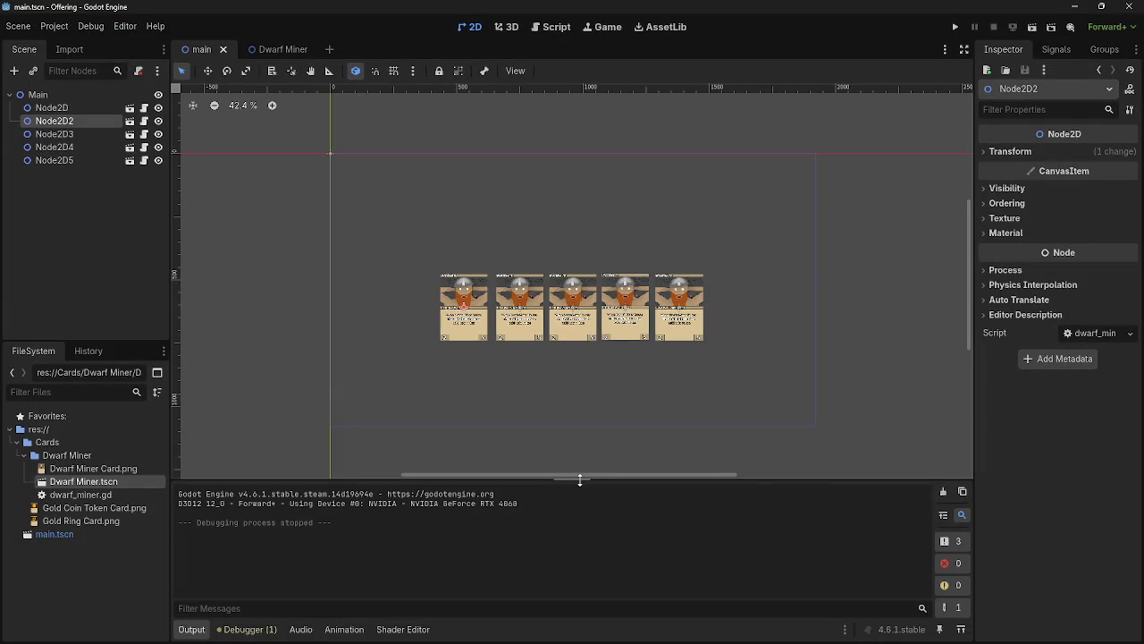
scroll(558, 362, up, 5)
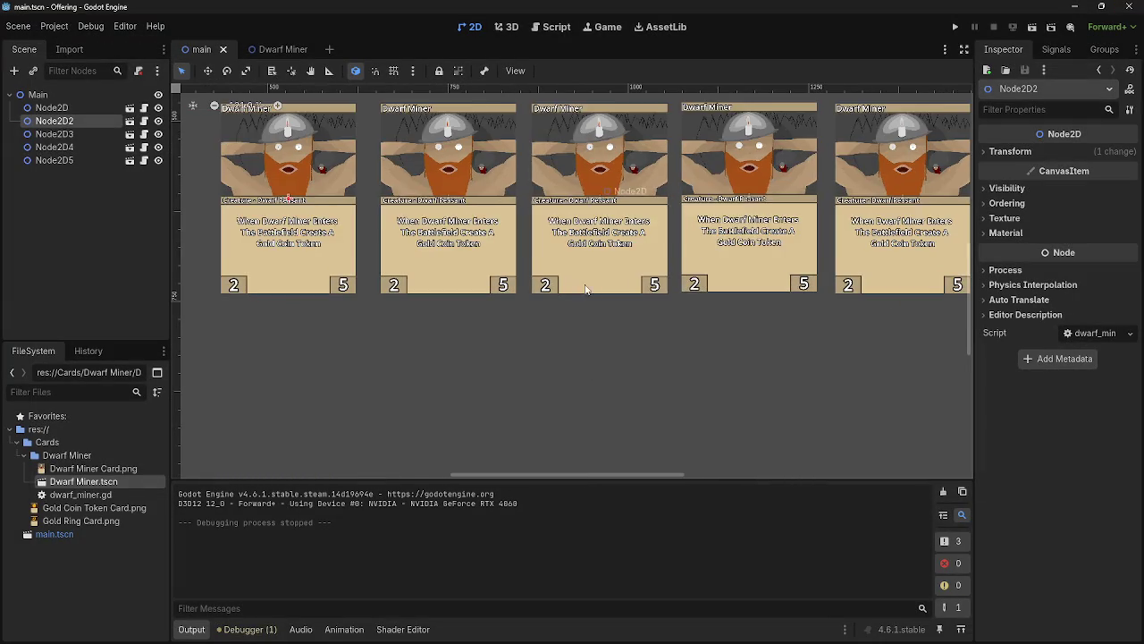
scroll(585, 340, up, 3)
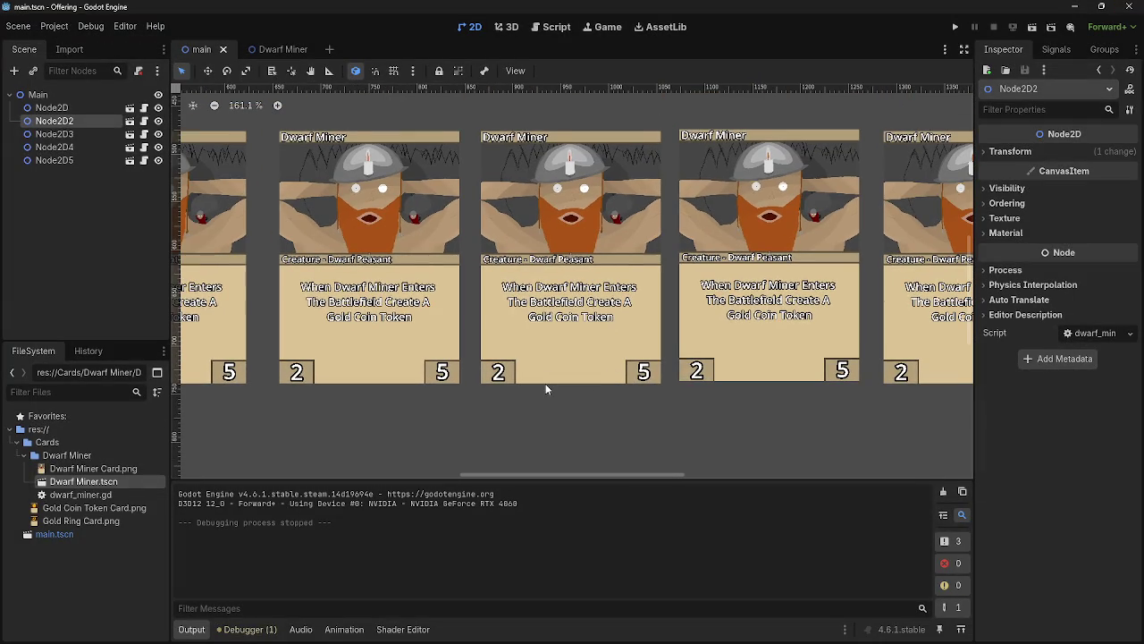
- Select Node2D2 through Node2D5 in the Scene dock and cut them
scroll(521, 383, down, 4)
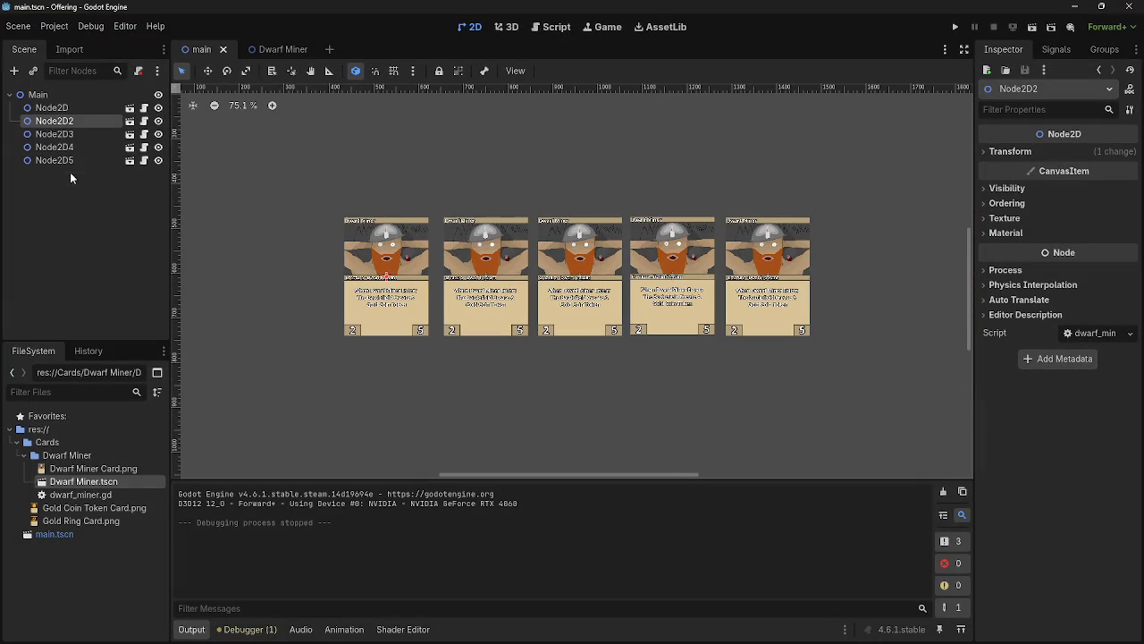
click(70, 167)
click(54, 160)
shift+click(54, 146)
shift+click(54, 134)
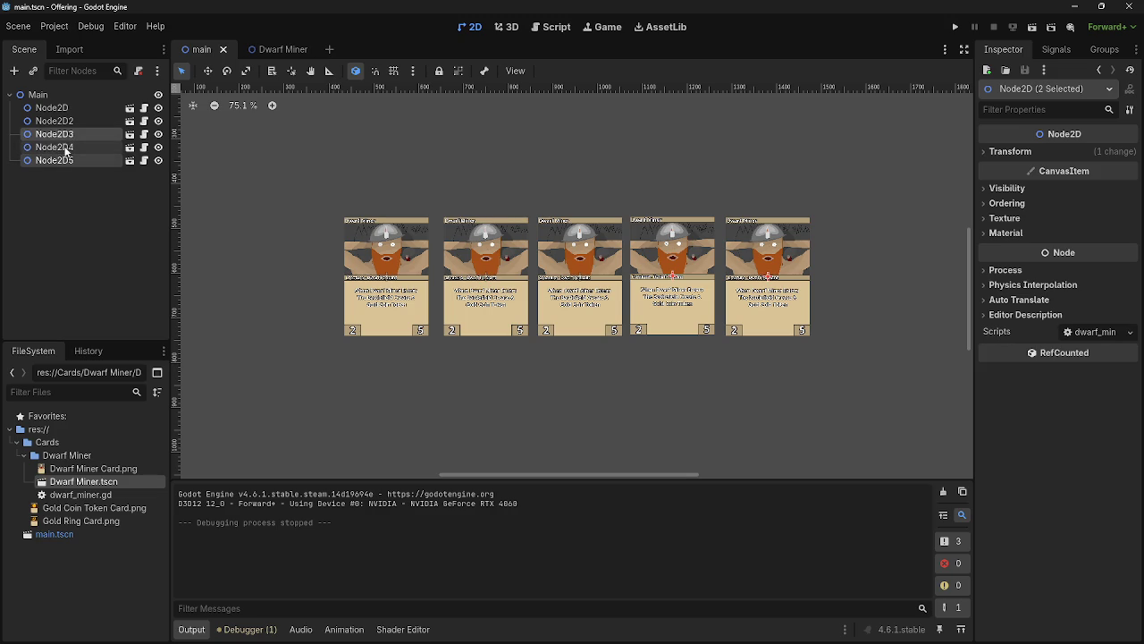
shift+click(68, 125)
right_click(68, 125)
click(116, 130)
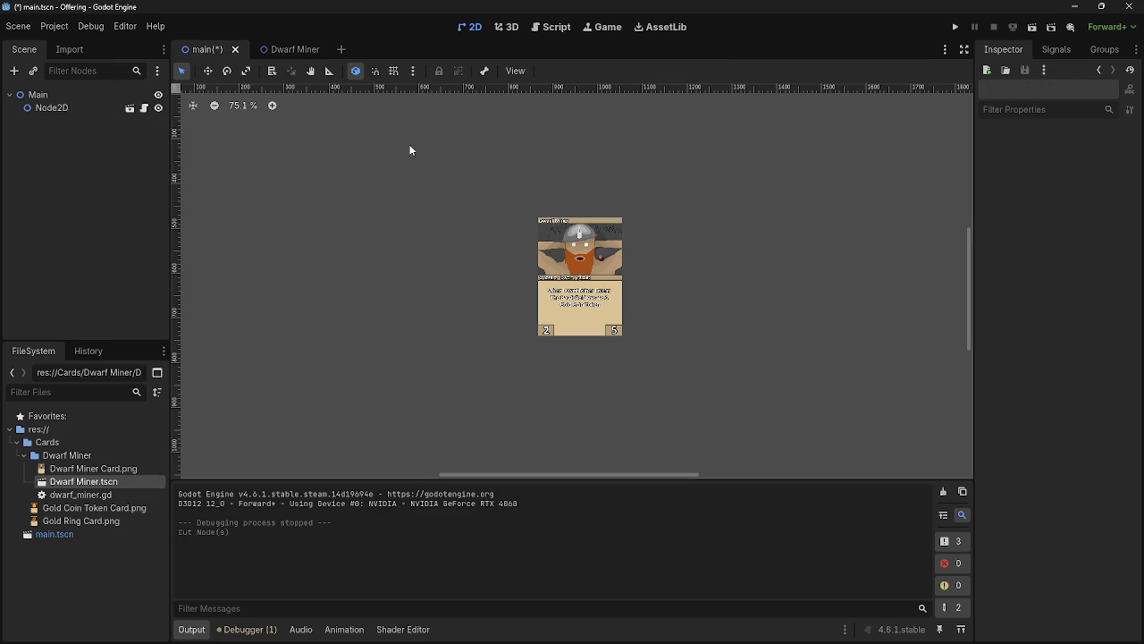
- Recentre the view on the remaining card and select the Main node for a new script
scroll(597, 257, down, 5)
scroll(543, 249, up, 3)
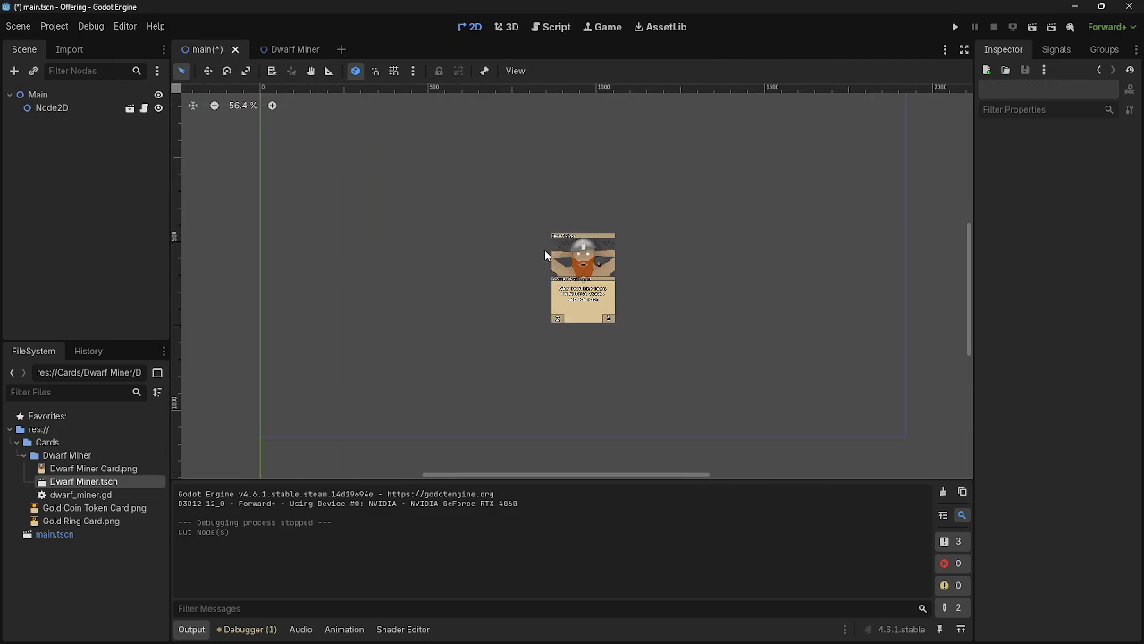
scroll(596, 160, down, 1)
mouse_move(595, 161)
mouse_down()
mouse_move(524, 171)
mouse_move(562, 174)
mouse_up()
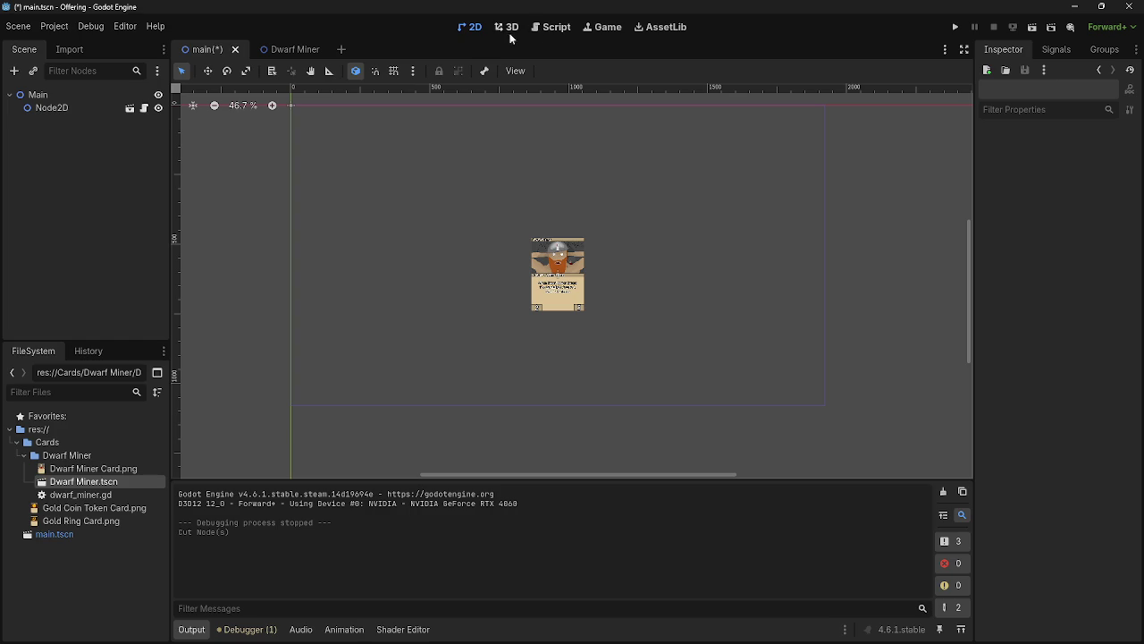
click(38, 95)
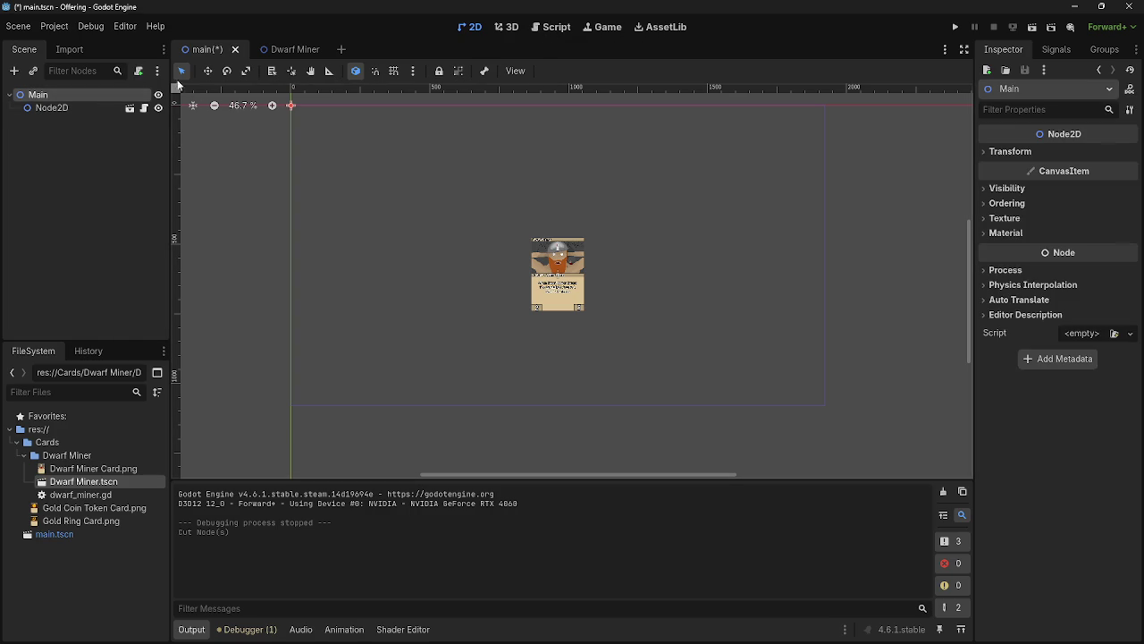
click(138, 70)
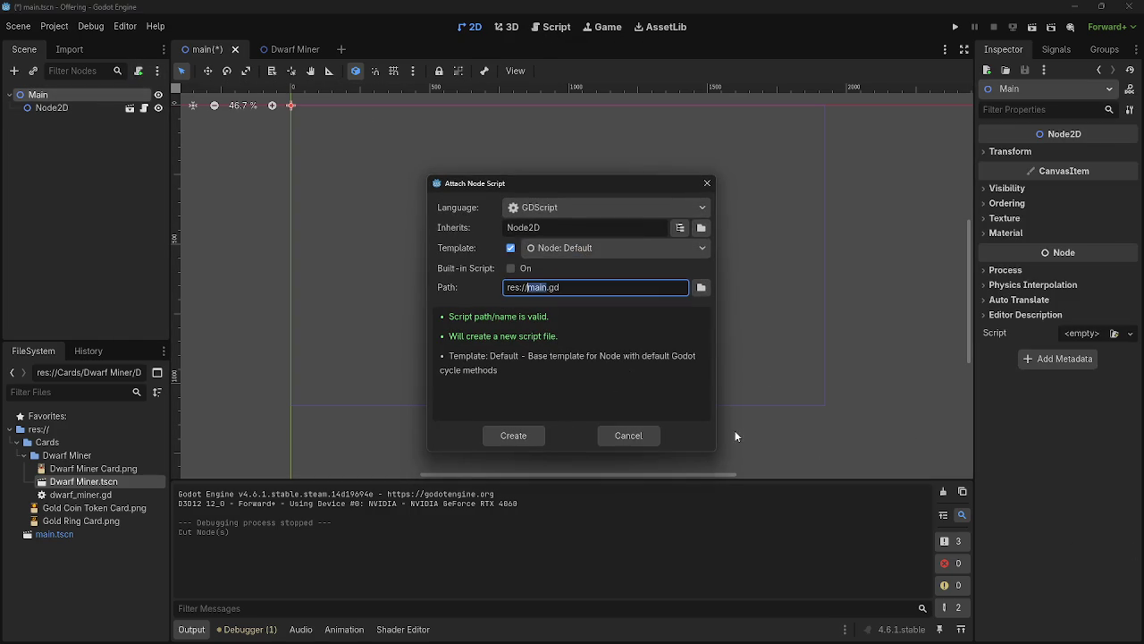
- Create res://main.gd with the default template, review the Dwarf Miner card, and return to main
click(522, 437)
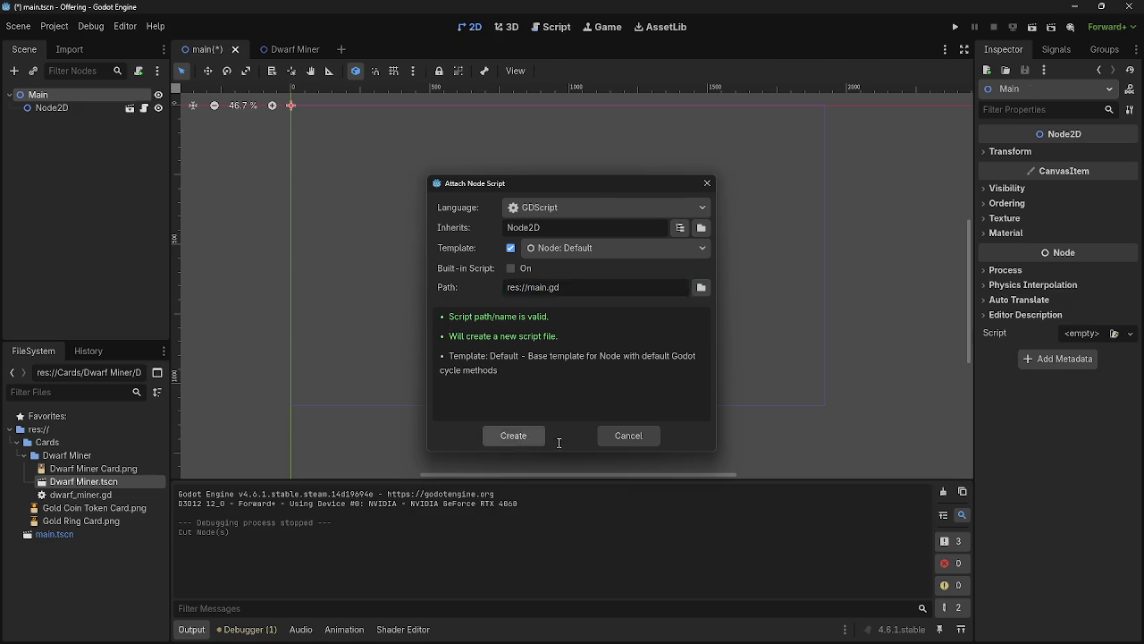
click(476, 268)
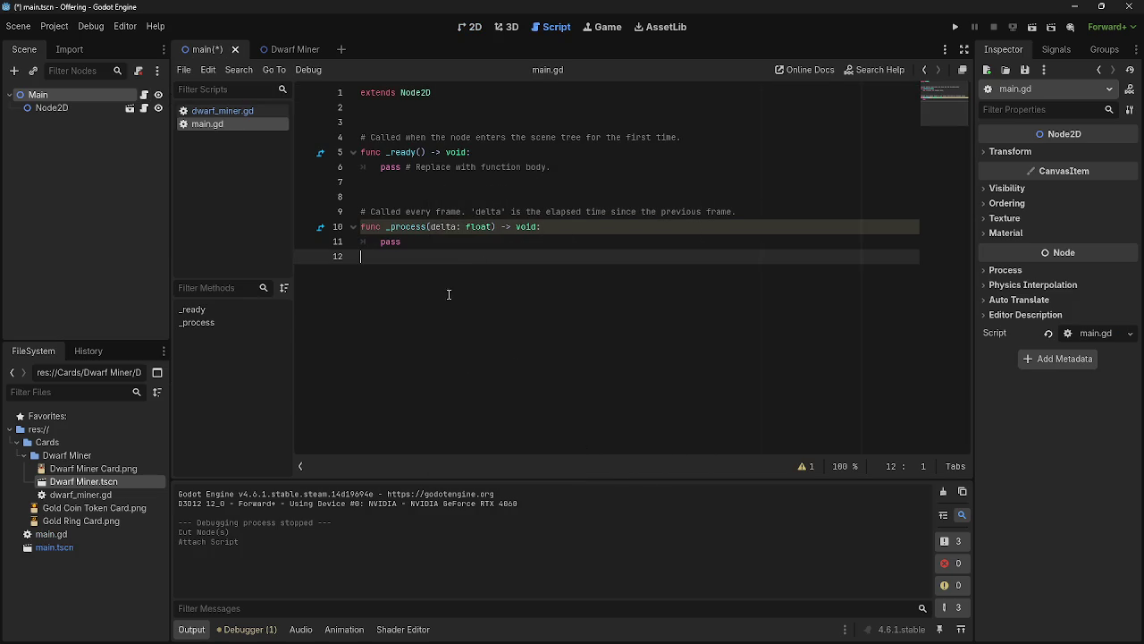
click(279, 49)
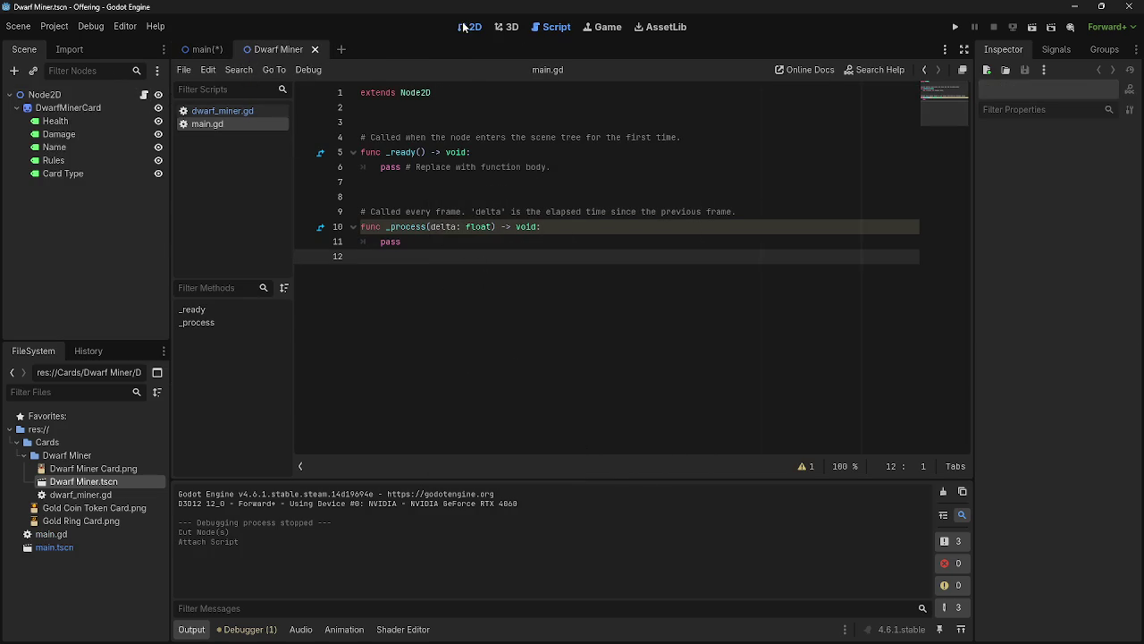
click(469, 27)
scroll(612, 321, up, 5)
mouse_move(436, 361)
mouse_down()
mouse_move(512, 249)
mouse_move(501, 252)
mouse_move(624, 186)
mouse_up()
scroll(623, 202, down, 1)
scroll(623, 202, down, 13)
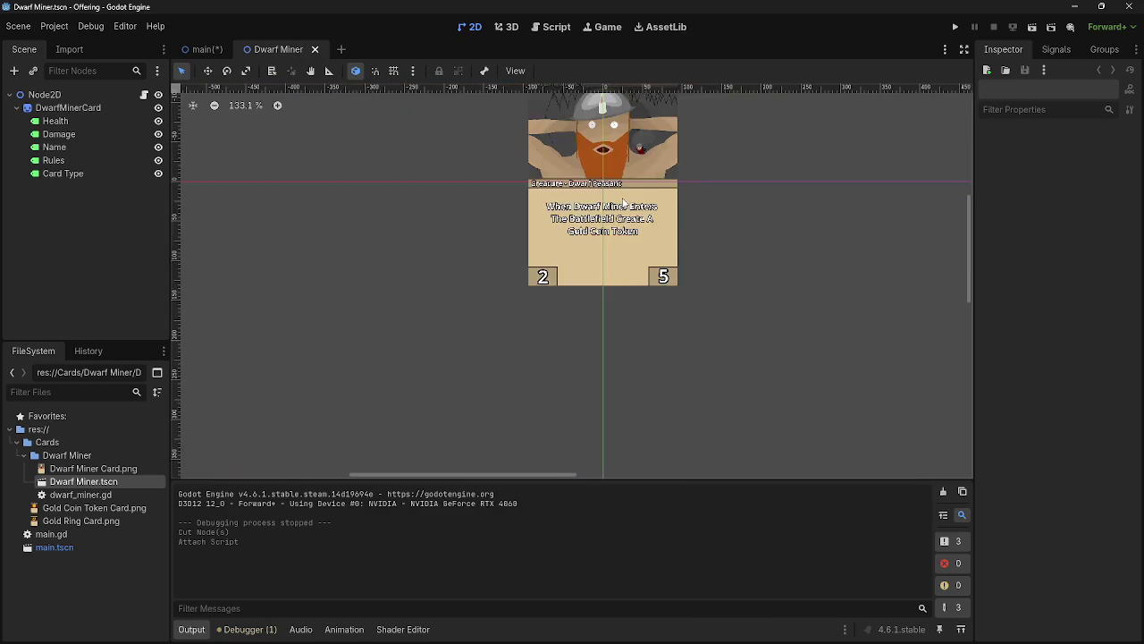
click(201, 49)
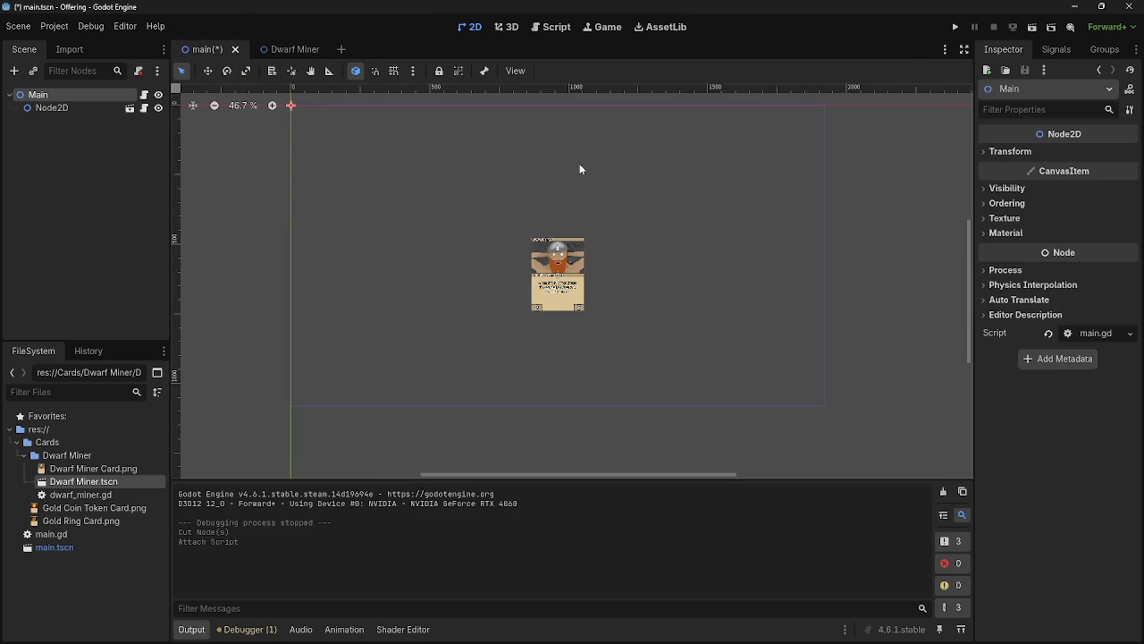
- Test-run the project, then copy the Node2D card and paste a duplicate under Main
key(F5)
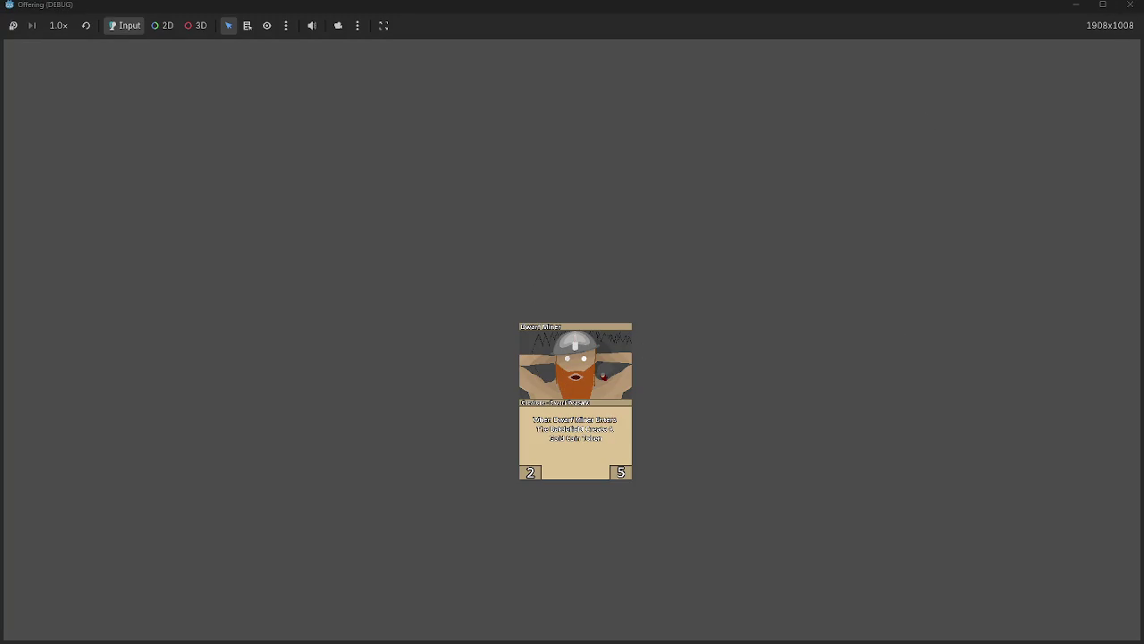
click(1131, 7)
click(82, 110)
key(ctrl+c)
click(78, 95)
key(ctrl+v)
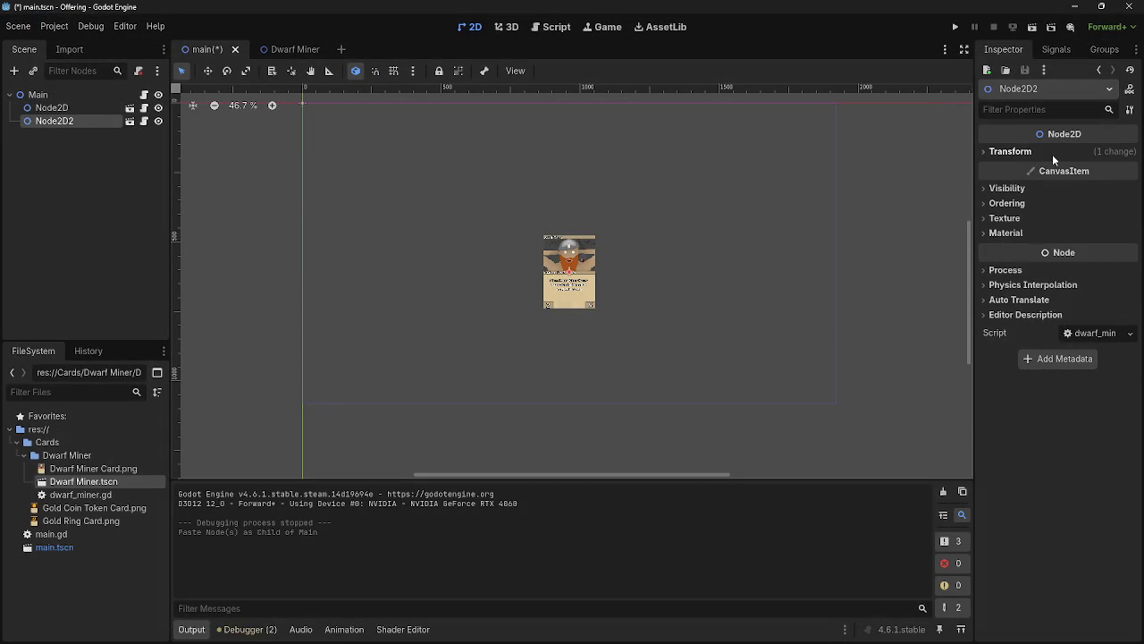
- Scale the new card copy to 3.5 and move it up and left
click(1005, 151)
click(1095, 224)
text(3.5)
key(Return)
mouse_move(618, 218)
mouse_down()
mouse_move(483, 177)
mouse_move(494, 188)
mouse_up()
- Run the project twice to preview both cards, stopping it with F8 each time
click(955, 26)
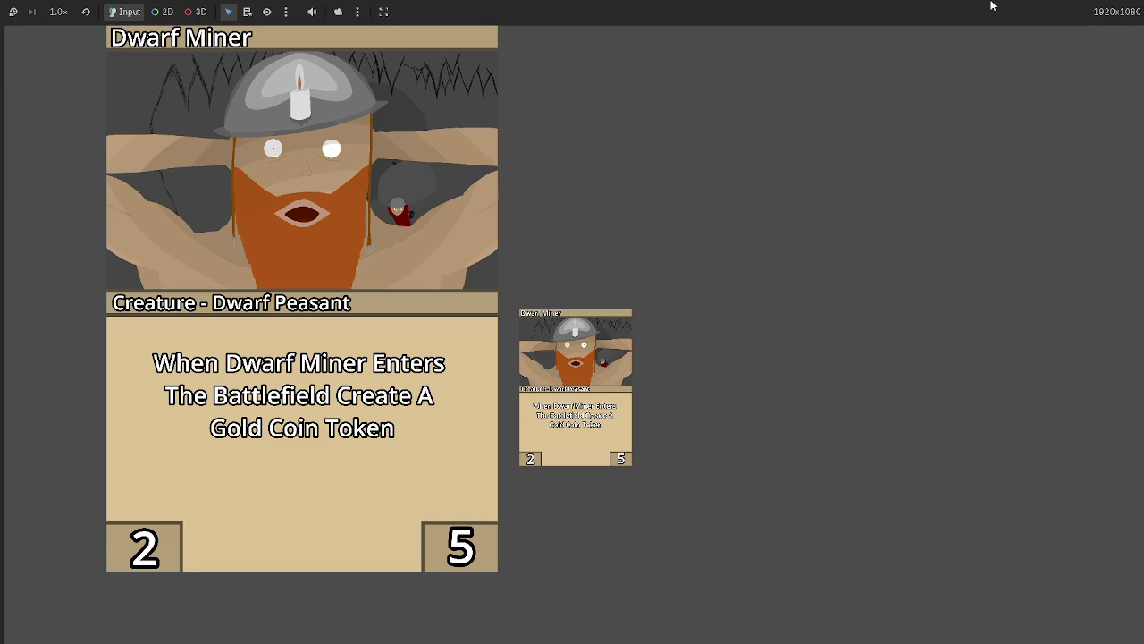
key(F8)
click(959, 28)
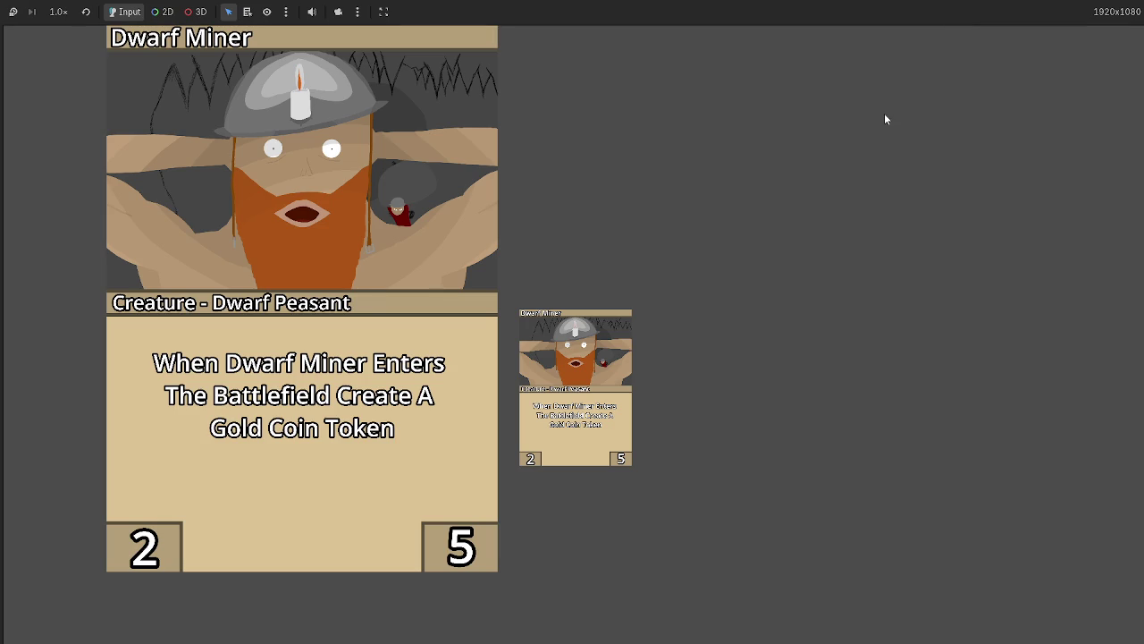
key(F8)
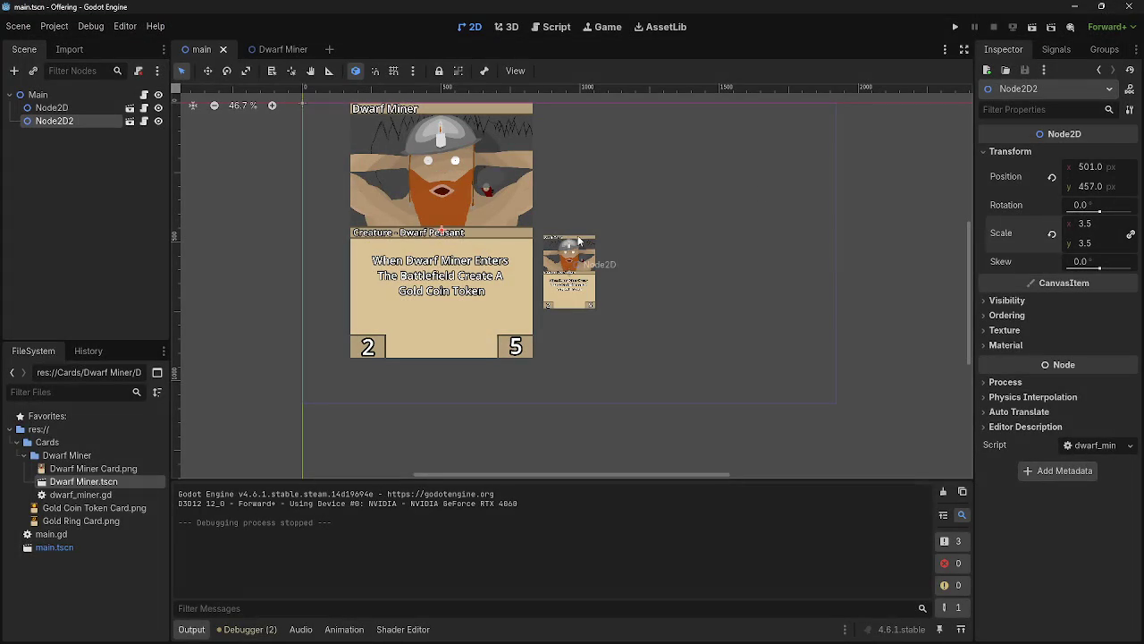
- Review the dwarf_miner.gd and main.gd scripts in the script editor
click(268, 49)
click(199, 50)
click(275, 49)
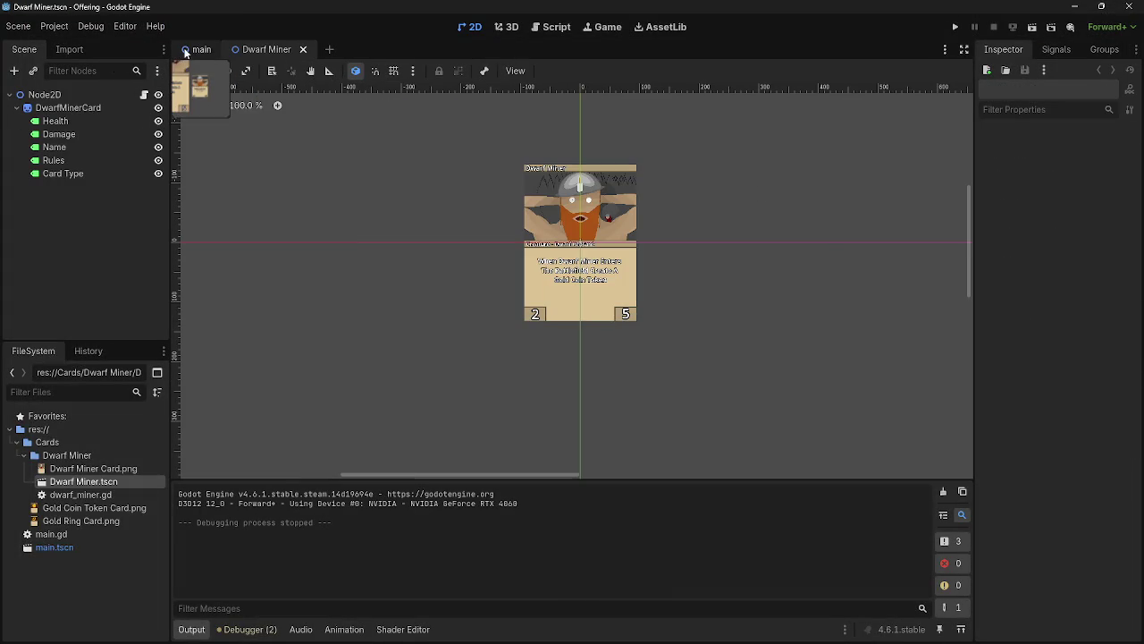
click(144, 94)
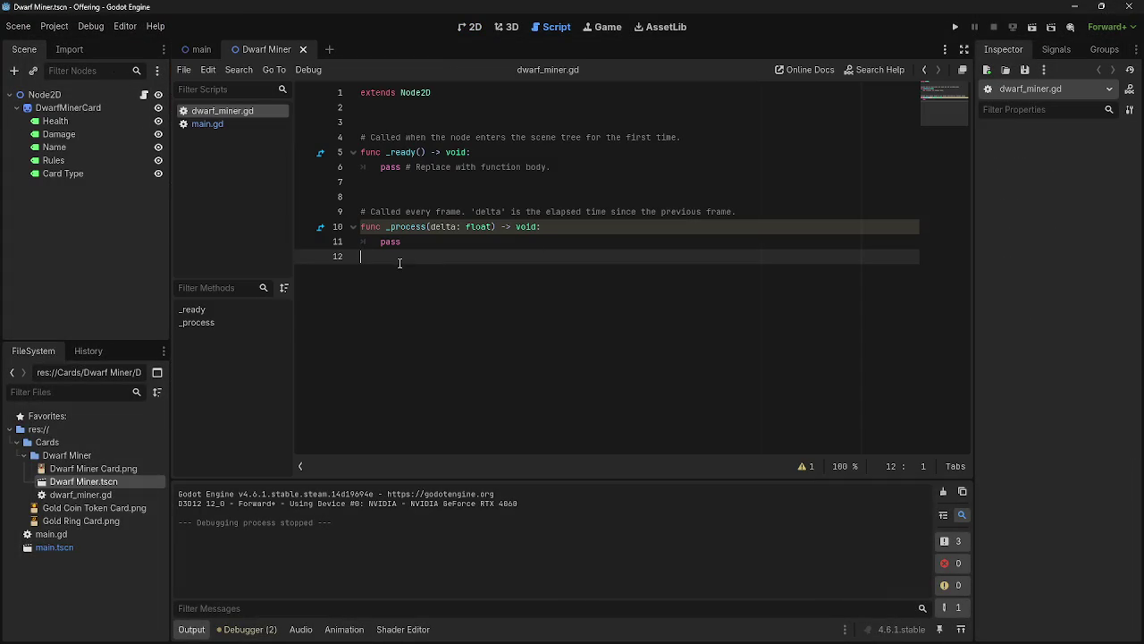
mouse_move(400, 261)
mouse_down()
mouse_move(361, 135)
mouse_move(361, 152)
mouse_up()
click(463, 169)
click(392, 184)
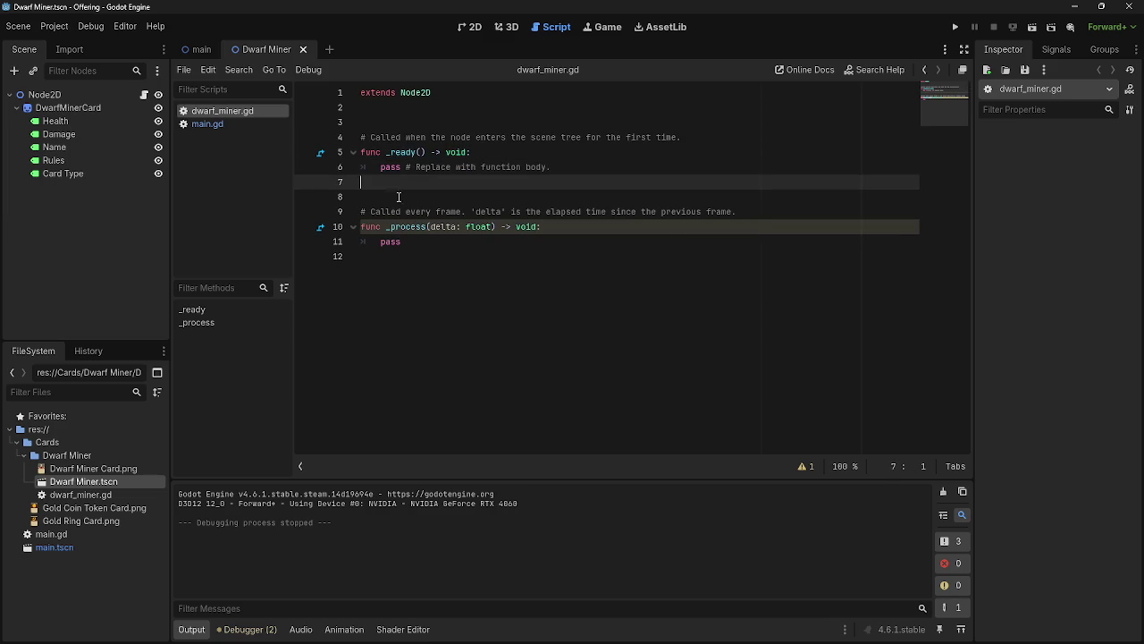
click(376, 215)
drag(377, 214, 529, 214)
click(529, 214)
click(403, 243)
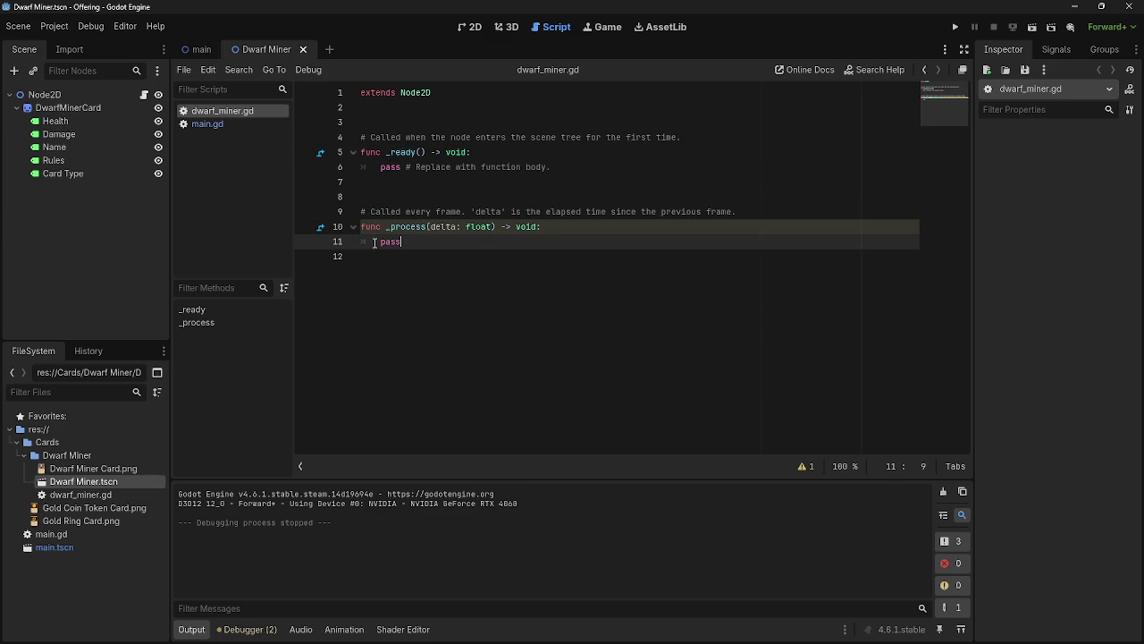
click(237, 123)
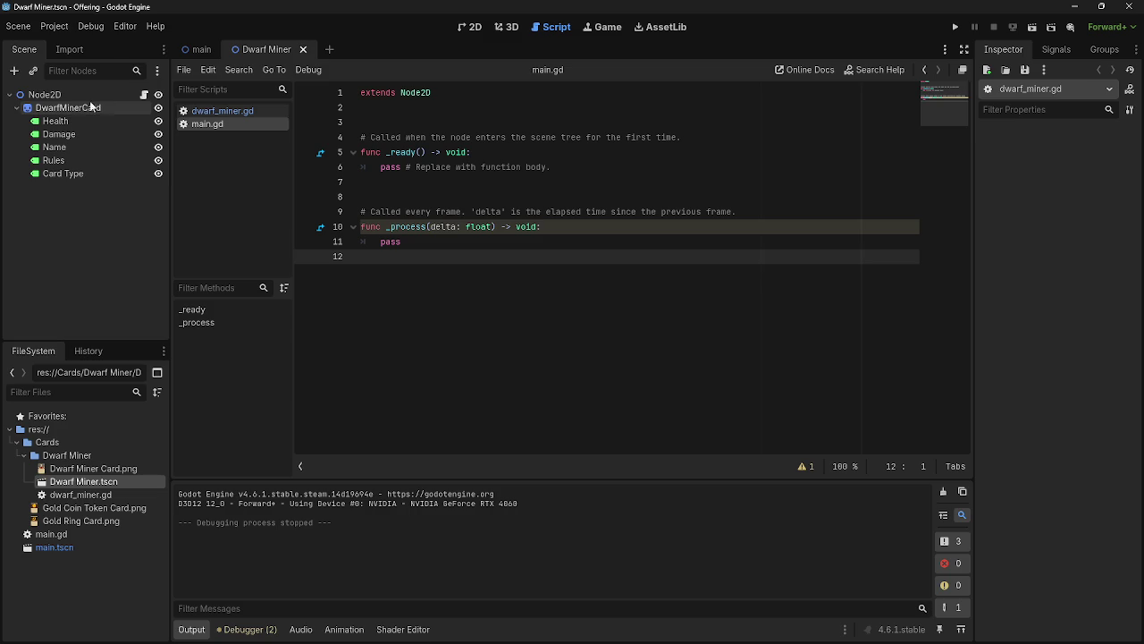
- Cut the enlarged Node2D2 copy from main, check the Dwarf Miner canvas, and return
click(43, 94)
click(198, 49)
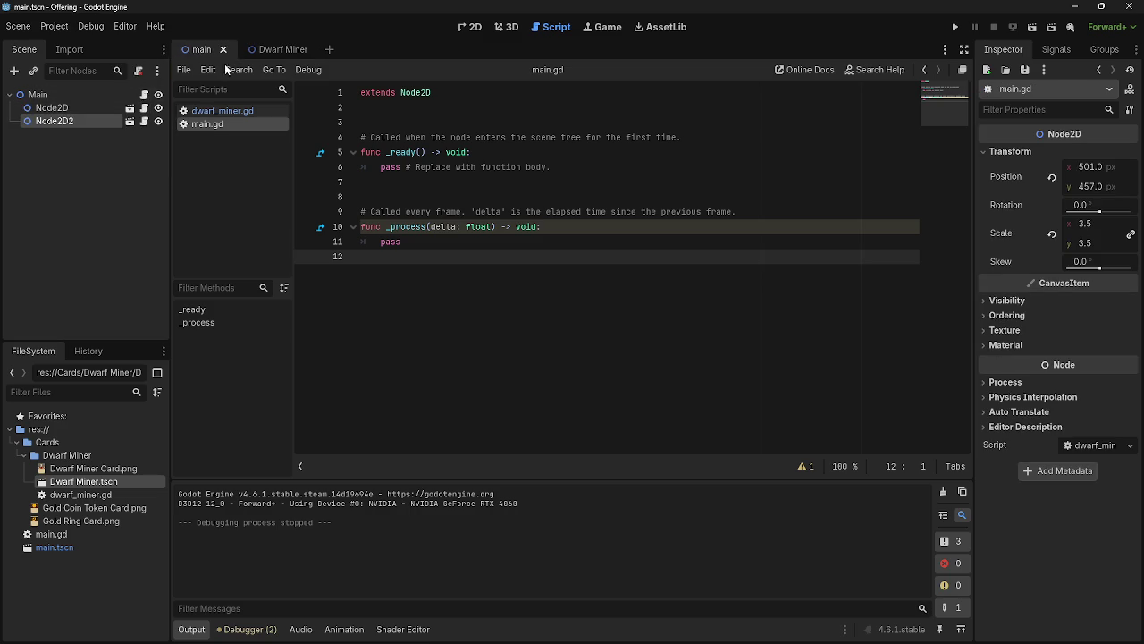
right_click(73, 118)
click(98, 197)
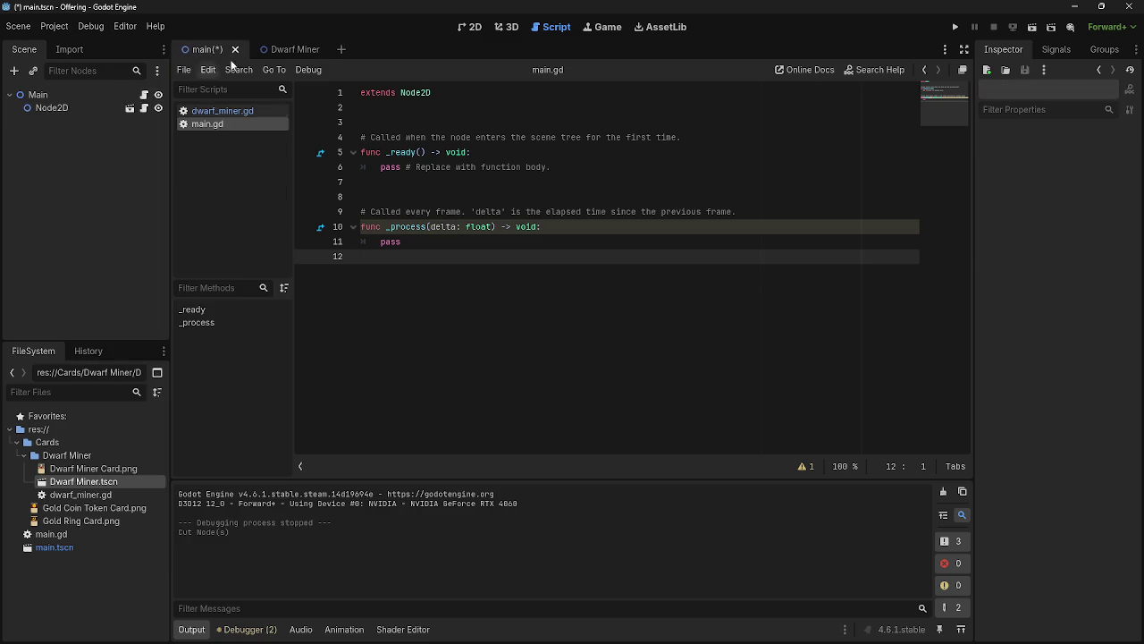
click(272, 50)
click(472, 27)
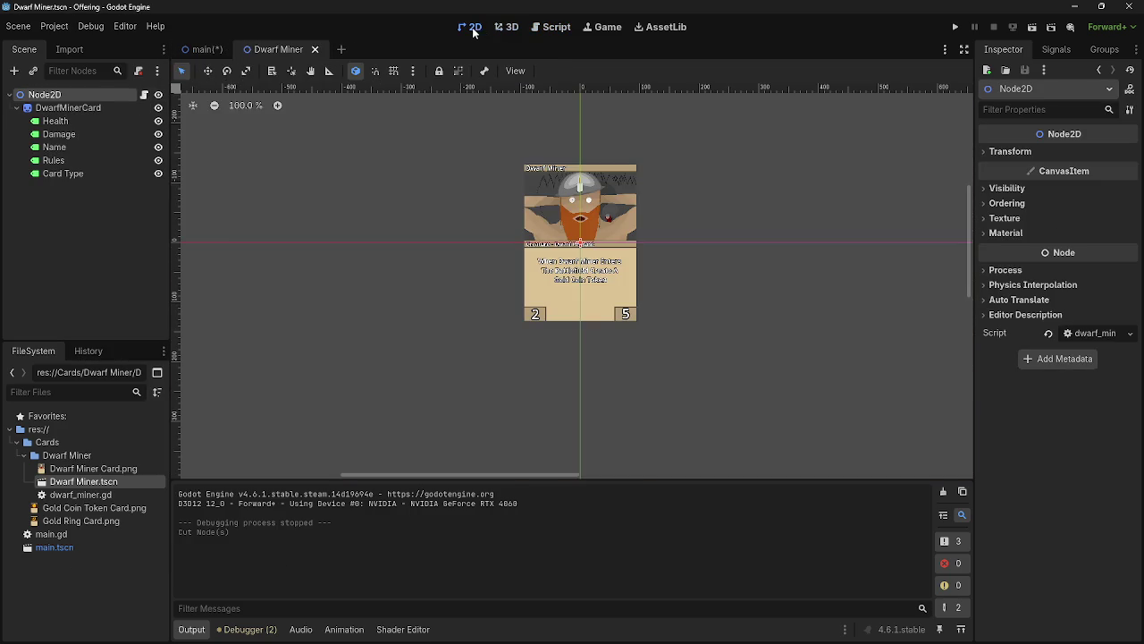
click(206, 49)
scroll(626, 268, up, 10)
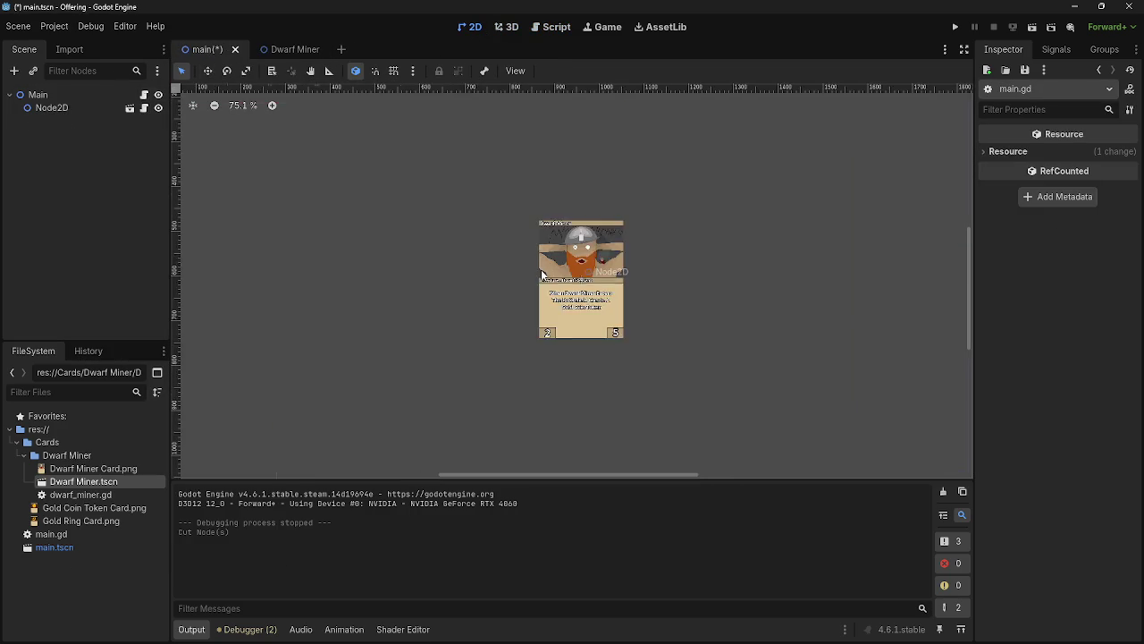
- Select the card's Node2D in the main scene and inspect its Transform properties
scroll(626, 251, down, 7)
scroll(569, 242, down, 3)
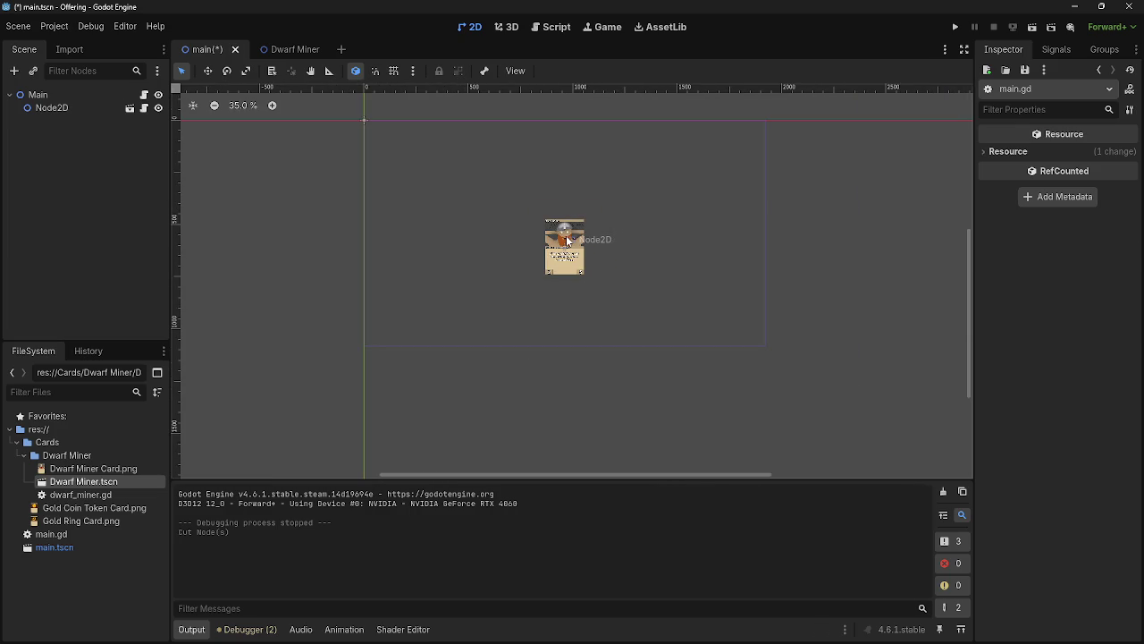
click(568, 241)
scroll(603, 220, up, 2)
mouse_move(602, 218)
mouse_down()
mouse_move(657, 242)
mouse_move(635, 232)
mouse_up()
scroll(636, 232, down, 1)
click(1028, 151)
scroll(718, 193, down, 1)
scroll(718, 205, up, 2)
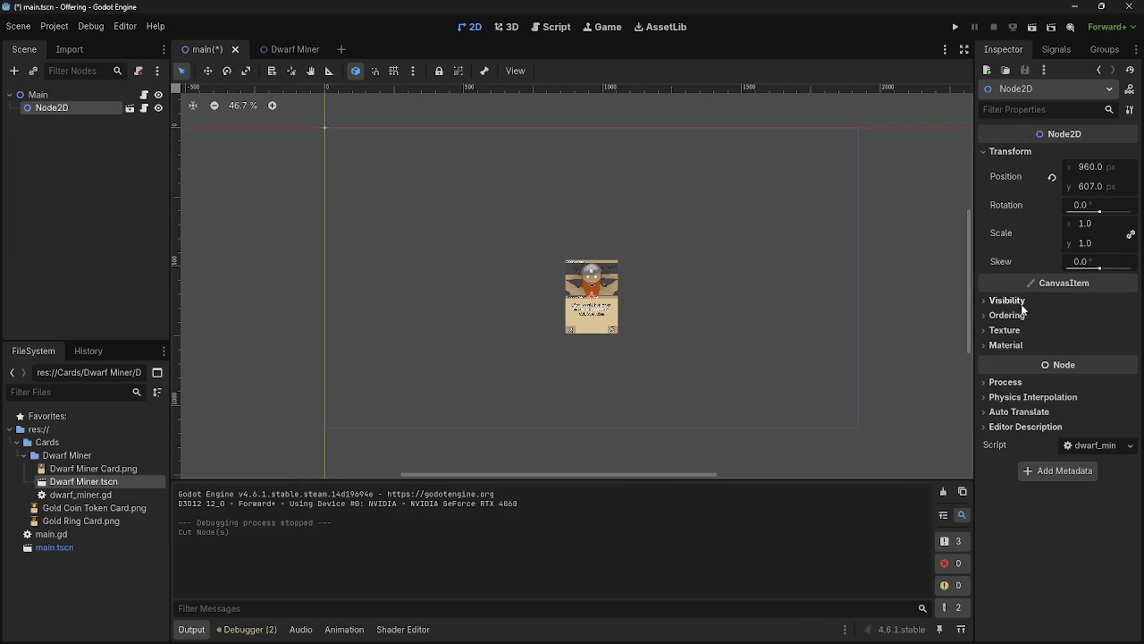
- Deselect the card, save and run the project, then close the game window
click(710, 277)
scroll(699, 256, up, 1)
click(955, 27)
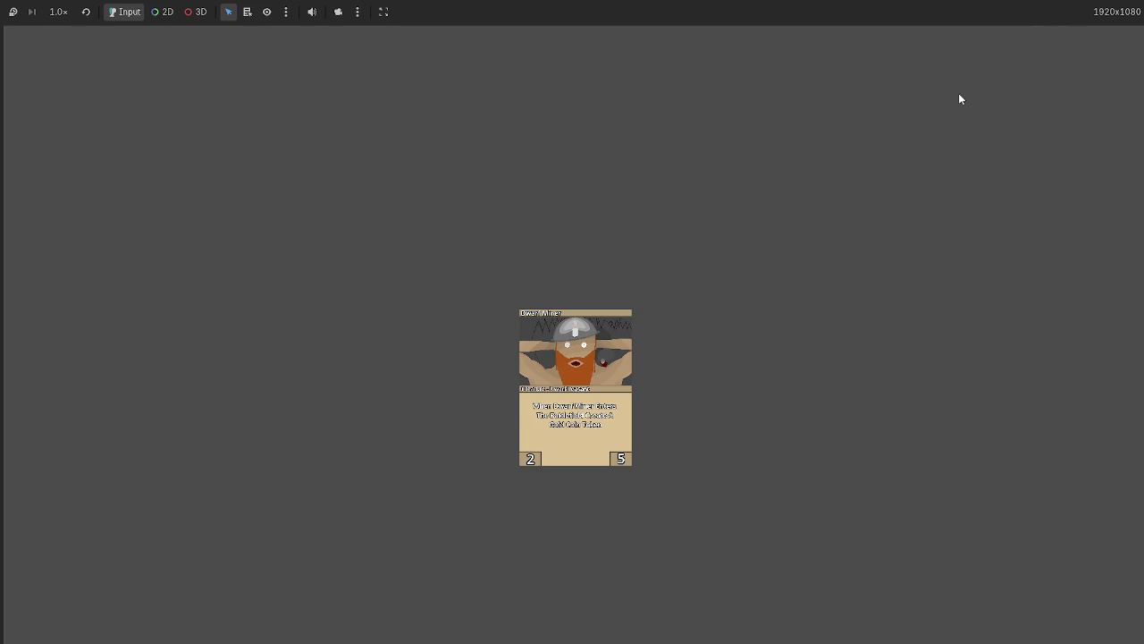
key(F8)
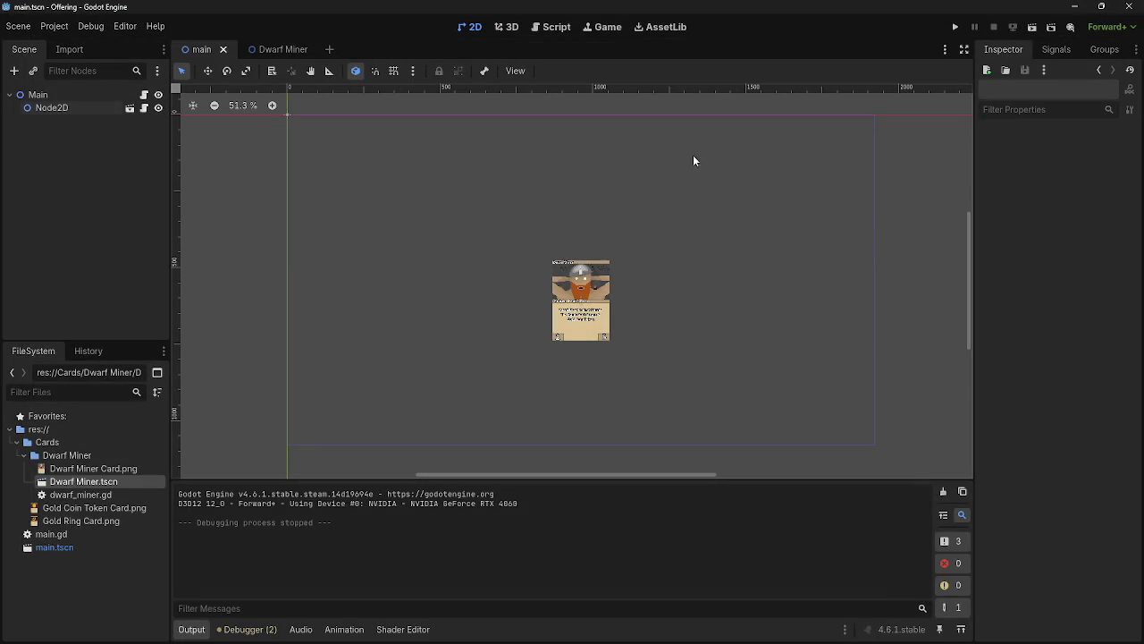
- Cut the Node2D card instance from the main scene and open Main's script main.gd
right_click(70, 108)
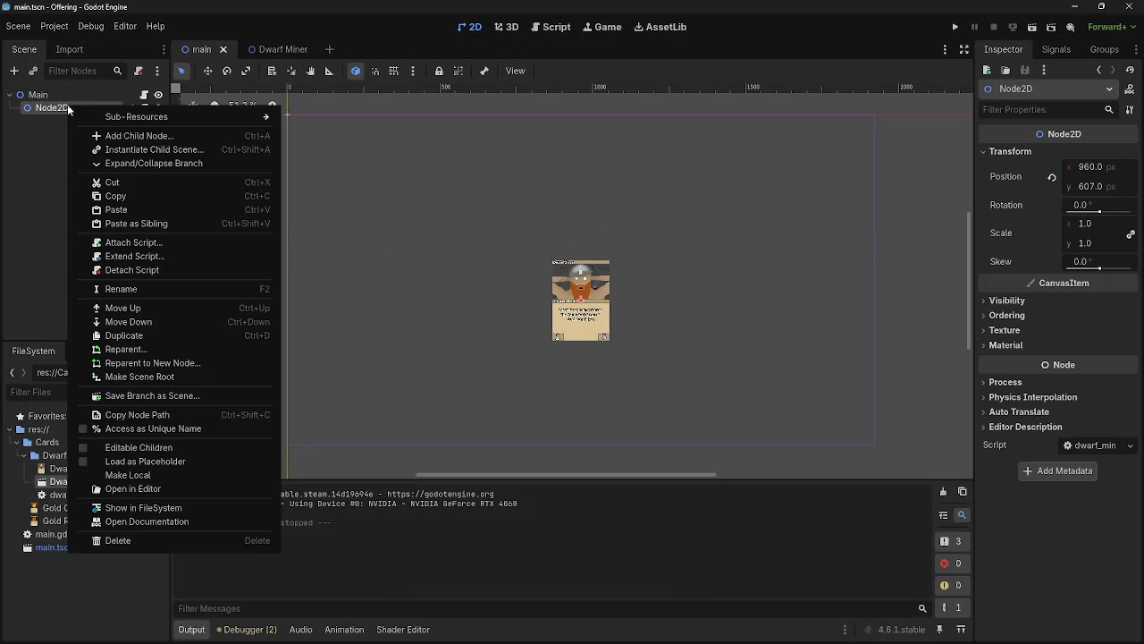
click(143, 183)
click(59, 94)
click(145, 94)
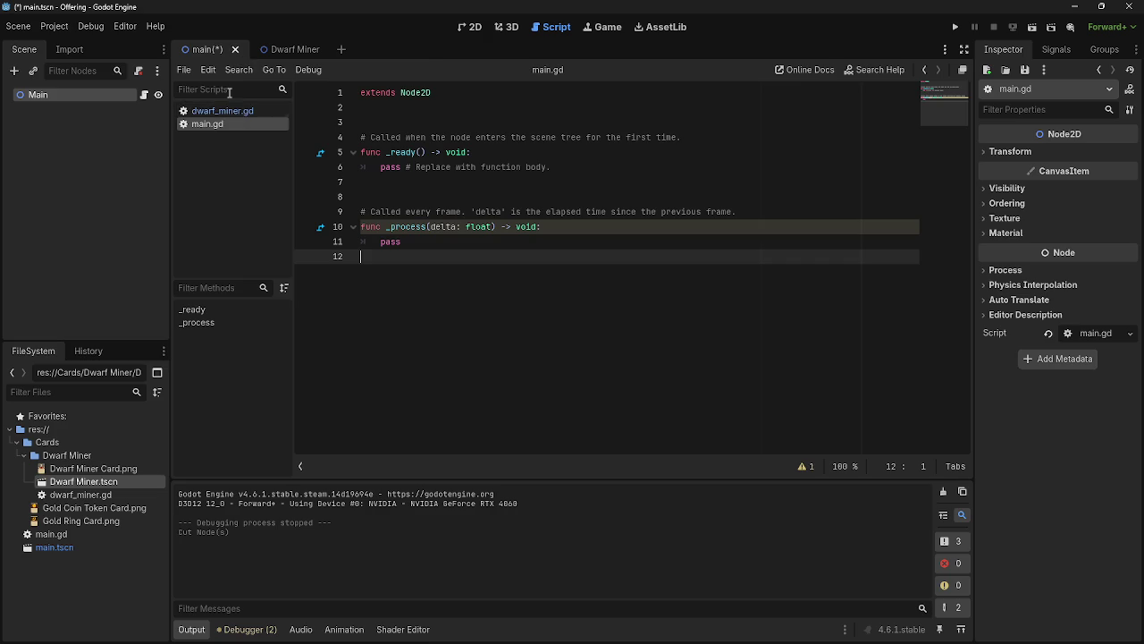
click(471, 27)
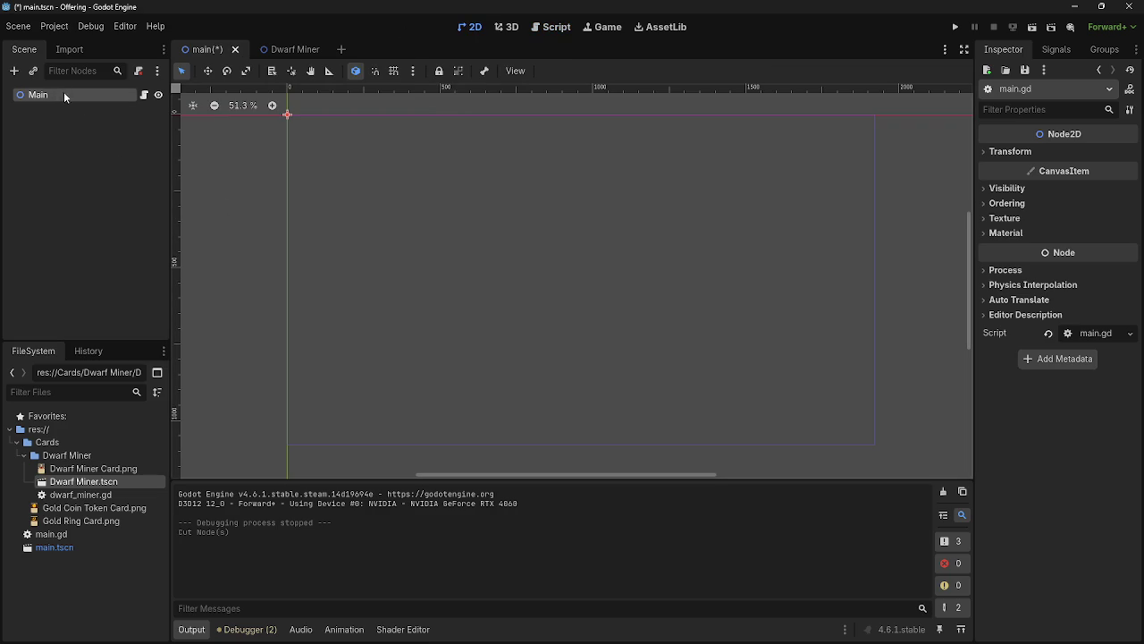
click(144, 95)
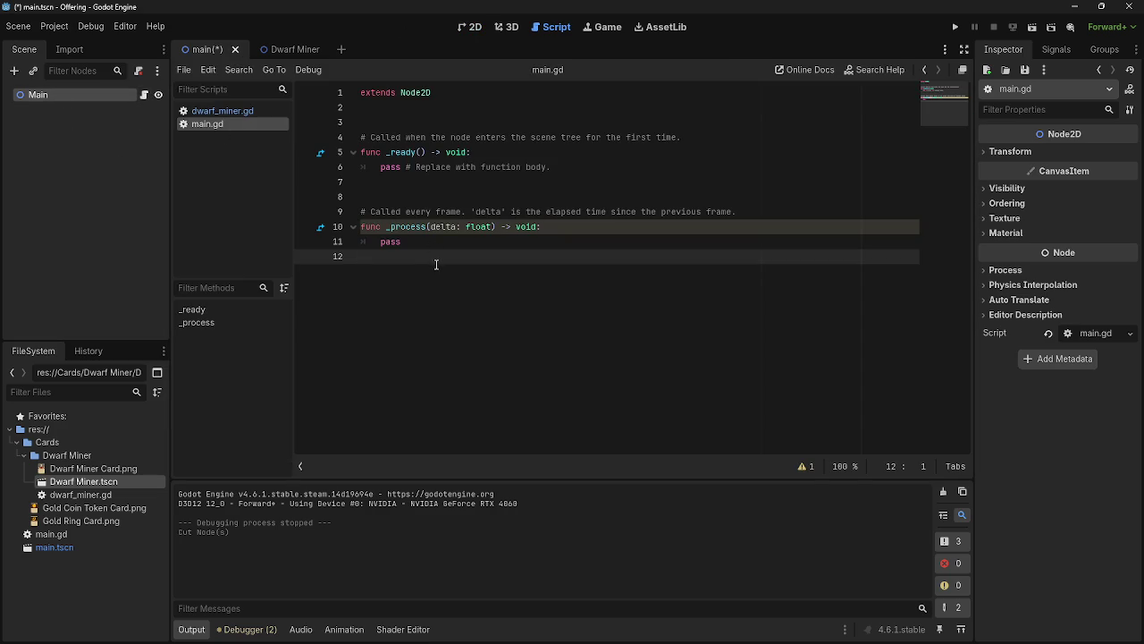
- Insert an empty line under extends Node2D on line 2 of main.gd
drag(435, 260, 438, 215)
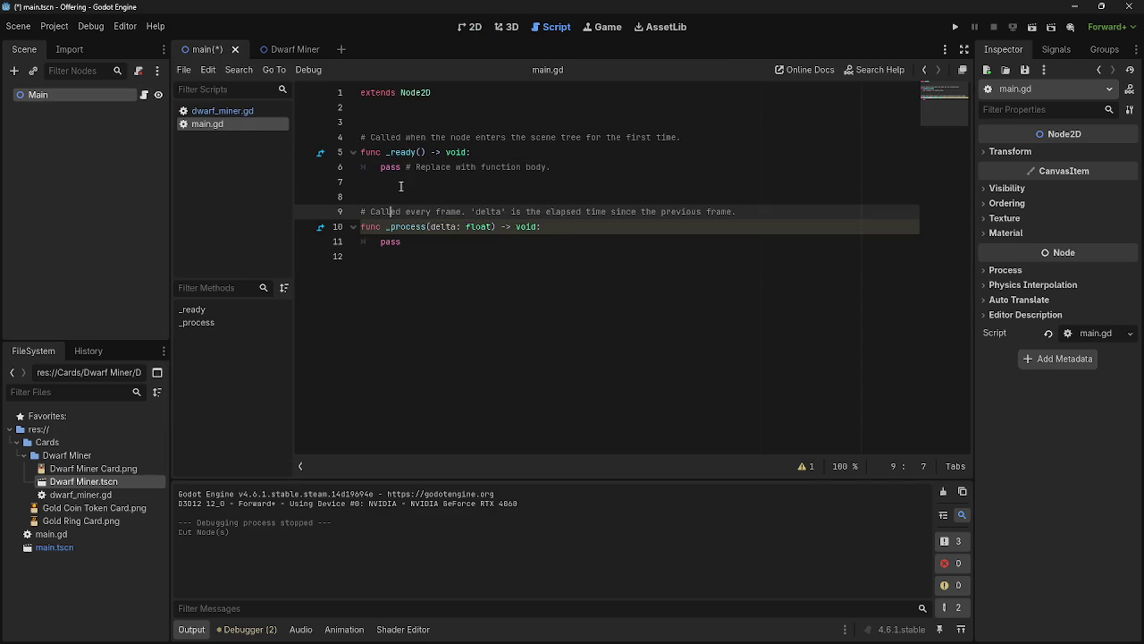
click(445, 194)
click(414, 108)
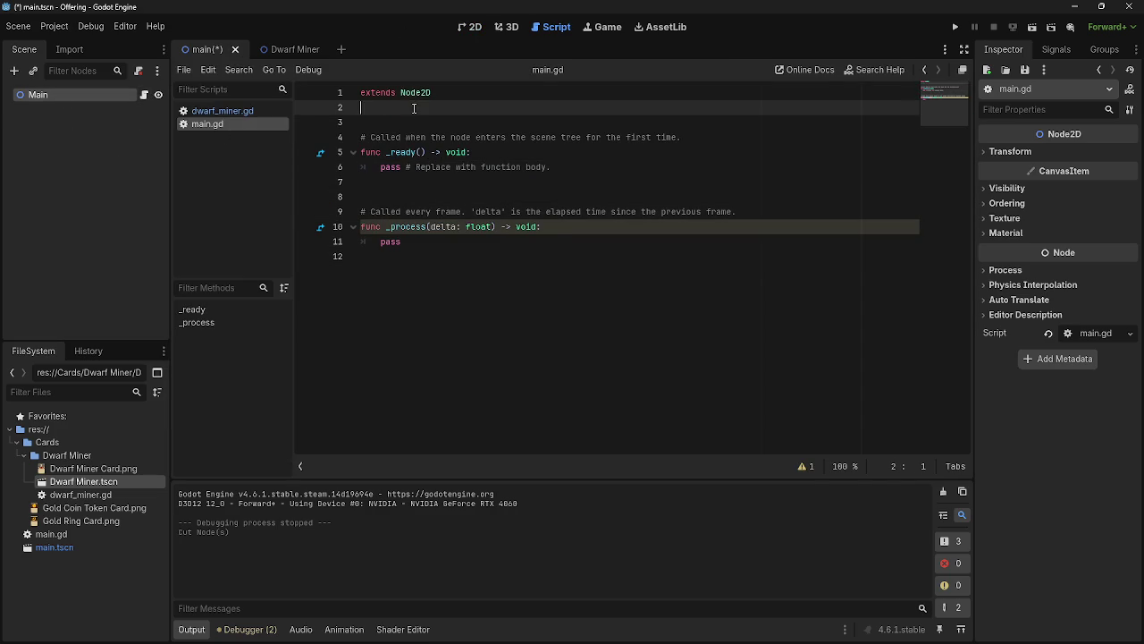
key(Return)
key(BackSpace)
- Try typing a var Array declaration on line 3, erase it, and return to the 2D canvas
text(var)
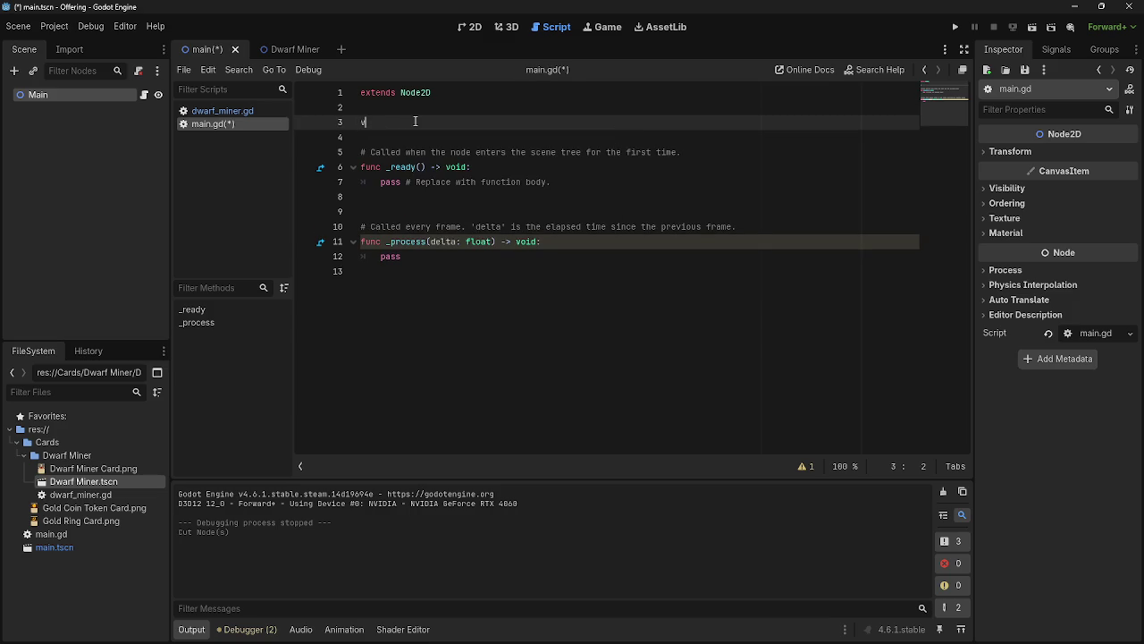
key(BackSpace)
key(BackSpace)
key(BackSpace)
key(BackSpace)
key(BackSpace)
key(BackSpace)
text(arr)
key(Return)
key(BackSpace)
key(BackSpace)
key(alt+Tab)
key(Escape)
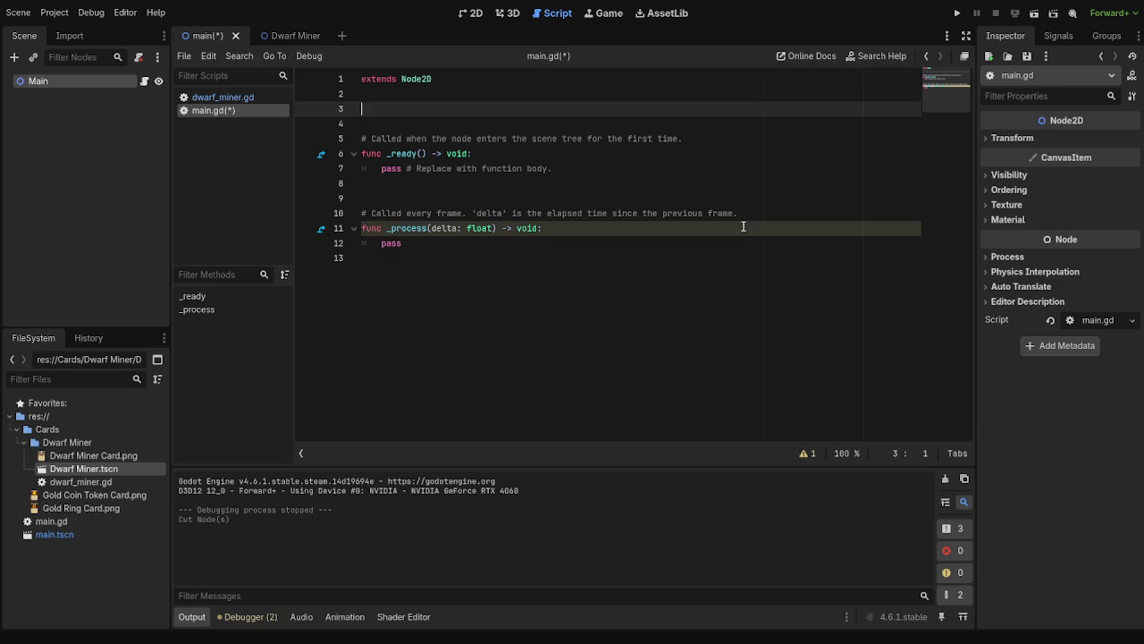
key(ctrl+F1)
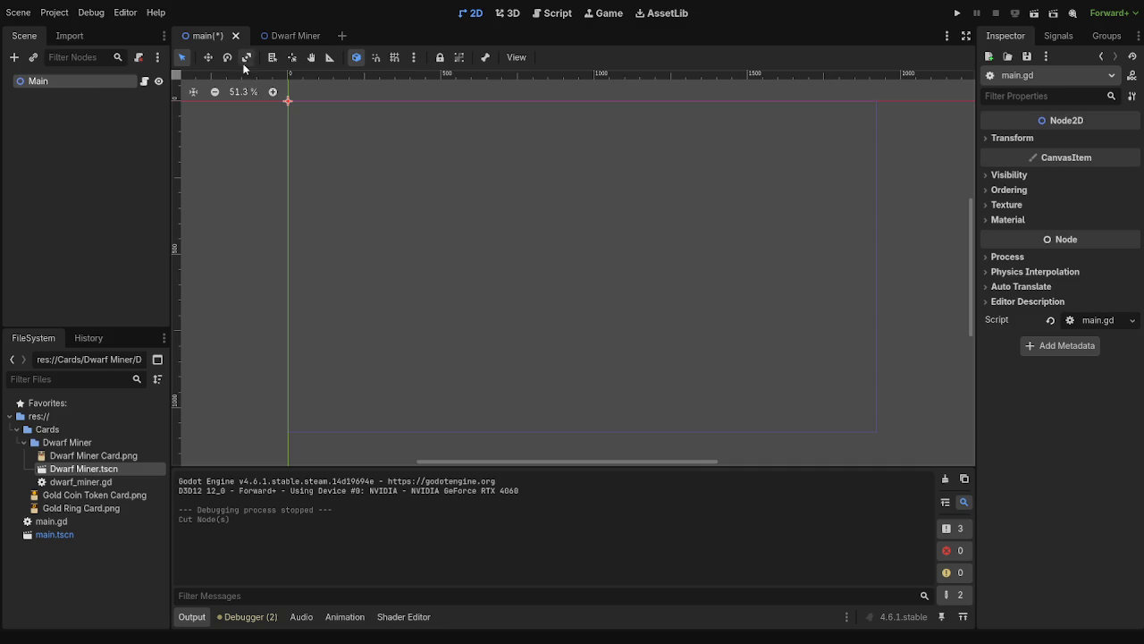
- Switch to the Dwarf Miner scene and frame the card on the canvas
click(267, 38)
scroll(567, 197, up, 5)
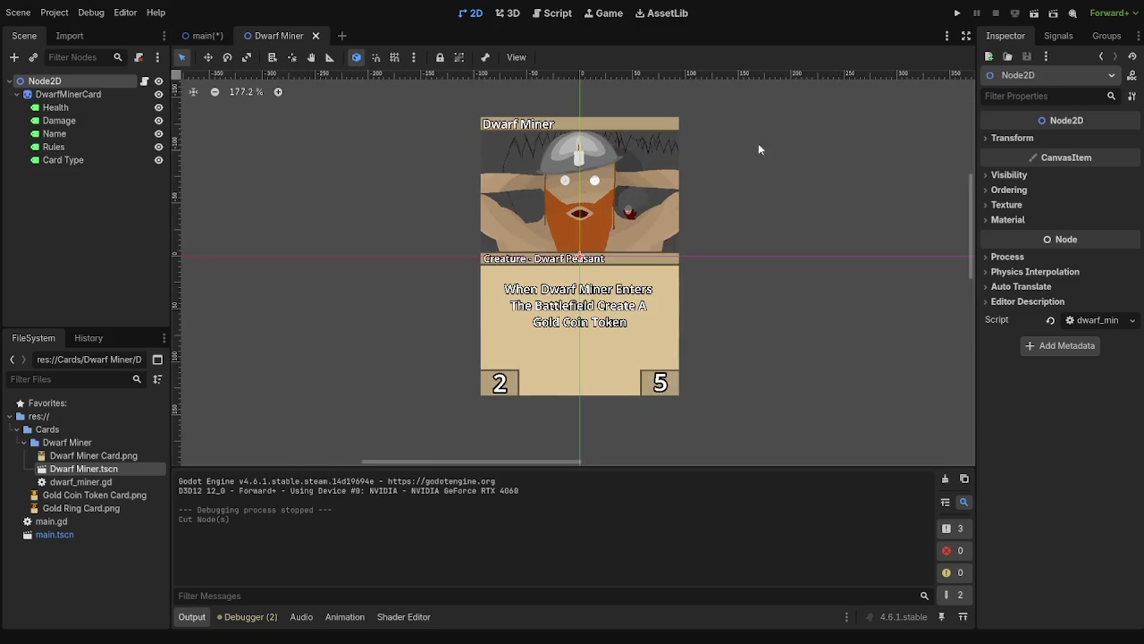
drag(758, 149, 727, 186)
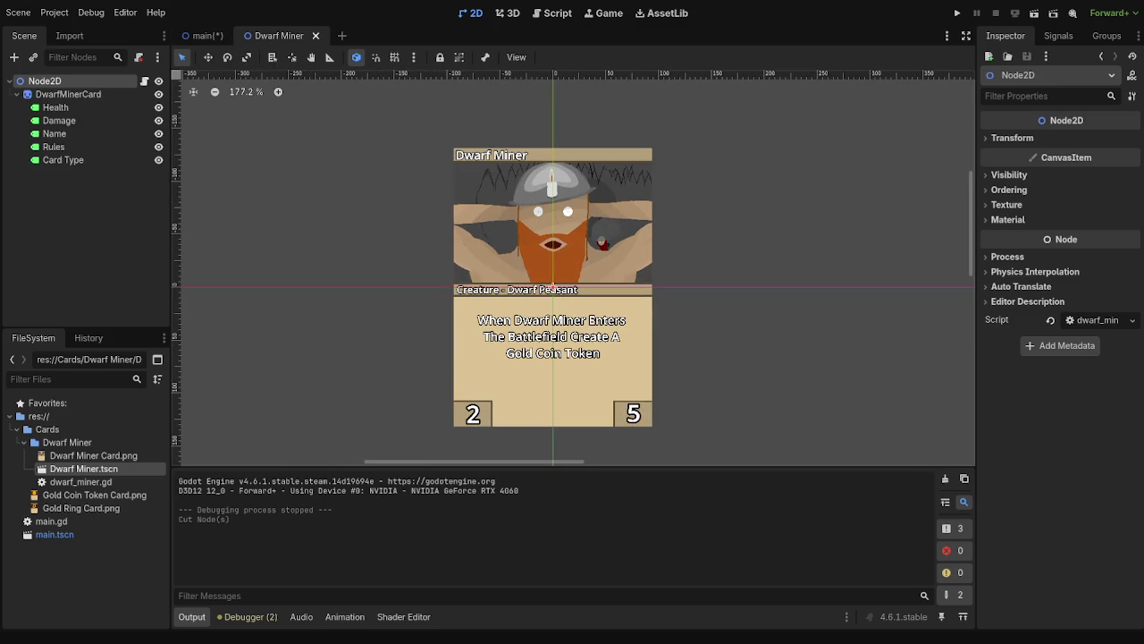
scroll(760, 233, up, 6)
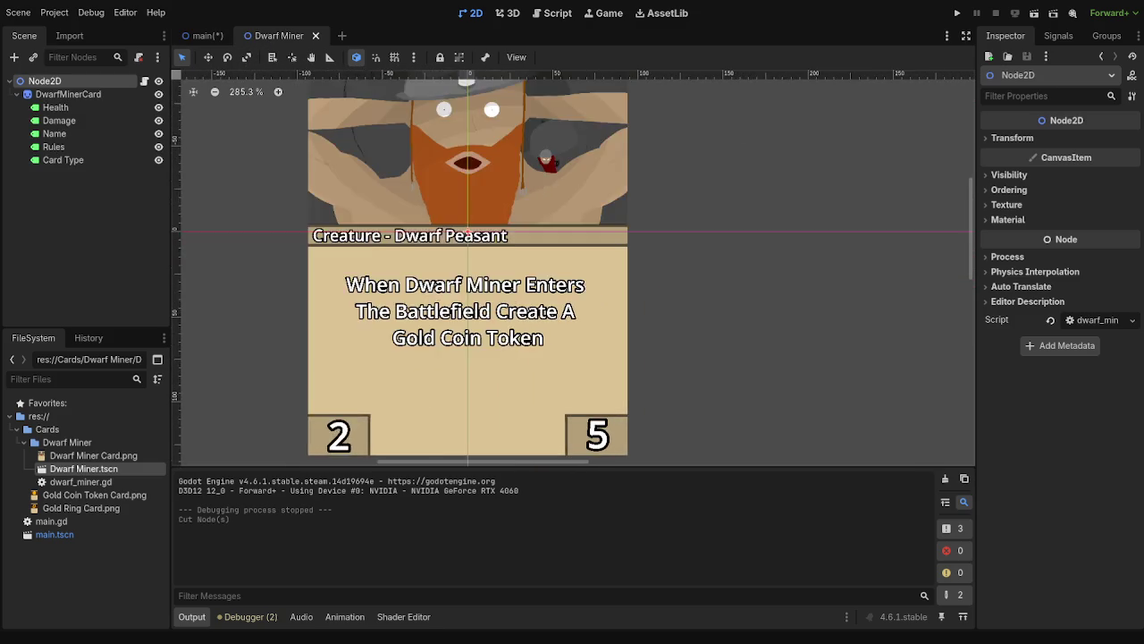
scroll(779, 244, up, 5)
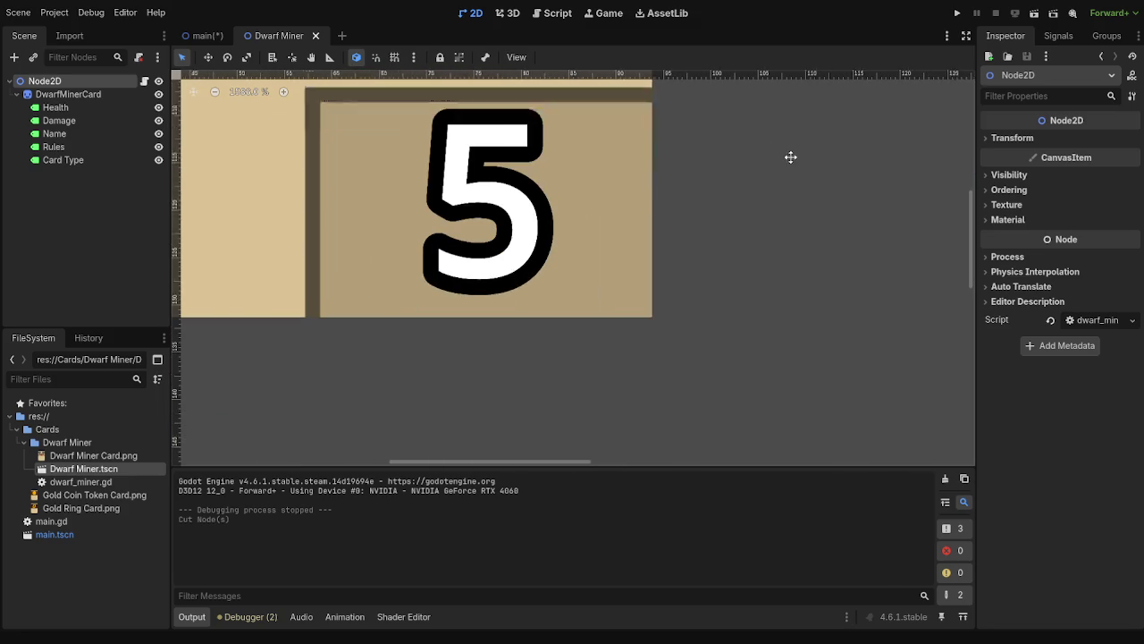
scroll(716, 237, up, 1)
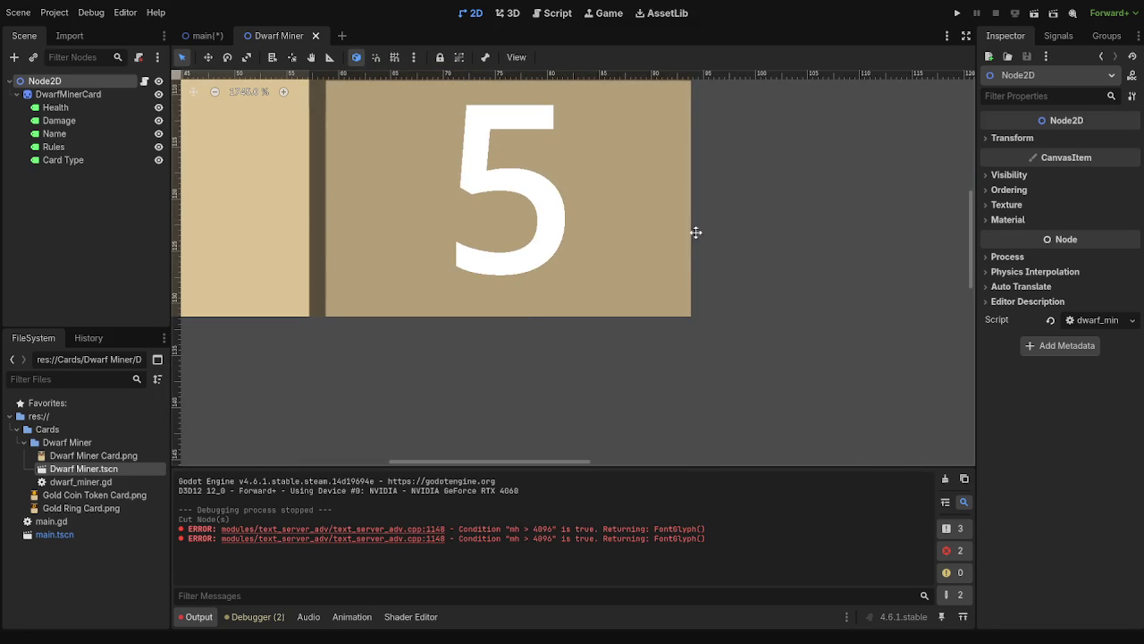
scroll(723, 206, down, 10)
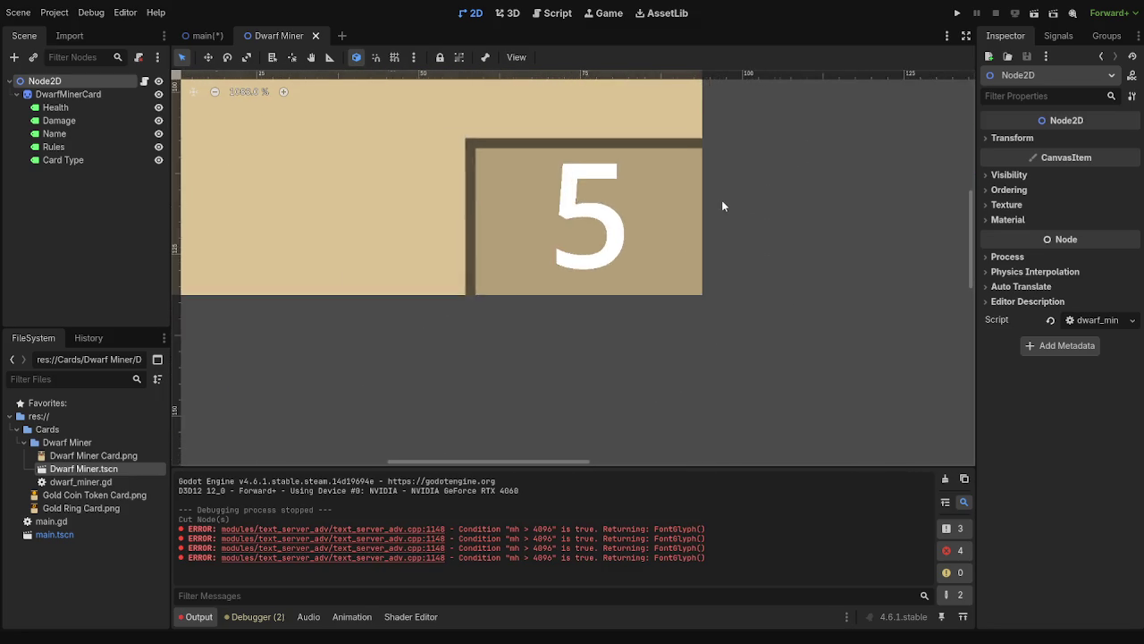
drag(743, 155, 707, 256)
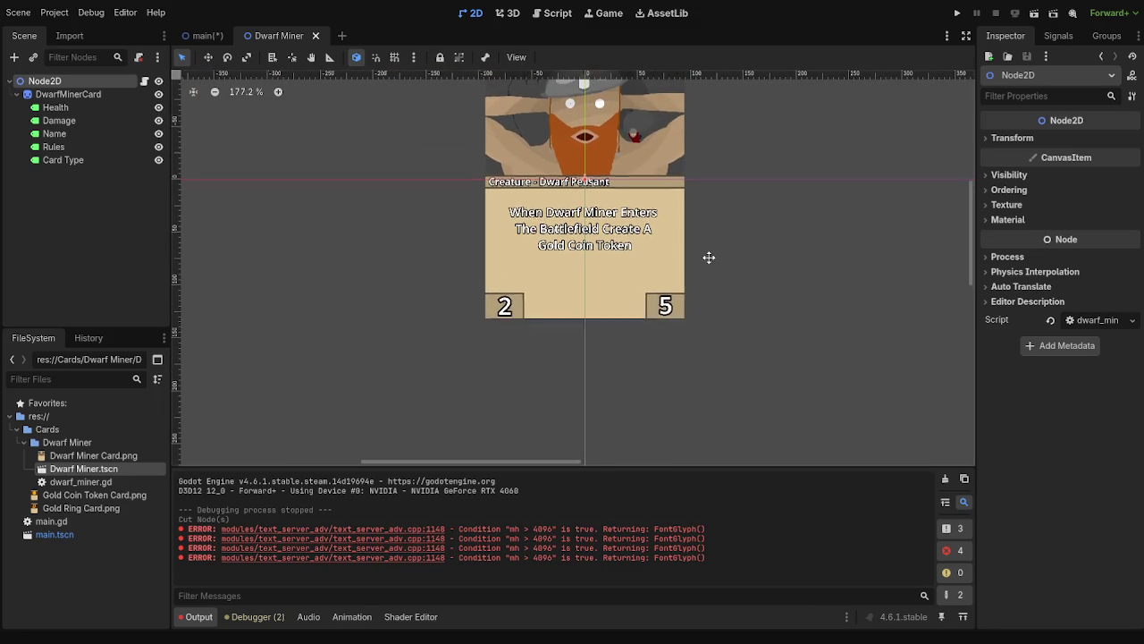
- Zoom in on the dwarf art and open the Debugger panel
scroll(664, 358, up, 6)
scroll(670, 287, up, 14)
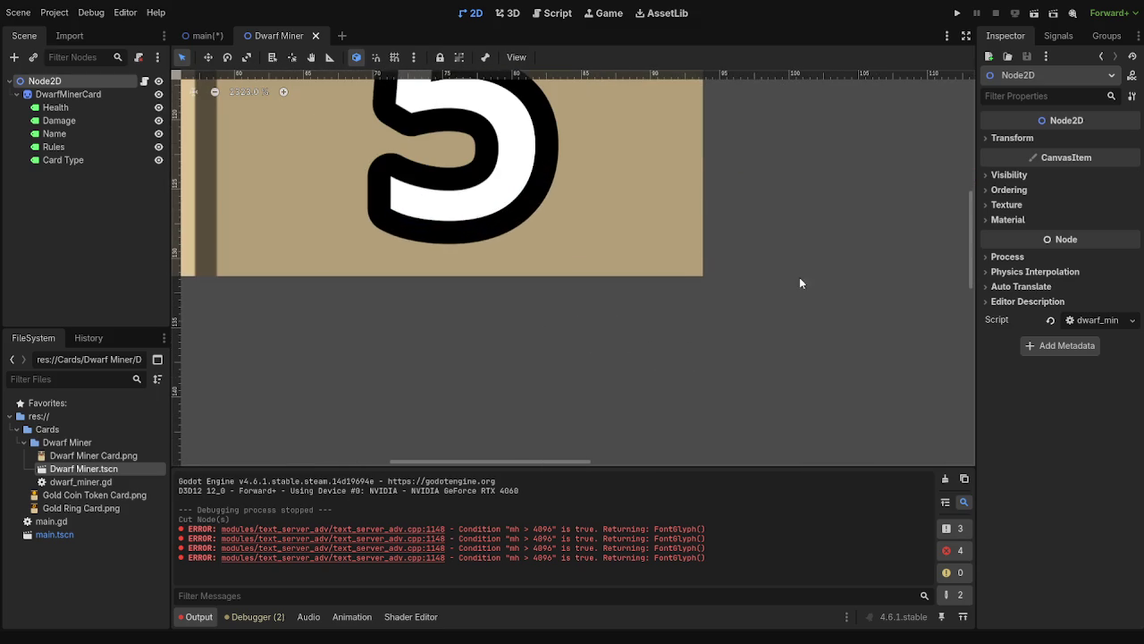
scroll(802, 259, down, 5)
scroll(802, 261, down, 5)
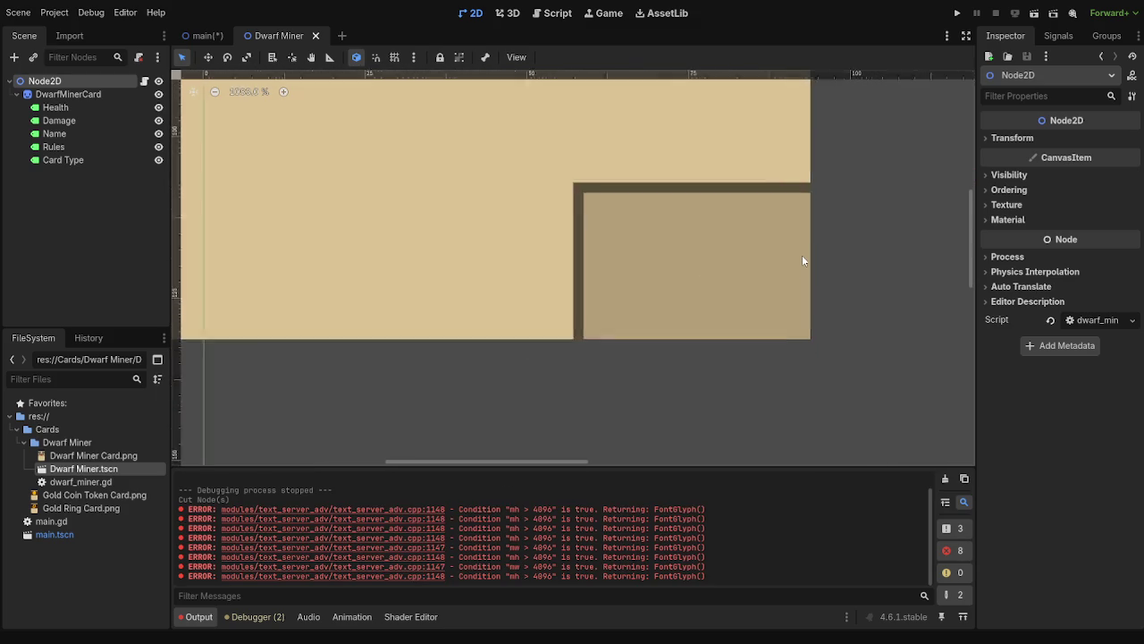
scroll(801, 255, down, 9)
scroll(804, 207, up, 4)
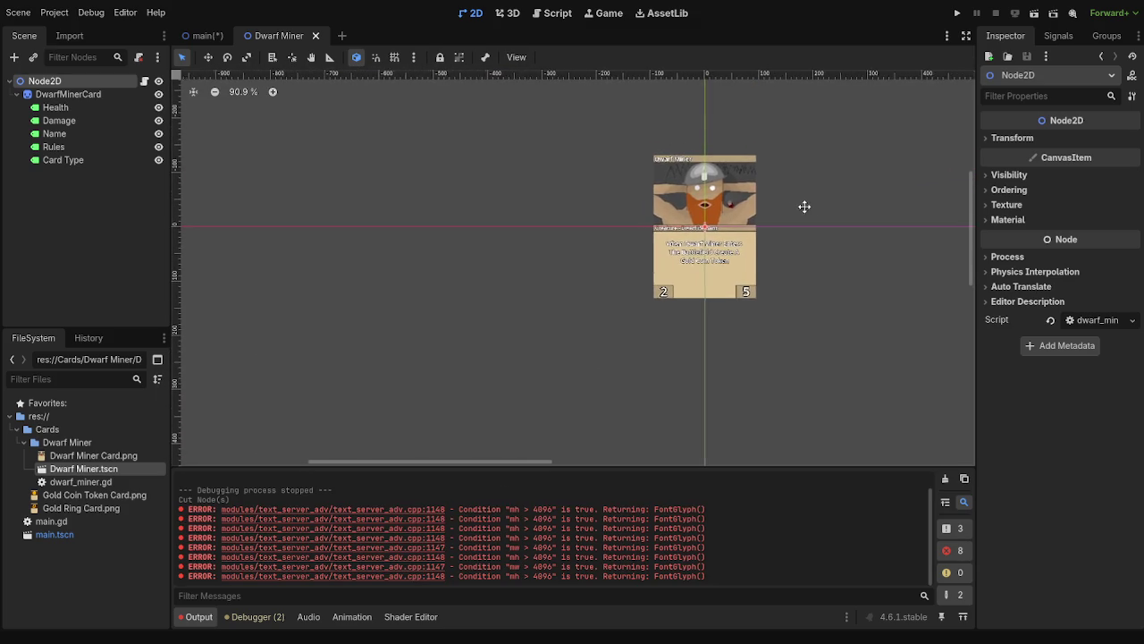
scroll(779, 324, up, 4)
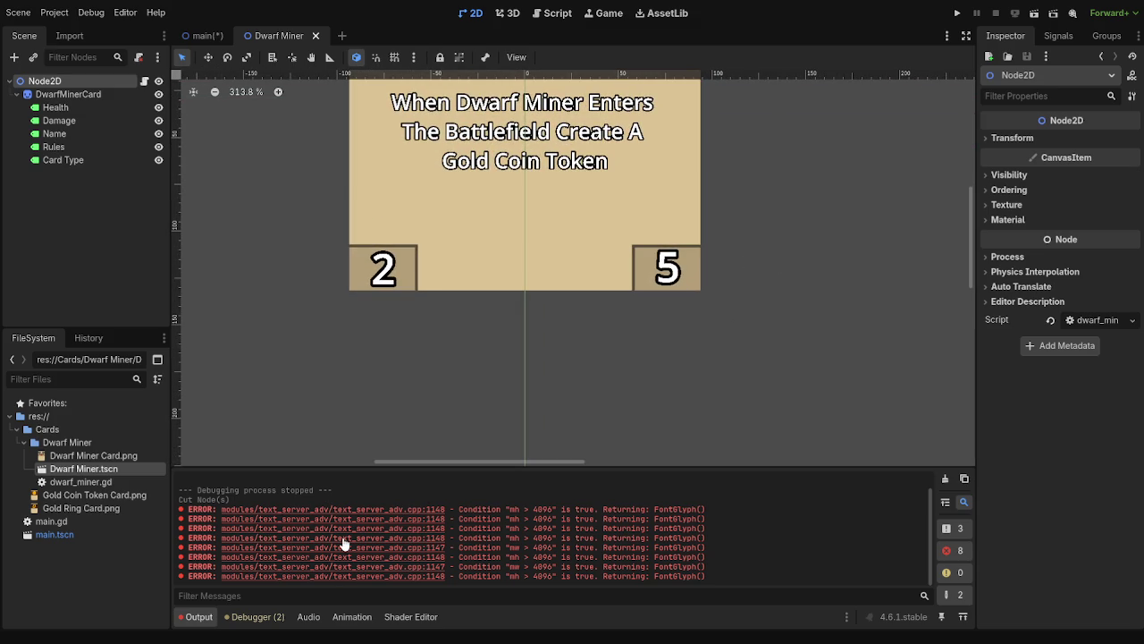
click(256, 617)
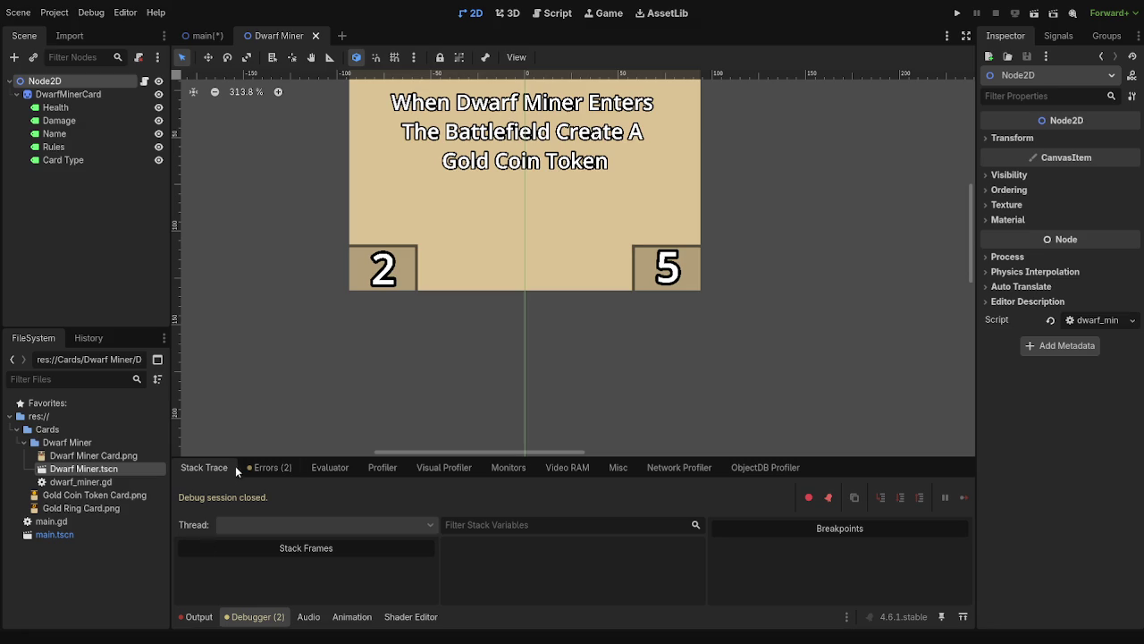
- Show the debugger's Errors list with the two unused delta warnings
click(247, 467)
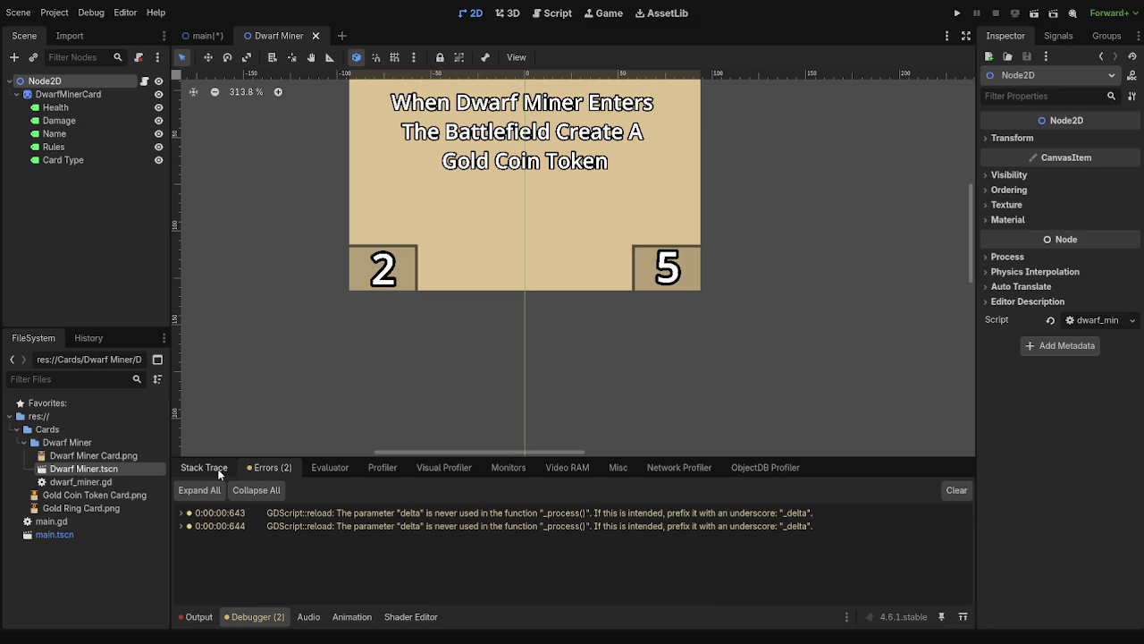
click(219, 471)
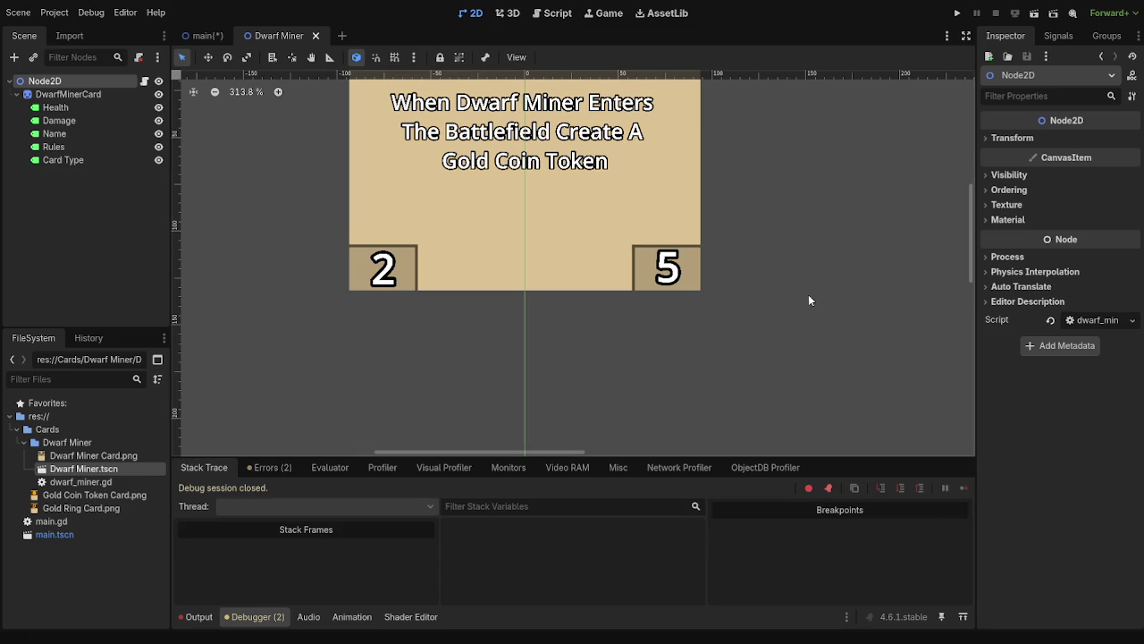
scroll(787, 189, up, 2)
scroll(688, 286, up, 5)
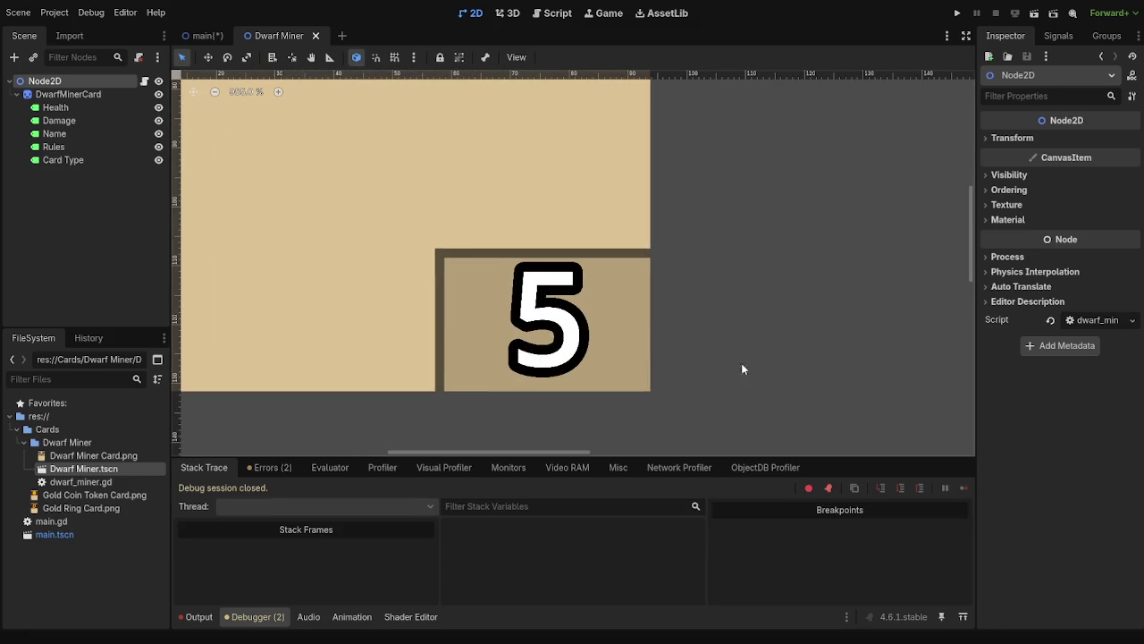
click(257, 471)
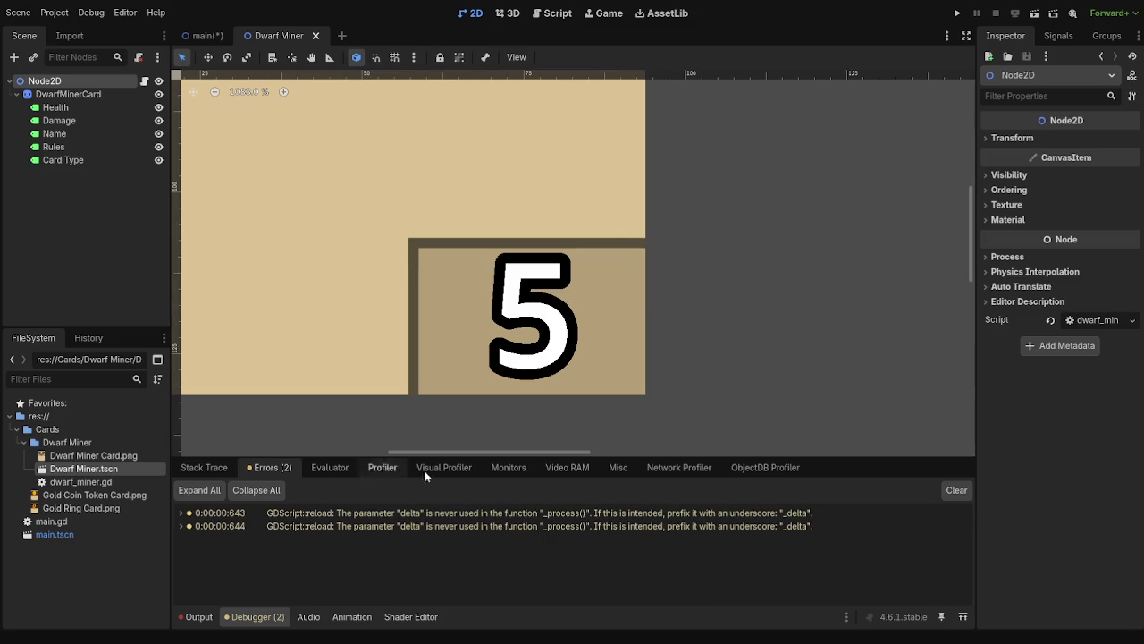
- Zoom and pan the Dwarf Miner canvas and briefly check the main scene tab
scroll(697, 371, down, 4)
scroll(681, 367, down, 3)
scroll(690, 351, up, 10)
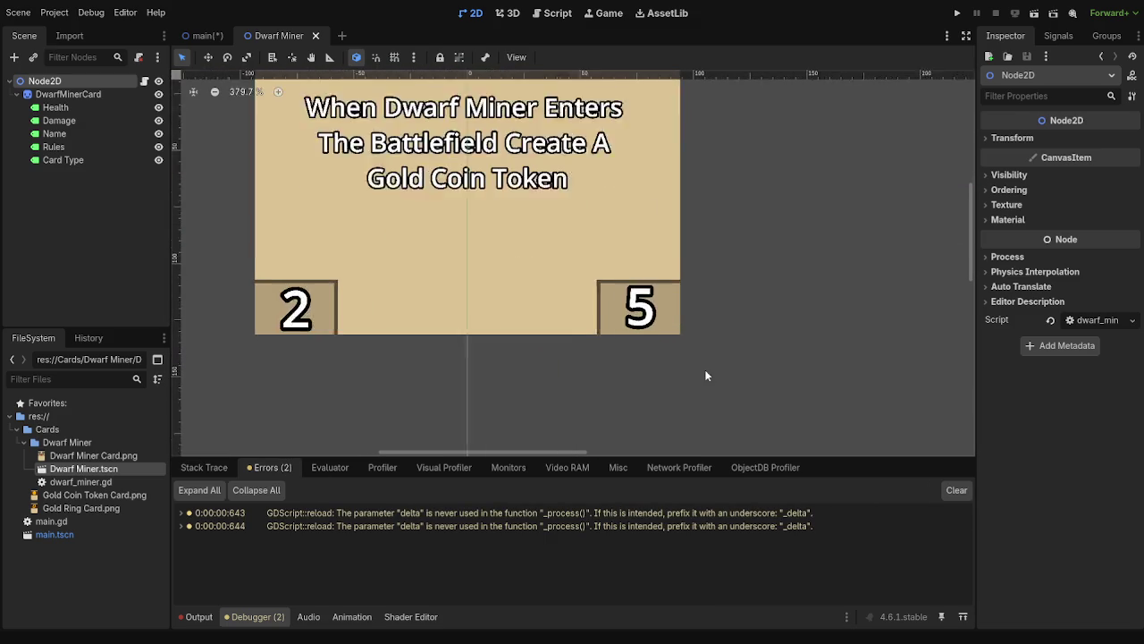
scroll(715, 358, down, 18)
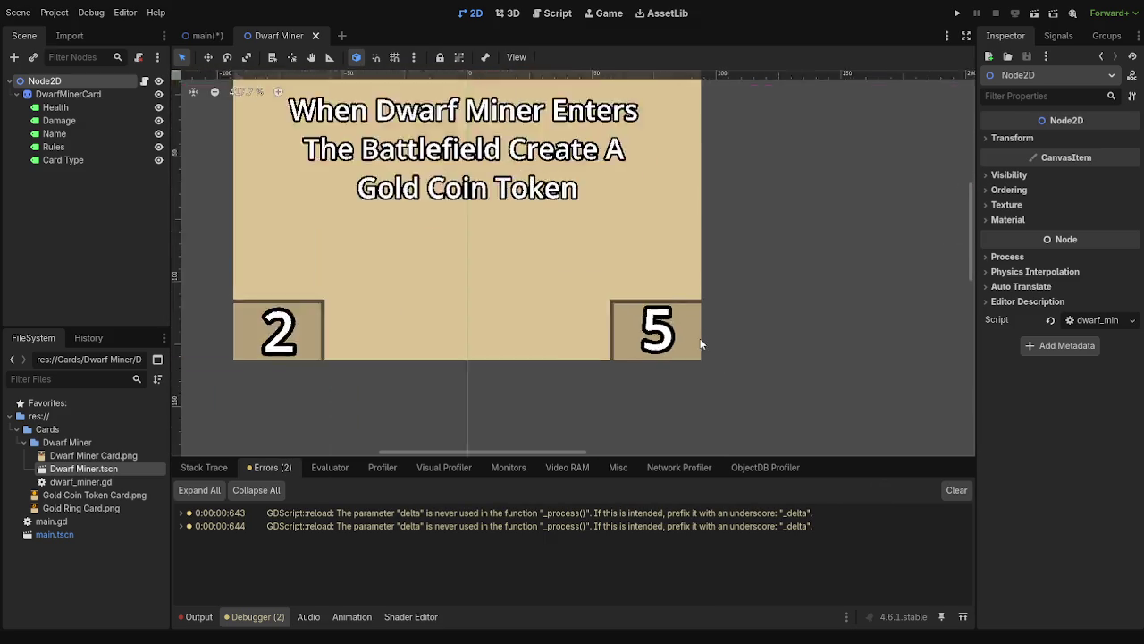
drag(759, 157, 729, 215)
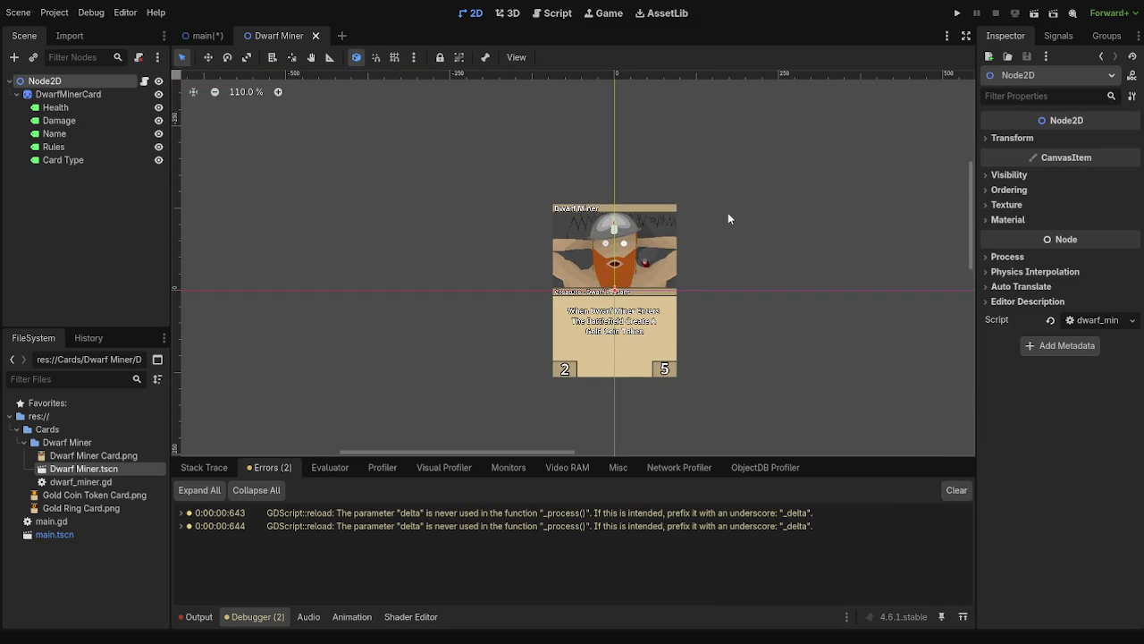
scroll(727, 218, down, 2)
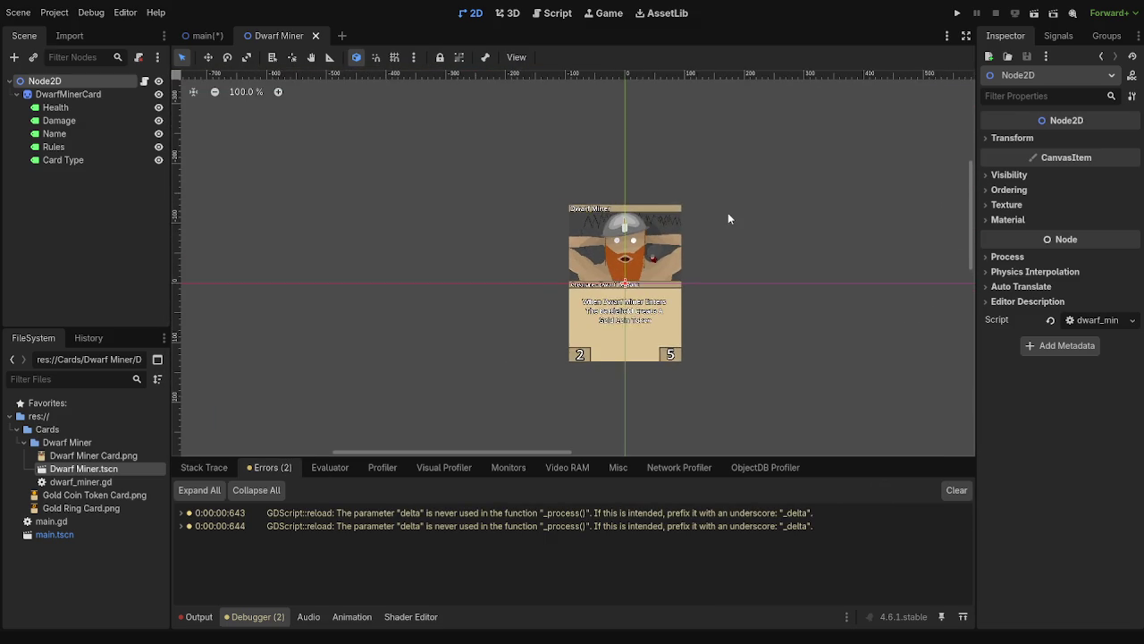
click(222, 38)
click(268, 36)
drag(815, 194, 758, 204)
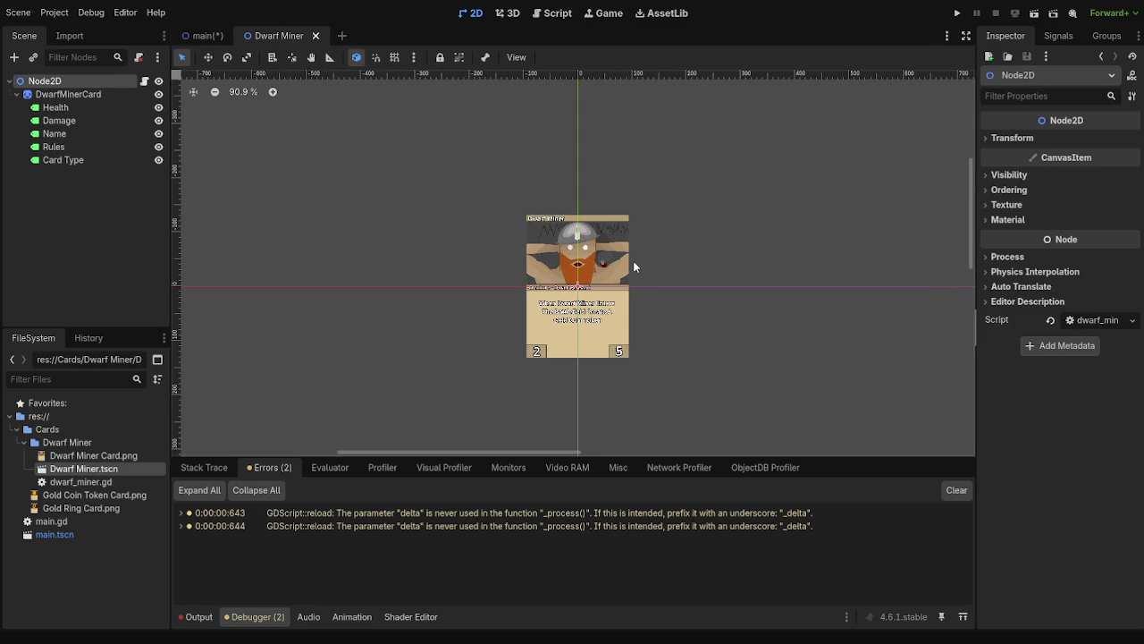
- Save the main scene with Ctrl+S
click(207, 36)
key(ctrl+s)
click(273, 36)
click(201, 36)
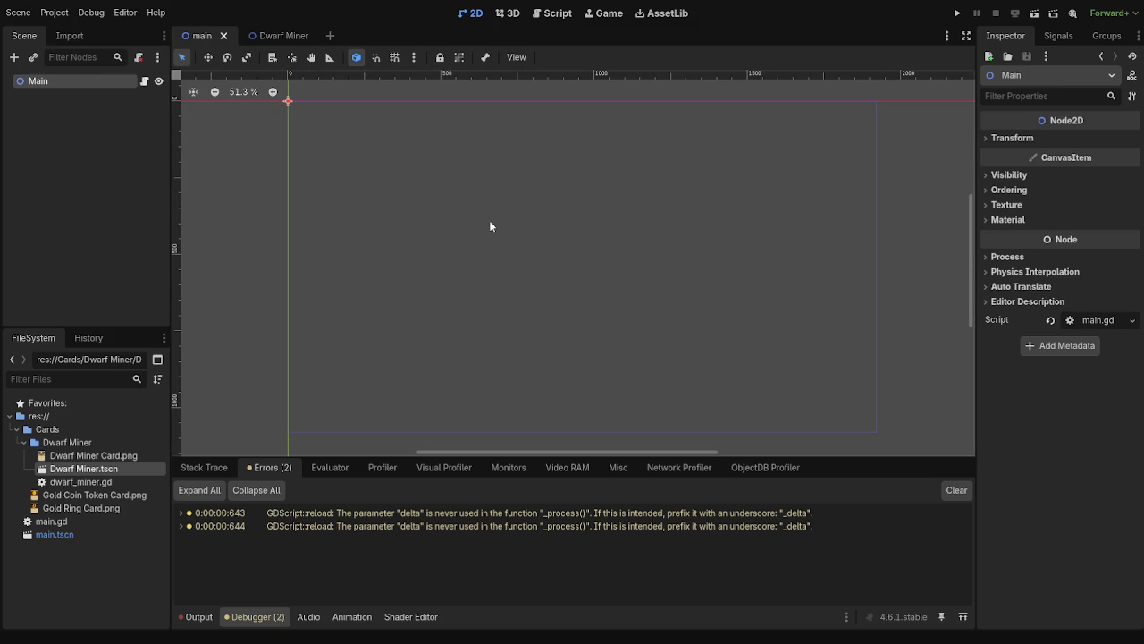
click(277, 36)
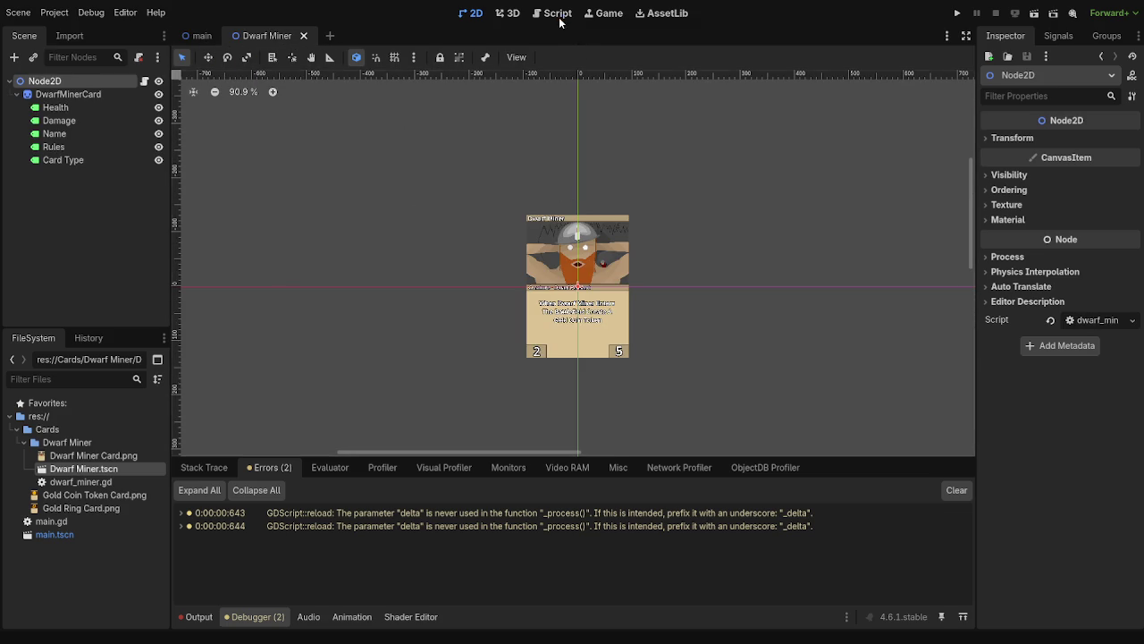
- Run the project from the Game view, stop it, and return to the 2D view
click(559, 16)
click(592, 13)
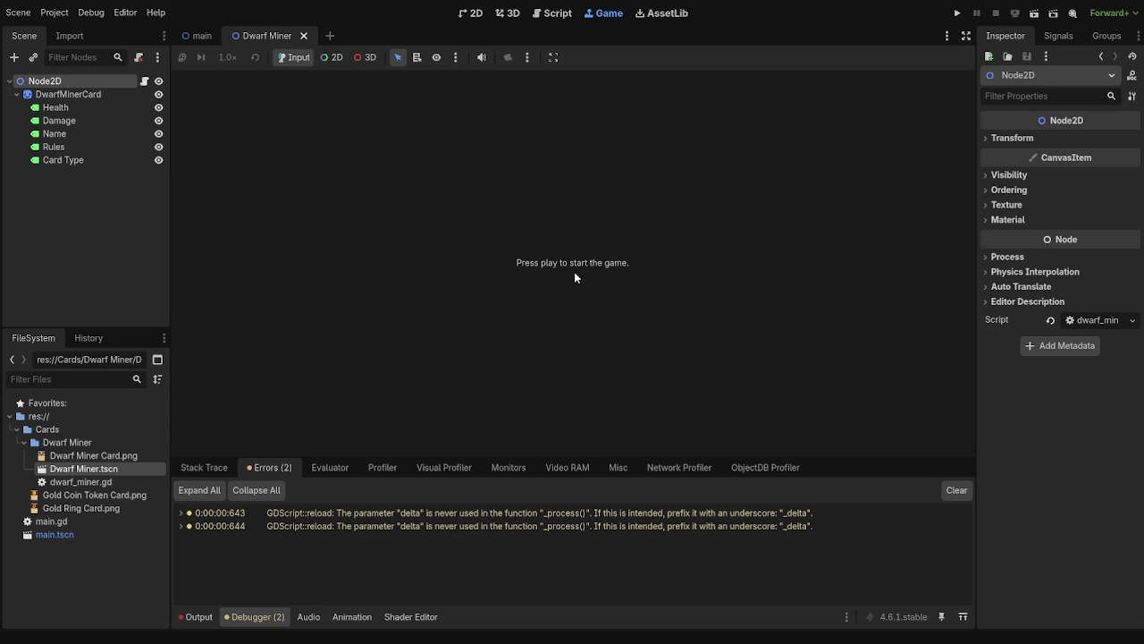
click(958, 12)
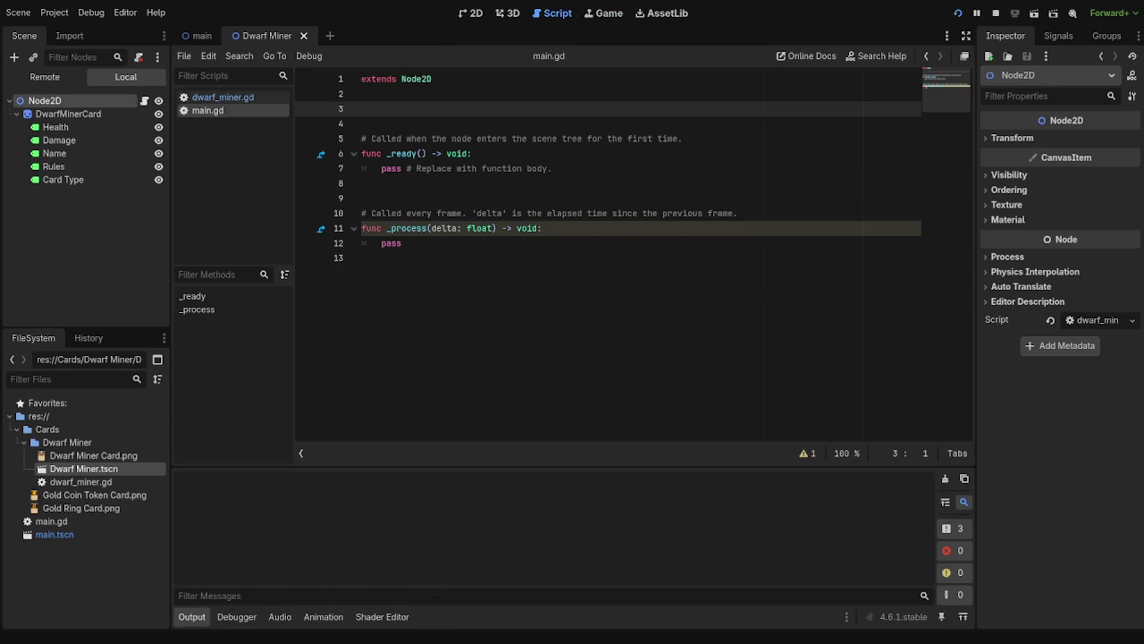
click(604, 16)
click(471, 15)
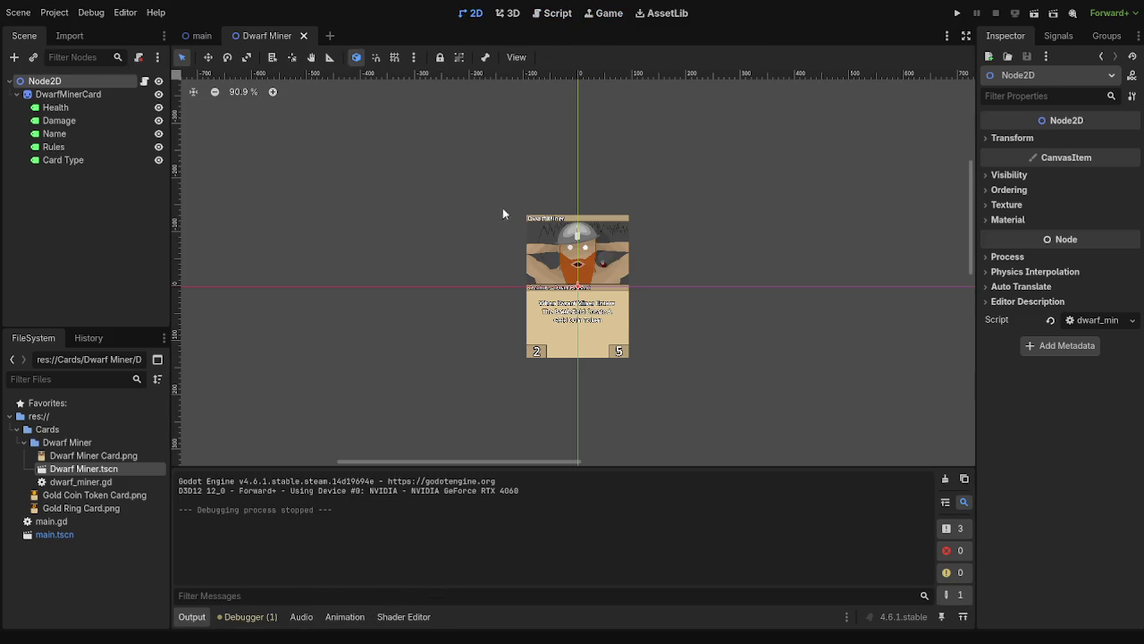
scroll(563, 302, up, 2)
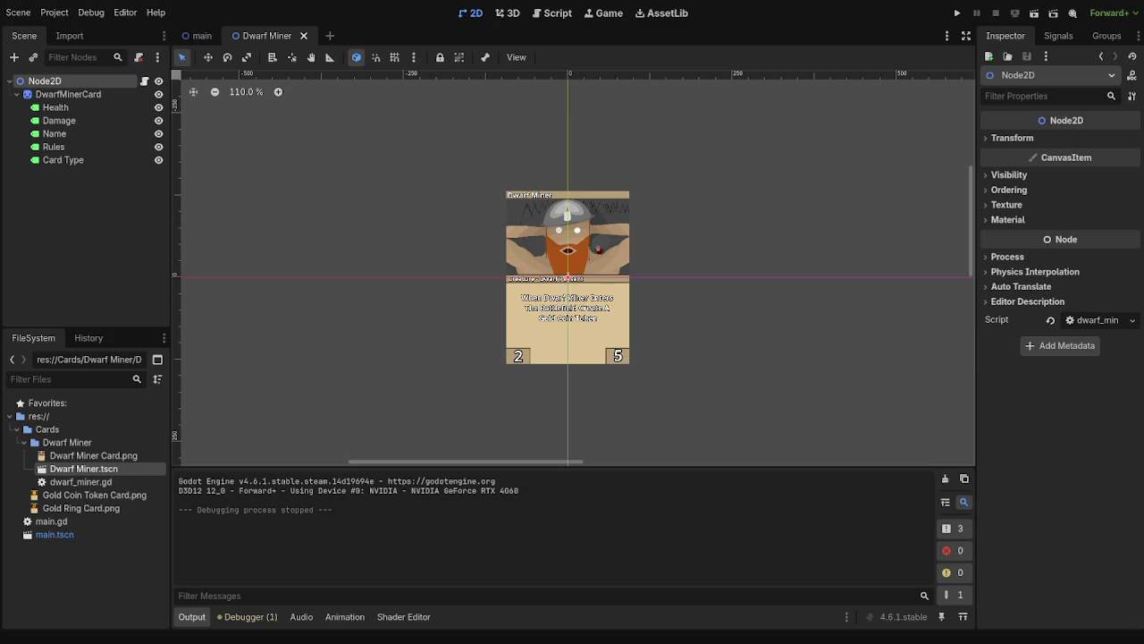
key(alt+Tab)
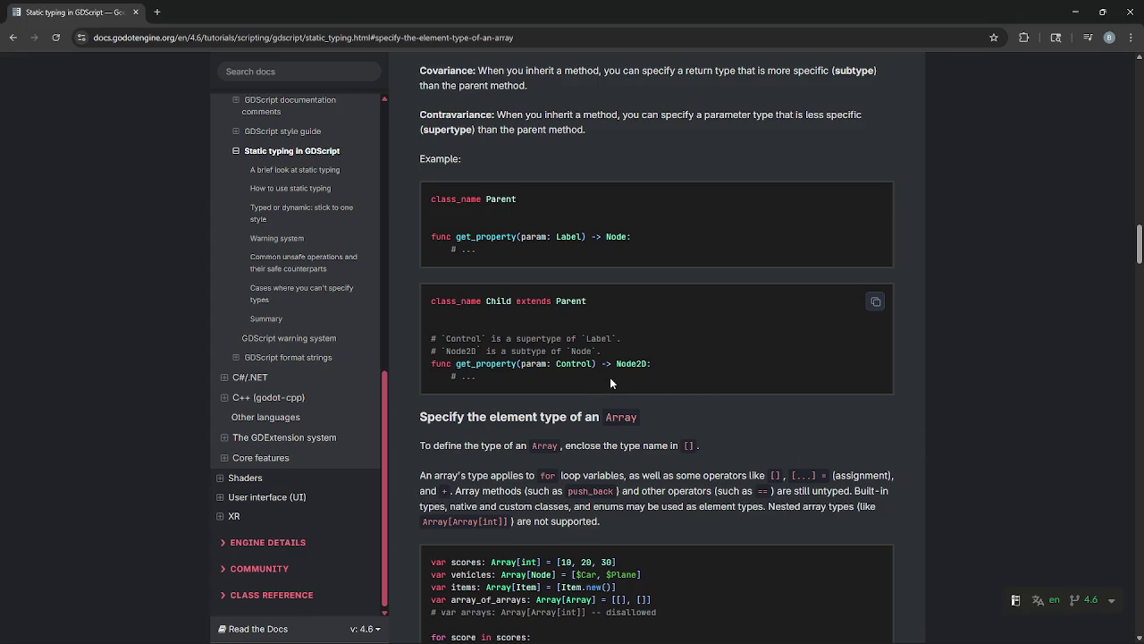
- Scroll the static typing docs, highlighting code and paragraphs while reading
scroll(598, 401, down, 3)
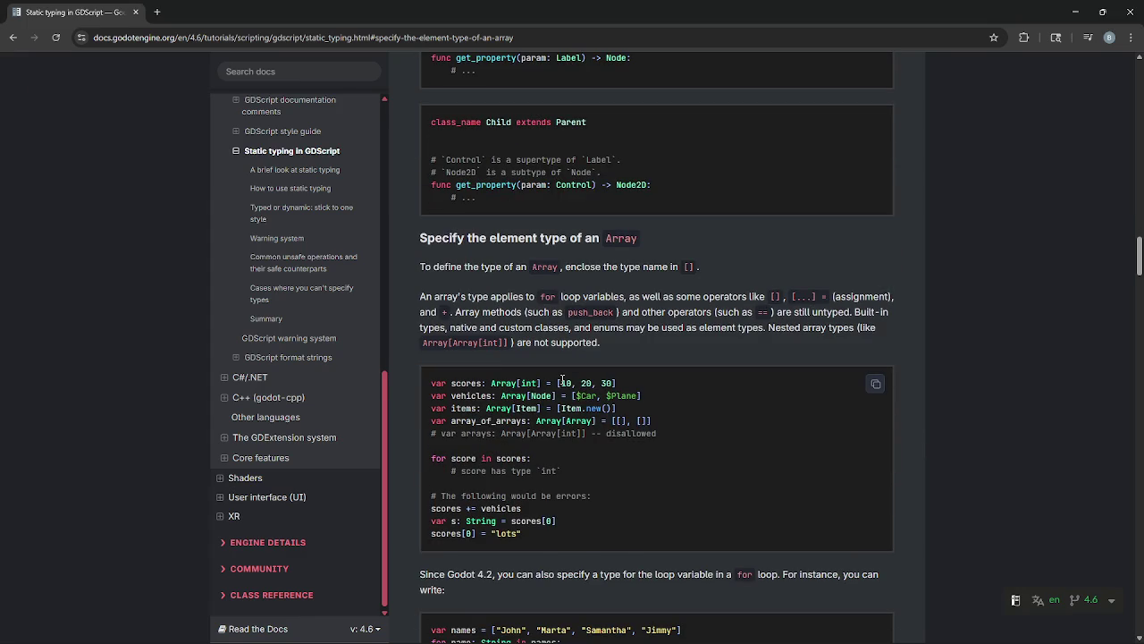
scroll(554, 375, up, 3)
scroll(526, 355, down, 3)
scroll(526, 354, down, 2)
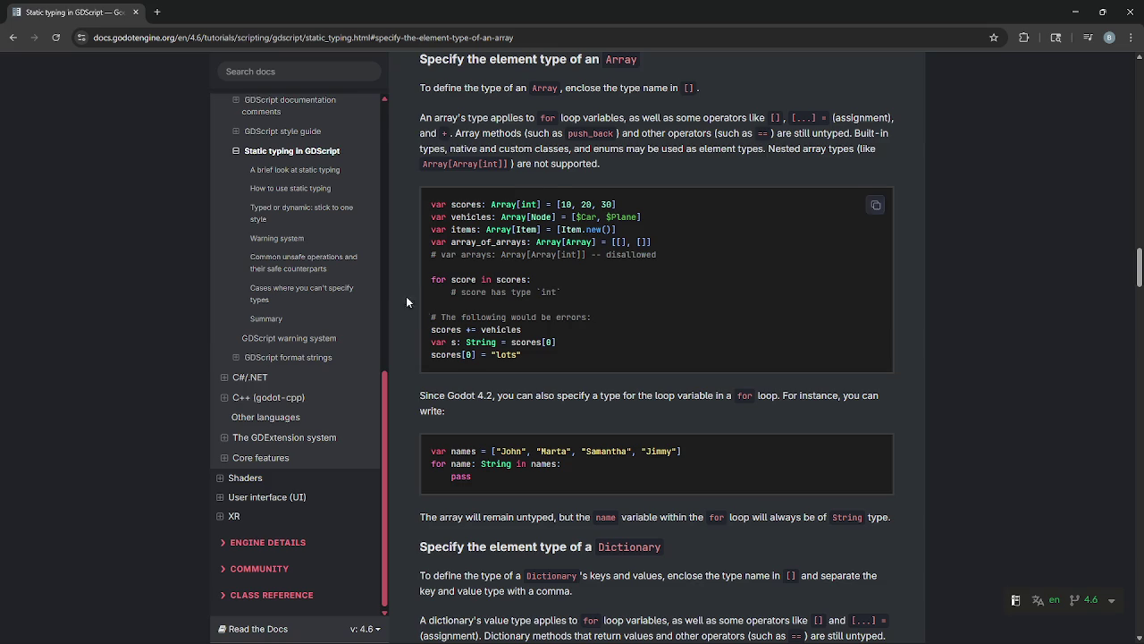
drag(427, 204, 577, 358)
click(577, 363)
scroll(577, 363, up, 2)
drag(410, 229, 767, 268)
click(614, 287)
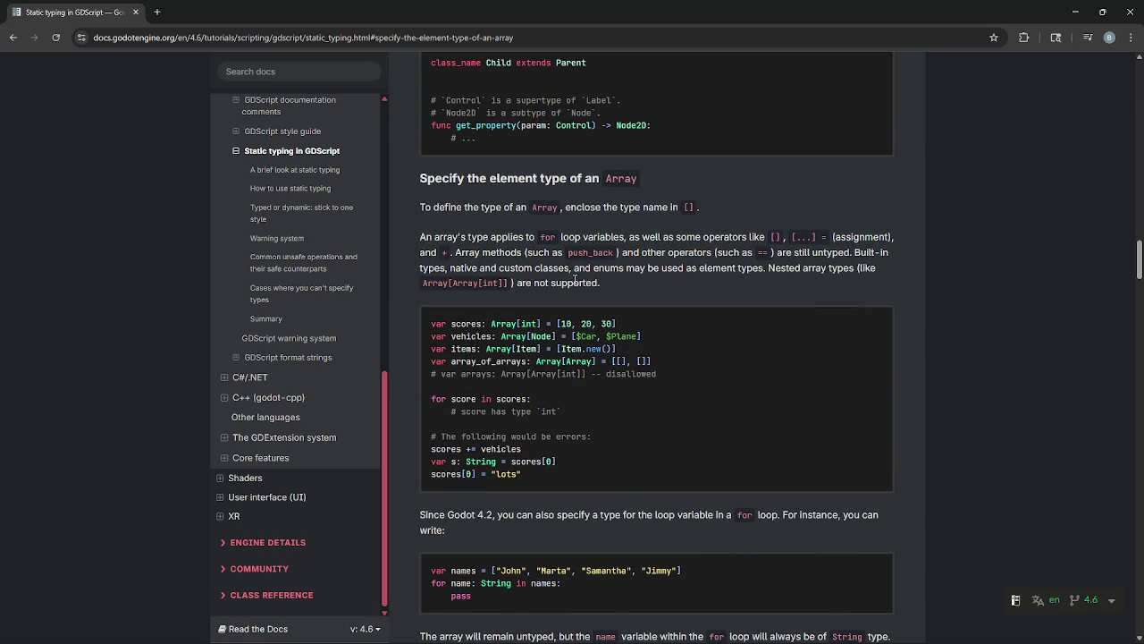
- Highlight the 'Since Godot 4.2' paragraph about typed collections
scroll(428, 253, up, 8)
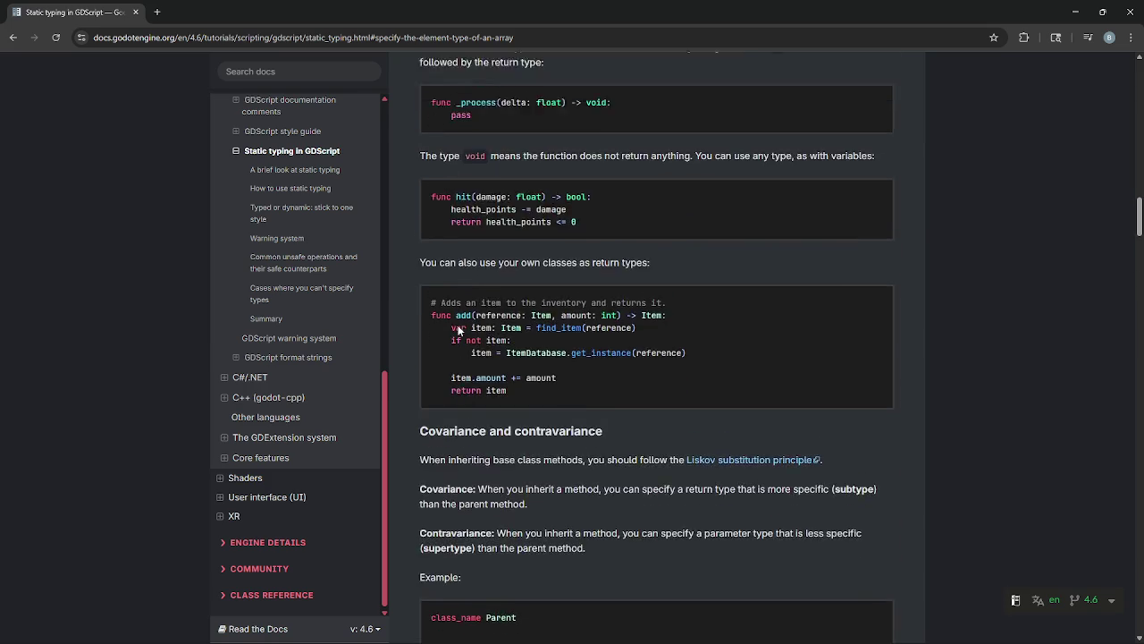
scroll(458, 326, down, 10)
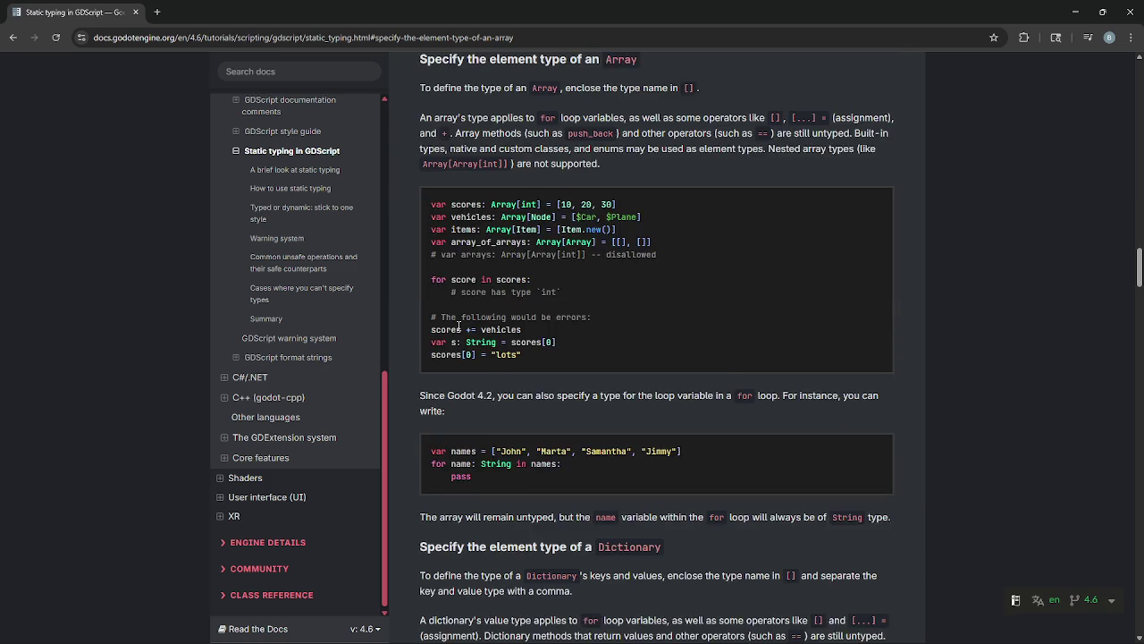
drag(414, 337, 487, 354)
click(464, 354)
click(487, 354)
drag(422, 339, 486, 355)
click(487, 356)
- Read the vehicles Dictionary example and highlight the Array element type heading
scroll(482, 356, down, 3)
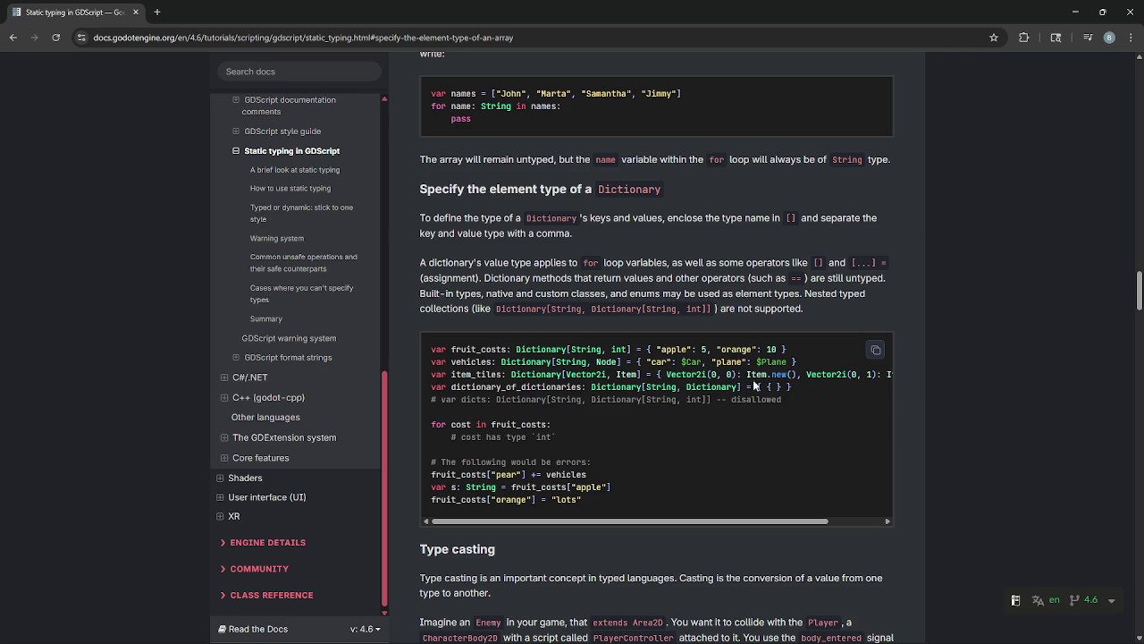
drag(647, 362, 670, 362)
click(679, 386)
scroll(627, 463, up, 2)
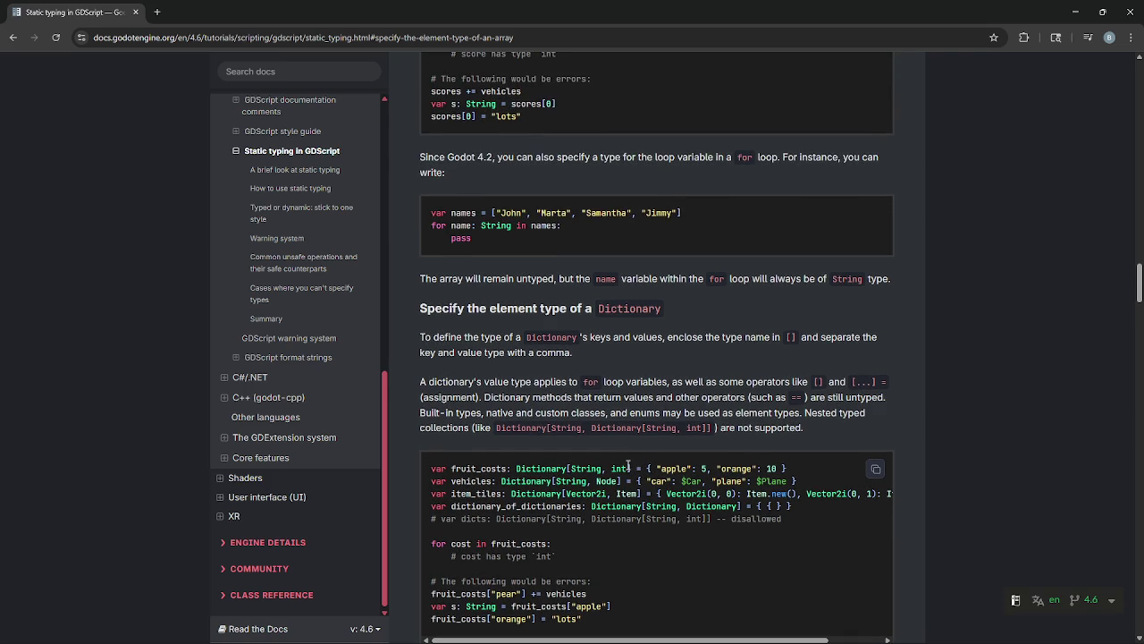
scroll(628, 463, up, 5)
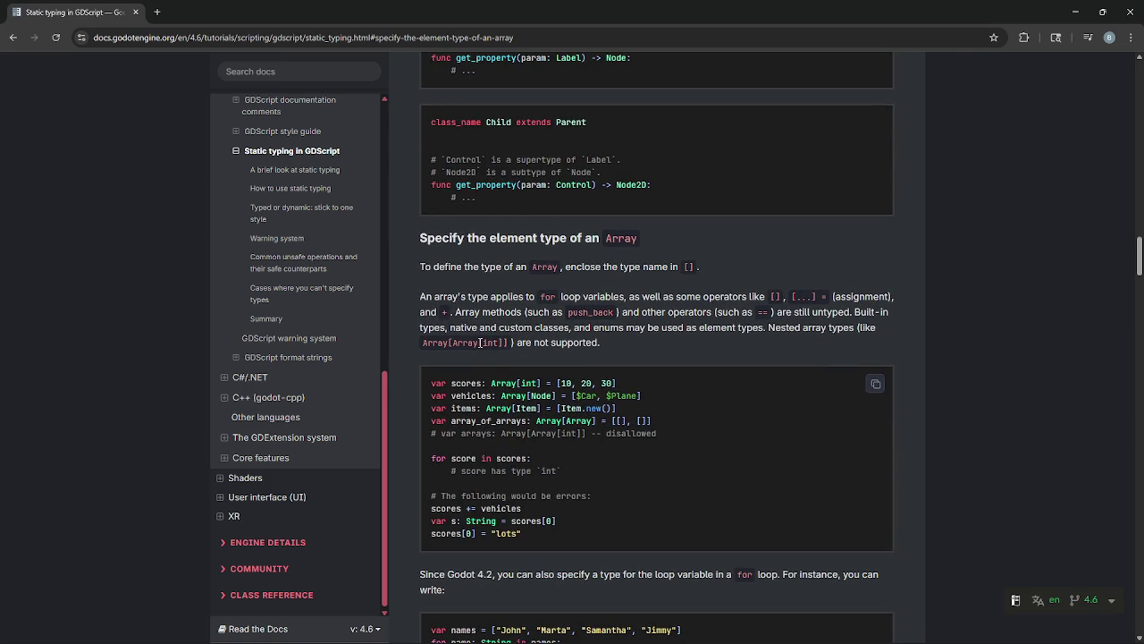
triple_click(731, 233)
click(733, 233)
drag(414, 240, 648, 242)
click(648, 251)
drag(423, 267, 498, 268)
click(508, 271)
drag(567, 268, 741, 269)
click(742, 269)
drag(421, 297, 764, 298)
click(569, 301)
click(649, 303)
click(768, 294)
click(863, 298)
drag(858, 296, 894, 301)
click(894, 301)
drag(422, 311, 504, 310)
click(451, 312)
drag(455, 312, 770, 320)
click(780, 324)
mouse_move(856, 315)
mouse_down()
mouse_move(873, 315)
mouse_move(507, 327)
mouse_up()
mouse_move(587, 328)
mouse_down()
mouse_move(765, 329)
mouse_move(781, 346)
mouse_up()
drag(515, 343, 640, 351)
click(642, 349)
- Highlight the sentences about typed for-loop variables in the docs
scroll(637, 352, down, 6)
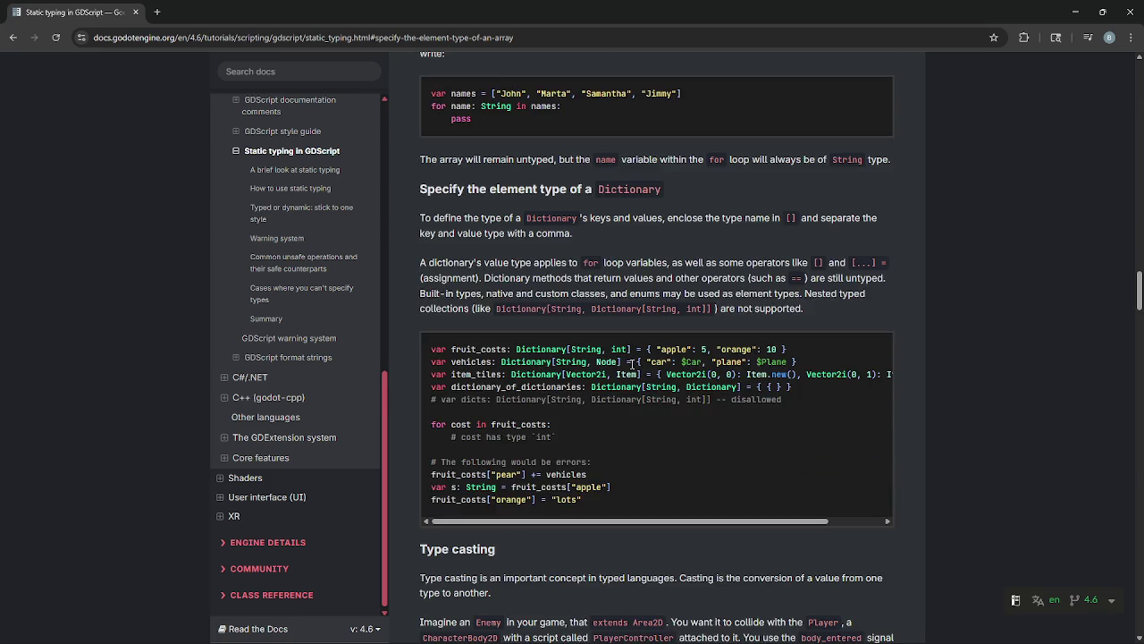
scroll(632, 364, up, 3)
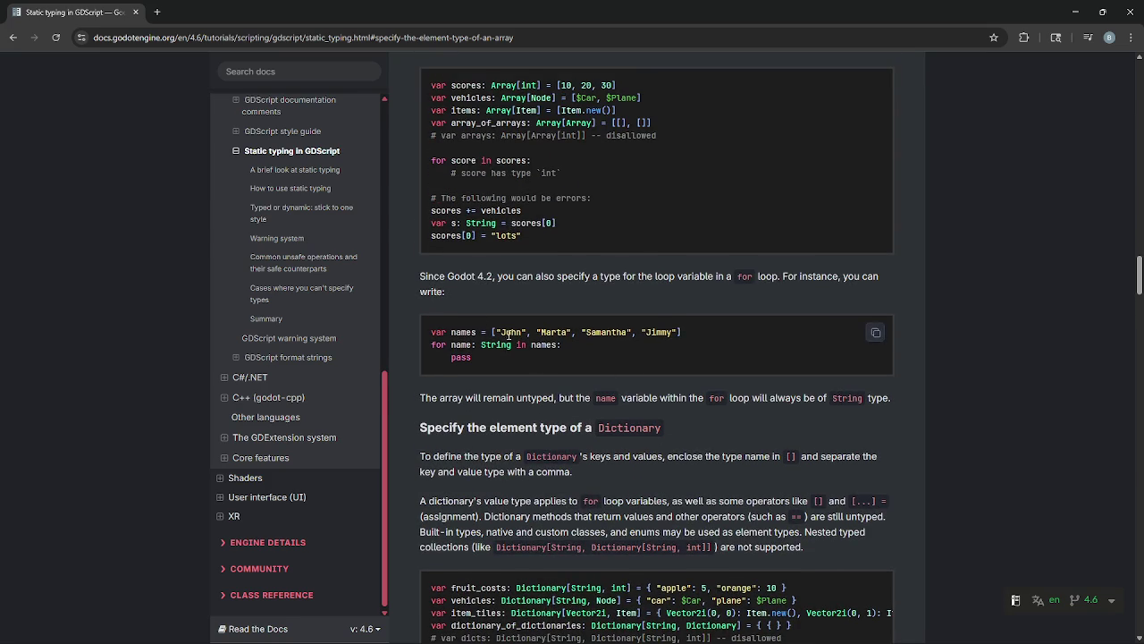
drag(411, 274, 569, 285)
click(533, 280)
click(569, 285)
mouse_move(696, 277)
mouse_down()
mouse_move(660, 290)
mouse_move(677, 279)
mouse_move(798, 282)
mouse_up()
click(798, 283)
scroll(718, 302, up, 1)
drag(782, 340, 823, 352)
click(822, 352)
- Highlight parts of the names array example and its 'for name: String in names:' line
drag(430, 391, 573, 394)
click(573, 393)
drag(491, 391, 768, 395)
click(437, 422)
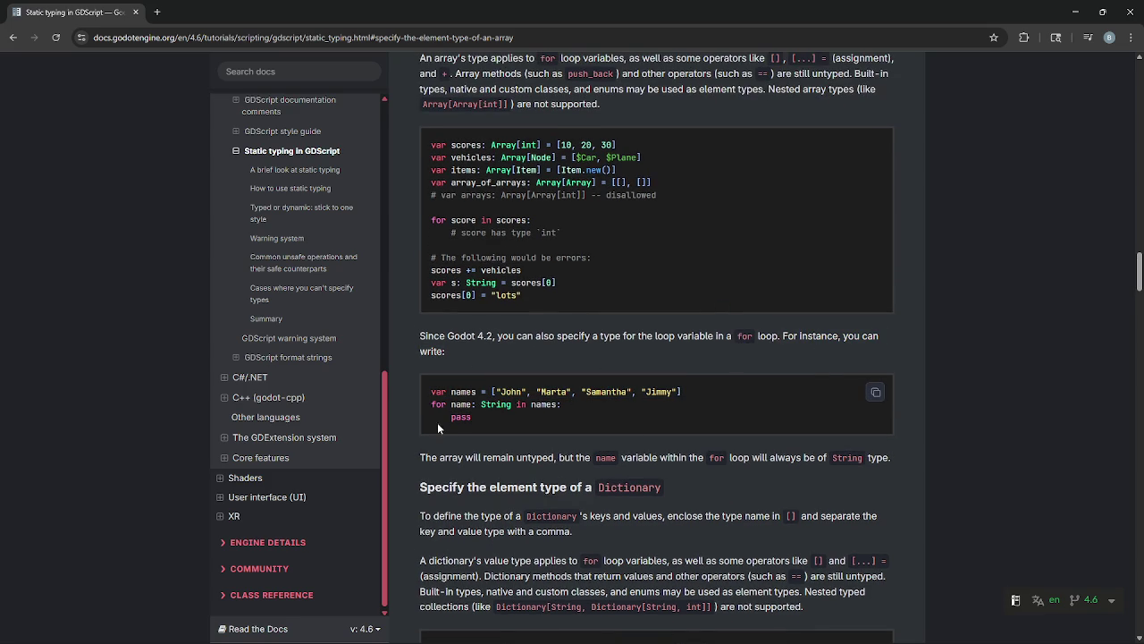
drag(445, 407, 598, 408)
click(598, 408)
drag(424, 412, 615, 409)
click(615, 410)
drag(431, 404, 616, 410)
click(616, 409)
drag(483, 404, 608, 407)
click(608, 407)
mouse_move(481, 404)
mouse_down()
mouse_move(521, 404)
mouse_move(499, 392)
mouse_move(717, 397)
mouse_up()
click(697, 415)
- Scroll back up to the 'Specify the element type of an Array' heading
scroll(543, 393, down, 1)
scroll(544, 312, up, 1)
scroll(545, 312, up, 2)
scroll(544, 312, up, 1)
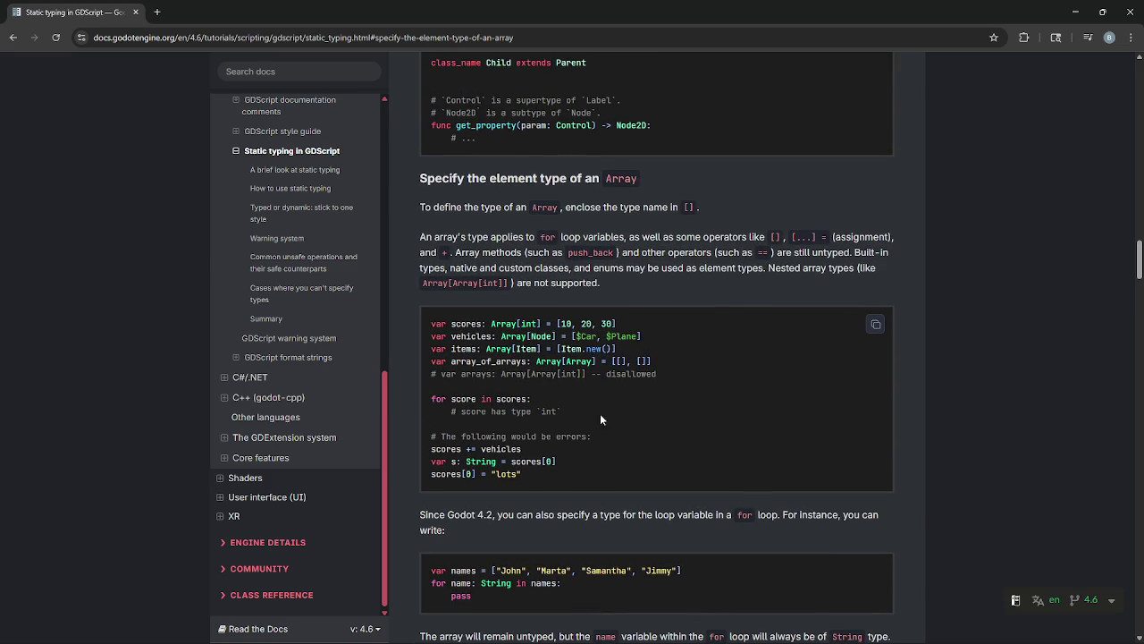
scroll(547, 444, up, 1)
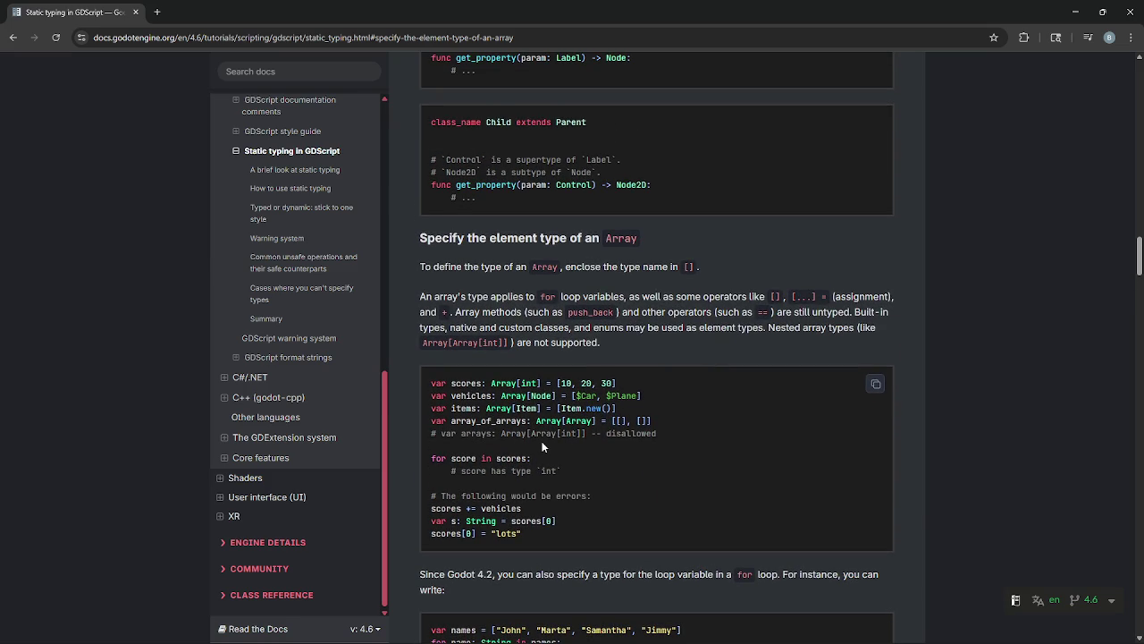
- Return to Godot and open main.gd from the main scene tab
key(alt+Tab)
key(Tab)
key(Tab)
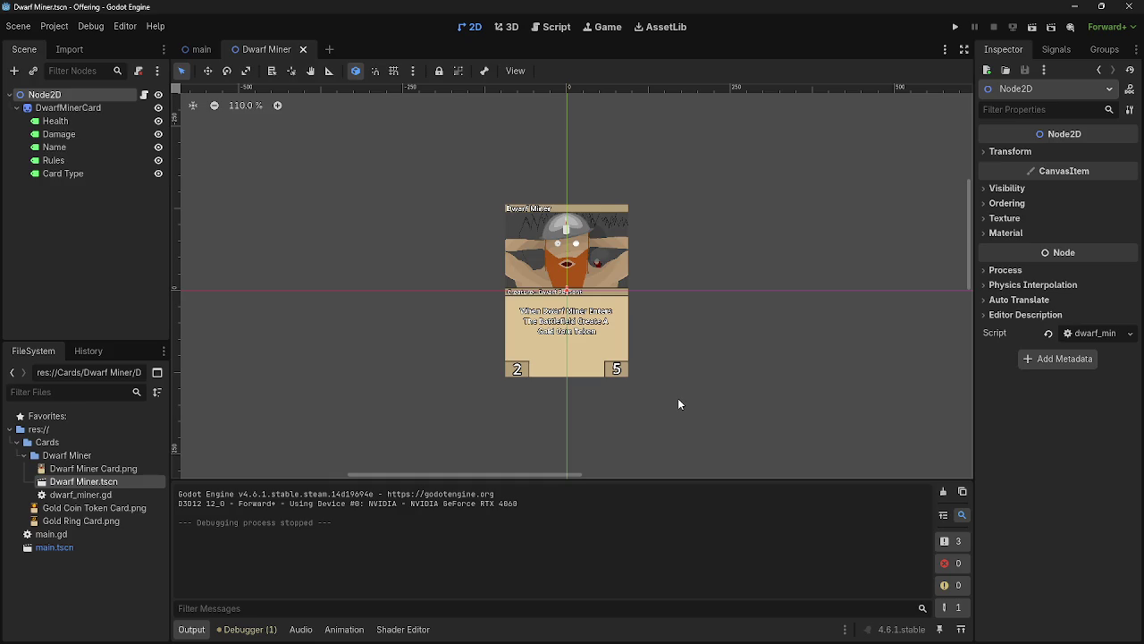
click(200, 49)
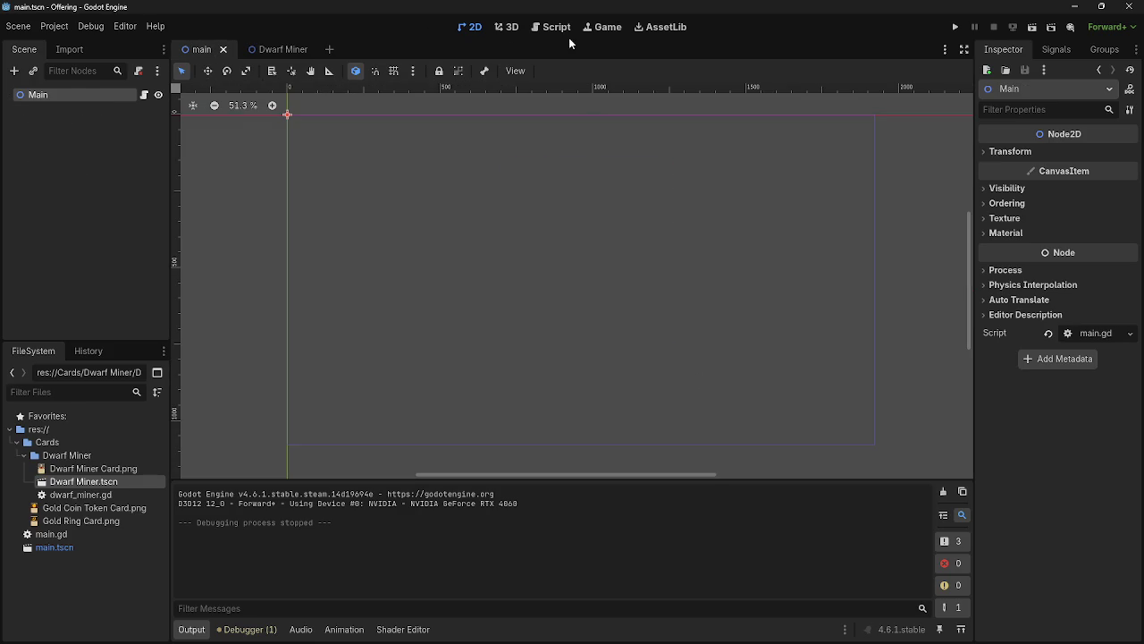
click(144, 95)
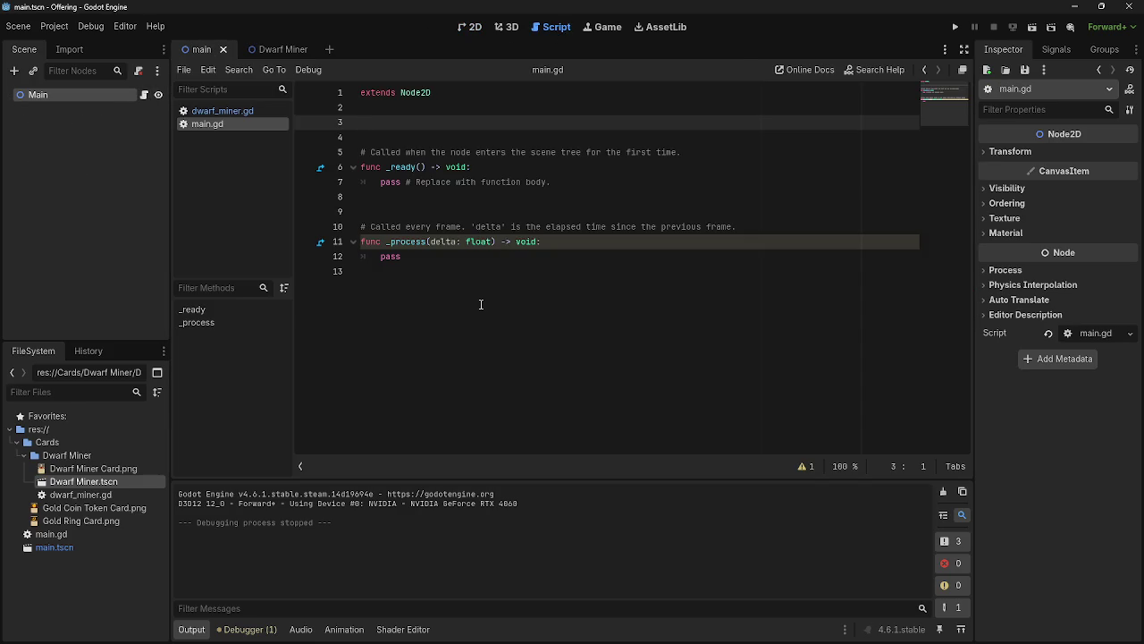
- Type 'var Deck: Array[' on line 3, checking the docs along the way
text(var an)
text(ray)
key(BackSpace)
key(BackSpace)
key(BackSpace)
key(alt+Tab)
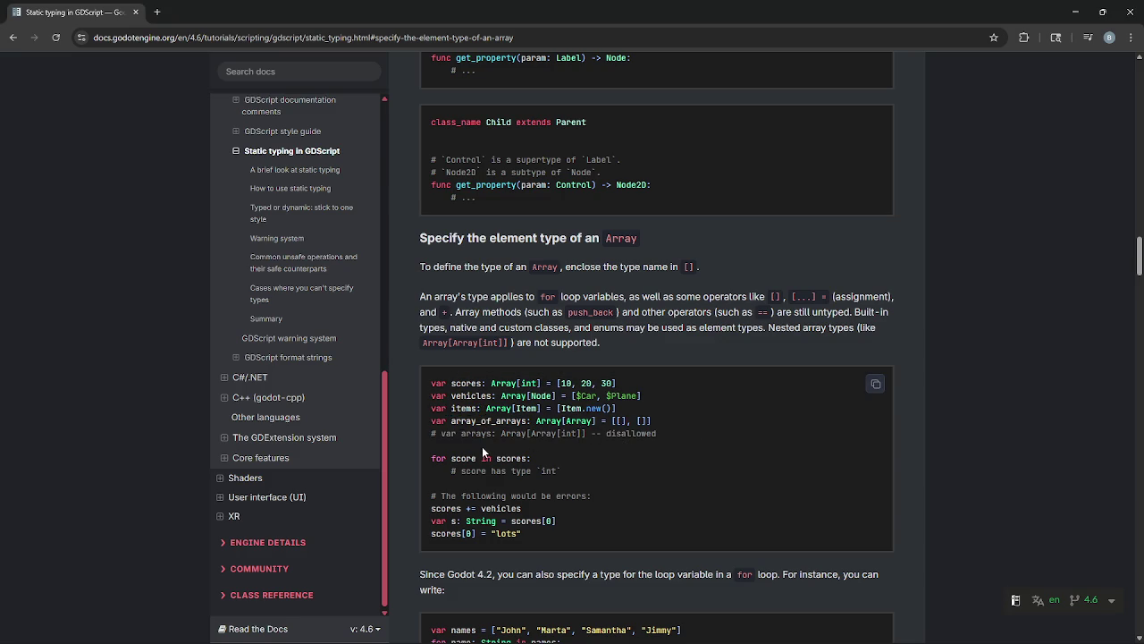
key(alt+Tab)
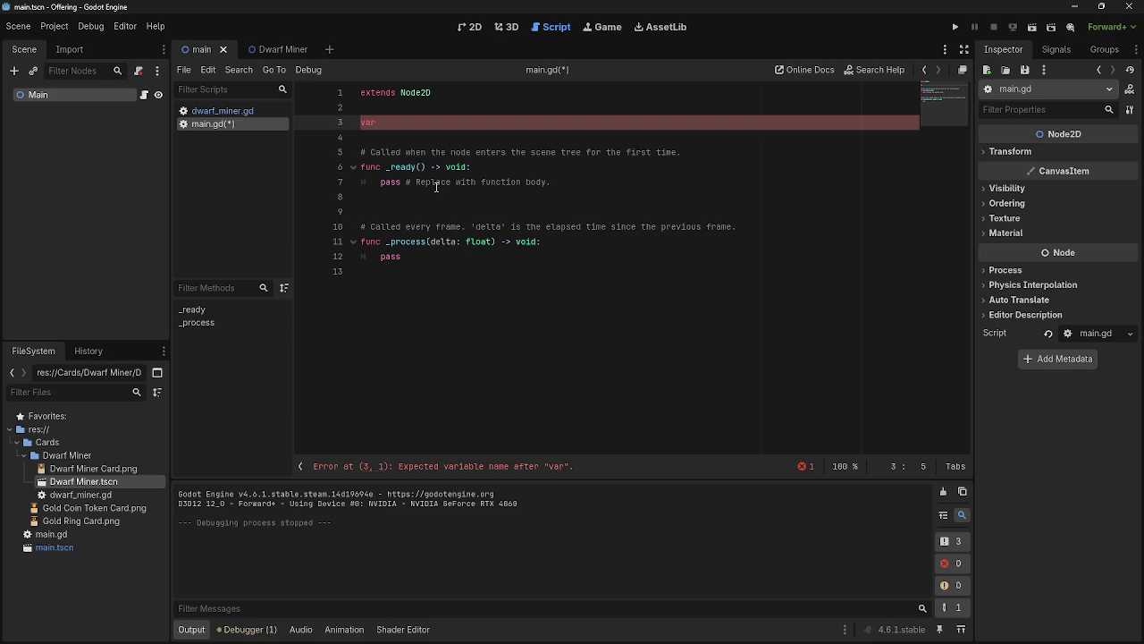
text(Deck)
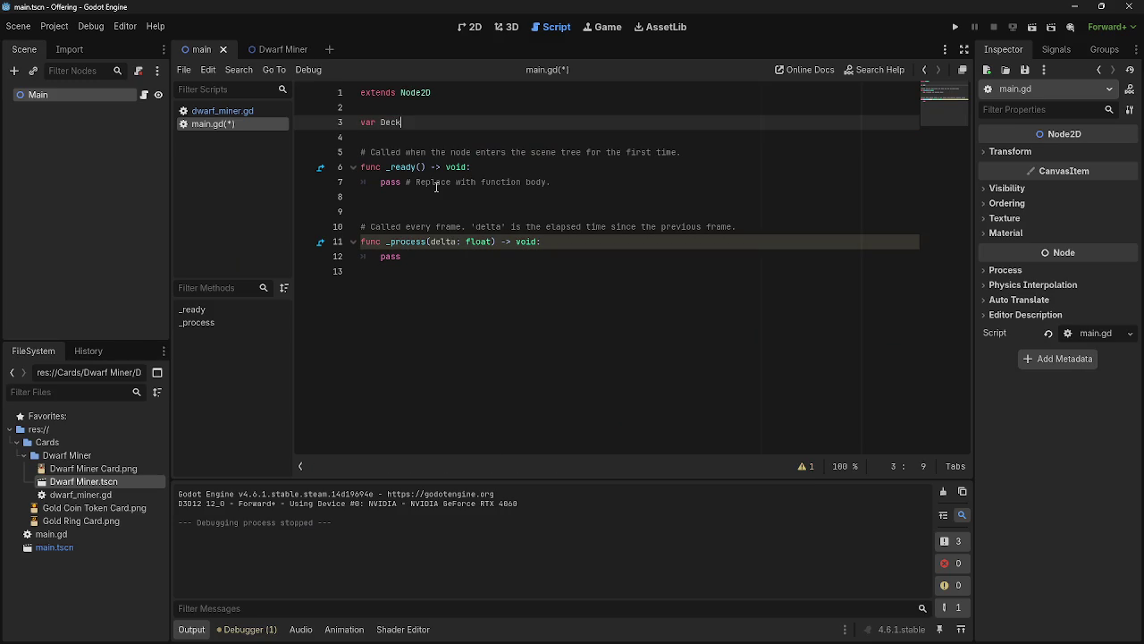
text(: array)
key(Escape)
key(alt+Tab)
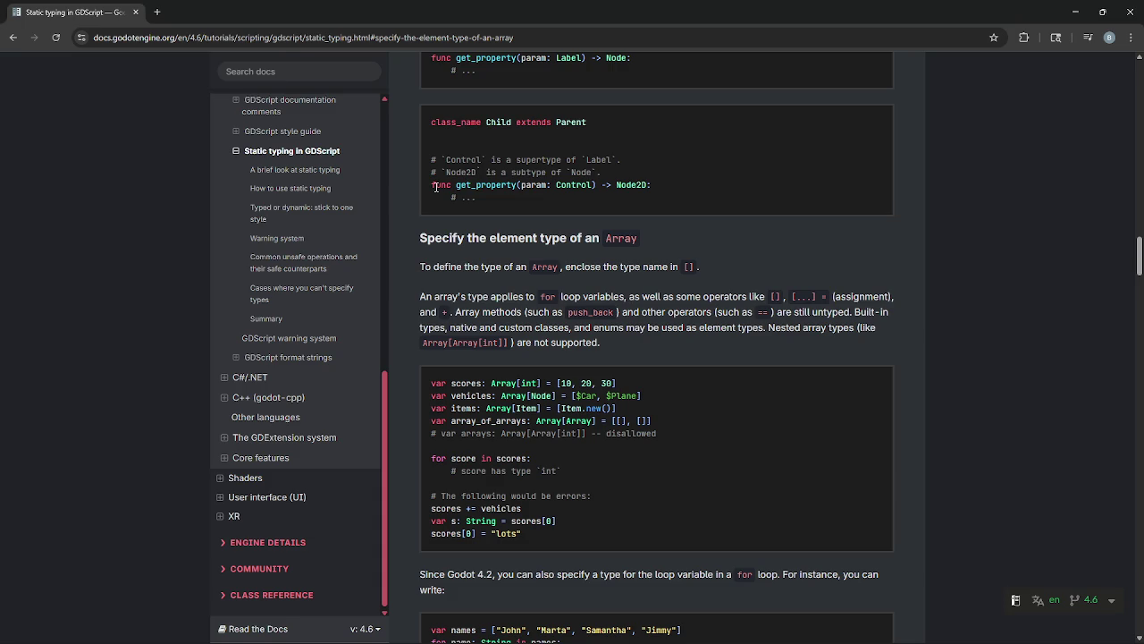
key(alt+Tab)
text([)
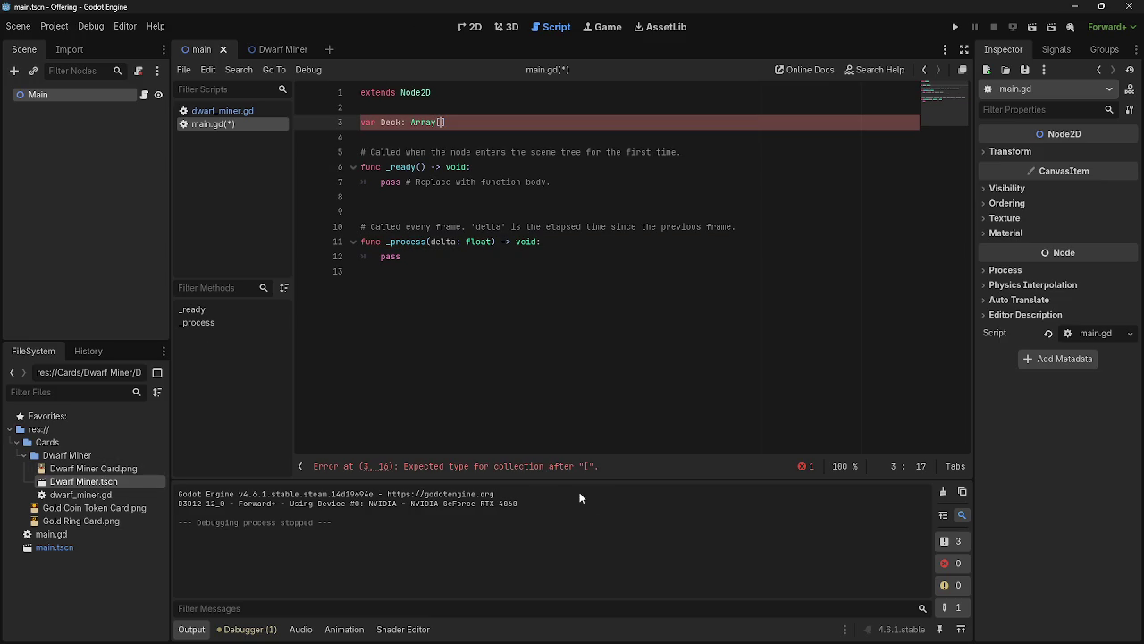
click(562, 465)
key(alt+Tab)
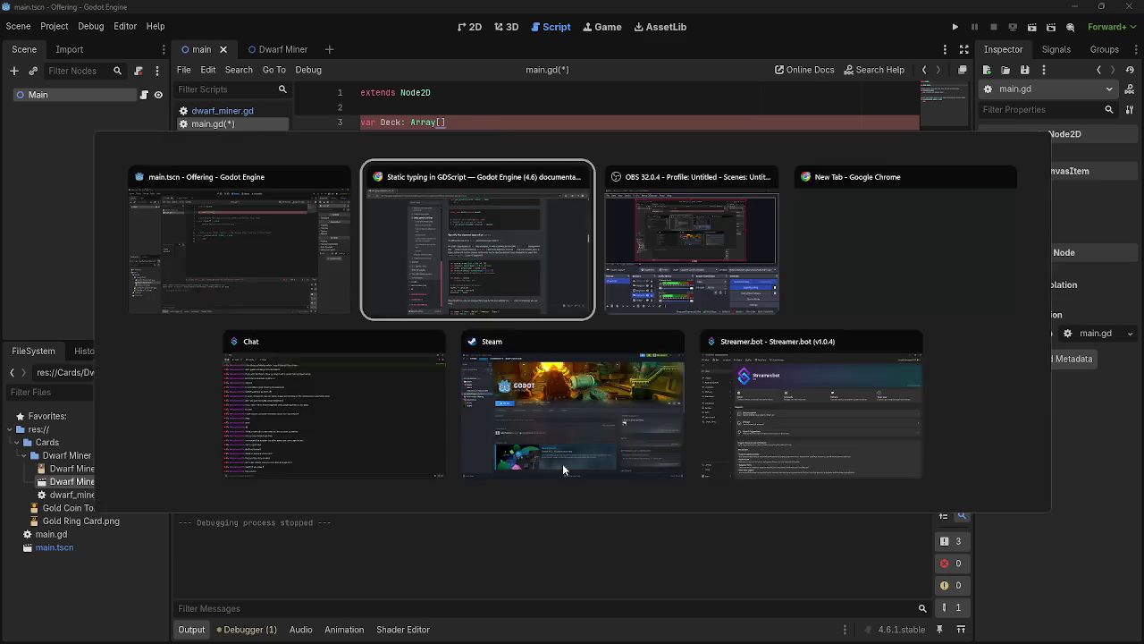
- Study the docs' Array[int] scores, Array[Node] vehicles and Item.new() items typed-array examples
key(alt+Tab)
key(alt+Tab)
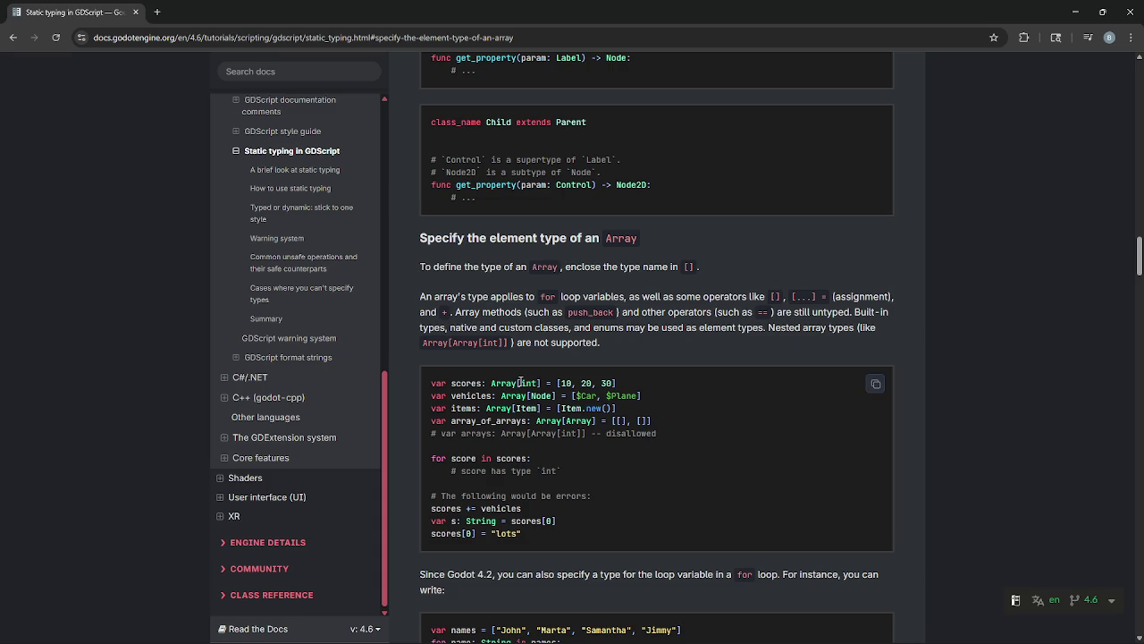
double_click(529, 383)
click(536, 427)
double_click(528, 383)
double_click(543, 395)
click(524, 420)
drag(560, 407, 609, 407)
click(607, 408)
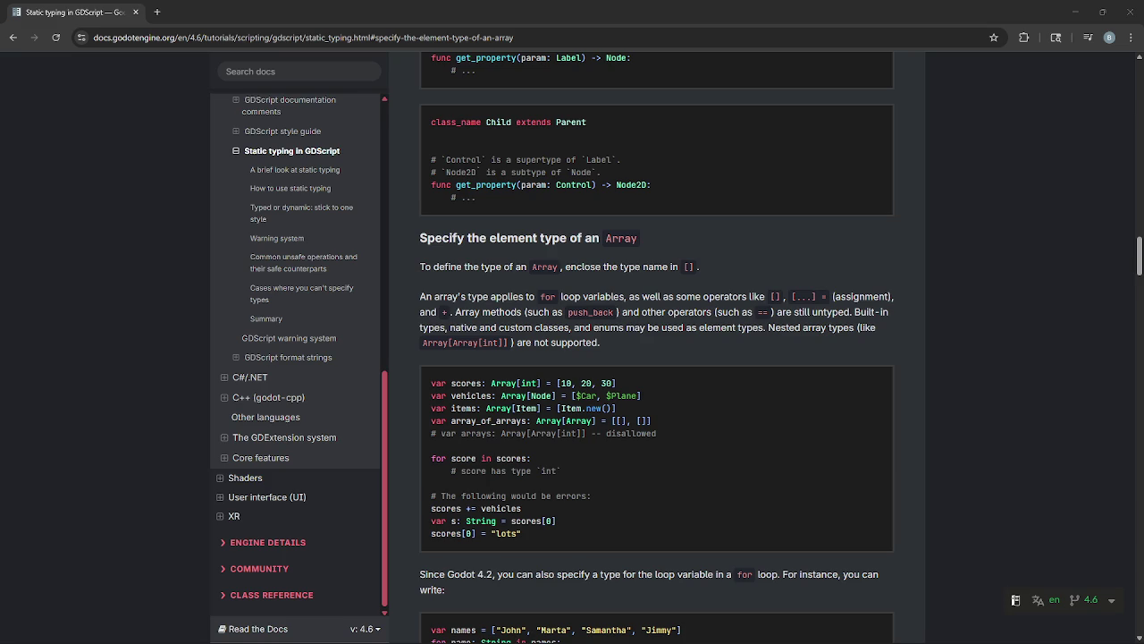
key(alt+Tab)
key(alt+Tab)
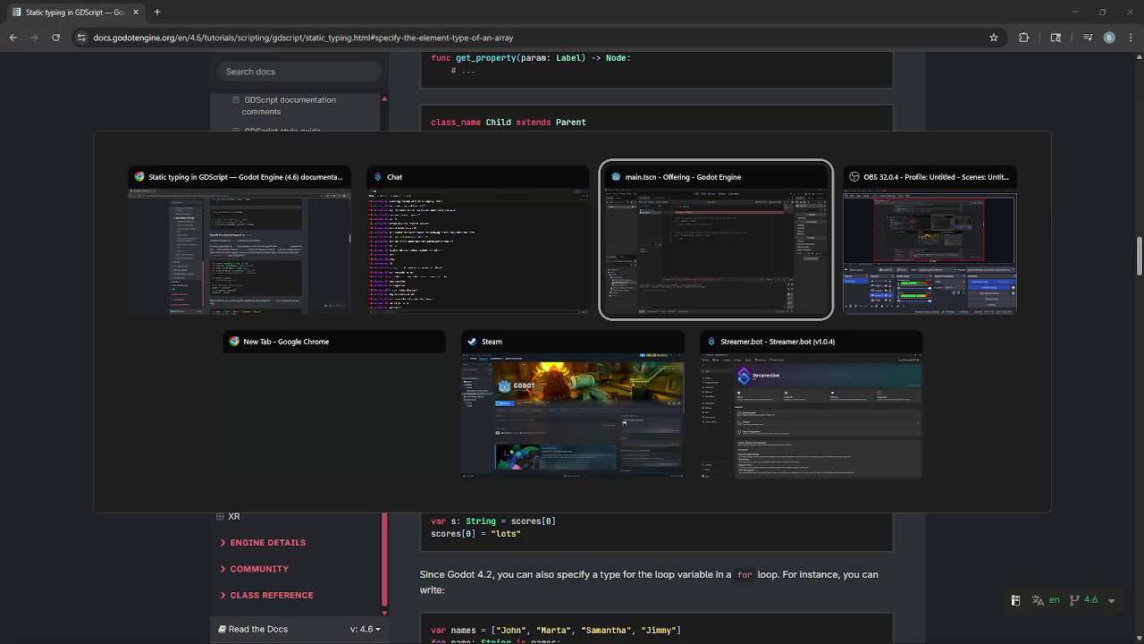
- Open the Twitch site in a new browser tab
key(Escape)
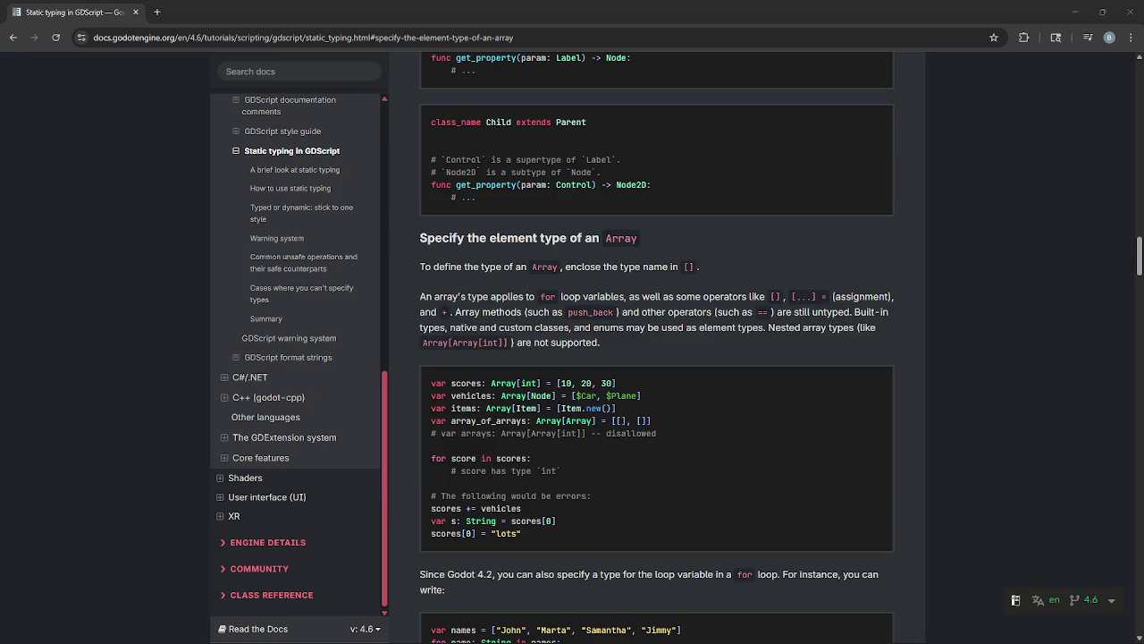
key(alt+Tab)
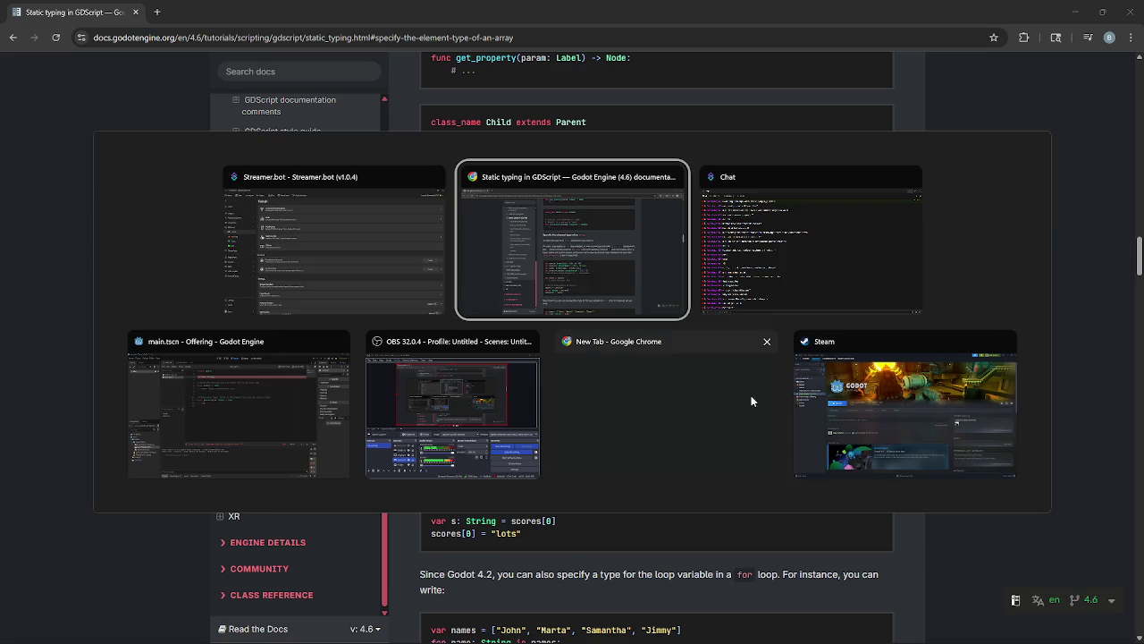
key(ctrl+t)
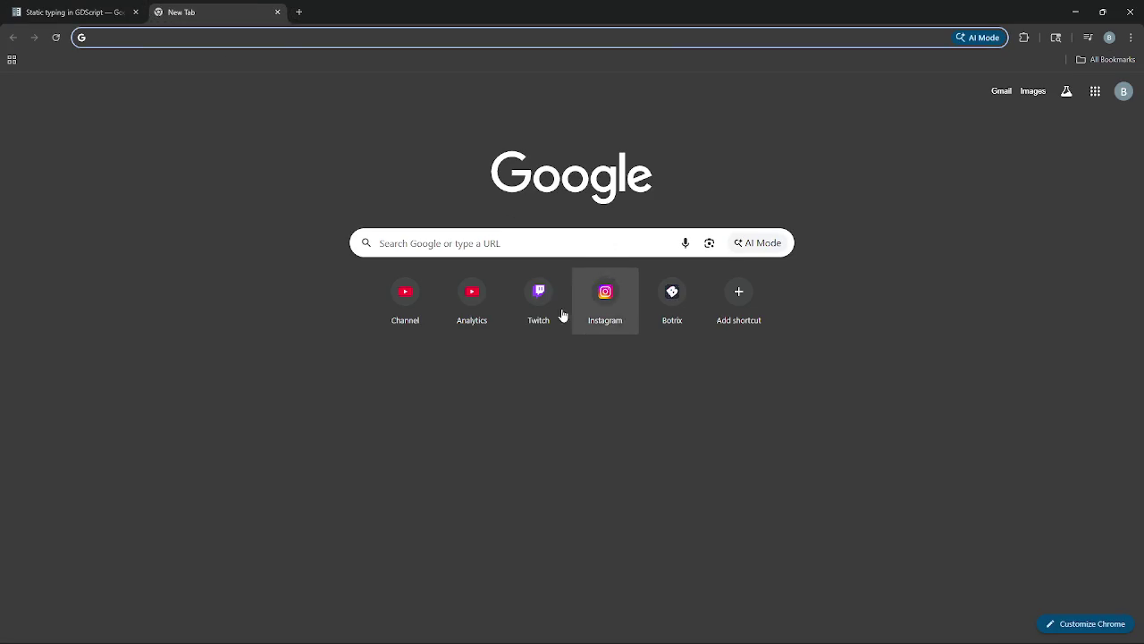
click(538, 295)
- Pause the live stream and look over the messages in the stream chat
click(159, 519)
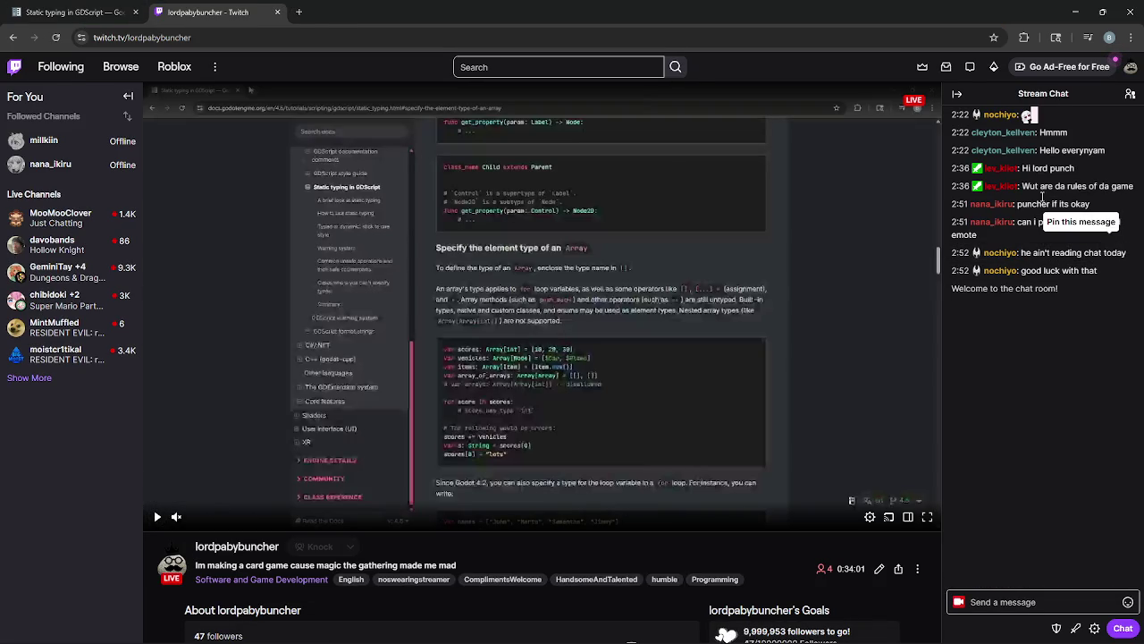
drag(1017, 203, 1034, 223)
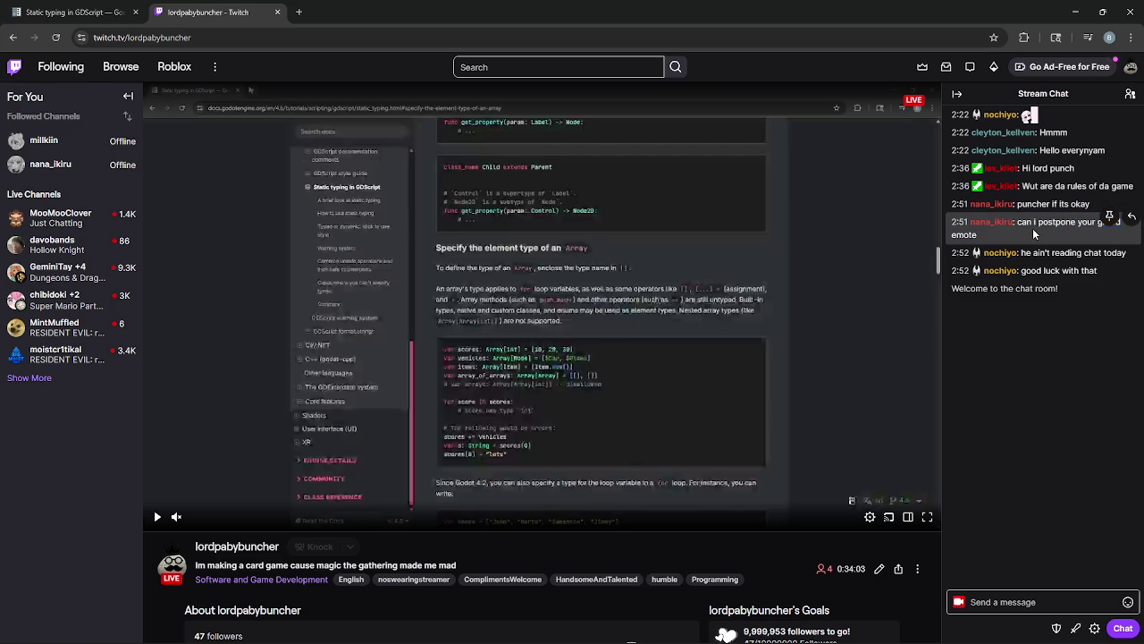
click(1044, 354)
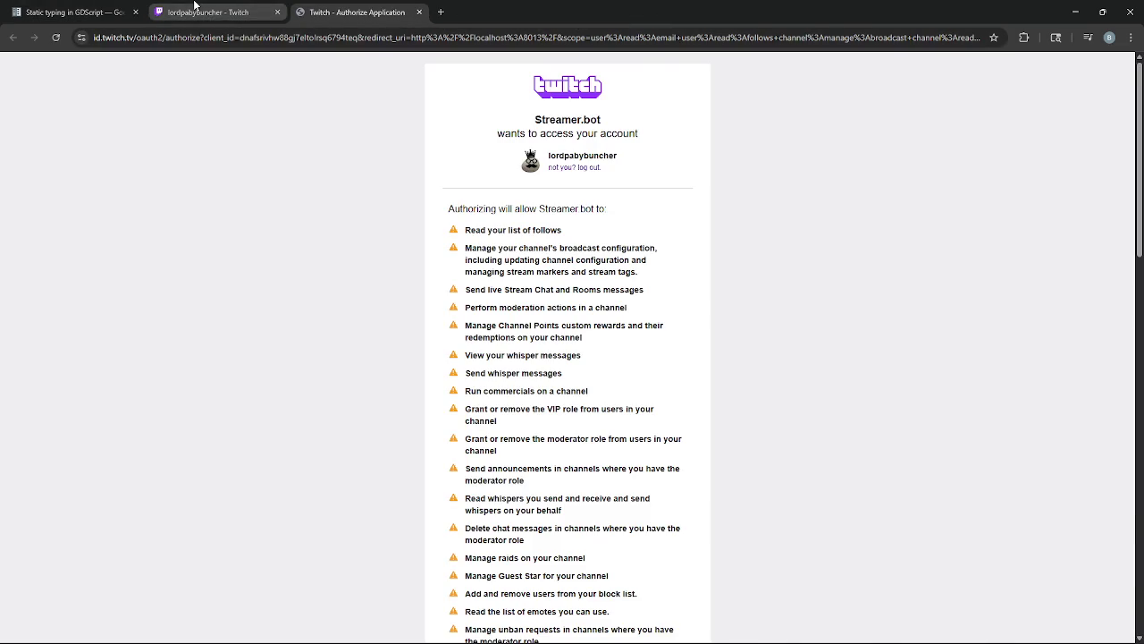
click(161, 5)
key(alt+Tab)
key(alt+Tab)
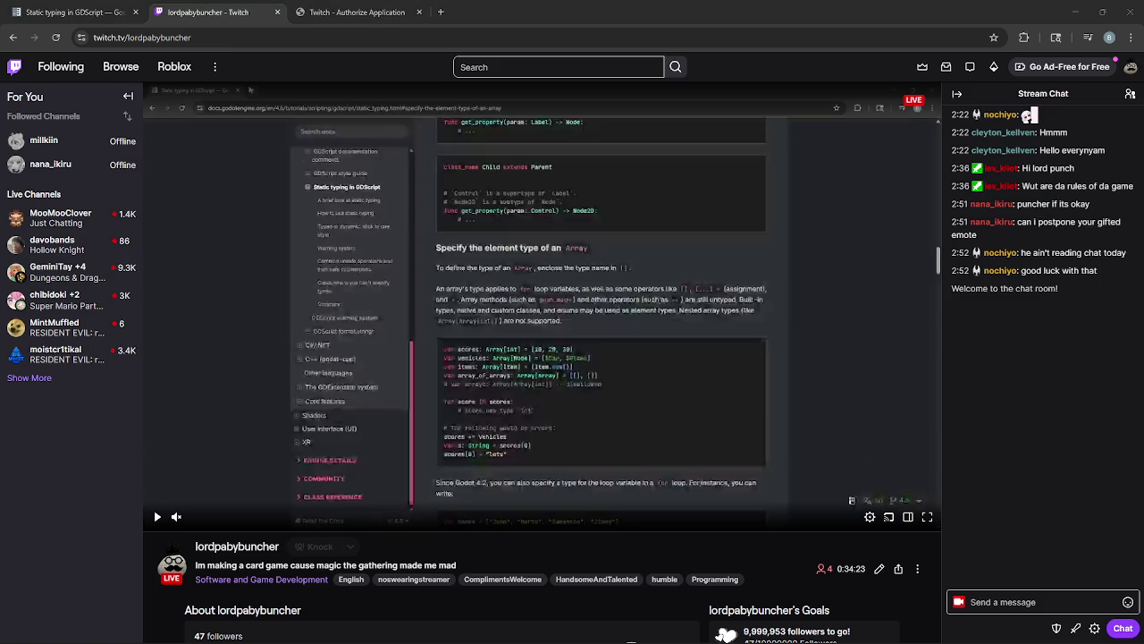
key(alt+Tab)
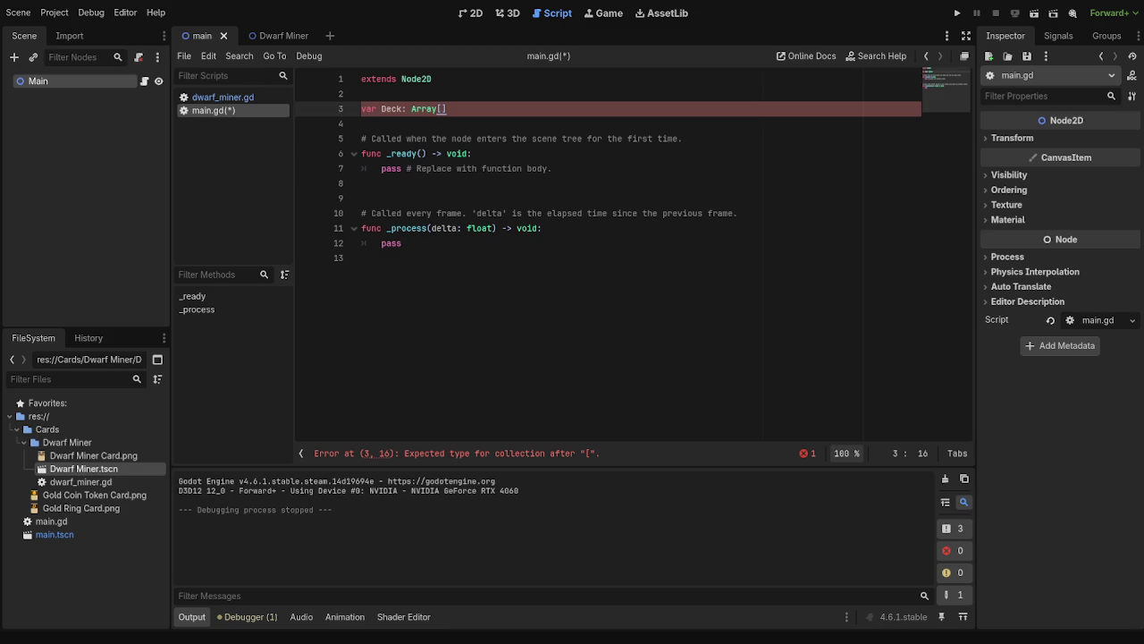
- Place the caret on empty line 13 of main.gd in the Godot script editor
click(597, 360)
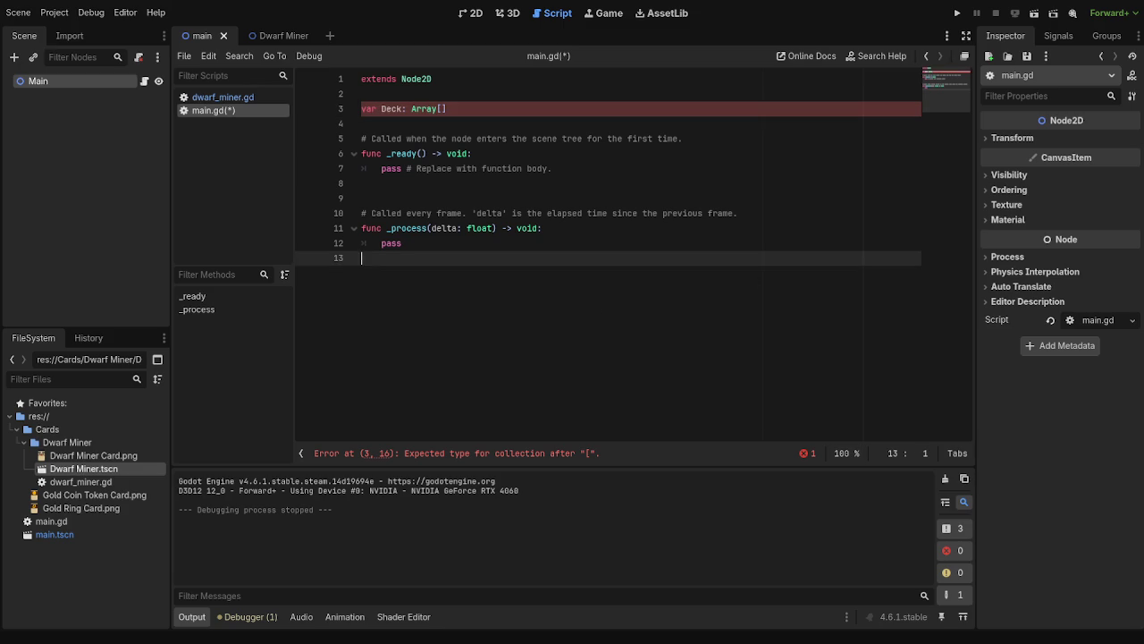
click(503, 105)
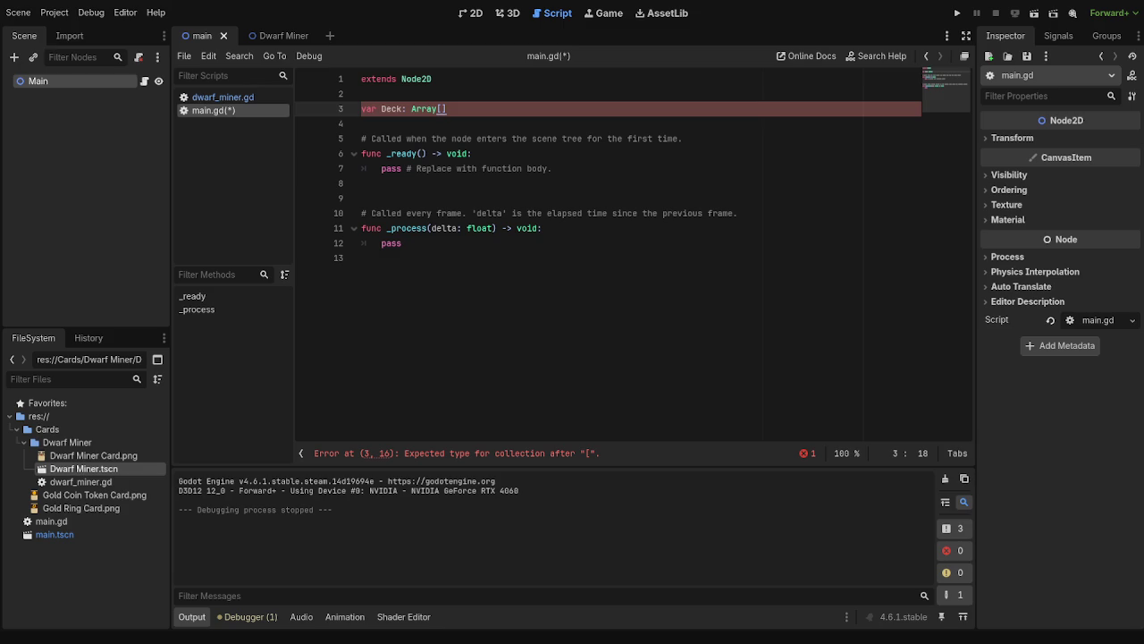
click(608, 288)
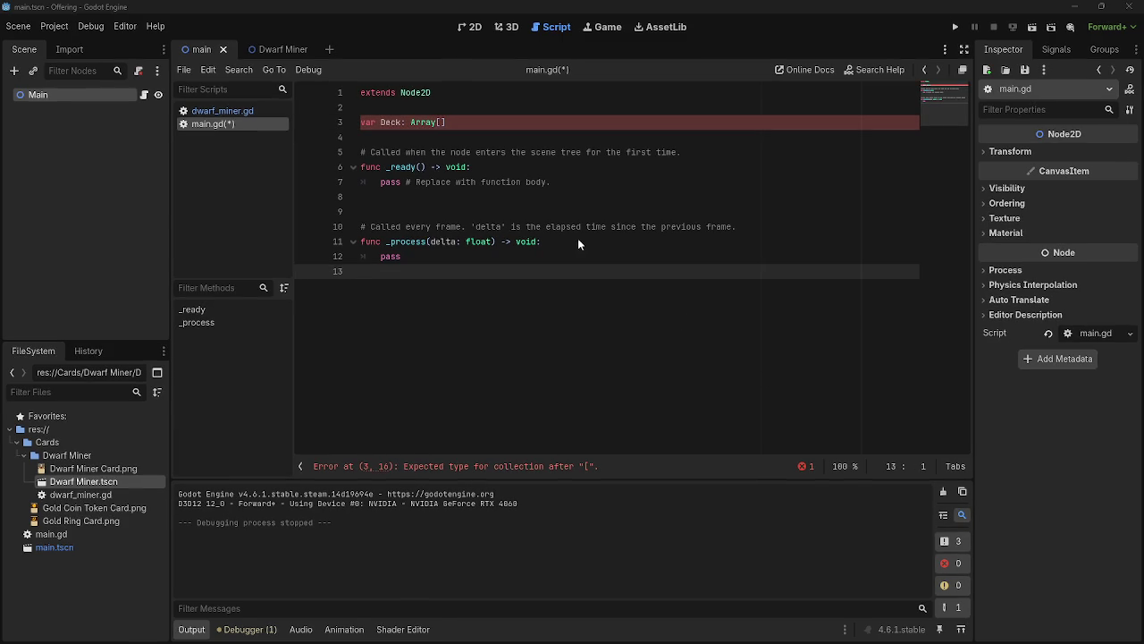
key(alt+Tab)
key(alt+Tab)
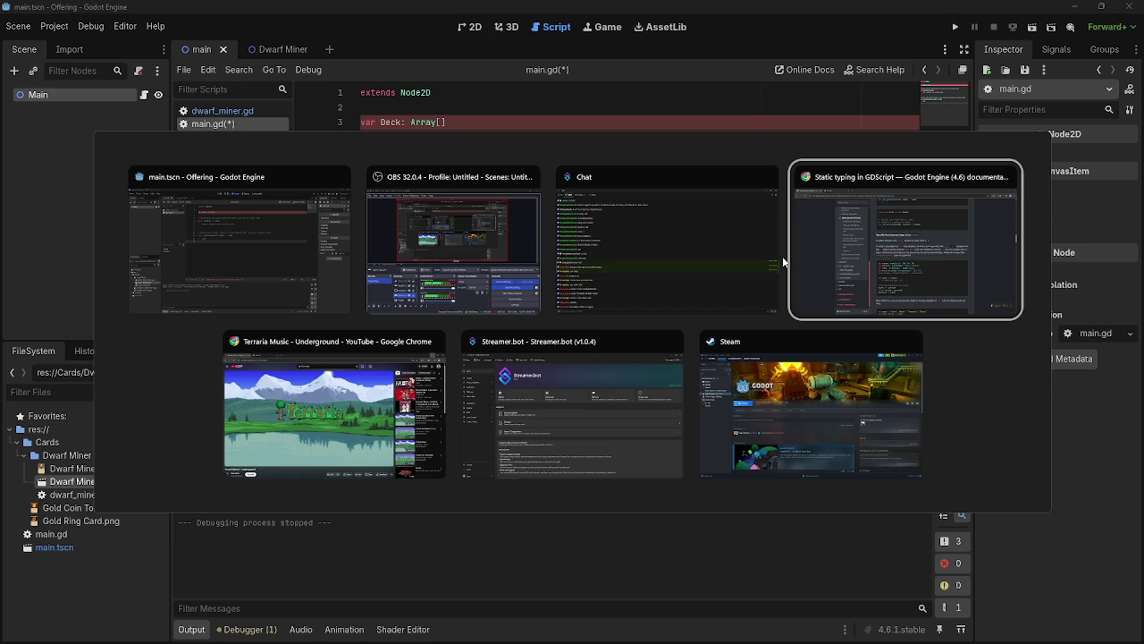
key(alt)
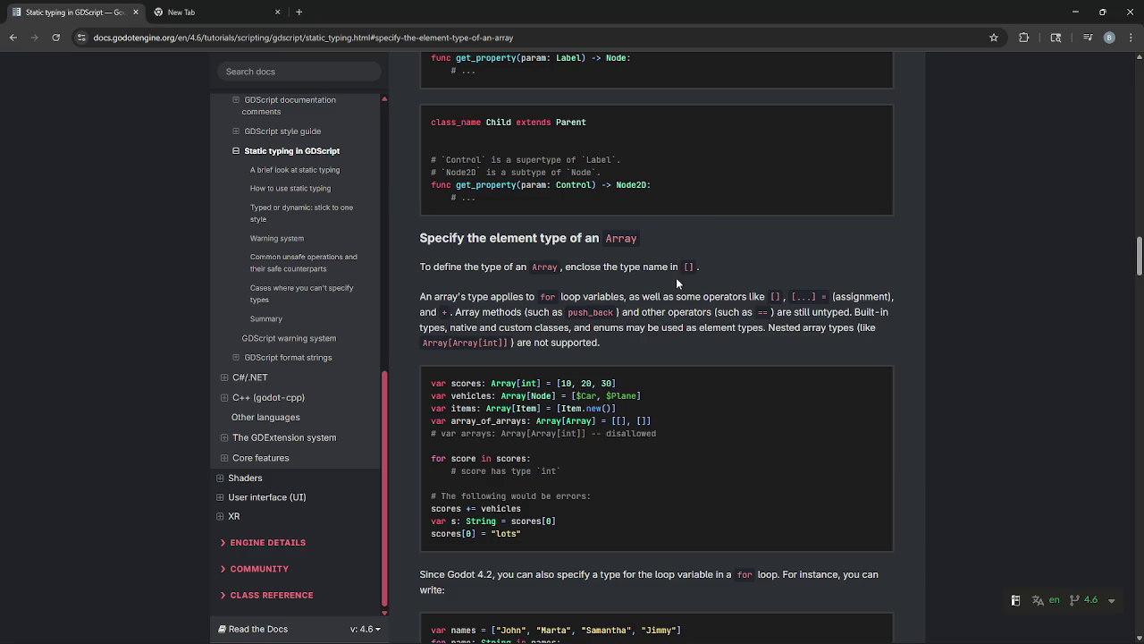
drag(577, 395, 698, 395)
click(699, 395)
key(alt+Tab)
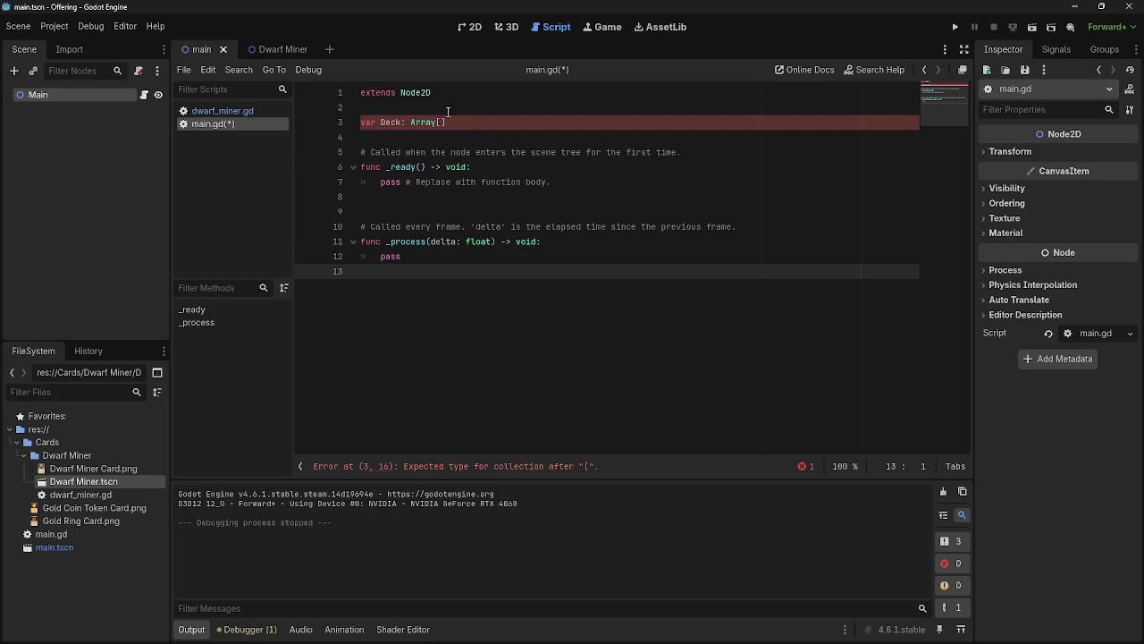
click(485, 123)
text(= {)
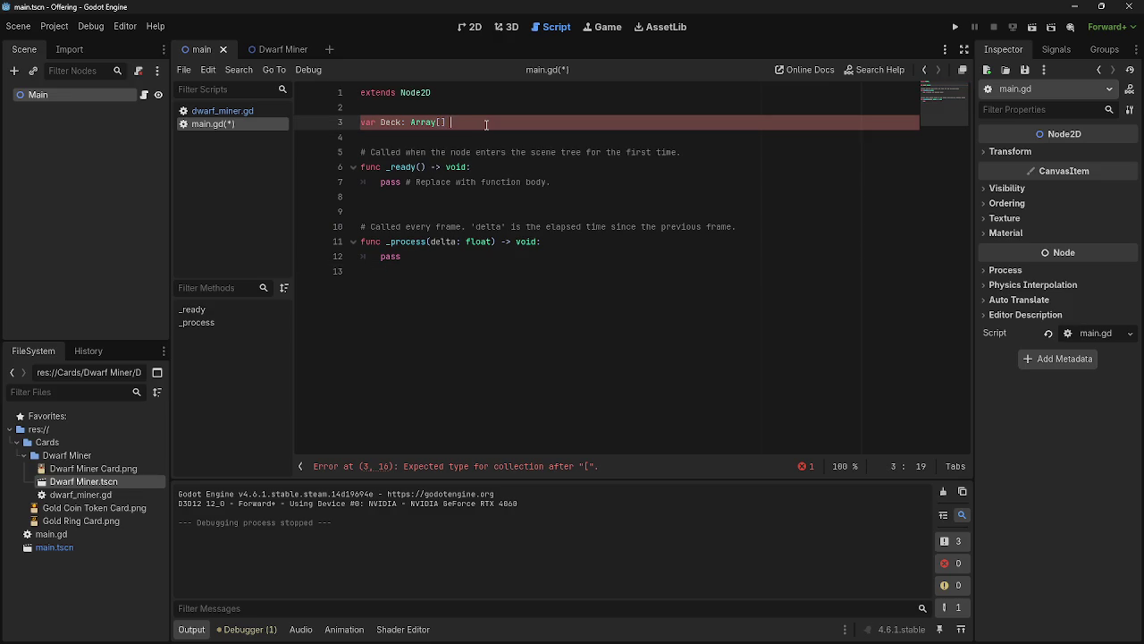
key(BackSpace)
text([)
mouse_move(80, 495)
mouse_down()
mouse_move(471, 127)
mouse_move(68, 492)
mouse_up()
drag(71, 481, 420, 185)
drag(440, 141, 466, 122)
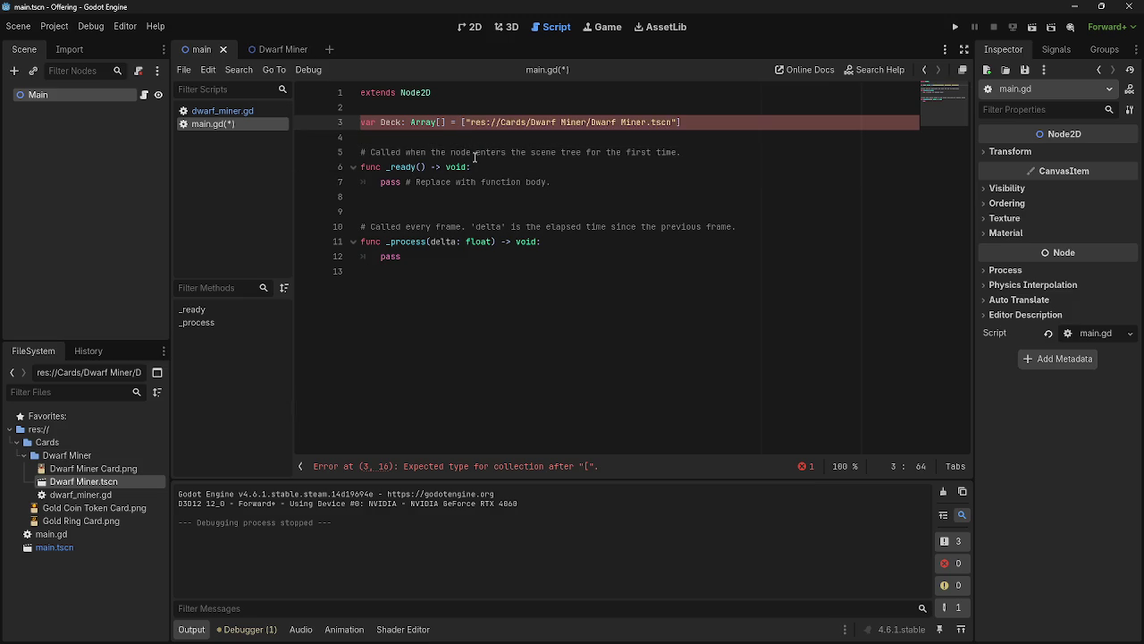
drag(673, 123, 467, 124)
key(BackSpace)
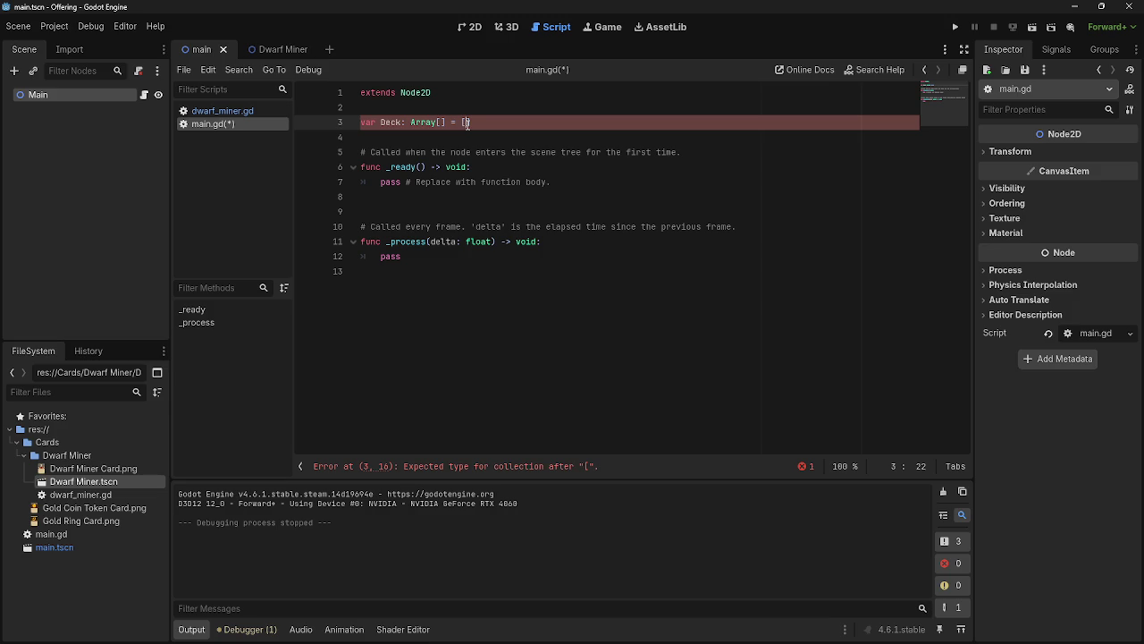
key(alt+Tab)
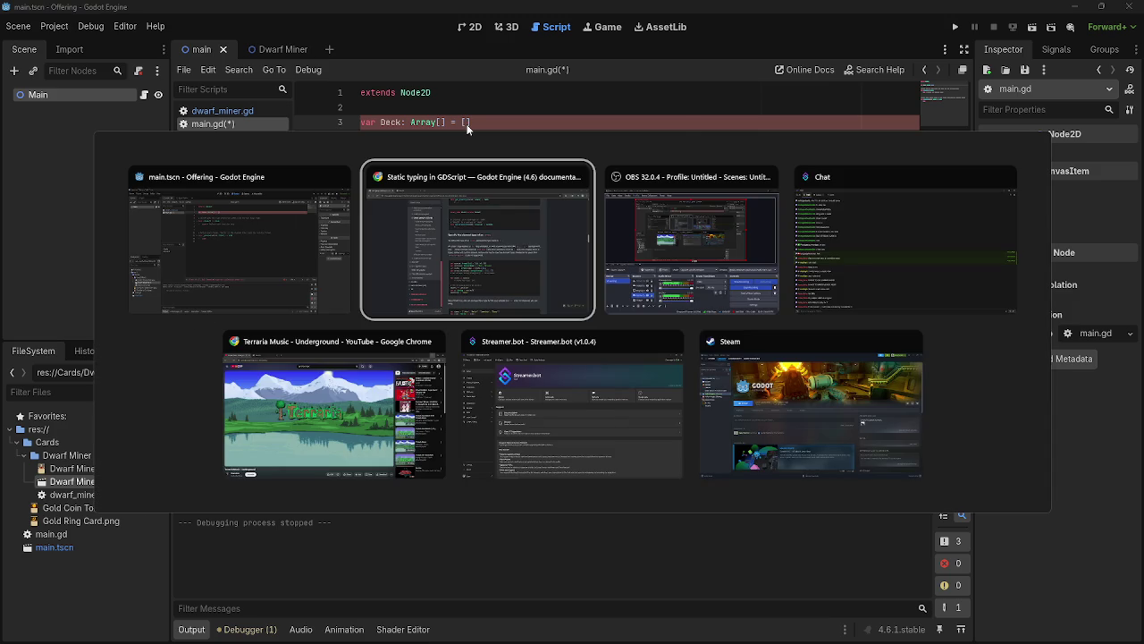
key(alt+Tab)
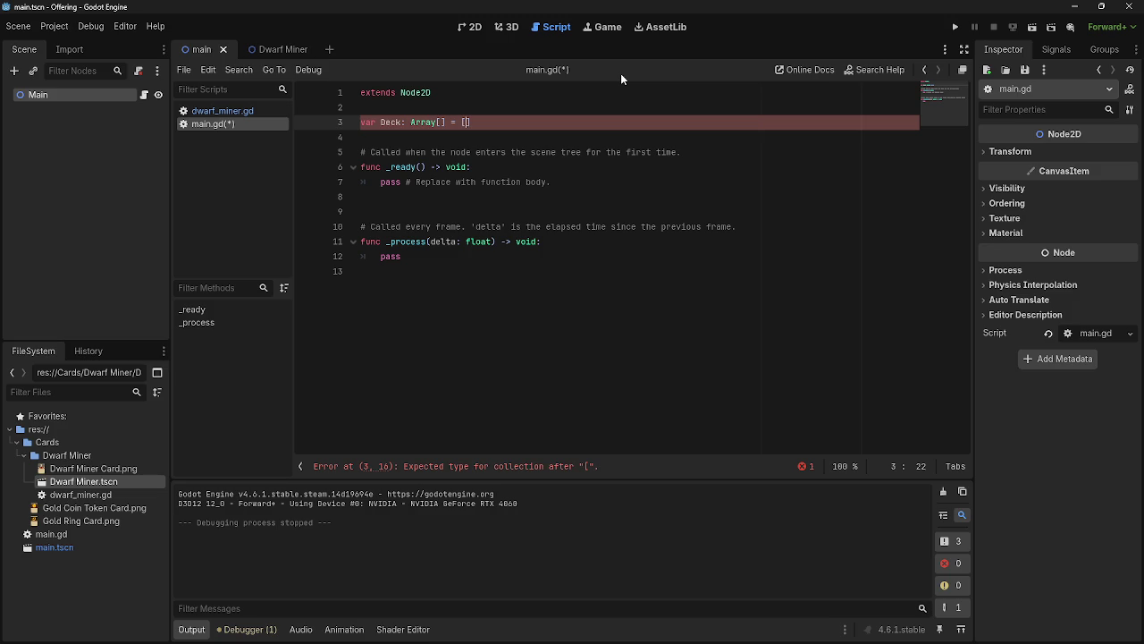
click(516, 370)
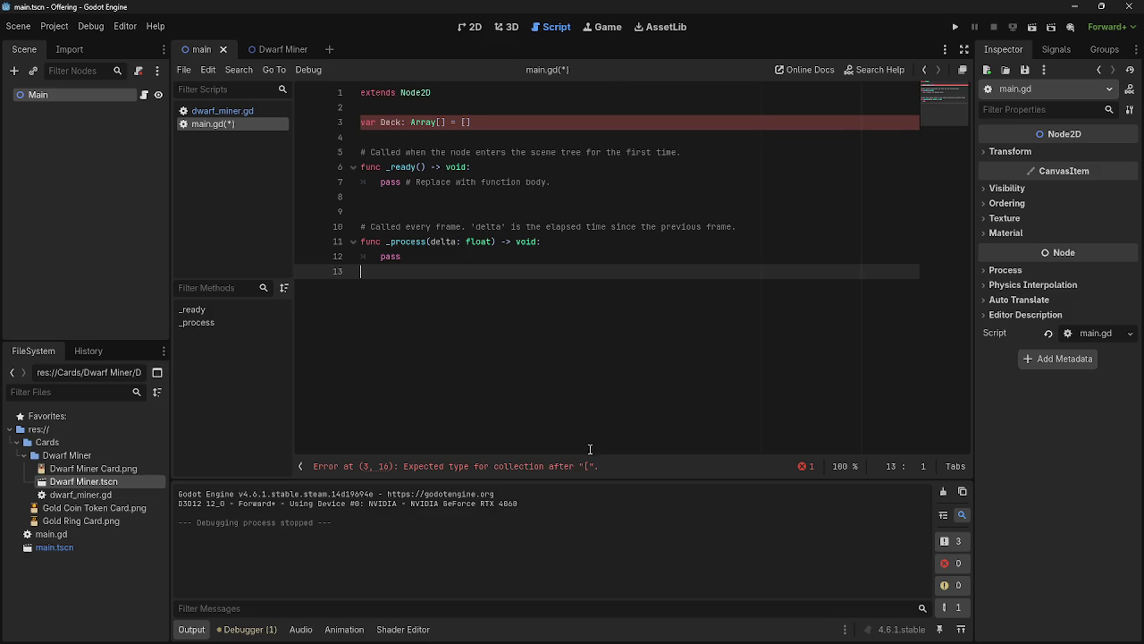
click(447, 211)
click(434, 195)
click(430, 107)
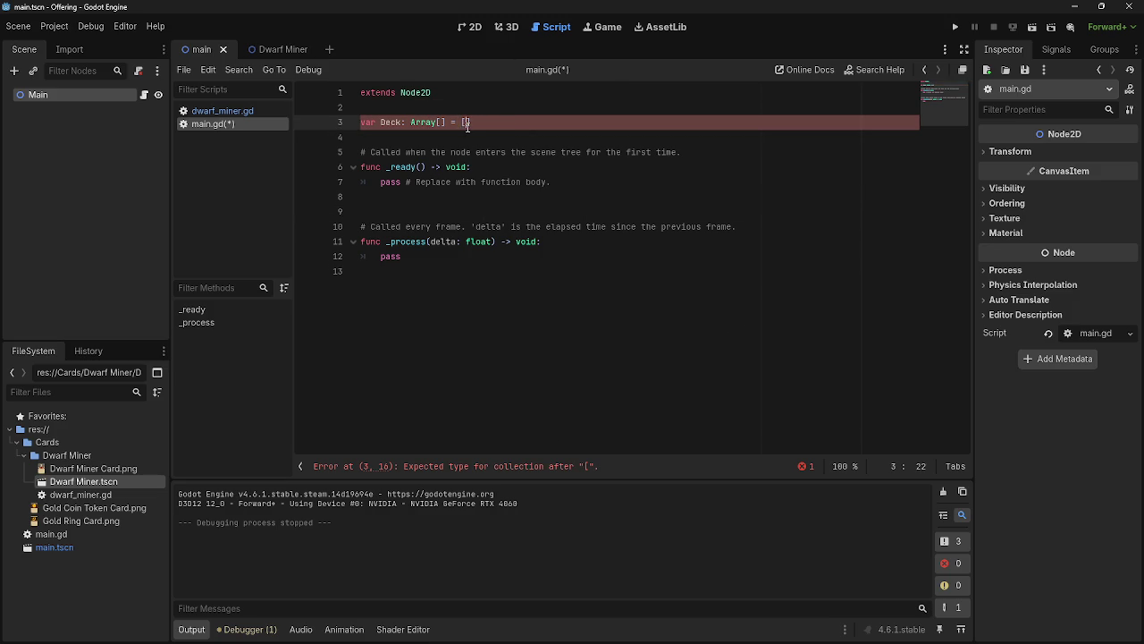
key(alt+Tab)
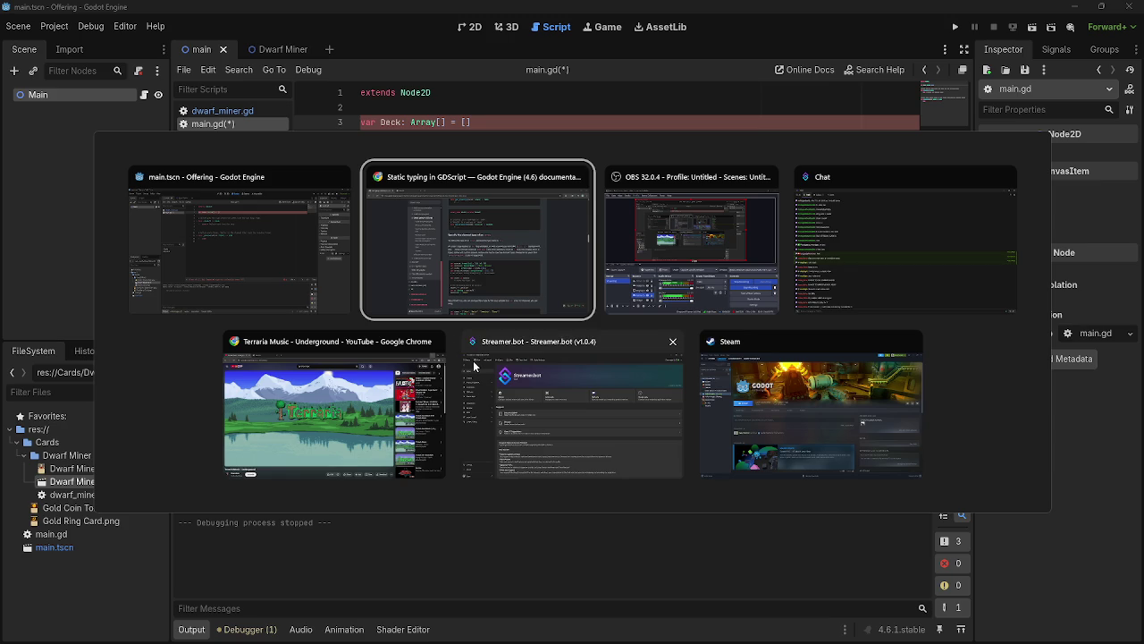
click(718, 541)
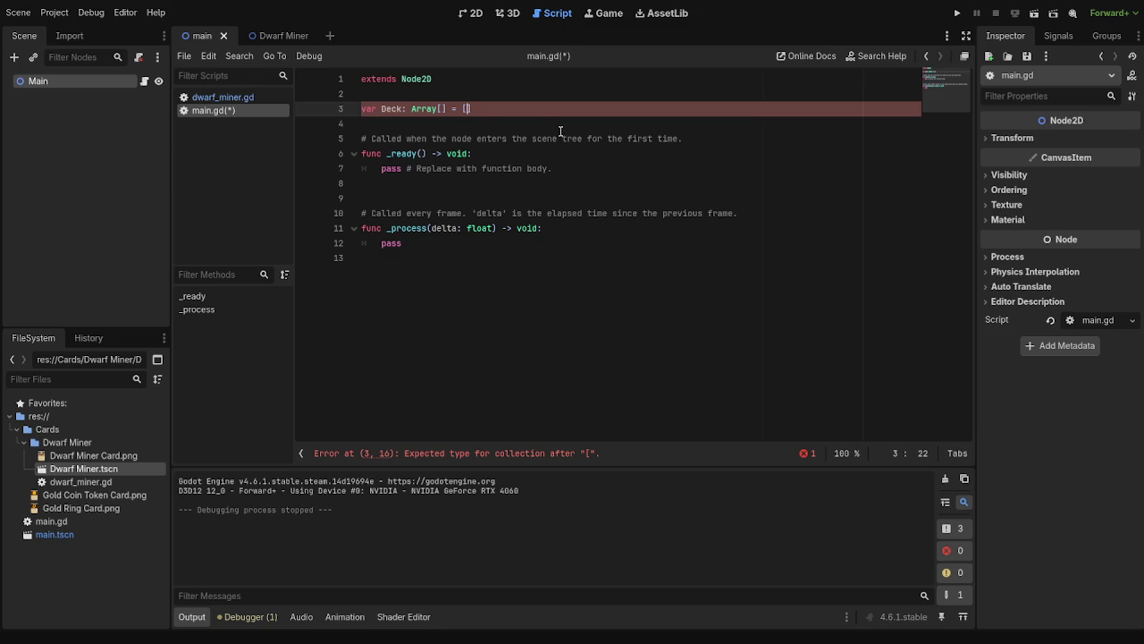
text($)
key(BackSpace)
text(Miner)
key(Return)
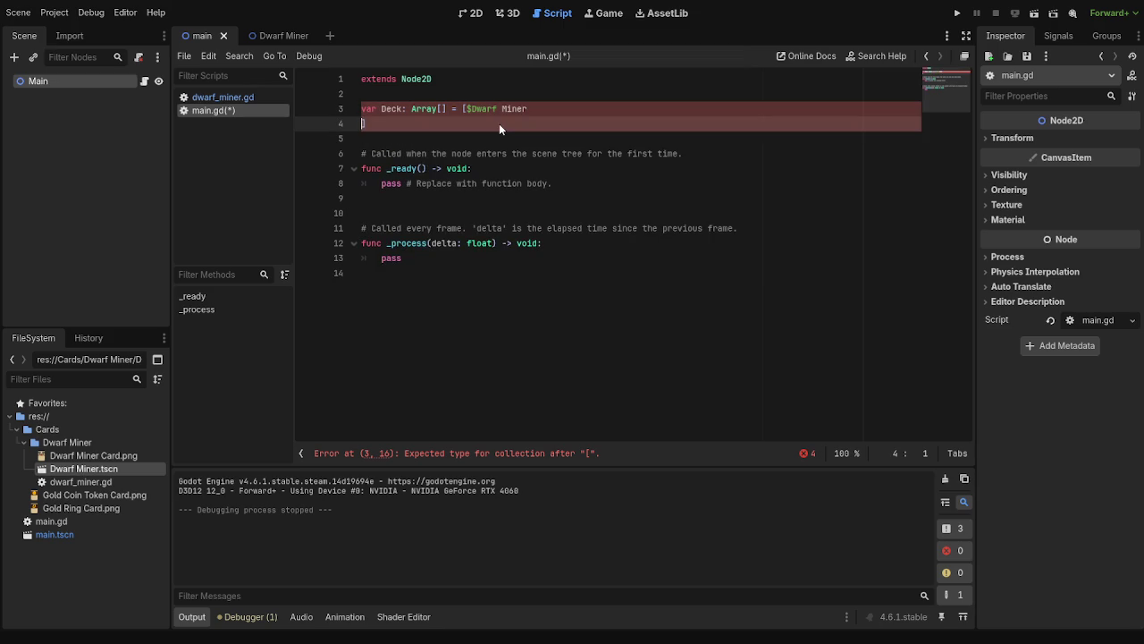
key(BackSpace)
key(BackSpace)
key(BackSpace)
key(BackSpace)
key(BackSpace)
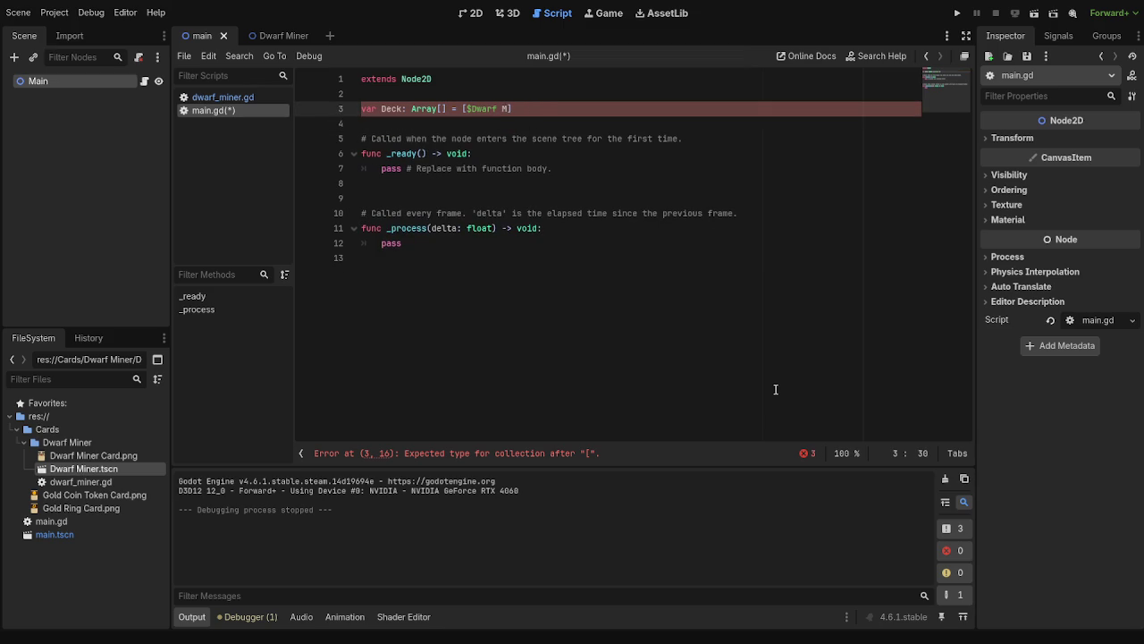
key(BackSpace)
key(BackSpace)
key(BackSpace)
key(BackSpace)
key(BackSpace)
key(BackSpace)
key(BackSpace)
key(BackSpace)
mouse_move(259, 34)
mouse_down()
mouse_move(207, 55)
mouse_move(463, 110)
mouse_up()
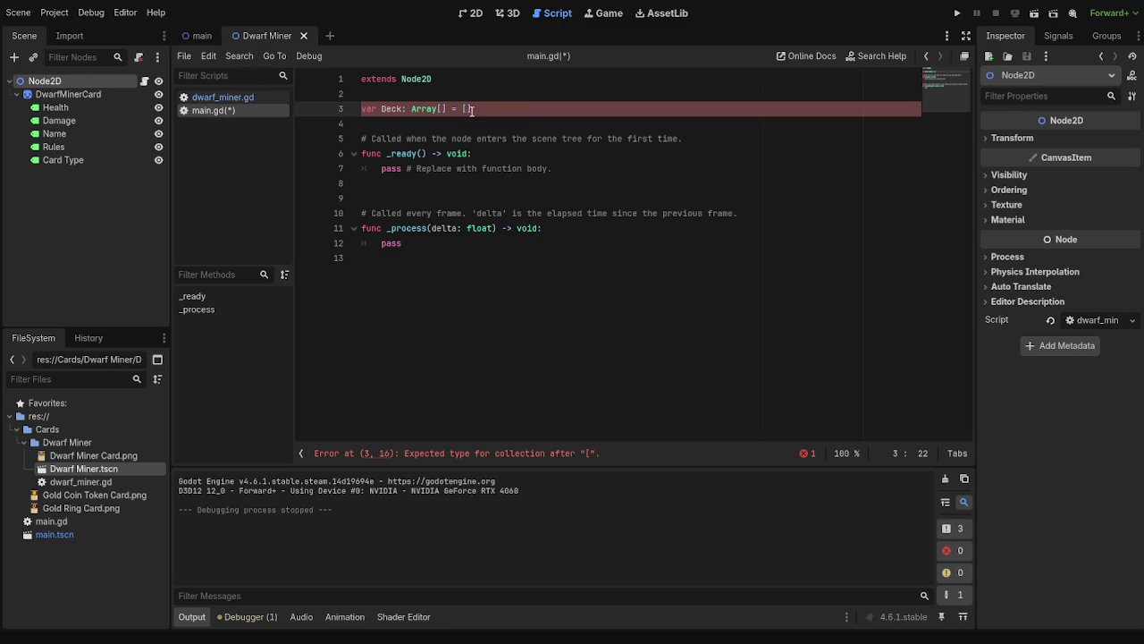
click(213, 36)
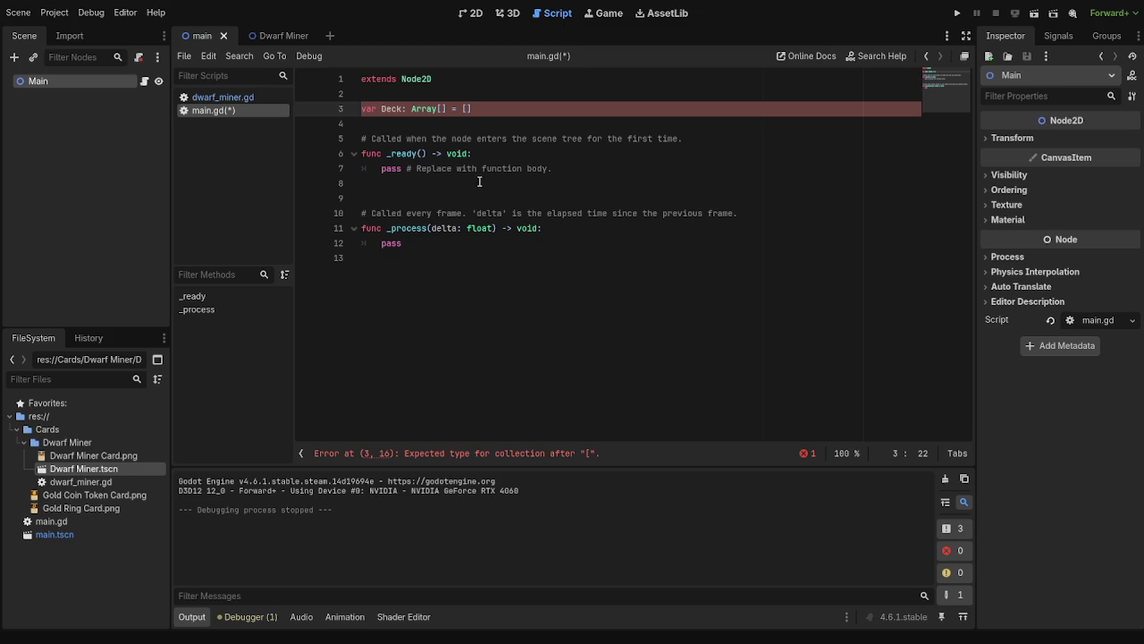
click(536, 109)
- Look over the $Car, $Plane typed-array example in the docs, then return to the Godot editor
key(alt+Tab)
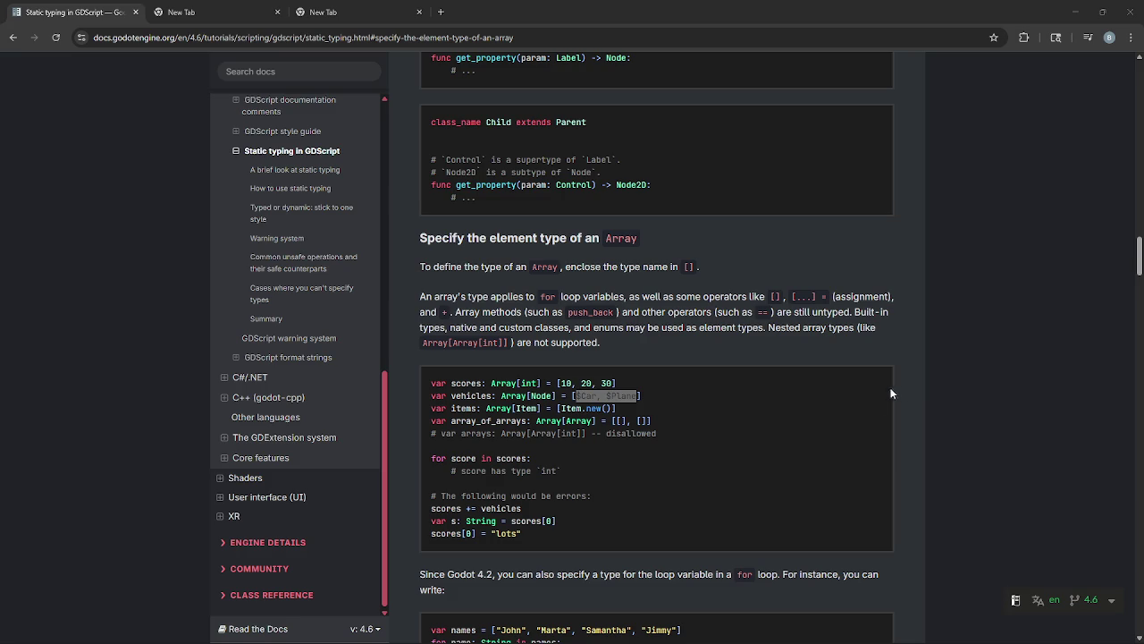
drag(575, 395, 637, 395)
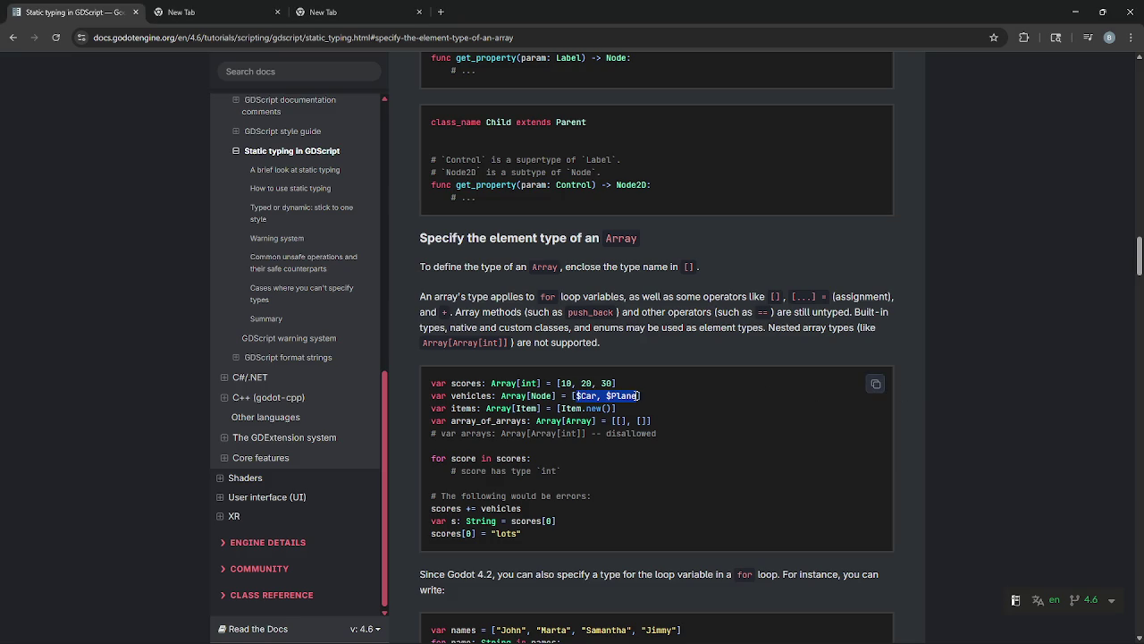
click(980, 402)
key(alt+Tab)
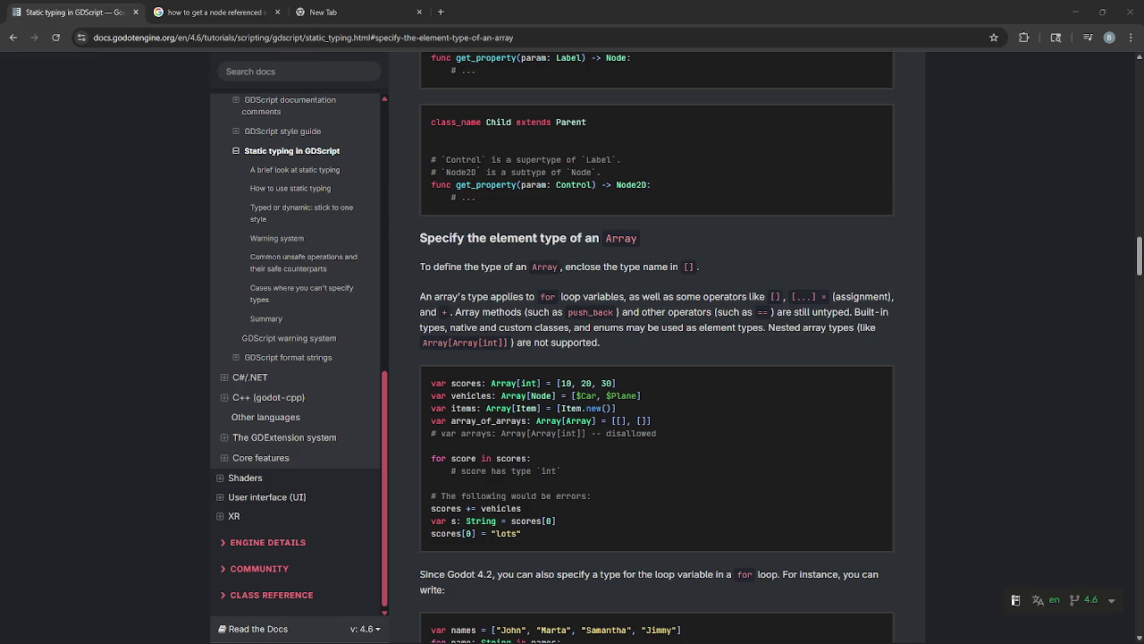
key(alt+Tab)
key(alt+Tab)
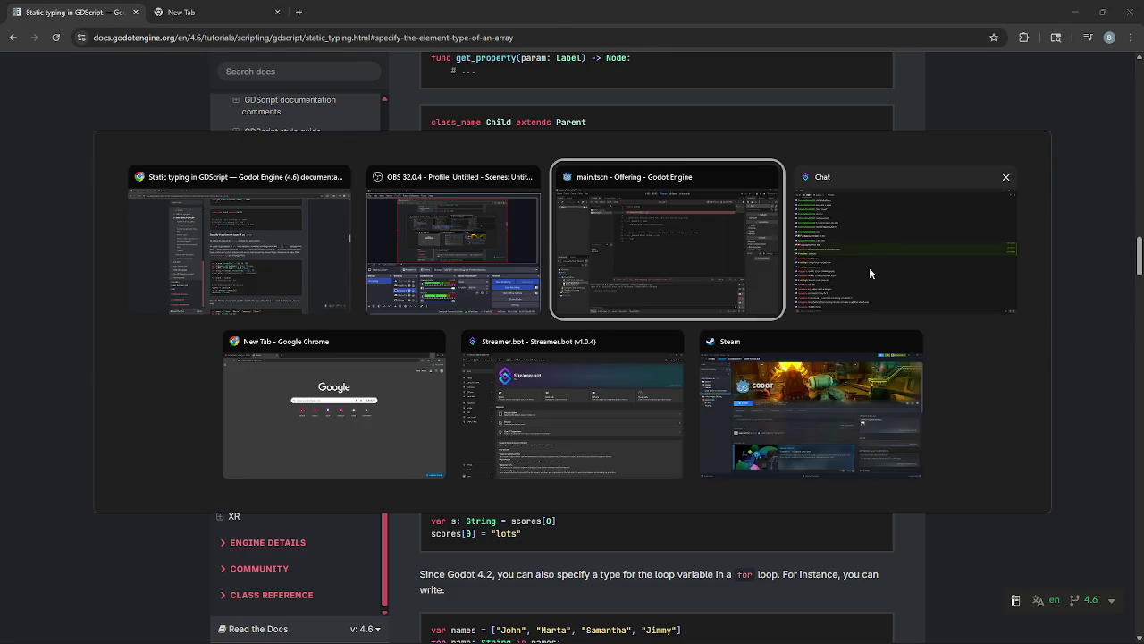
click(396, 272)
- Add blank lines above the Deck declaration in main.gd
click(465, 122)
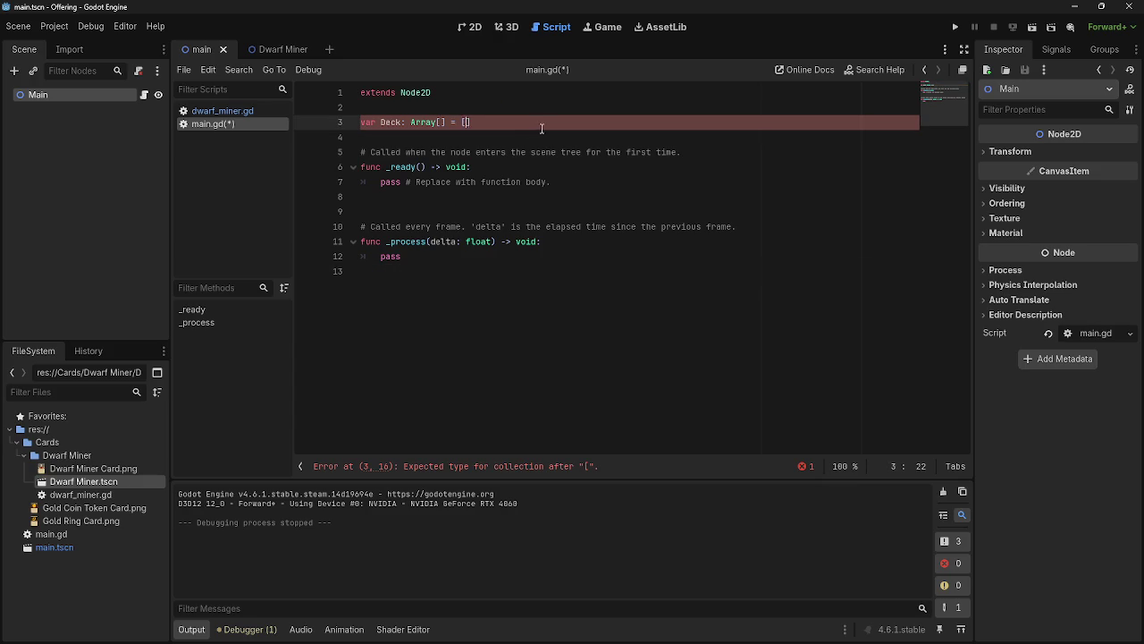
click(528, 109)
key(Return)
key(Return)
click(516, 121)
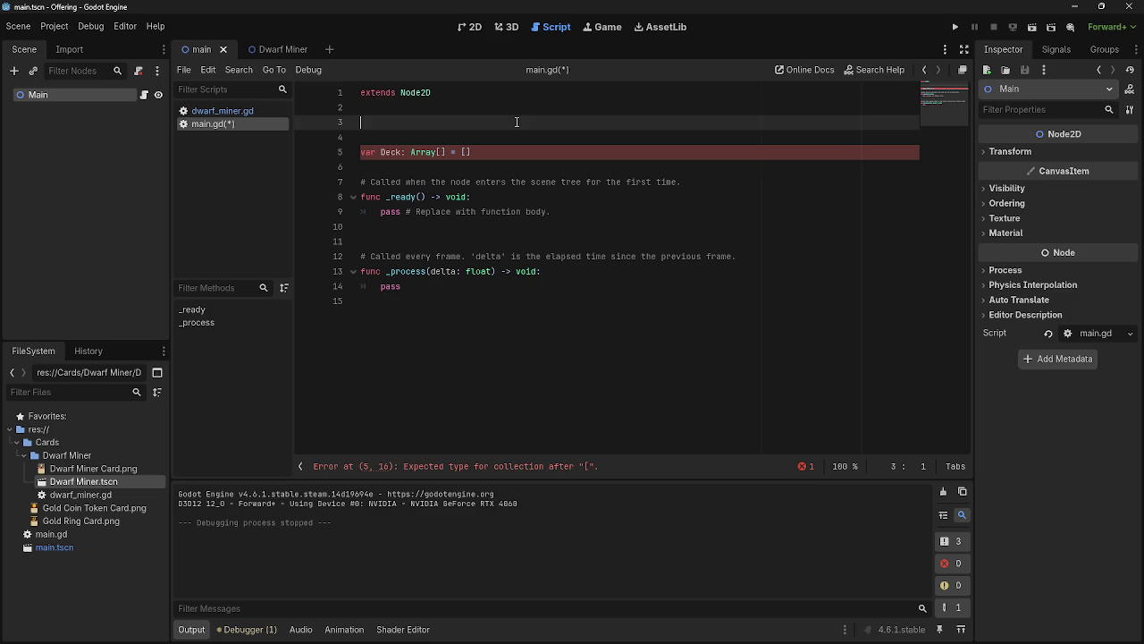
- Set the Deck array's element type to Node2D, giving Array[Node2D]
click(442, 152)
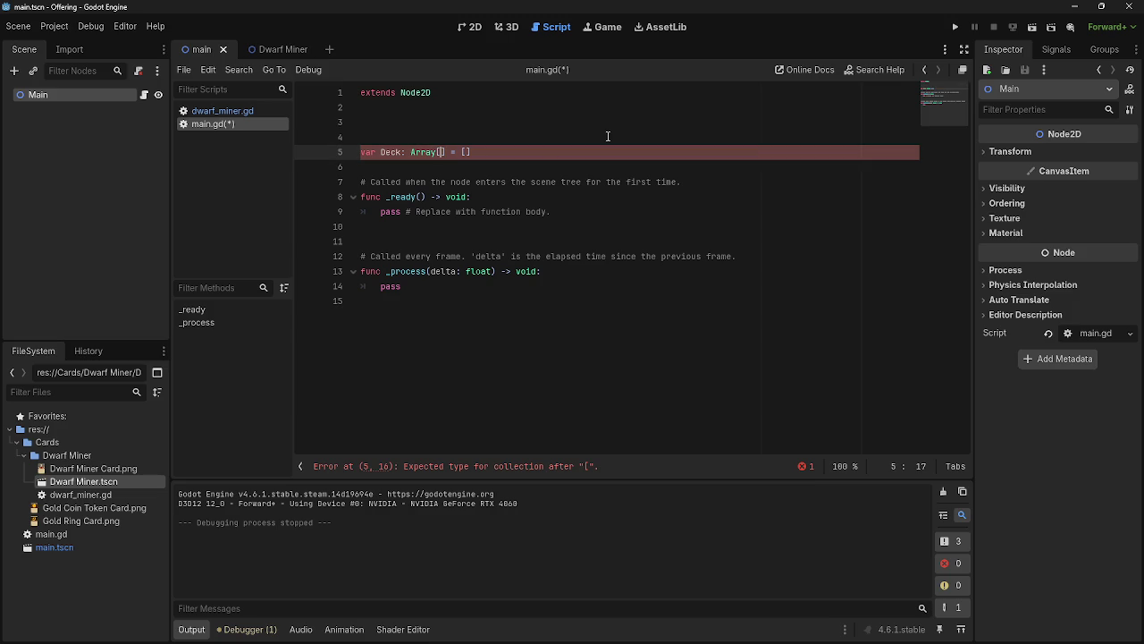
key(alt+Tab)
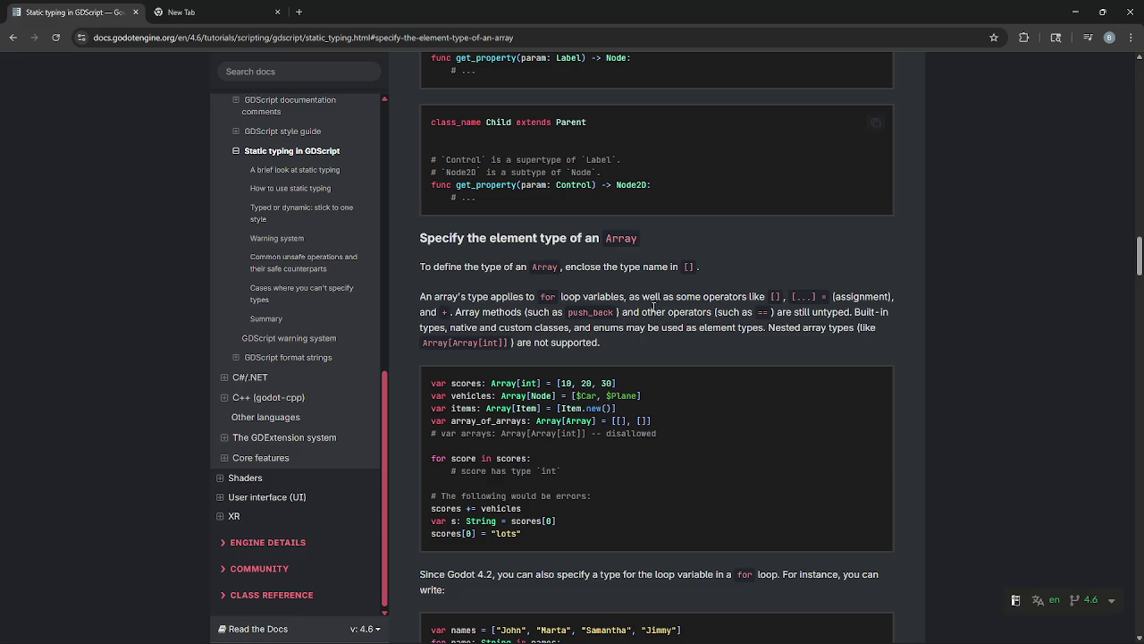
key(alt+Tab)
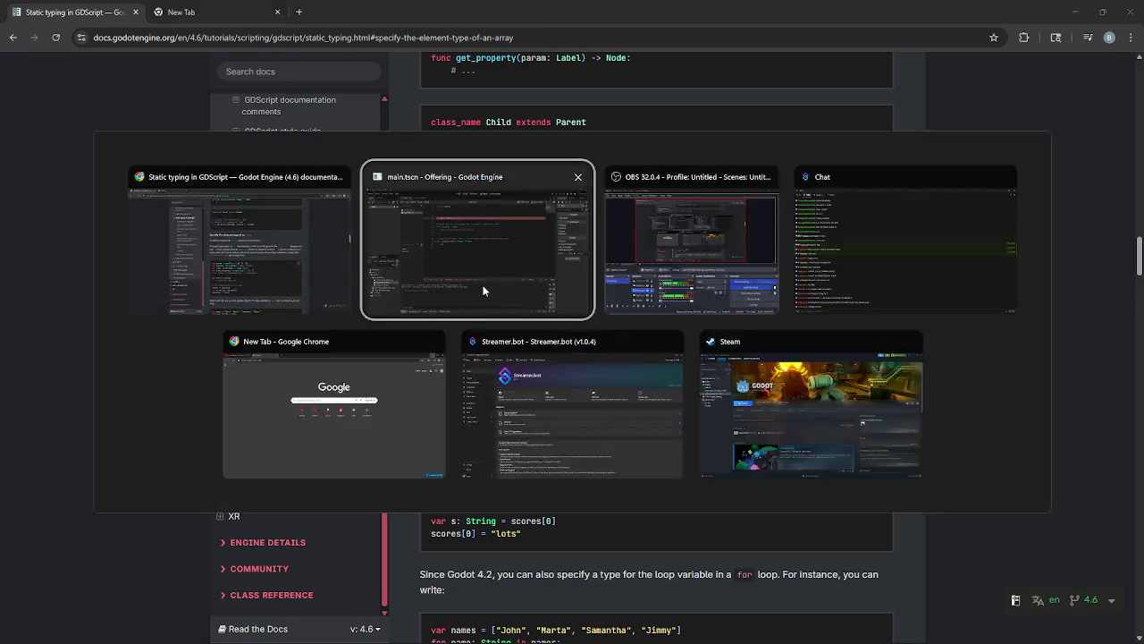
text(Node] = [])
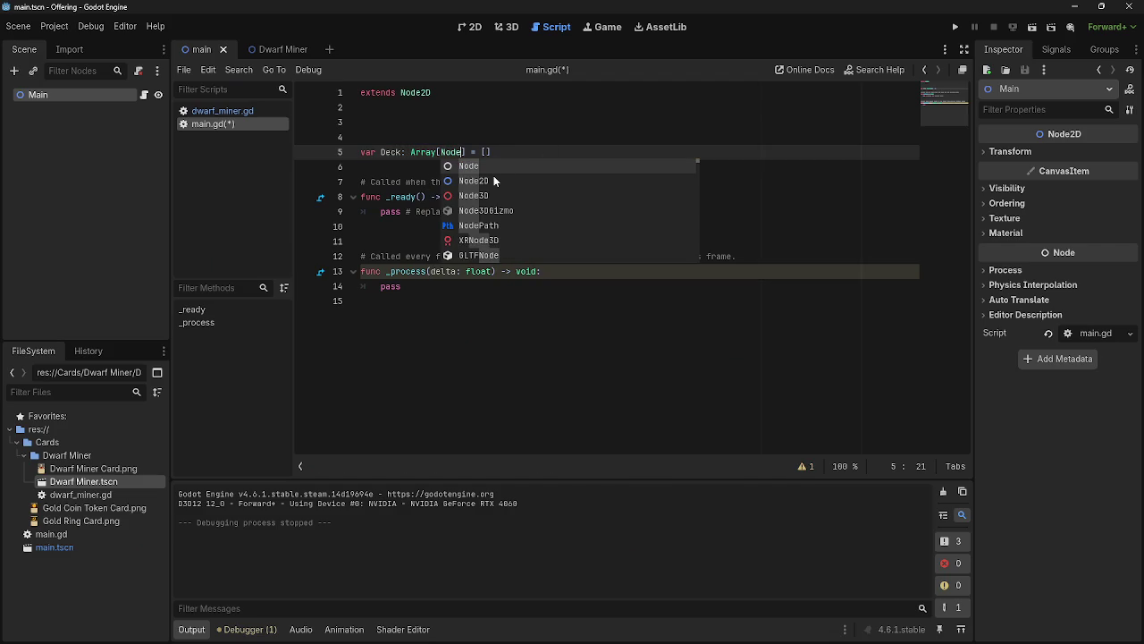
click(493, 180)
click(498, 152)
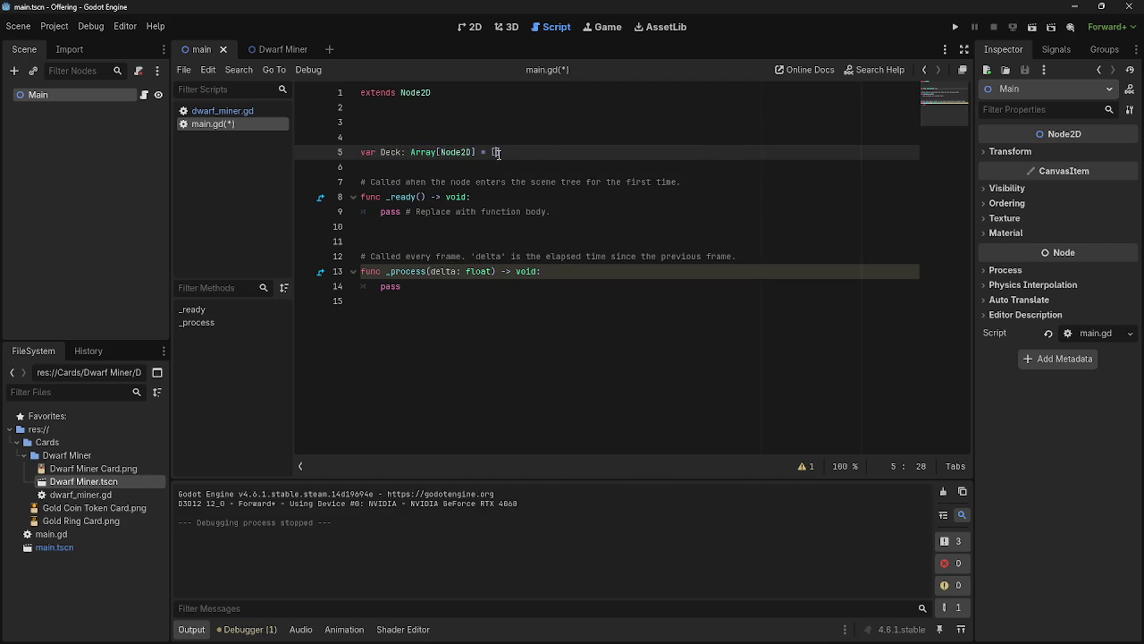
key(Tab)
key(BackSpace)
- Try typing Dwarf and then @ inside the array's value brackets
text(dw)
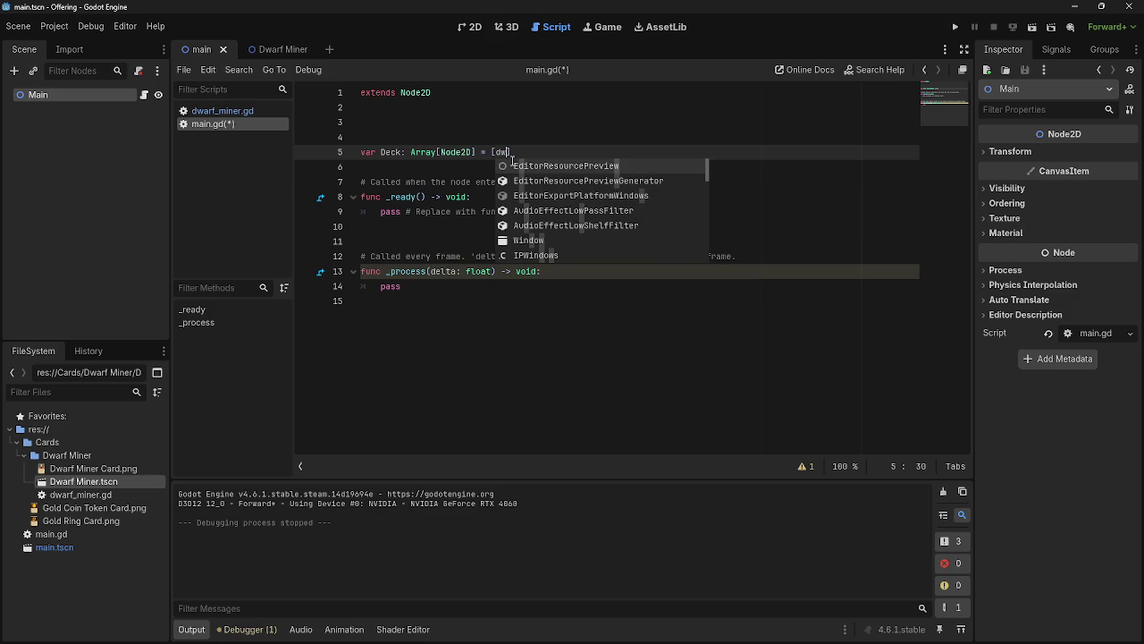
key(BackSpace)
key(BackSpace)
text(Dwarf)
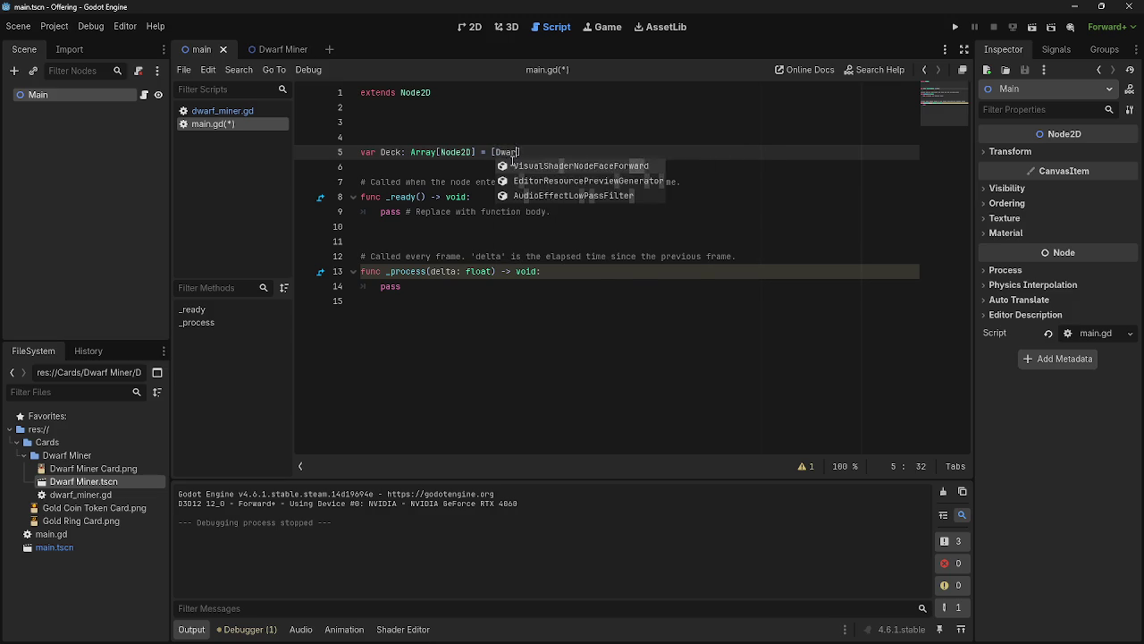
key(BackSpace)
key(BackSpace)
key(BackSpace)
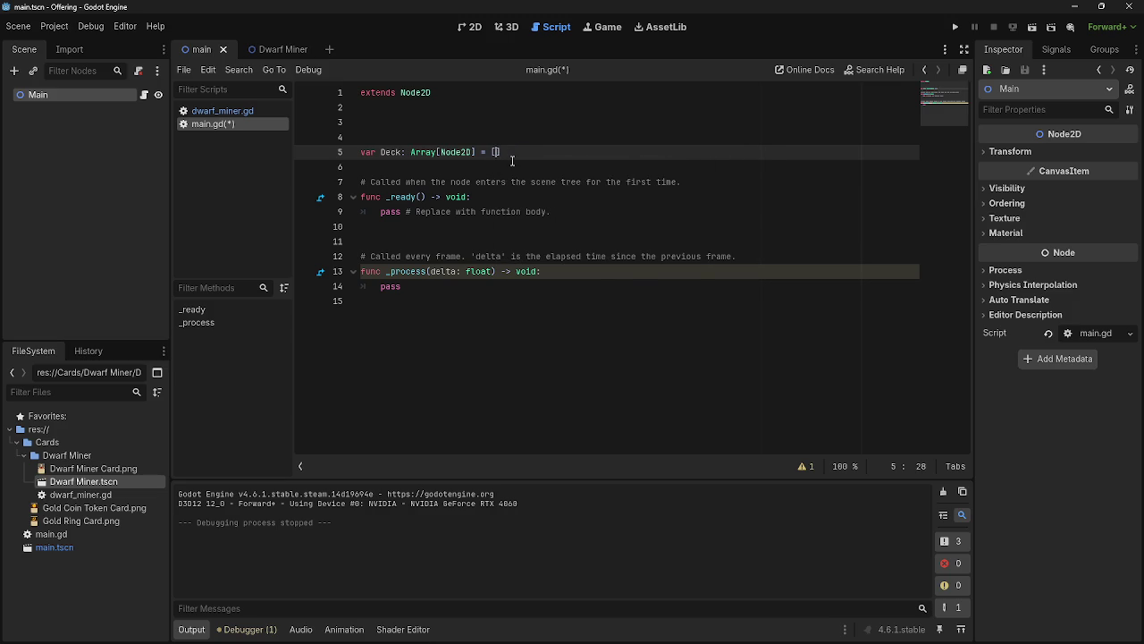
text(@)
key(BackSpace)
text(@)
scroll(580, 214, down, 4)
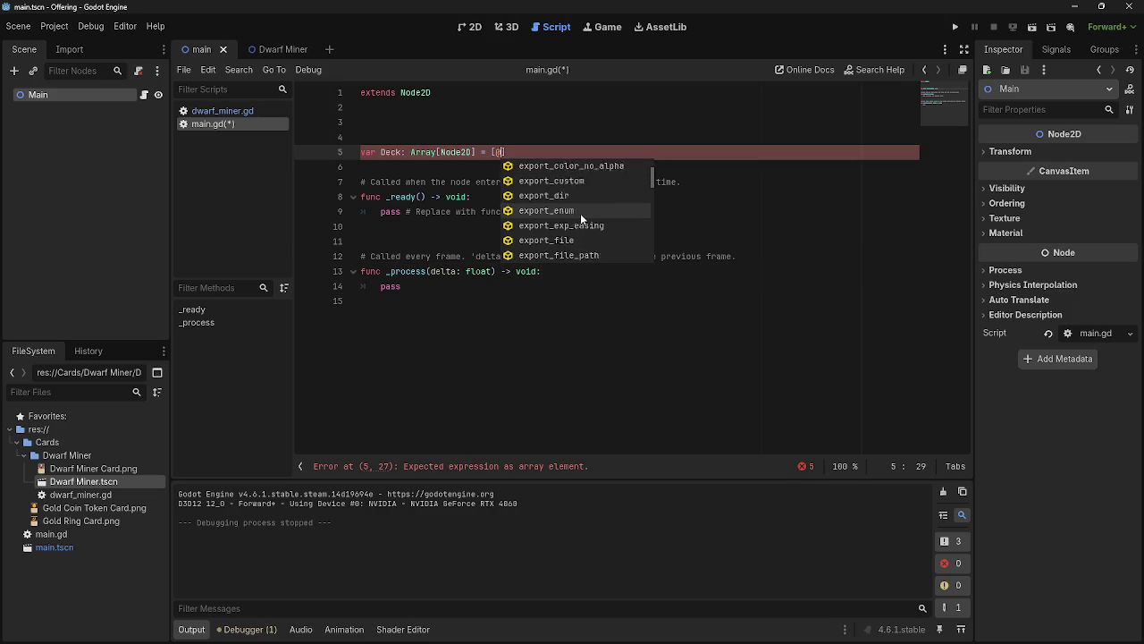
scroll(585, 225, down, 6)
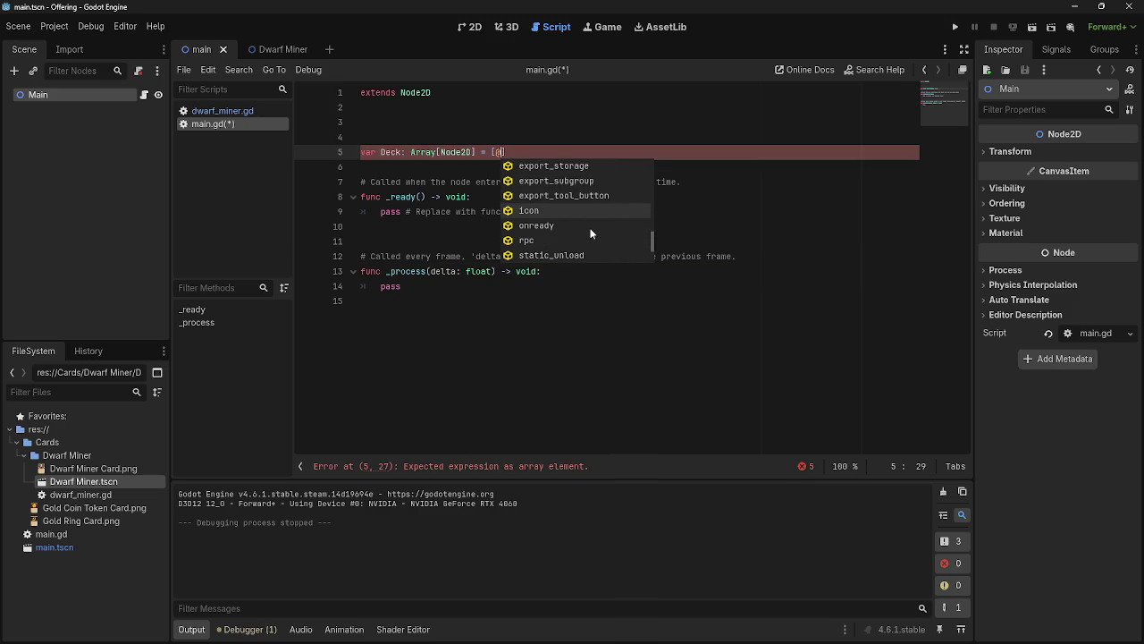
scroll(590, 231, down, 1)
scroll(589, 229, up, 2)
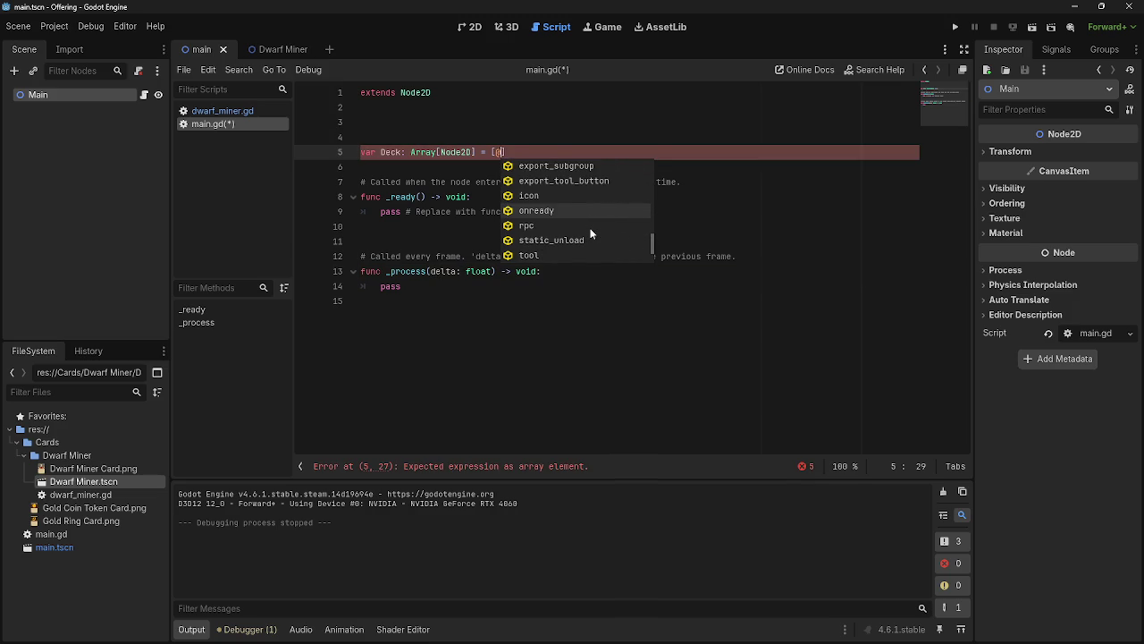
click(579, 211)
drag(540, 152, 493, 153)
key(BackSpace)
key(Delete)
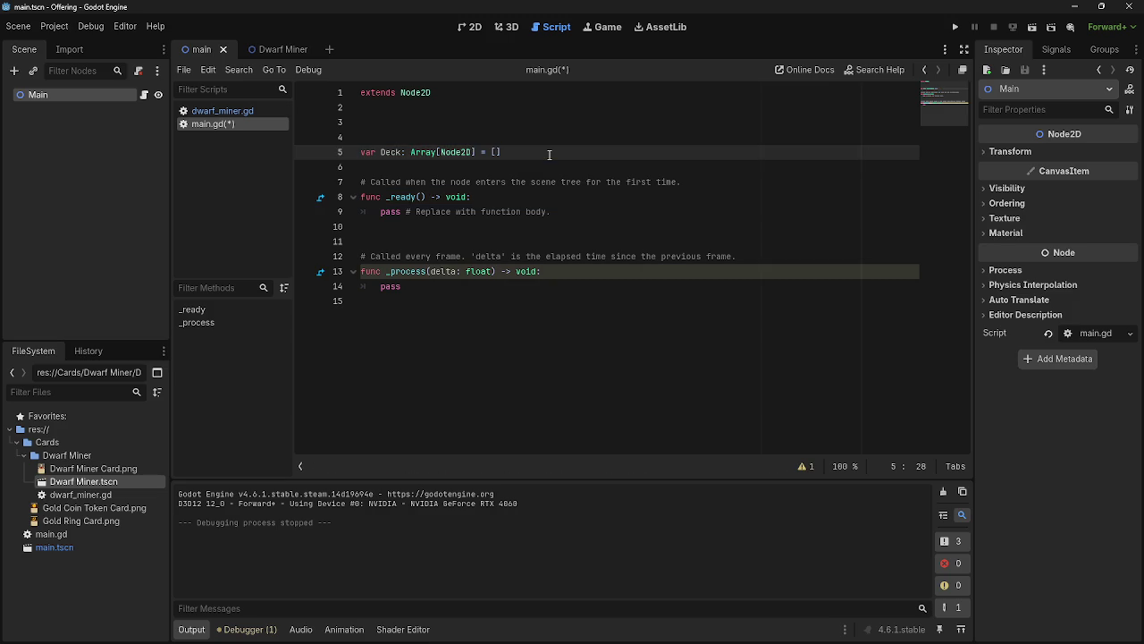
key(alt+Tab)
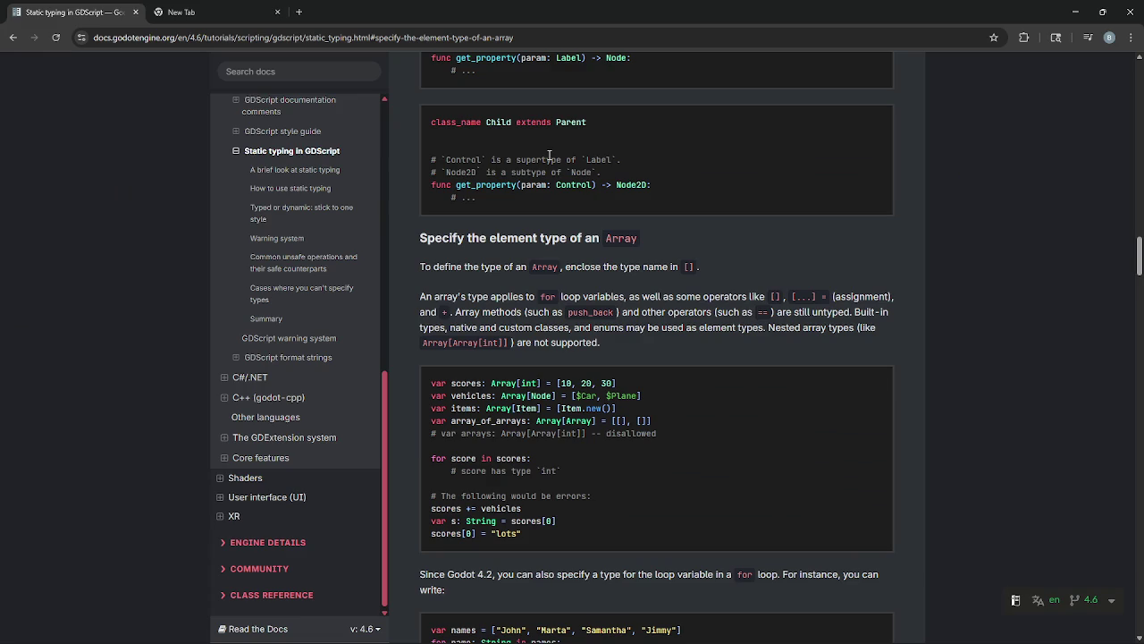
- Start the Deck value with [$ on line 5, pasting and then deleting a URL
key(alt+Tab)
text([)
key(Escape)
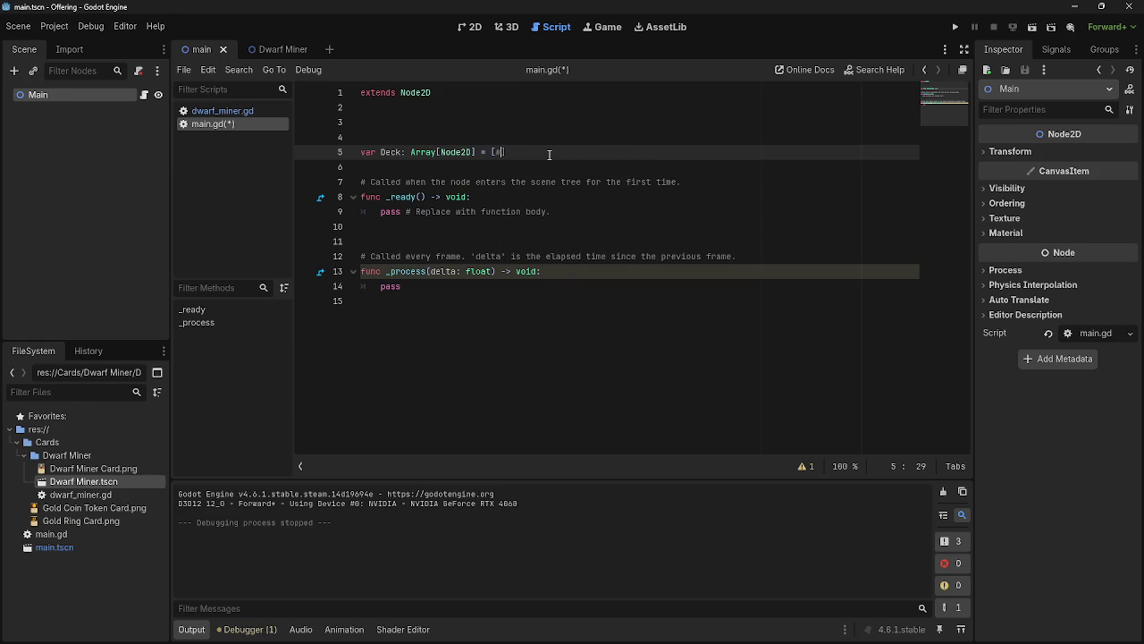
text($)
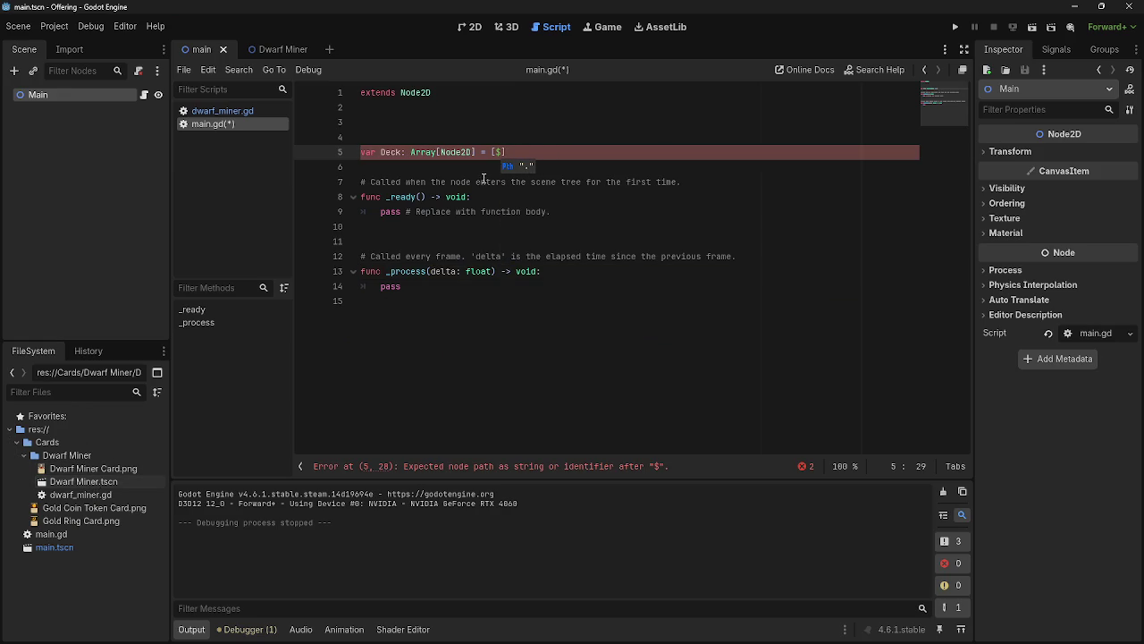
text(https://www.youtube.com/watch?v=mBKlPs5phW4)
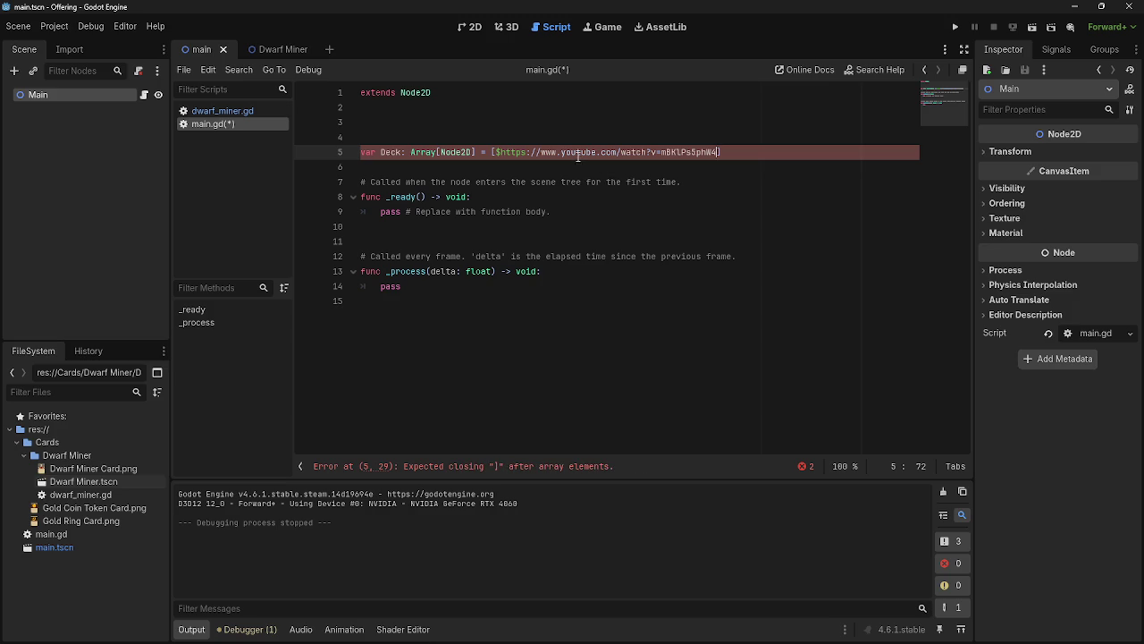
drag(719, 152, 503, 153)
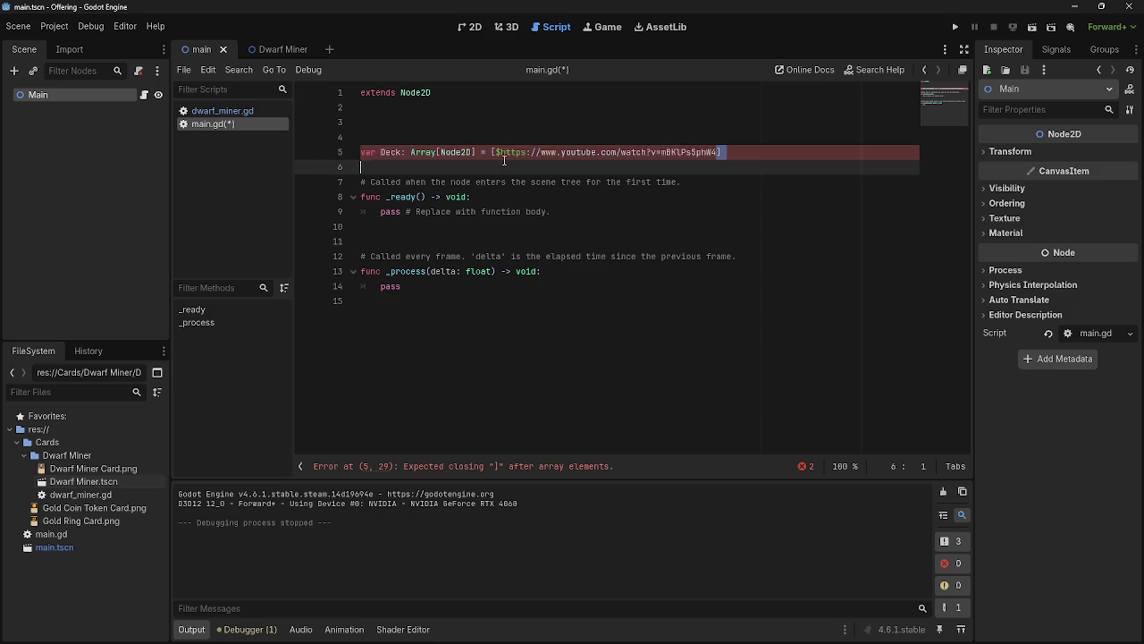
key(BackSpace)
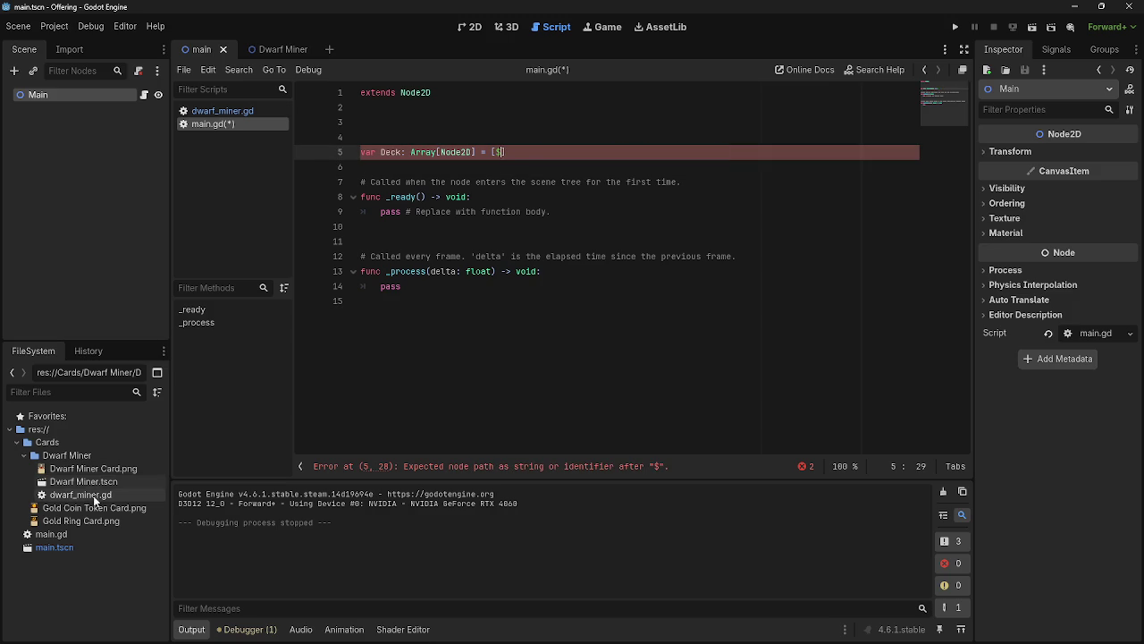
- Open Dwarf Miner.tscn and drag its res://Cards/Dwarf Miner path into the Deck array
double_click(97, 485)
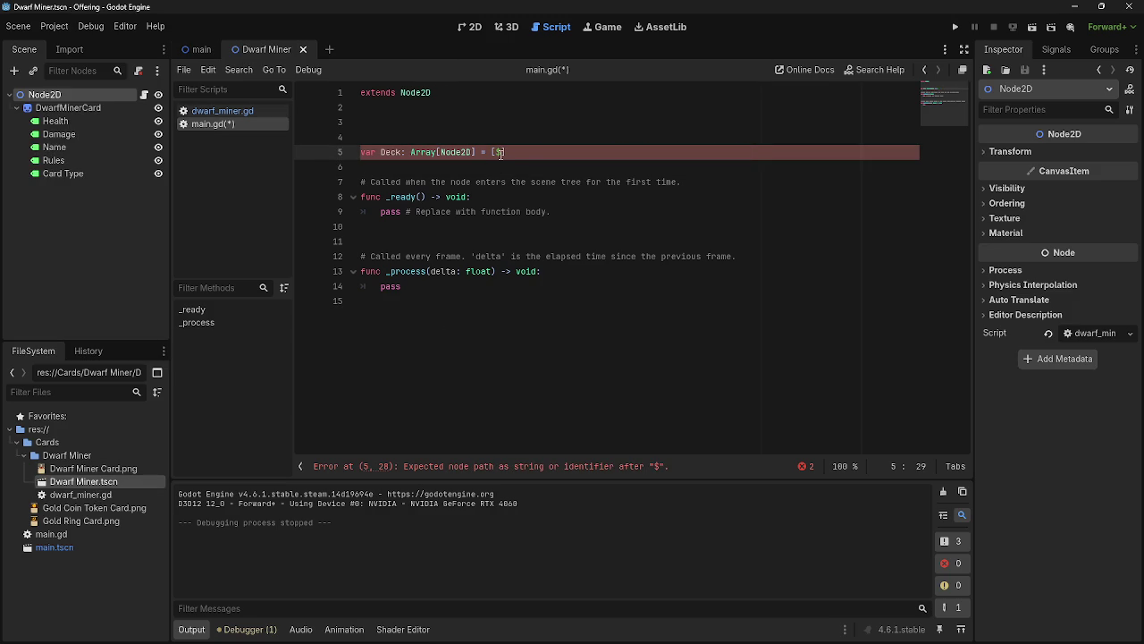
key(ctrl+z)
key(ctrl+shift+z)
mouse_move(83, 481)
mouse_down()
mouse_move(190, 425)
mouse_move(501, 150)
mouse_move(519, 152)
mouse_up()
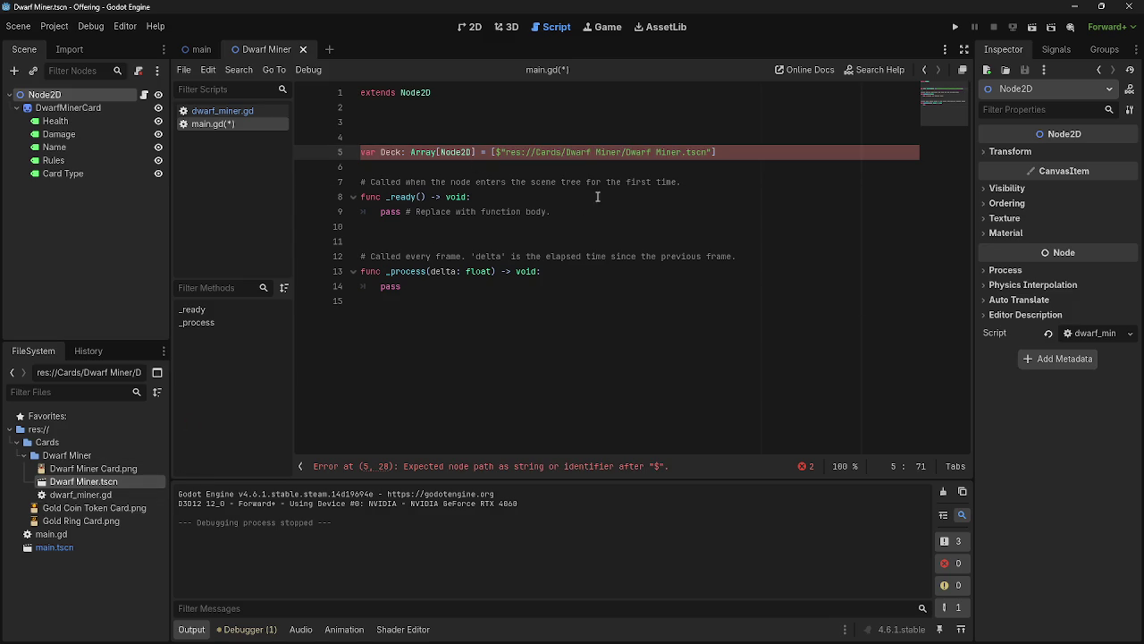
click(608, 168)
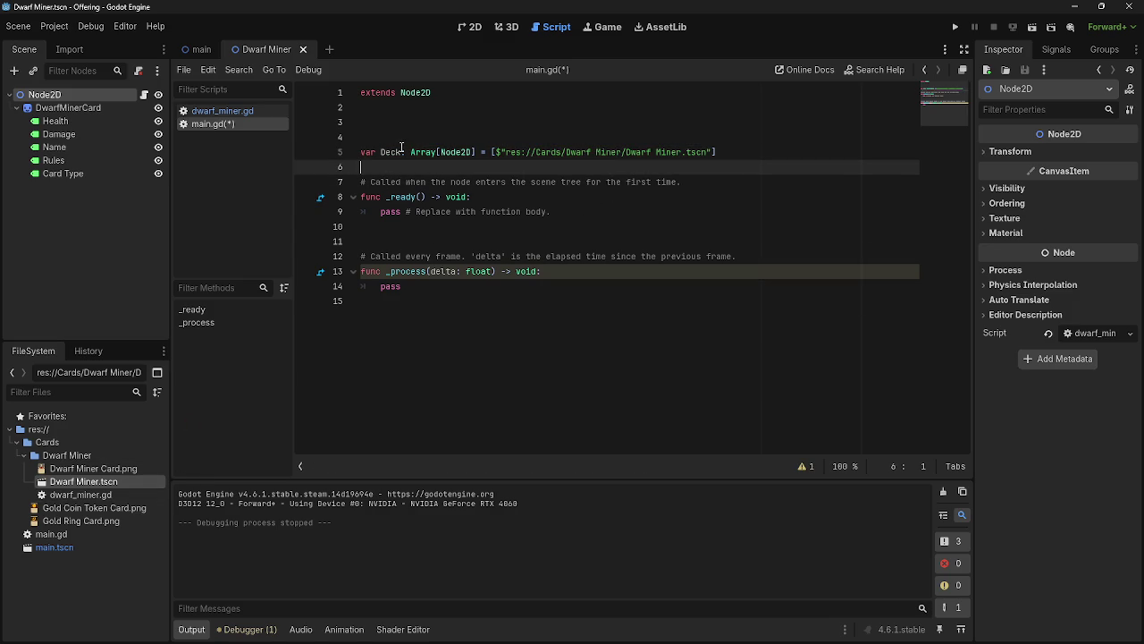
double_click(384, 287)
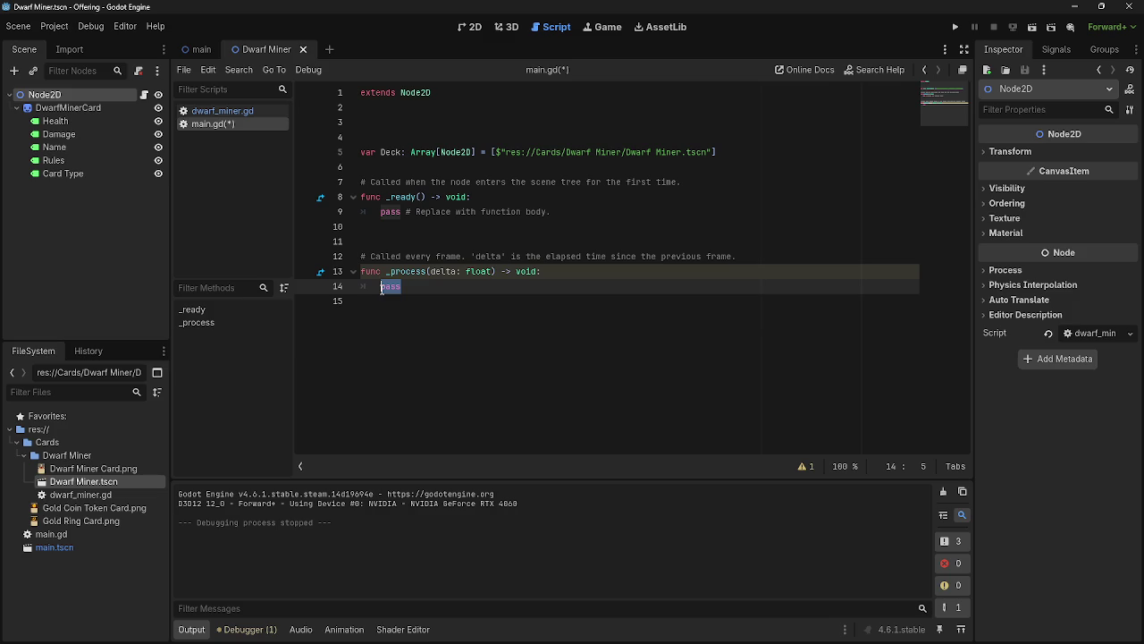
- Replace pass in _process with print(Deck), then run the project
text(print)
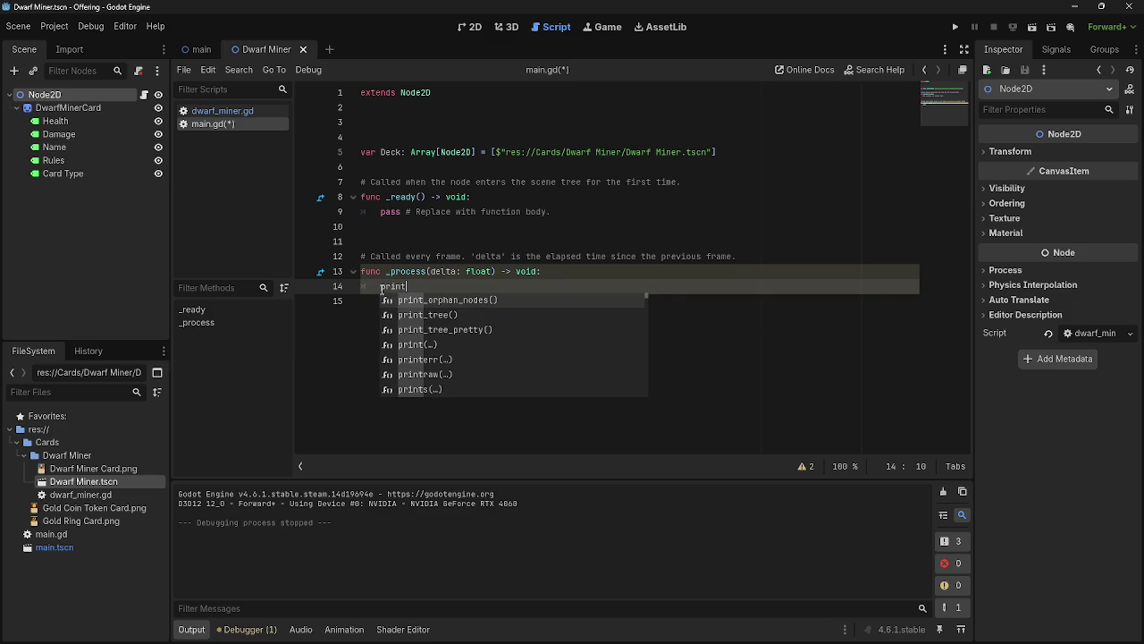
key(BackSpace)
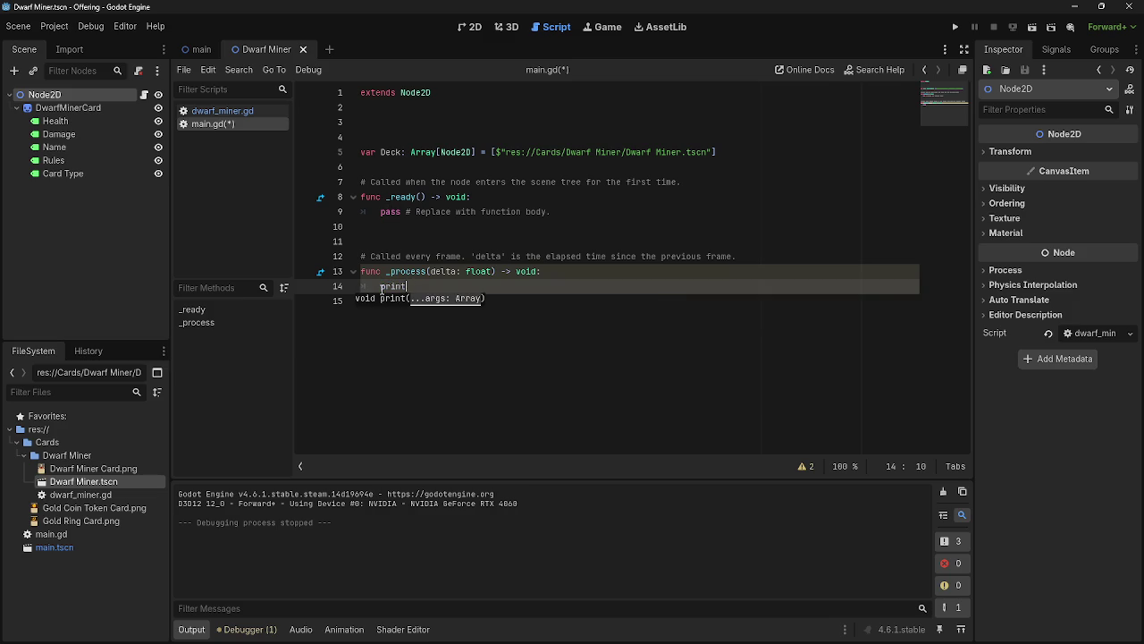
key(BackSpace)
text(t)
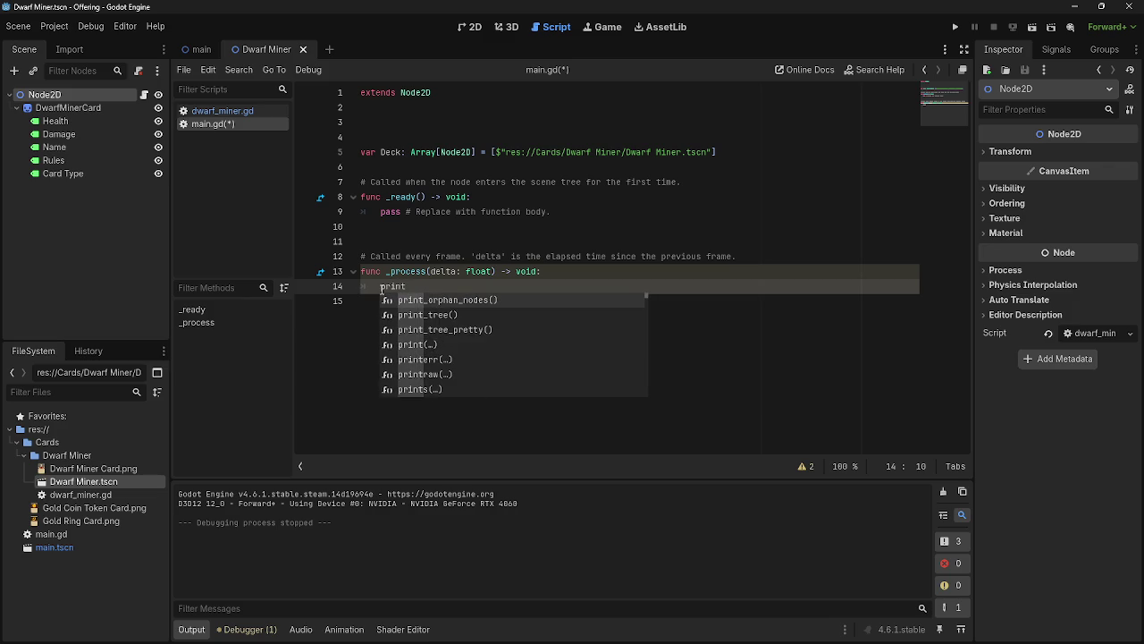
text(()
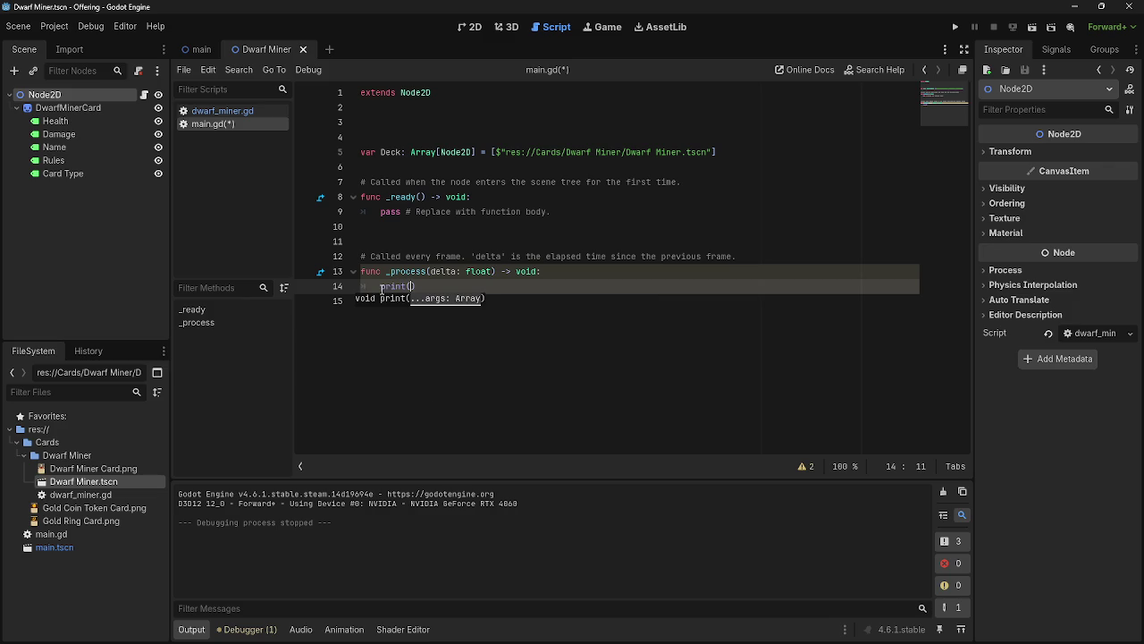
text(Deck)
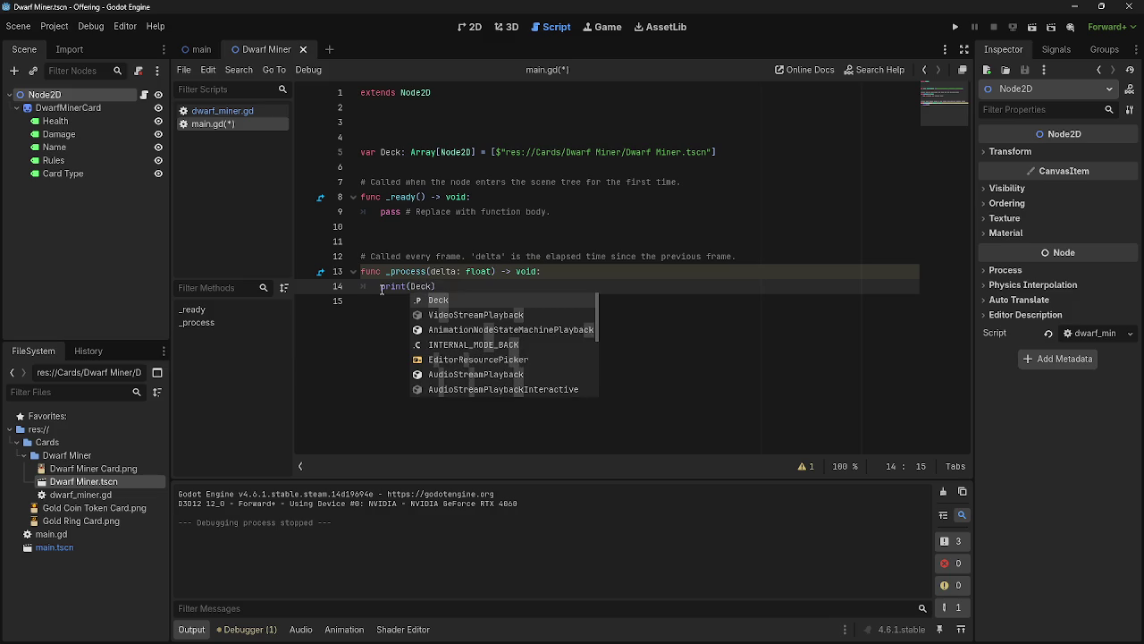
key(Return)
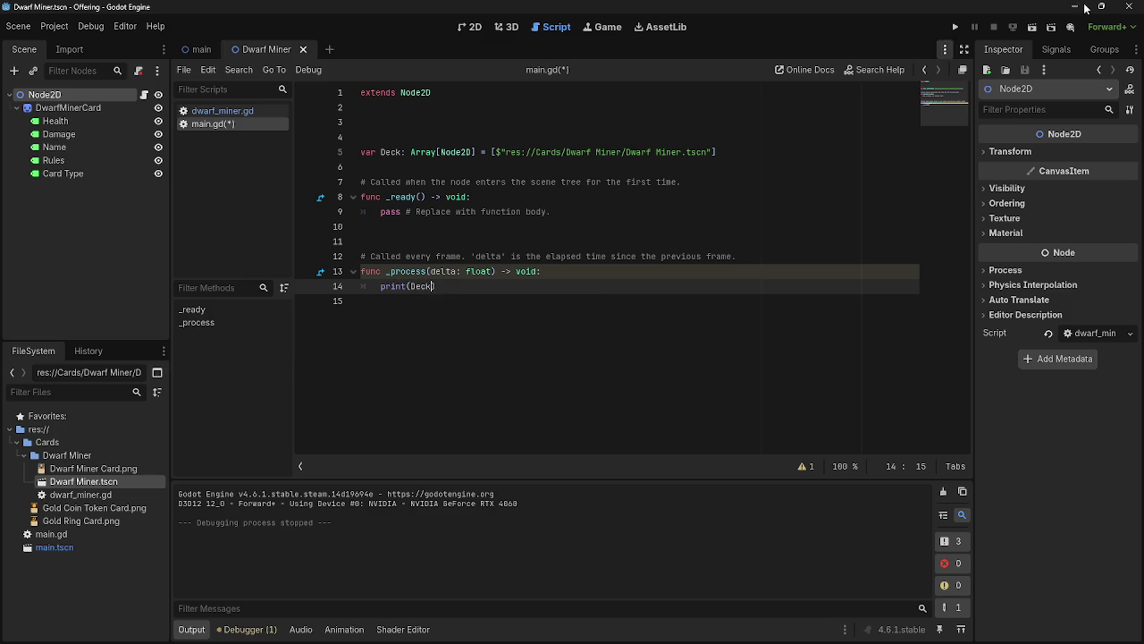
click(957, 27)
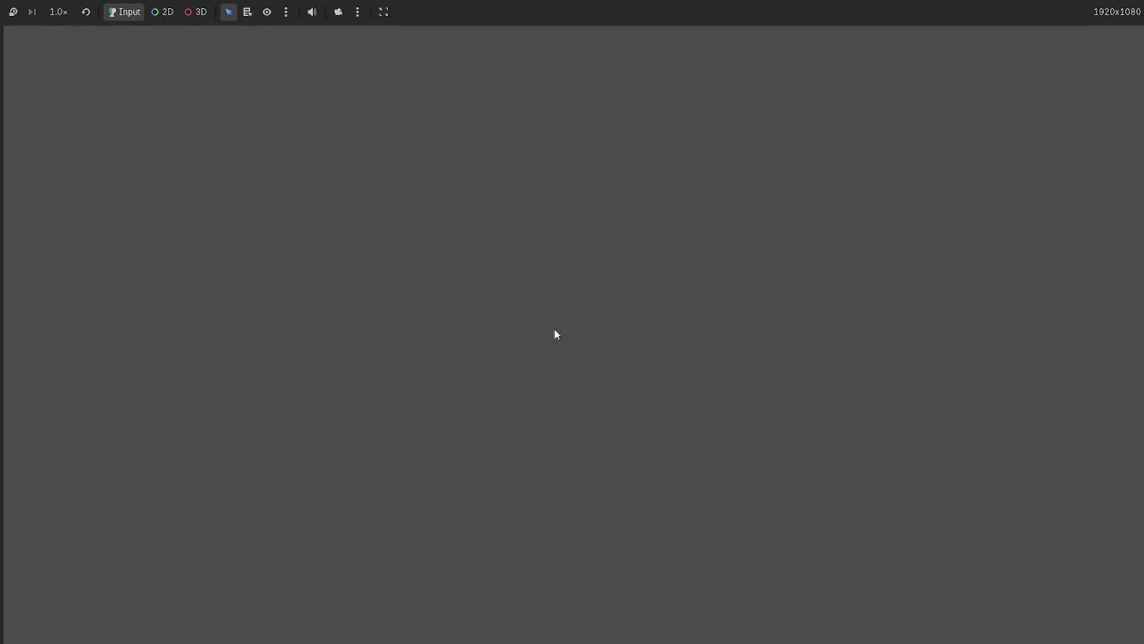
- Return to the editor to see repeated [<Object#null>] output, then view the Dwarf Miner card in 2D
key(alt+Tab)
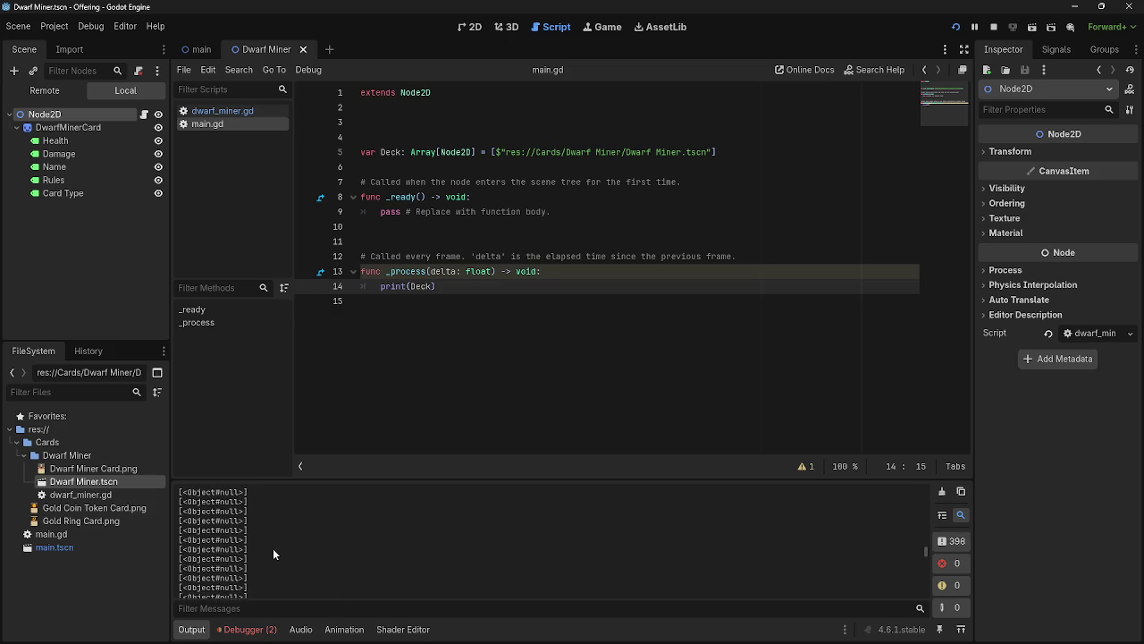
key(alt+Tab)
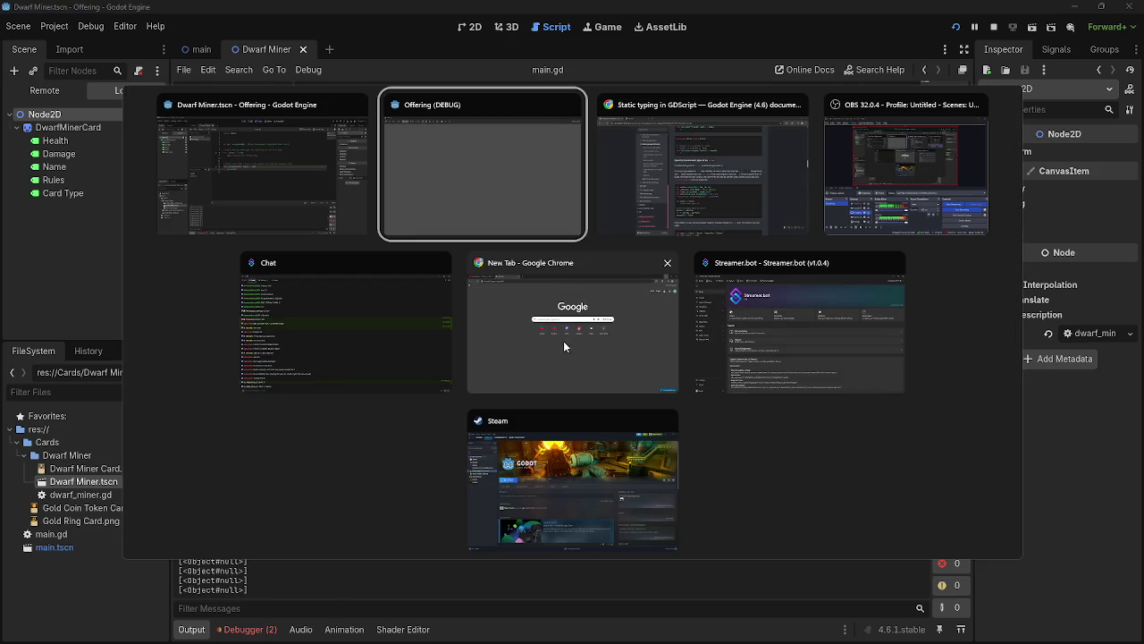
key(alt+Tab)
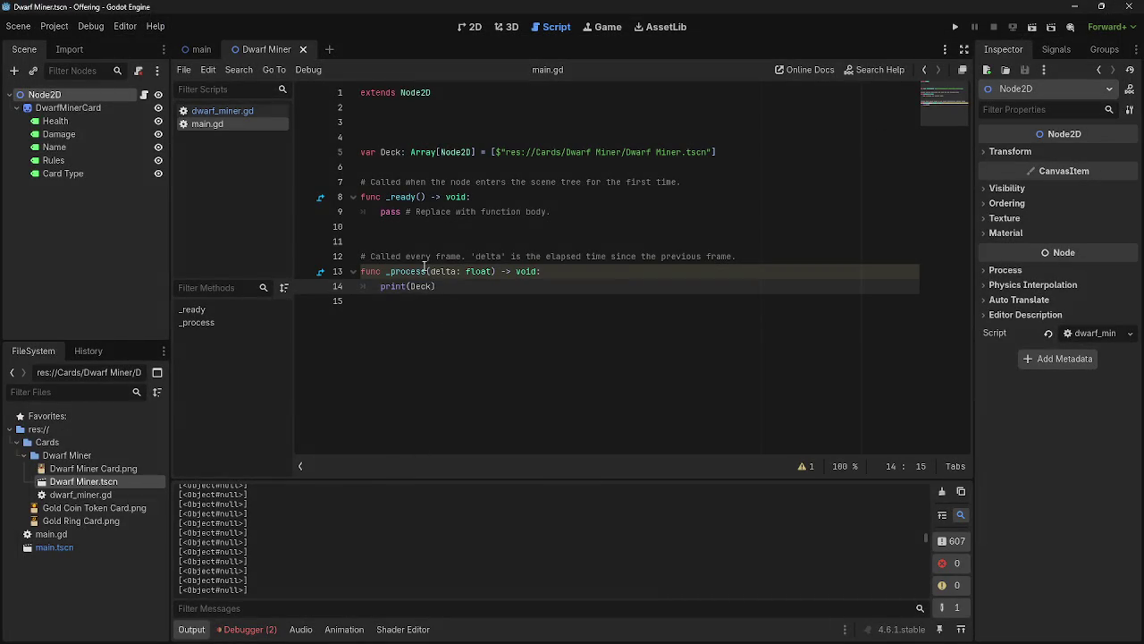
click(471, 27)
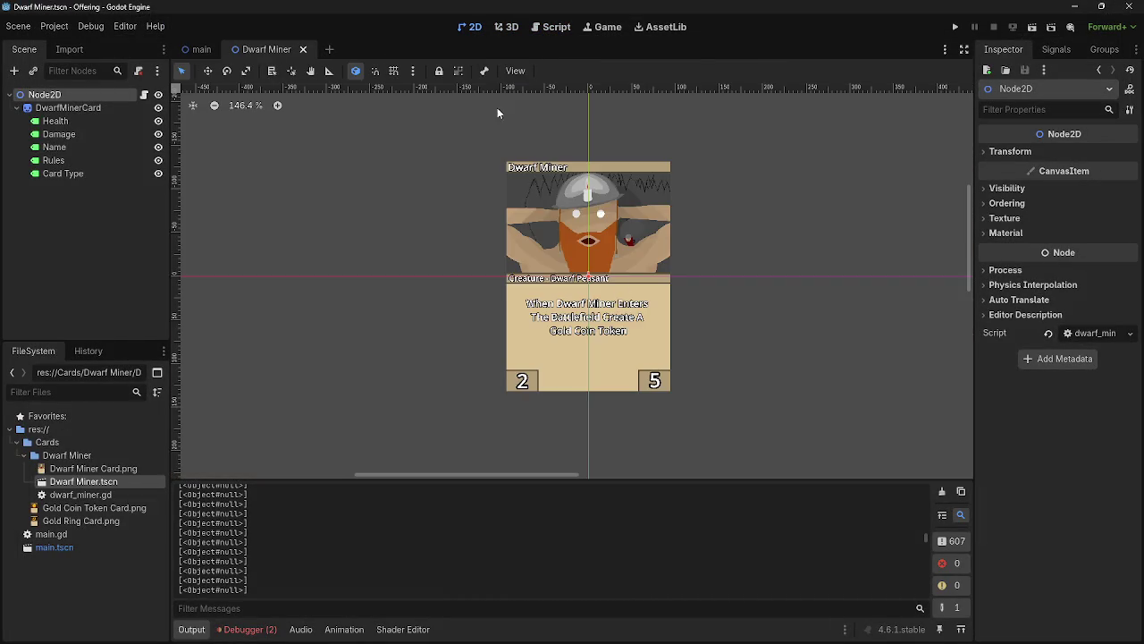
- Switch to the main scene and show its main.gd script
scroll(650, 312, up, 4)
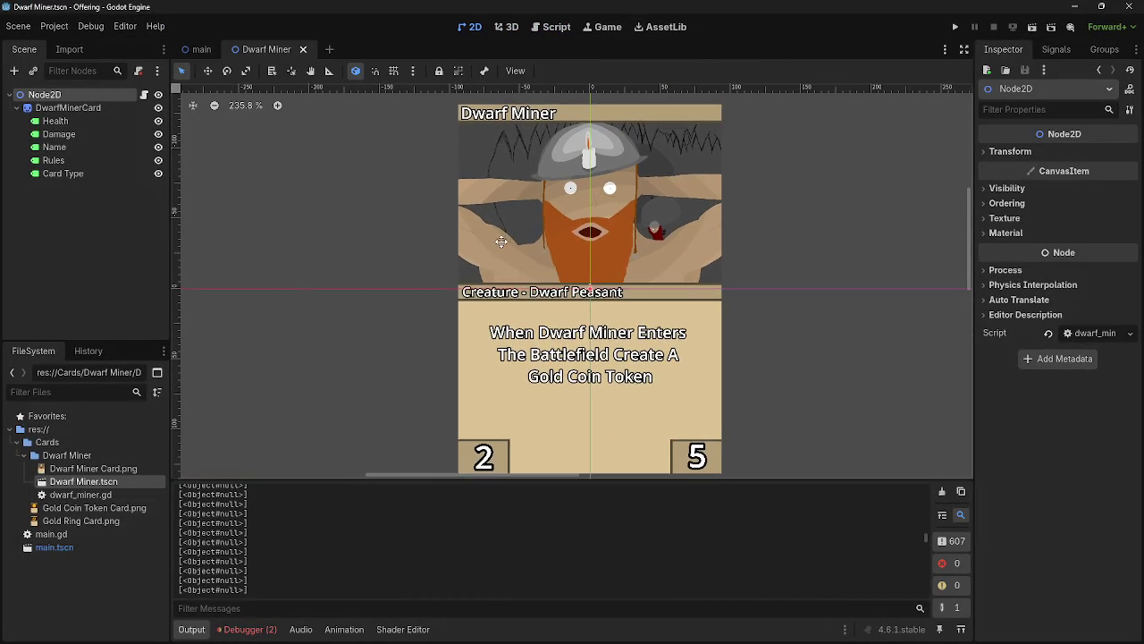
scroll(496, 241, down, 2)
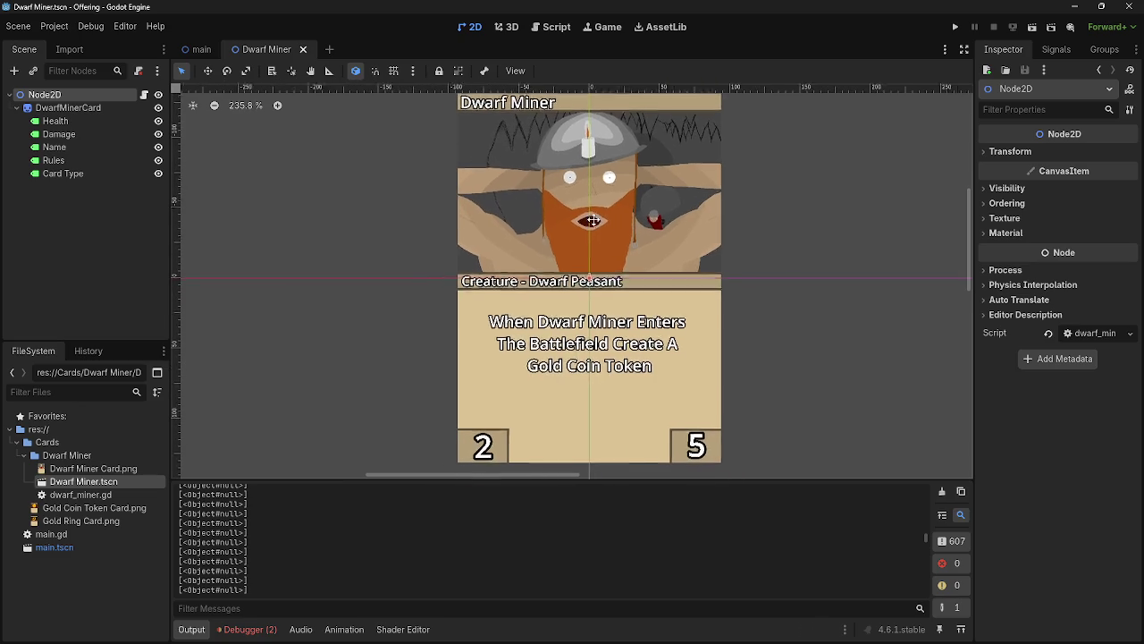
click(196, 51)
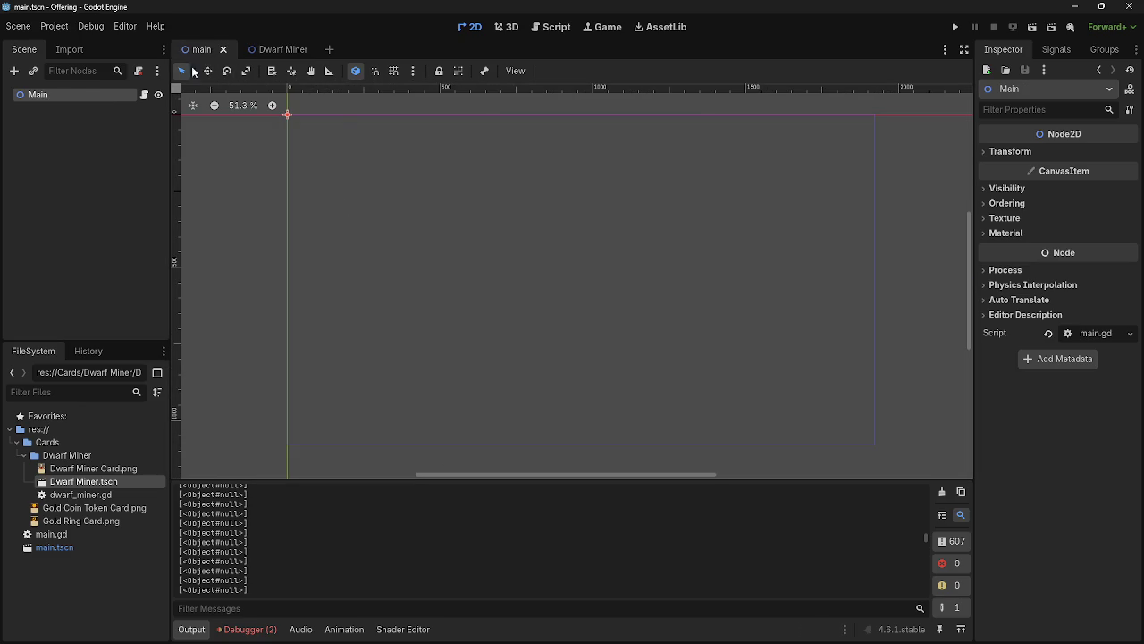
click(551, 27)
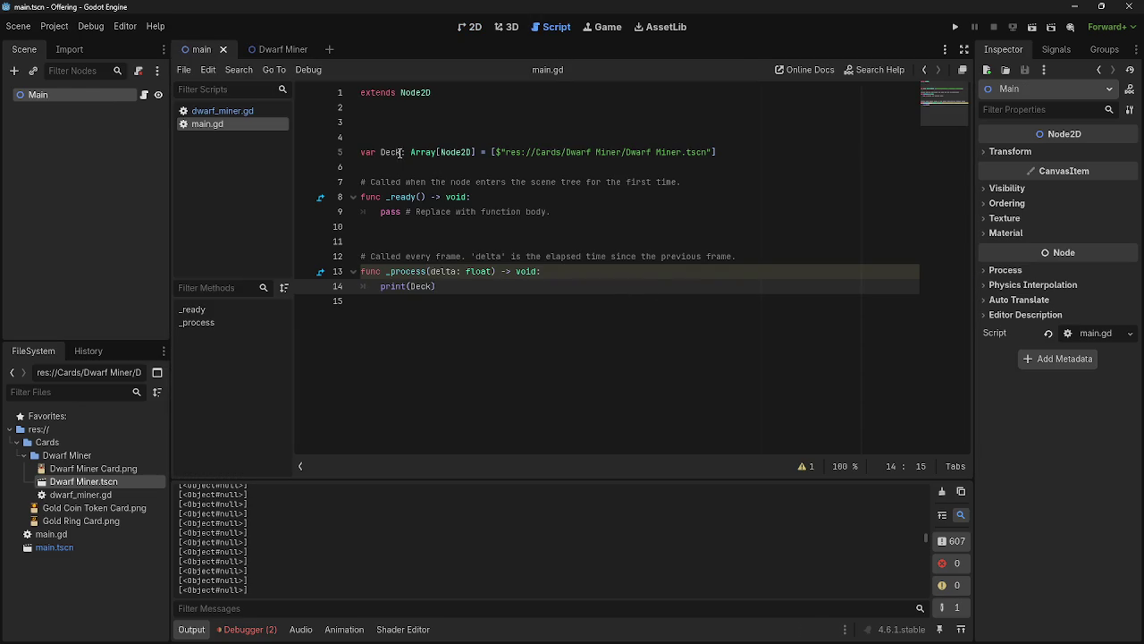
- Inspect the Dwarf Miner path string on line 5, typing a quote after the $
triple_click(739, 155)
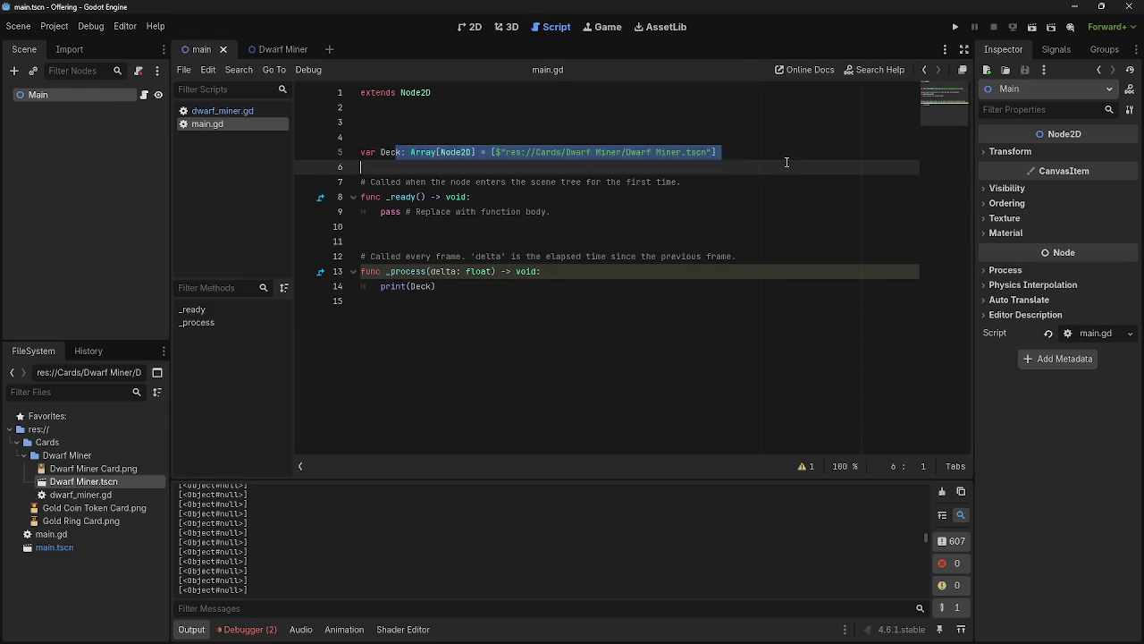
click(713, 154)
click(503, 153)
text(")
click(562, 153)
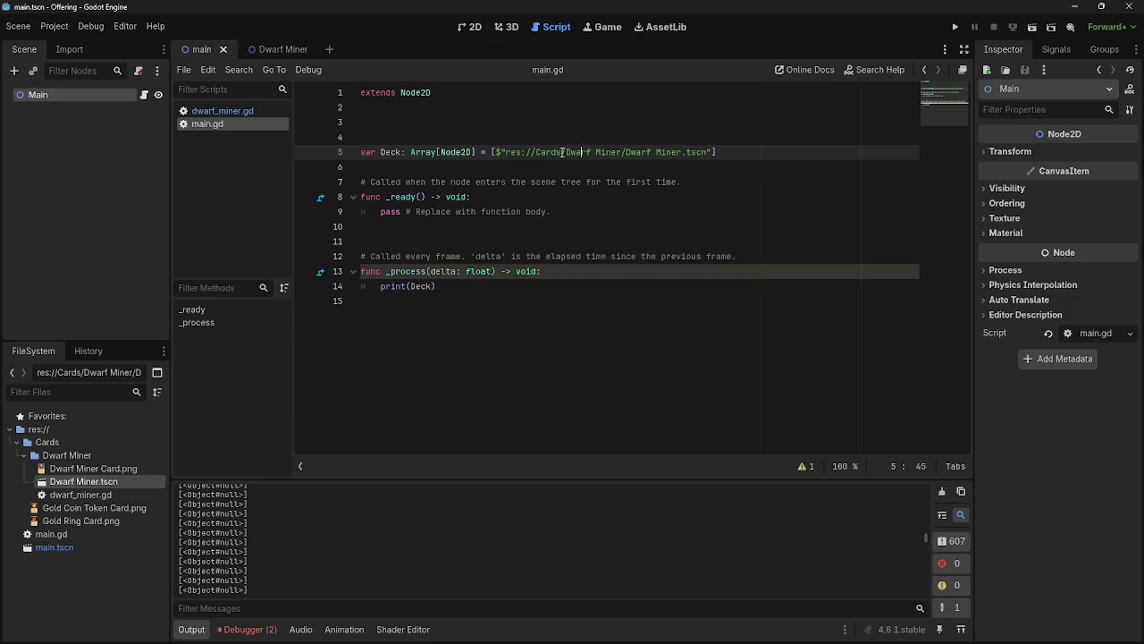
click(500, 152)
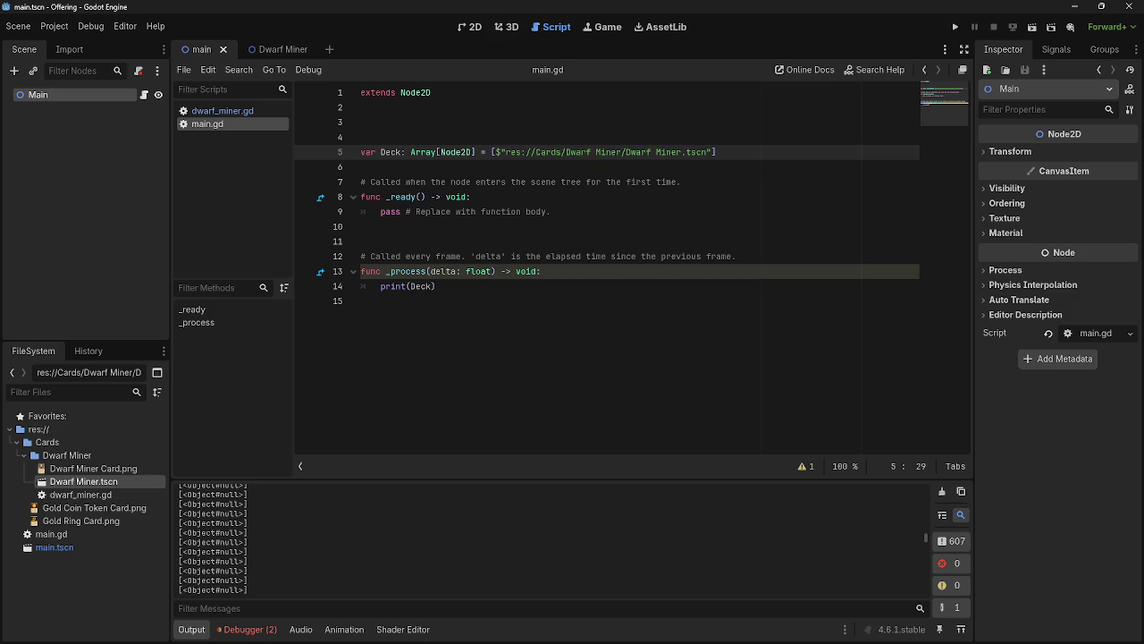
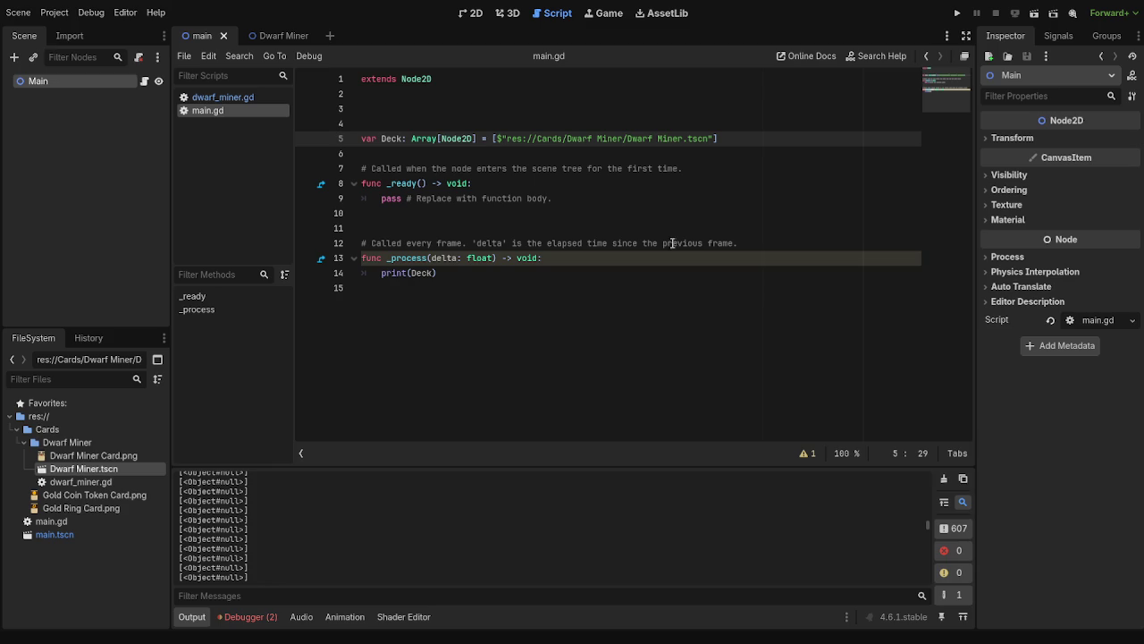
- Replace the .tscn path on line 5 with $"Dwarf Miner" and test-run the project
drag(506, 140, 710, 143)
text(Dwarf )
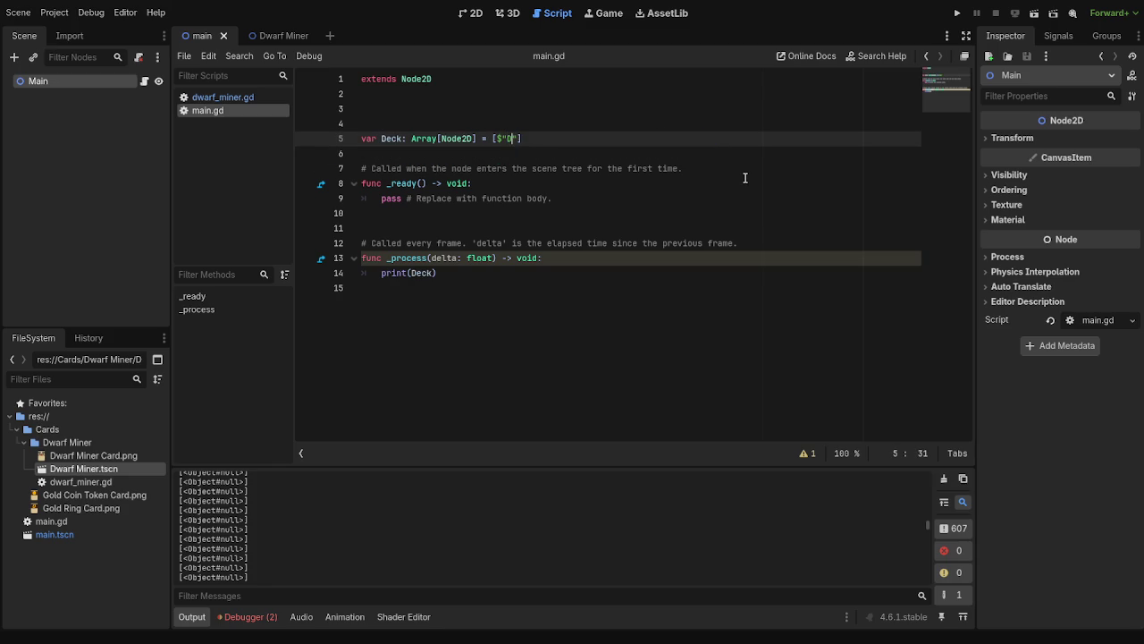
text(Miner)
key(Return)
key(BackSpace)
click(958, 13)
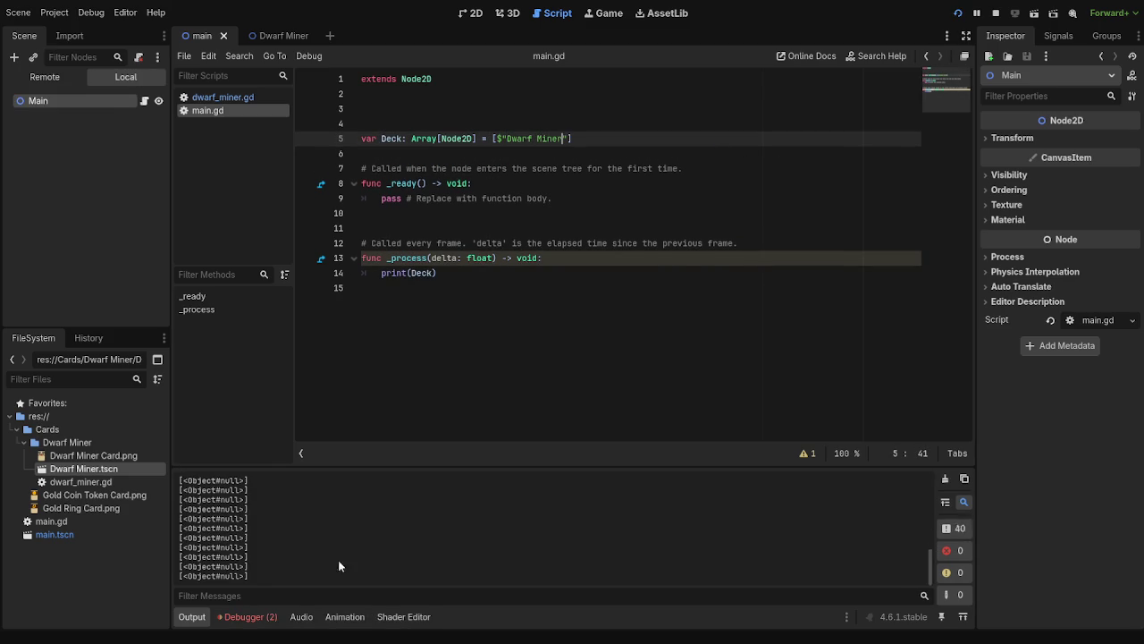
click(995, 13)
- Open the Dwarf Miner card scene and view its layout in the 2D editor
double_click(527, 138)
click(530, 139)
click(569, 139)
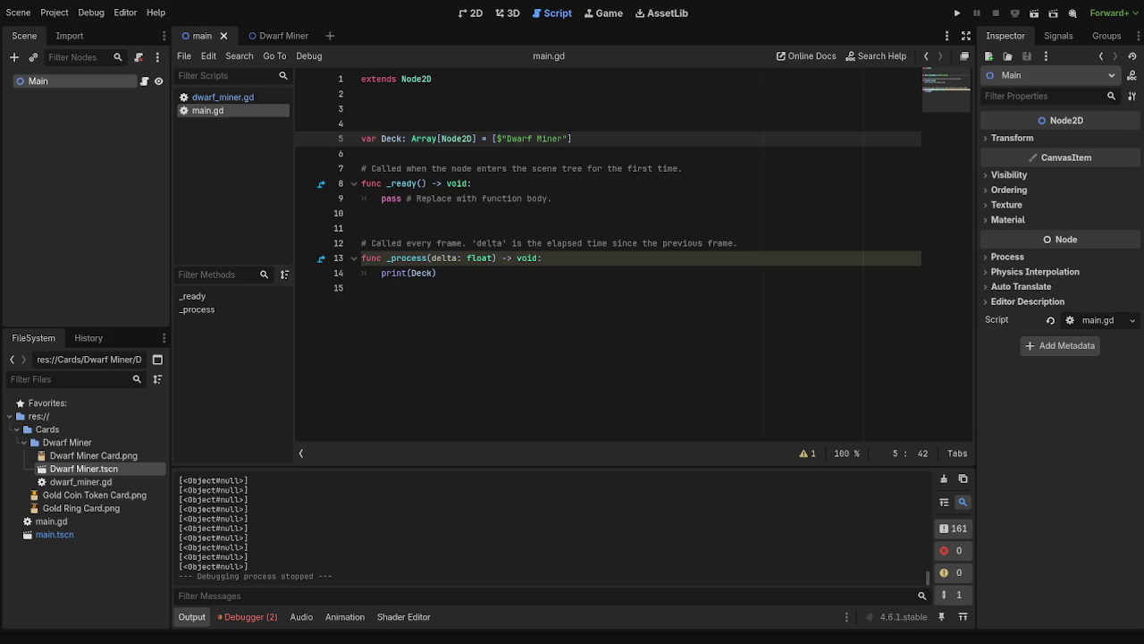
click(270, 37)
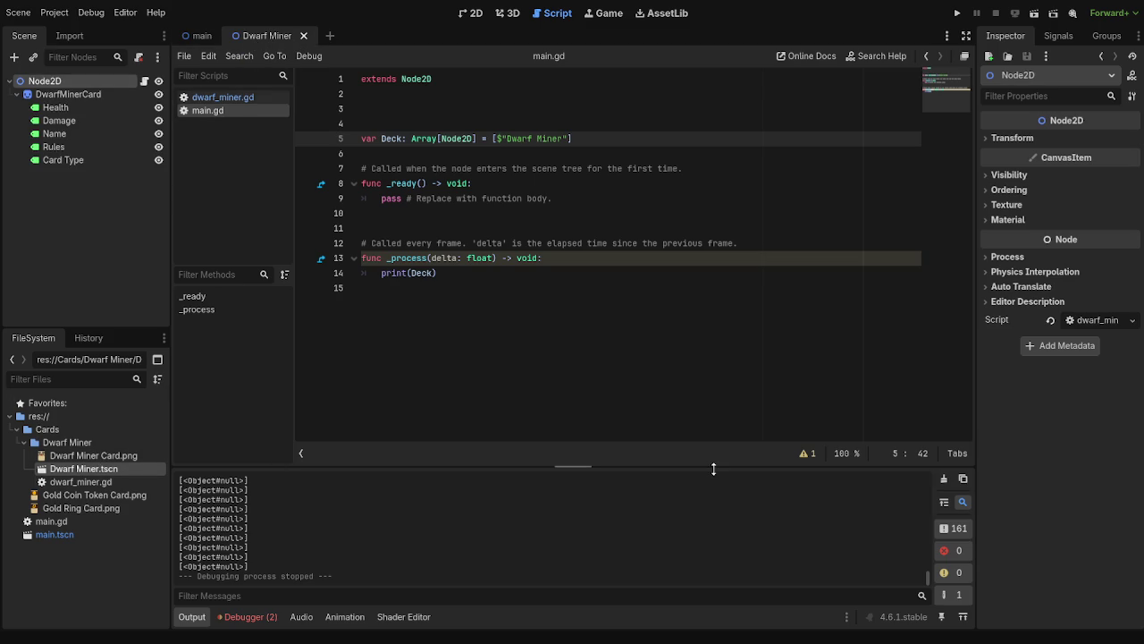
click(469, 13)
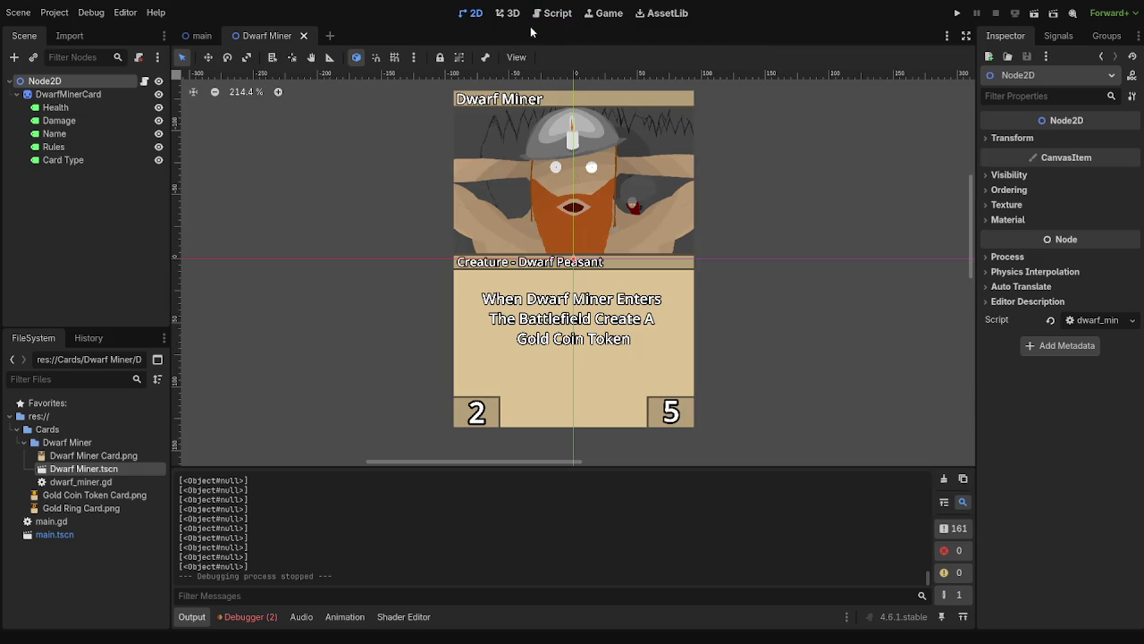
- Back in main.gd, change the Deck type on line 5 from Array[Node2D] to Array[Node]
click(537, 15)
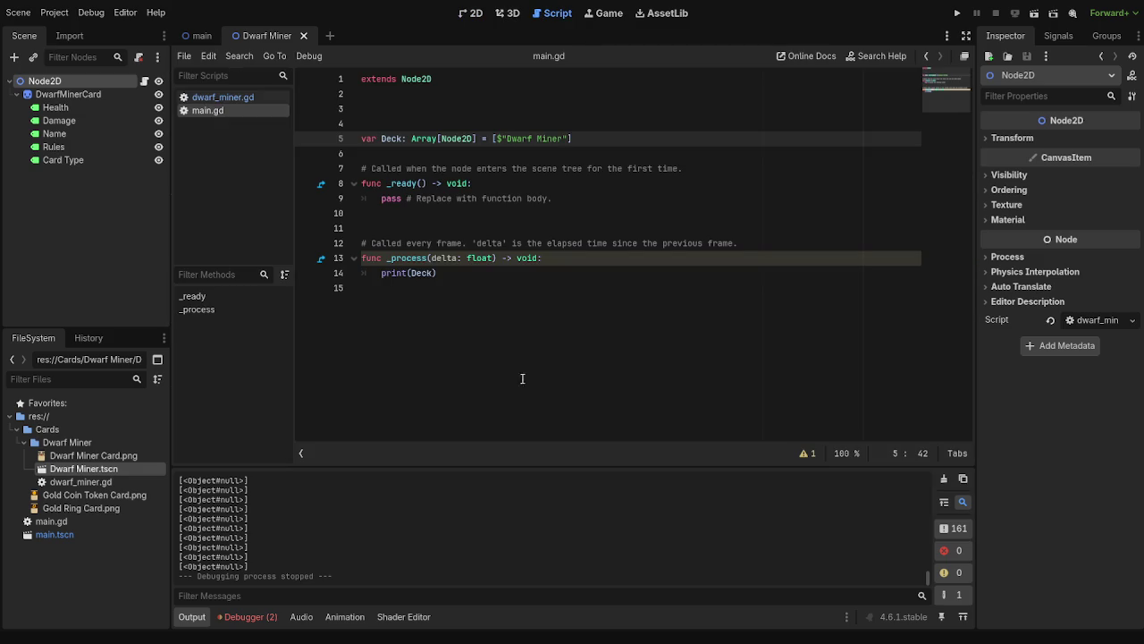
click(423, 273)
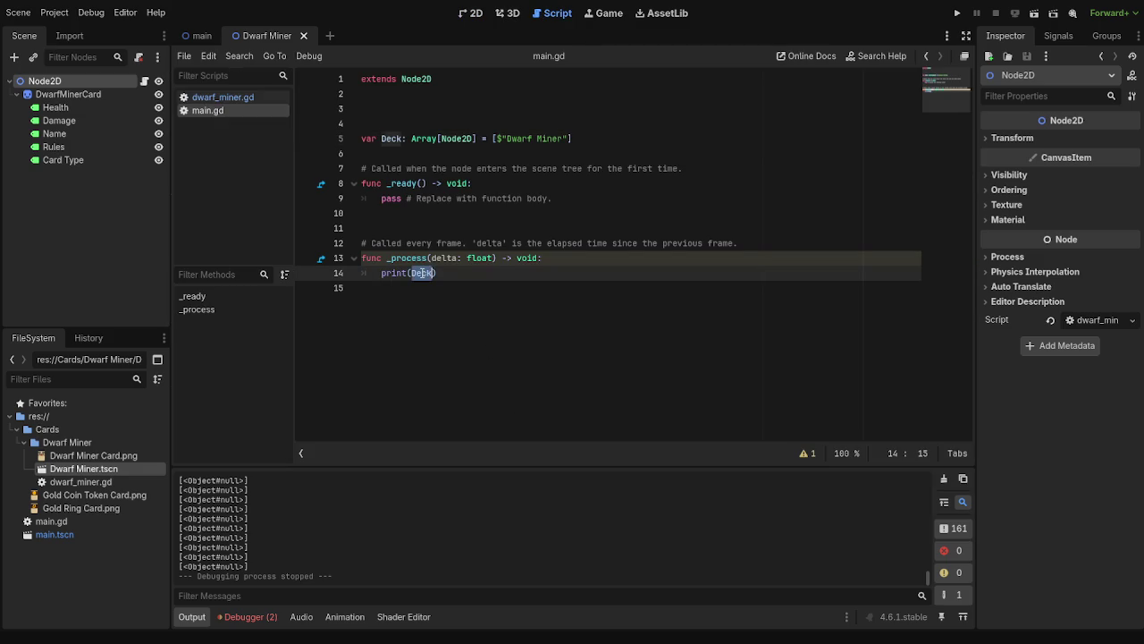
click(468, 277)
click(472, 141)
key(BackSpace)
key(BackSpace)
click(566, 136)
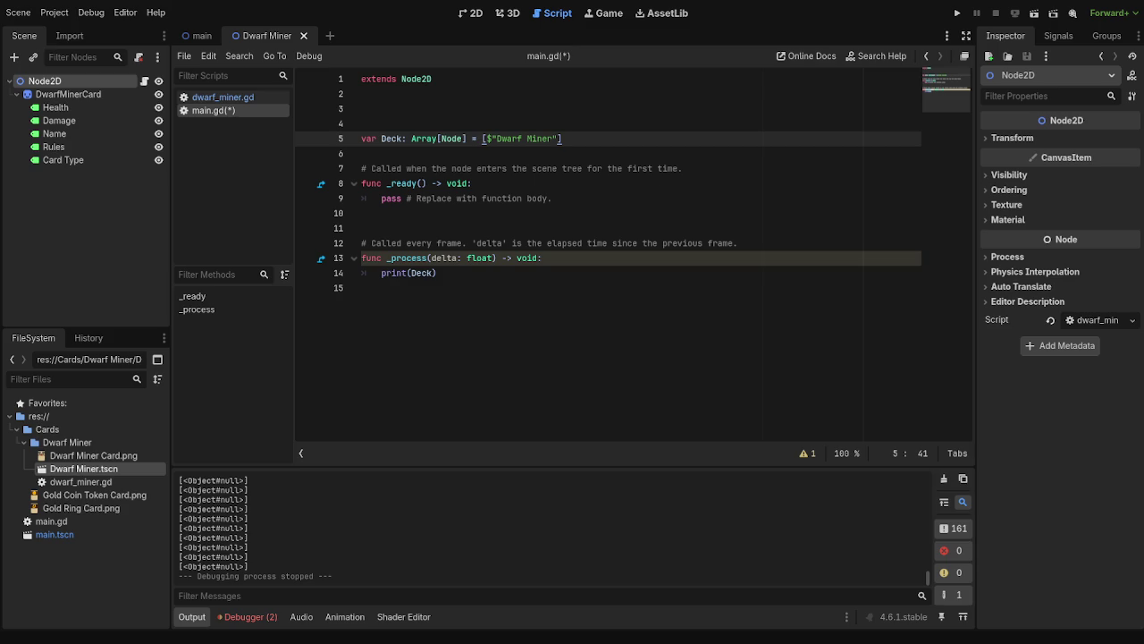
- Run the project with the Node-typed Deck, stop it, and review line 5
click(959, 13)
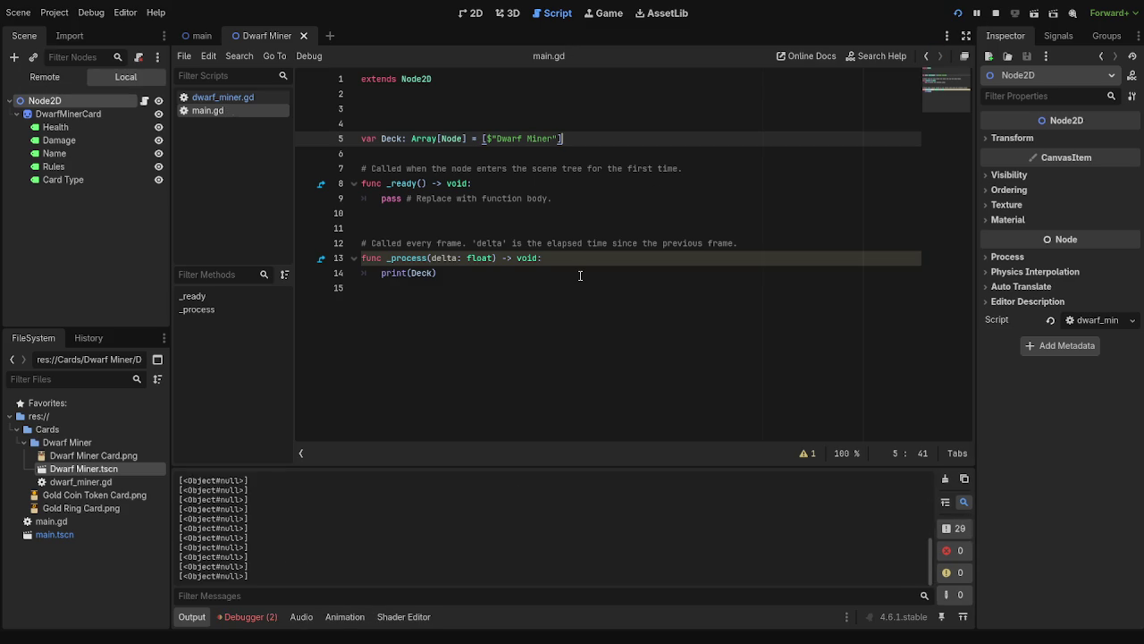
key(F8)
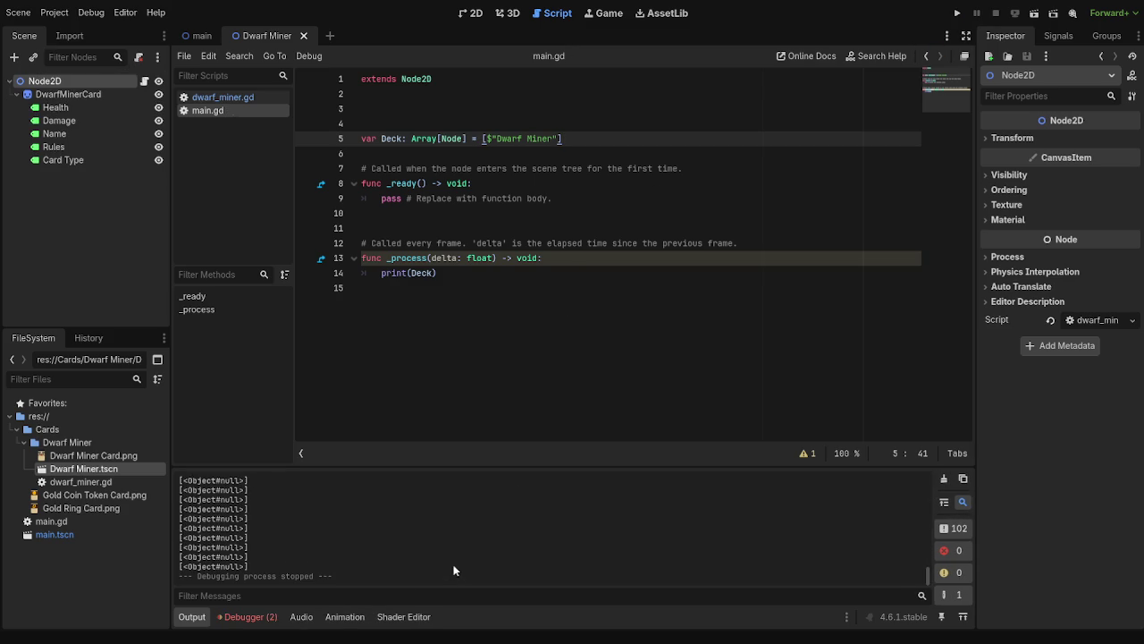
scroll(266, 565, up, 1)
drag(486, 139, 582, 140)
click(623, 141)
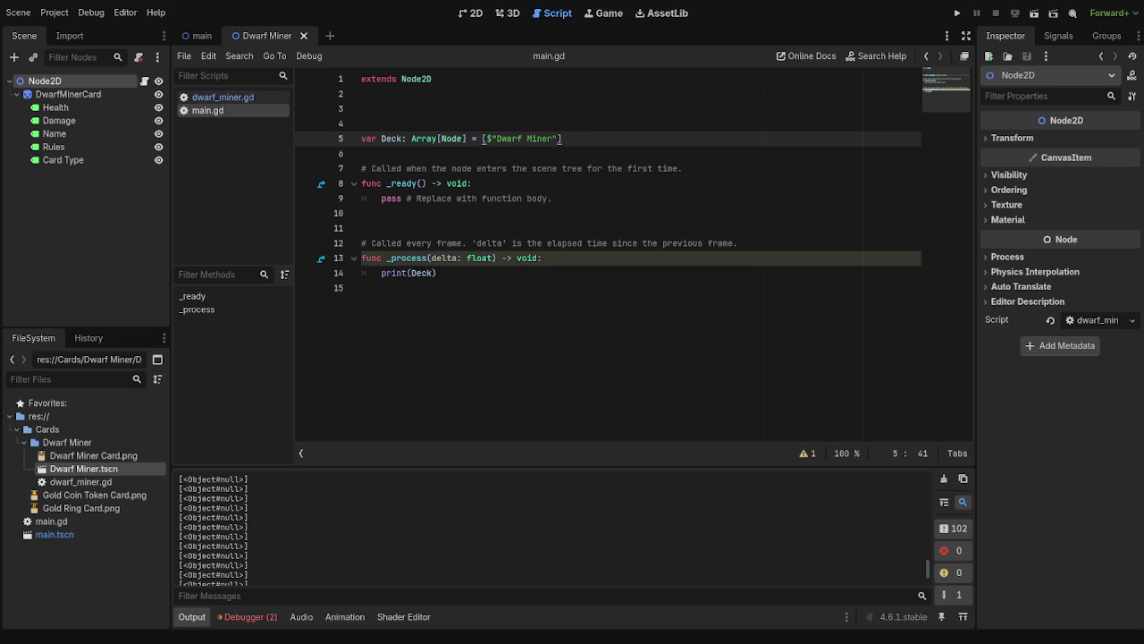
click(492, 277)
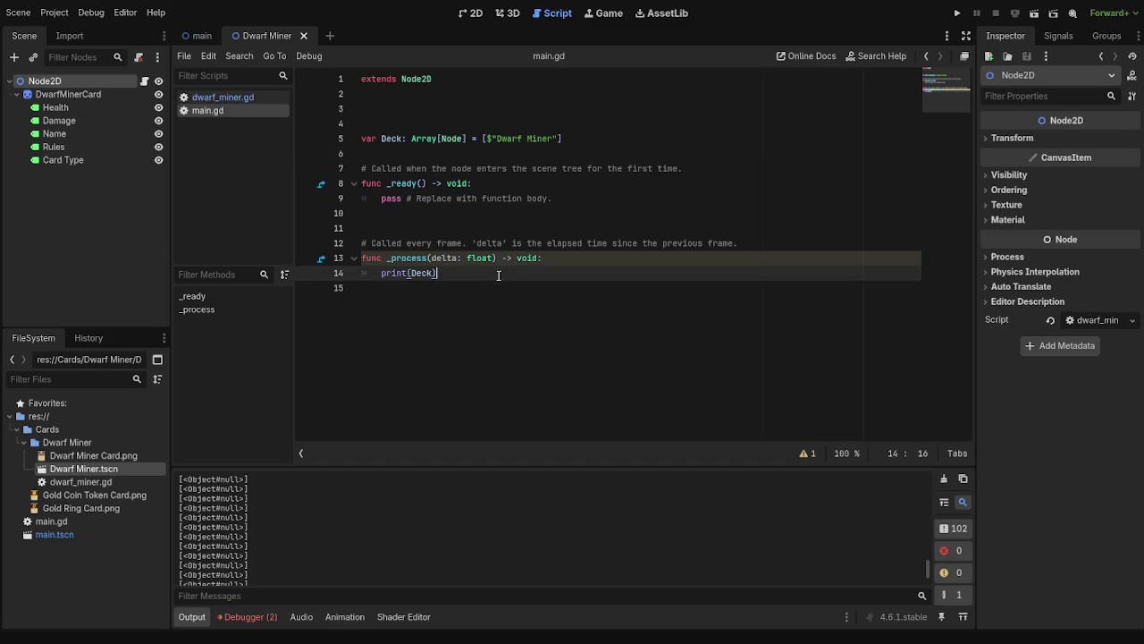
- Replace the pass line in _ready() with duplicate(Deck)
drag(583, 202, 390, 214)
triple_click(390, 199)
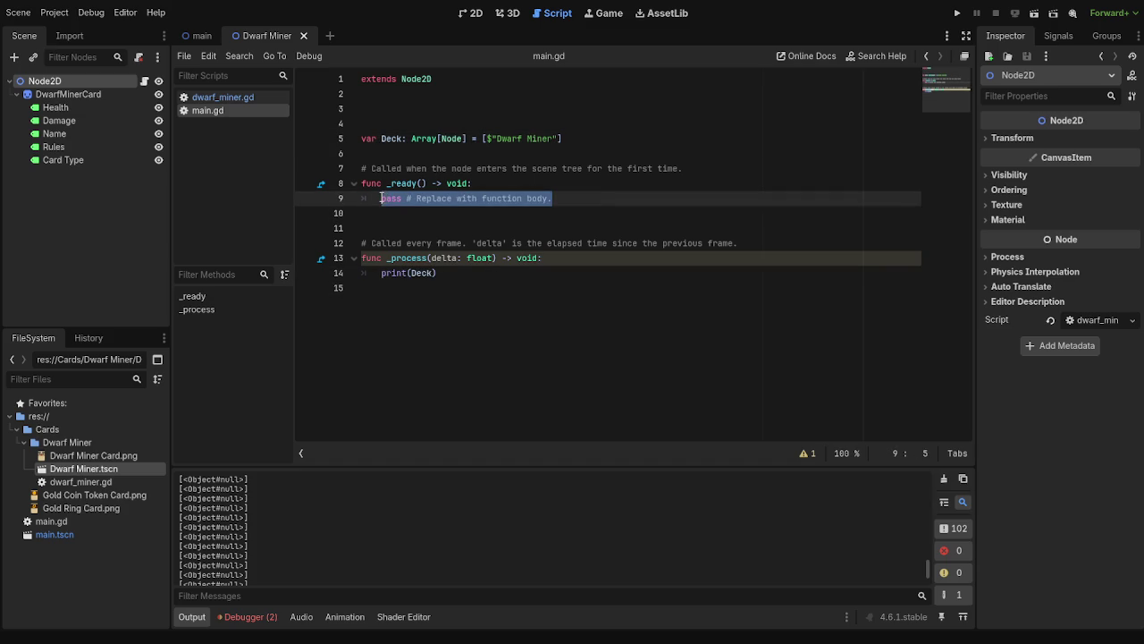
text(duplicate())
text(deck)
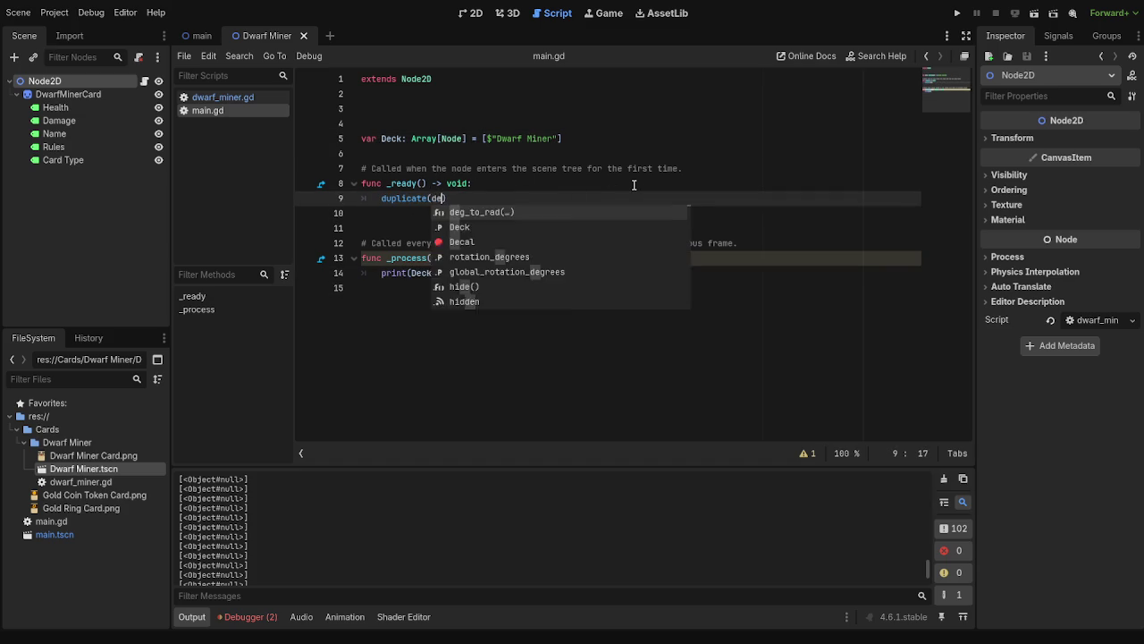
key(Return)
- Run the project and read the parser error: argument should be int, not Array[Node]
click(958, 12)
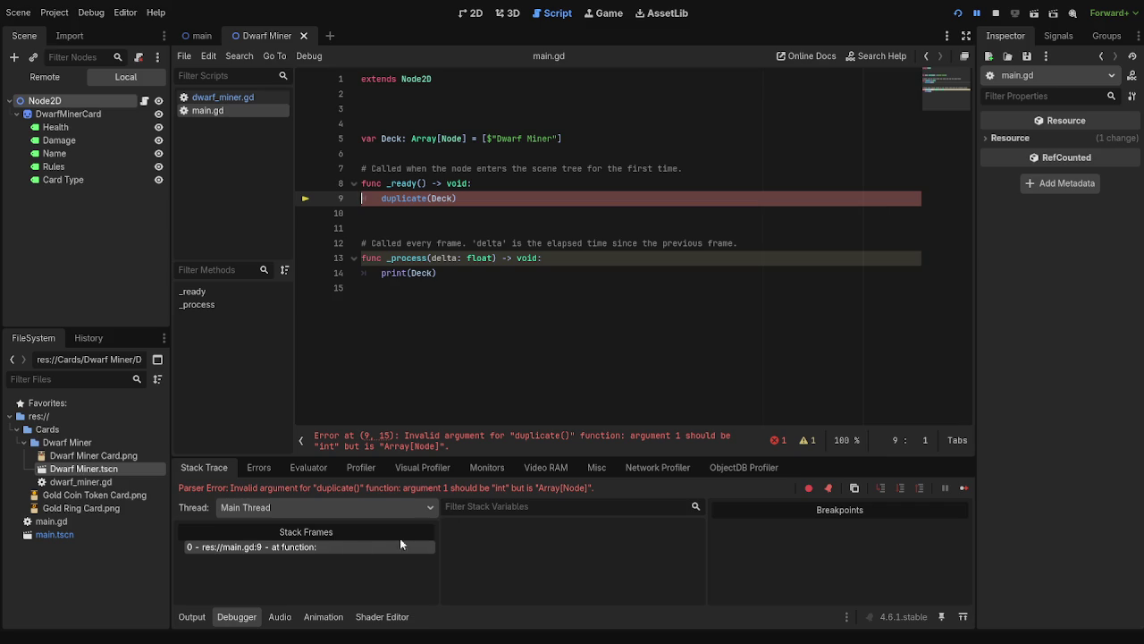
drag(234, 487, 503, 488)
drag(613, 489, 436, 487)
click(602, 490)
click(474, 138)
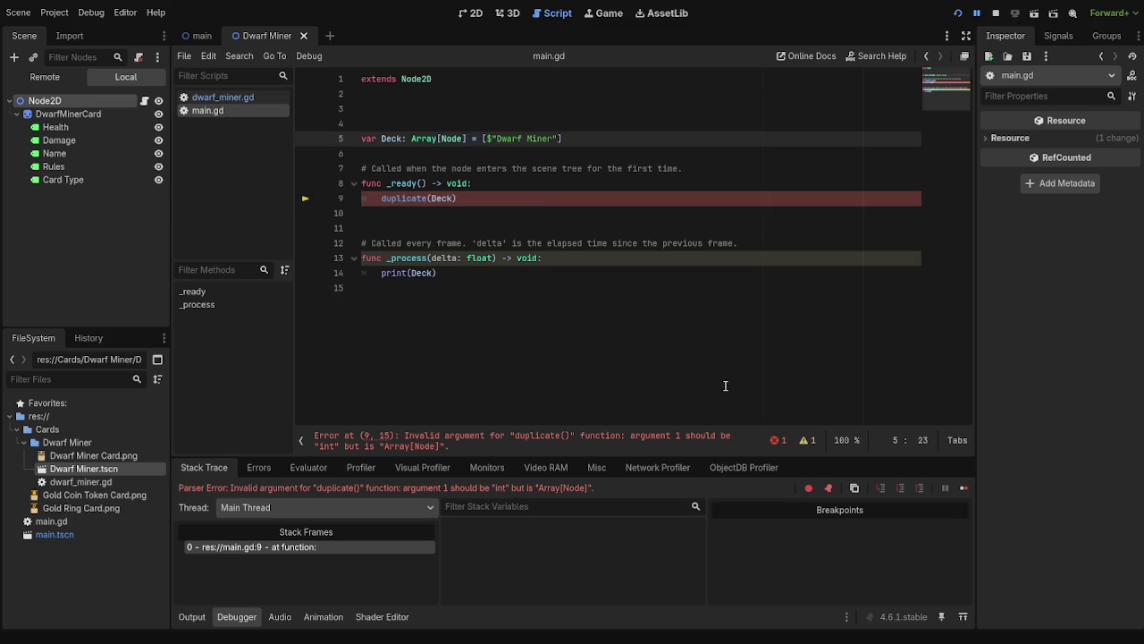
- Copy $"Dwarf Miner" from line 5 and paste it in place of Deck in duplicate()
mouse_move(414, 140)
mouse_down()
mouse_move(559, 138)
mouse_move(485, 138)
mouse_up()
key(ctrl+c)
key(Down)
click(558, 139)
drag(558, 139, 485, 138)
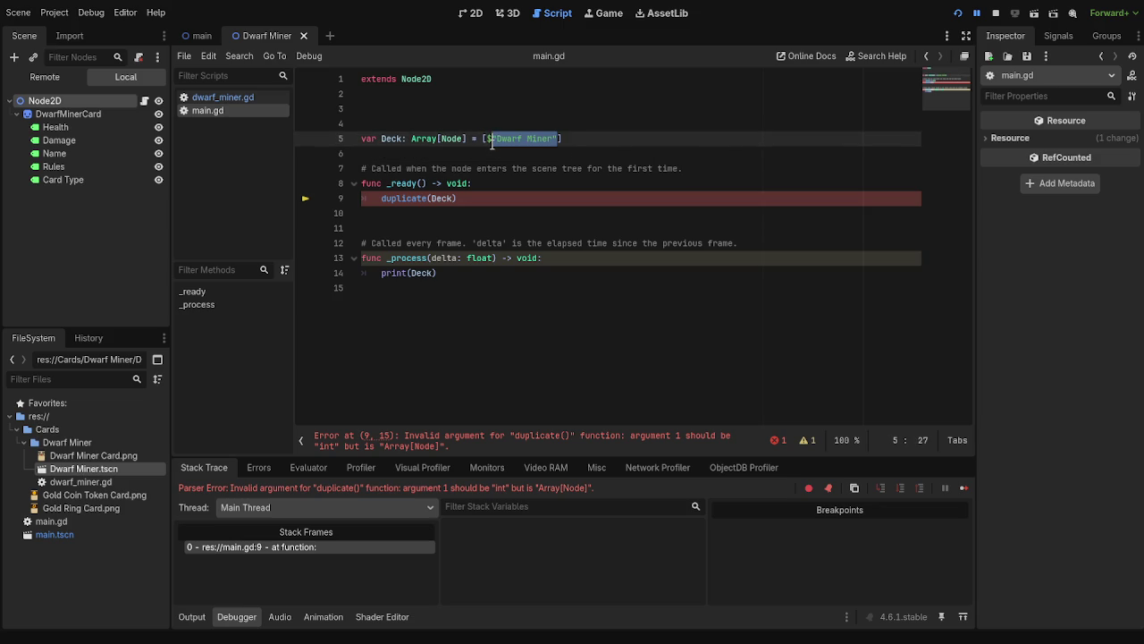
drag(456, 197, 432, 198)
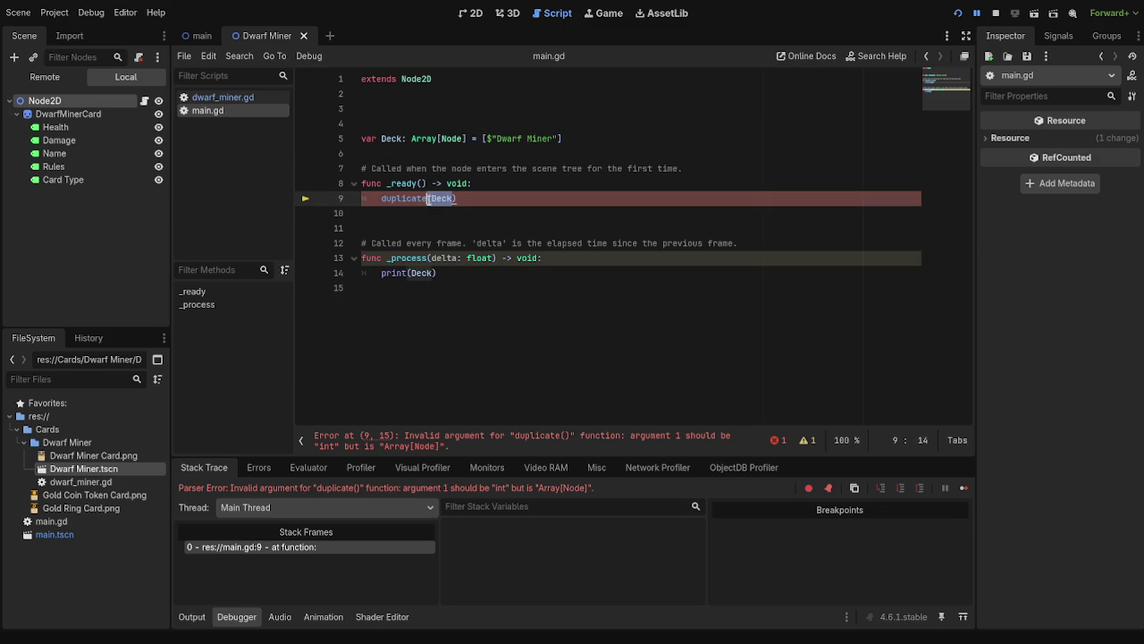
key(ctrl+v)
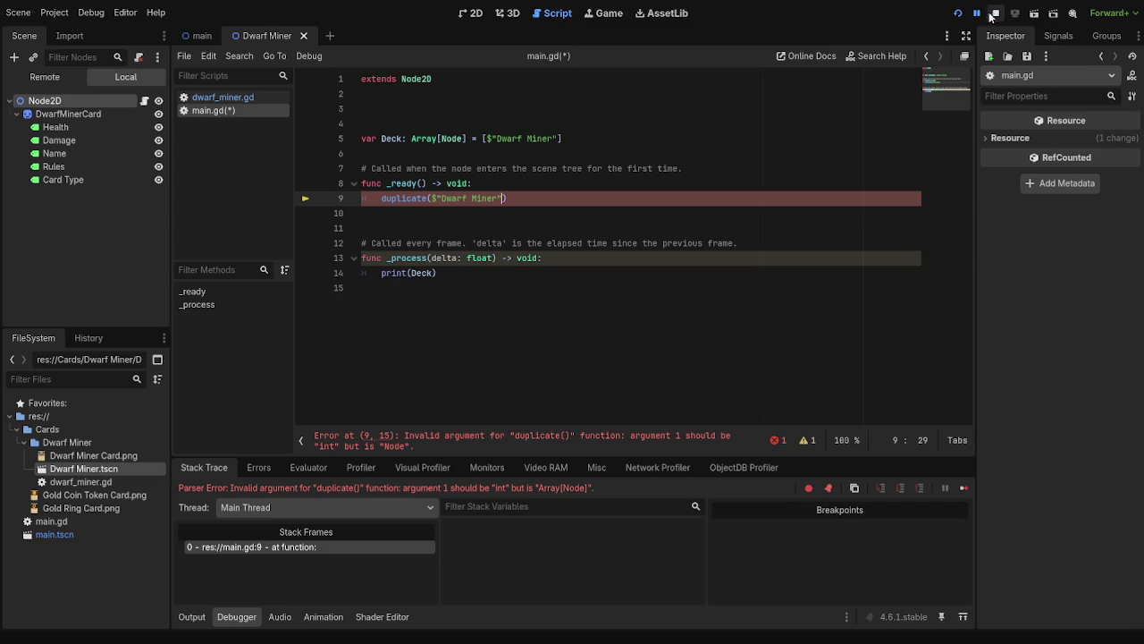
- Save and rerun the project, then read the new int parser error
click(995, 13)
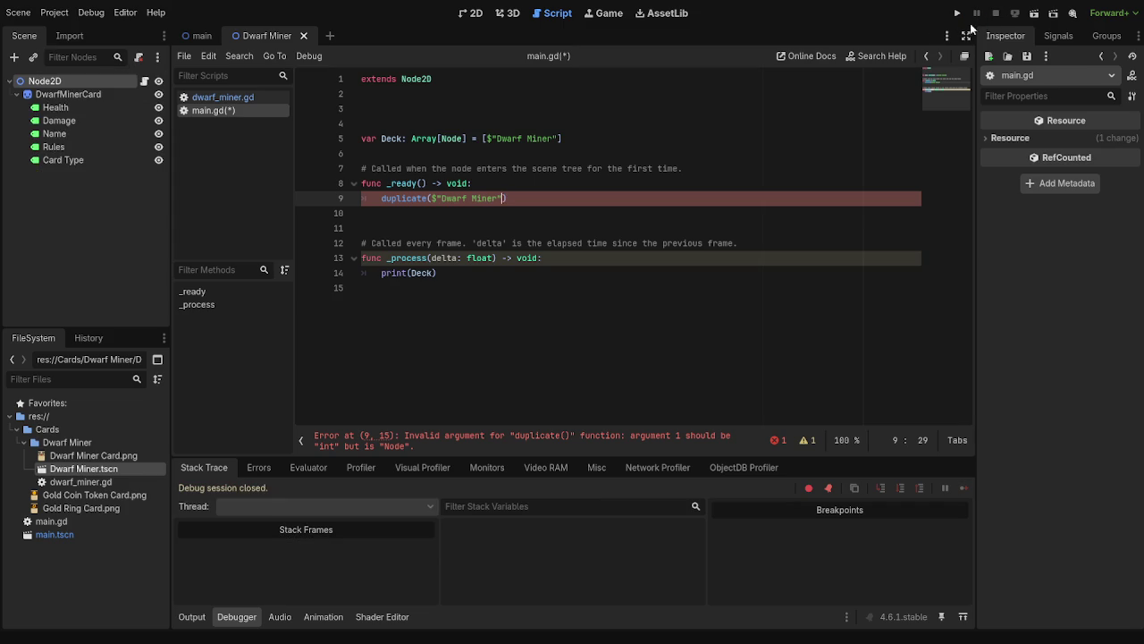
click(712, 219)
click(957, 14)
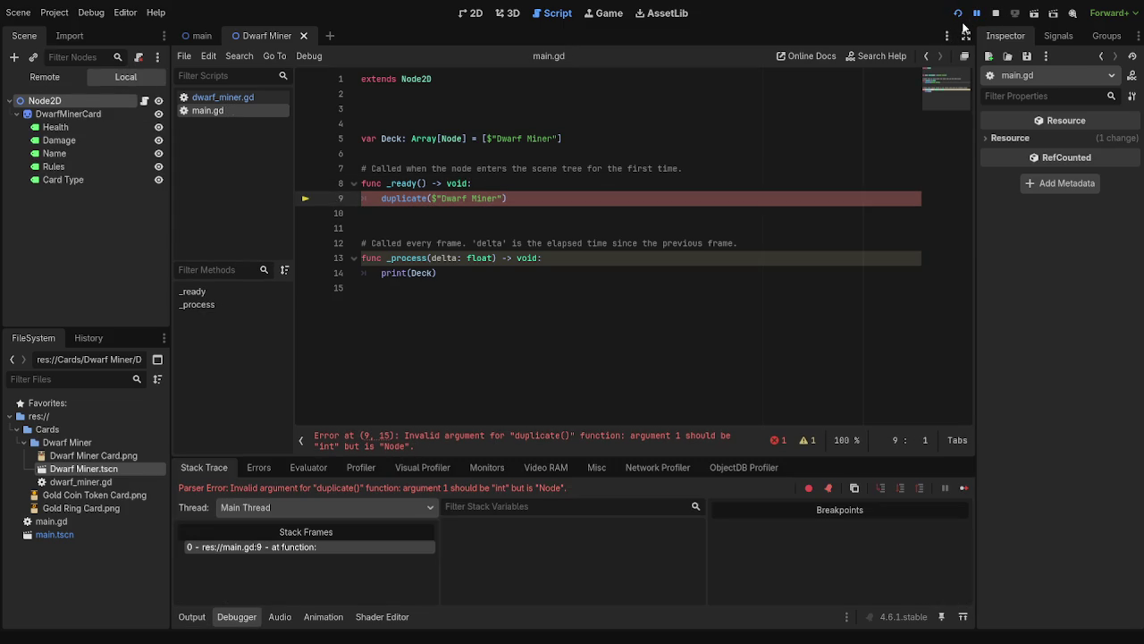
drag(443, 487, 585, 484)
click(584, 487)
- Change the duplicate() argument to 1, then save and run the project again
click(500, 198)
drag(505, 199, 432, 198)
key(BackSpace)
text(1)
click(997, 13)
click(954, 14)
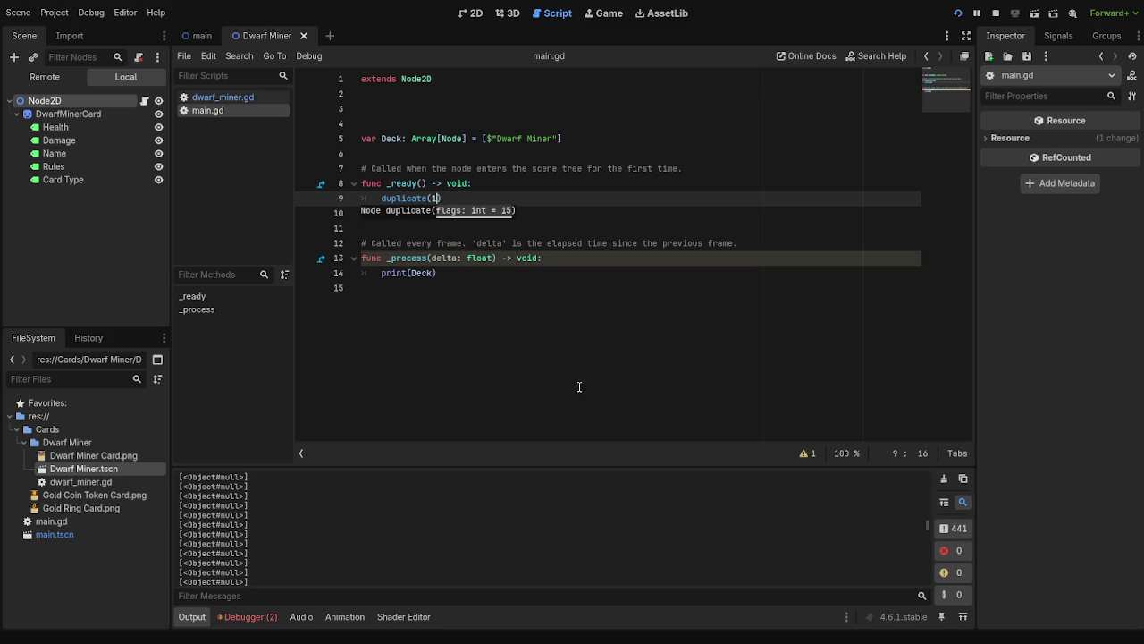
- Stop the game and delete the 1, leaving duplicate() with no argument on line 9
click(996, 13)
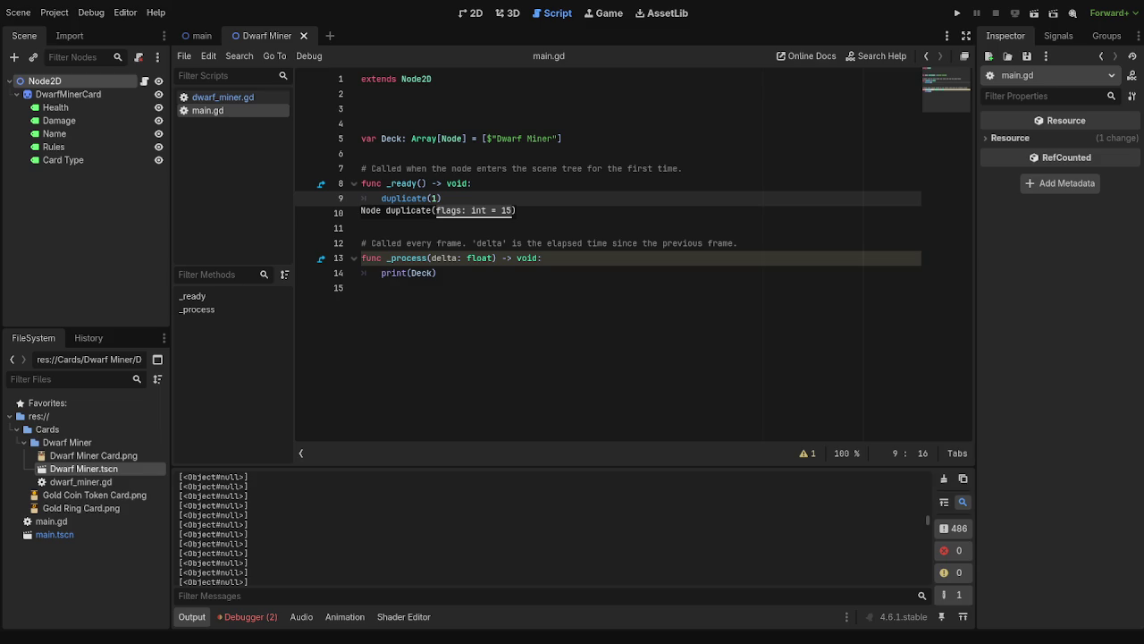
click(488, 218)
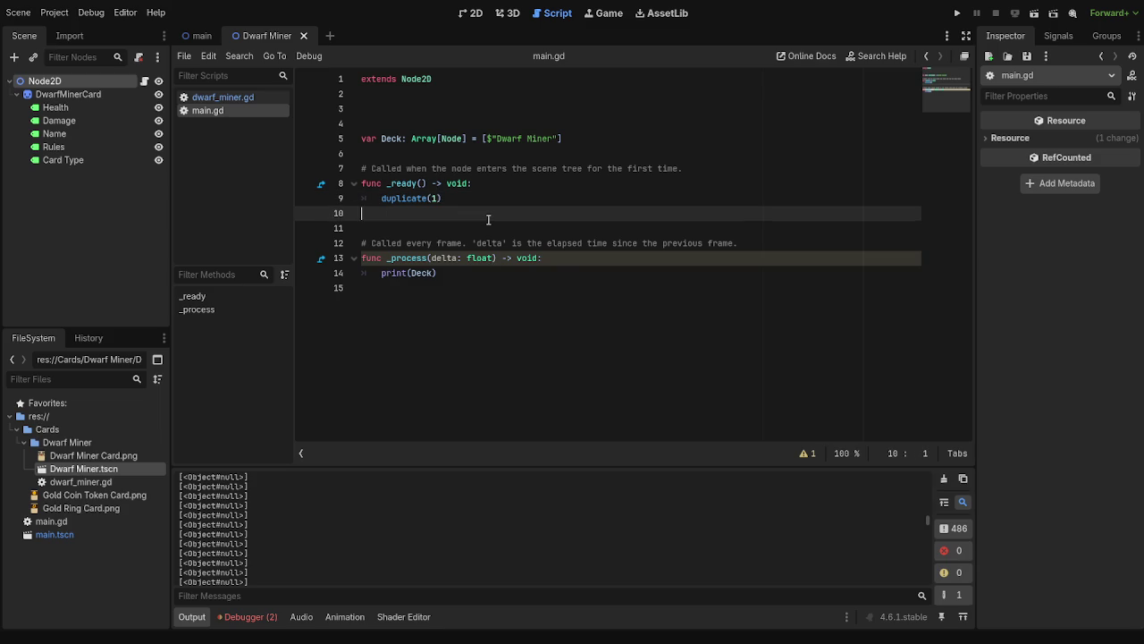
click(490, 199)
drag(440, 198, 432, 199)
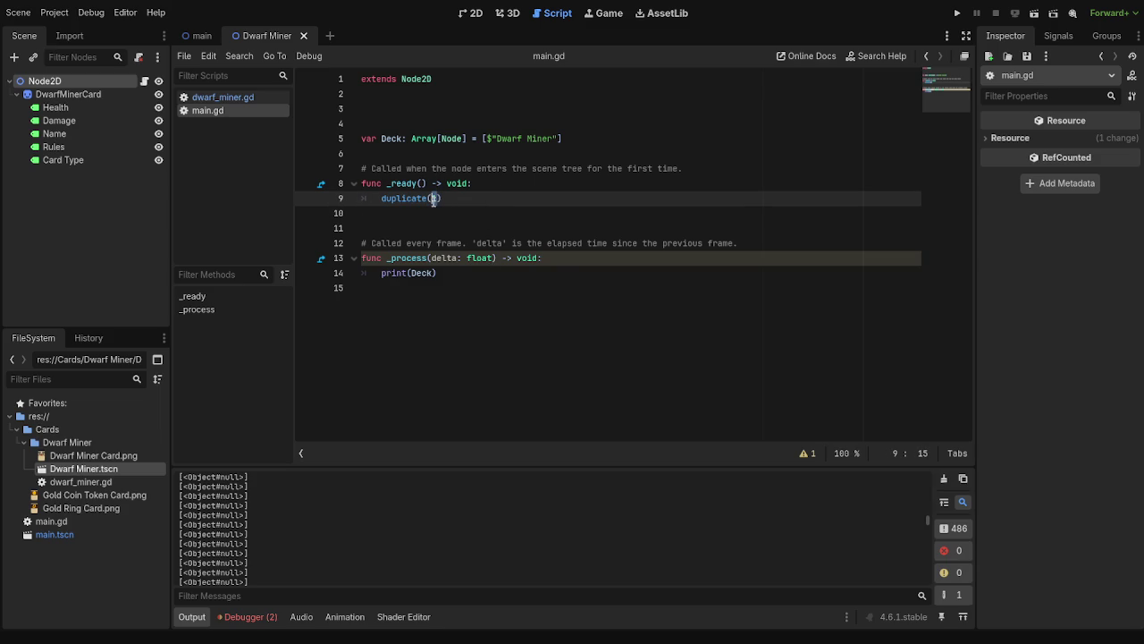
key(BackSpace)
key(Right)
drag(468, 199, 382, 199)
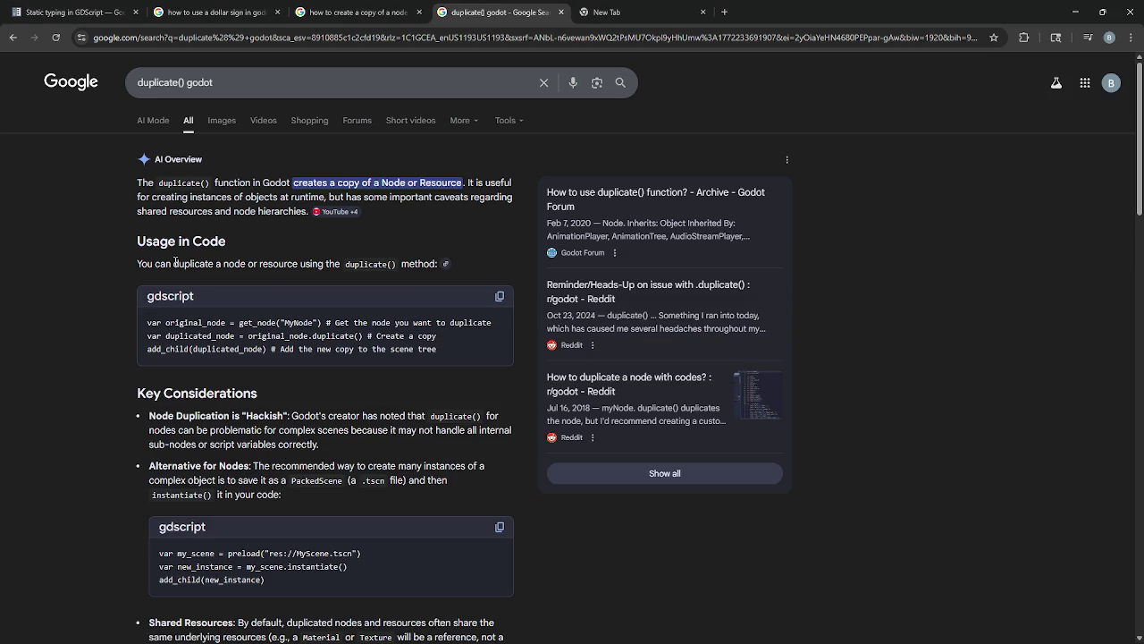
- Scroll through the 'duplicate() godot' Google results, then return to main.gd in Godot
scroll(124, 256, down, 7)
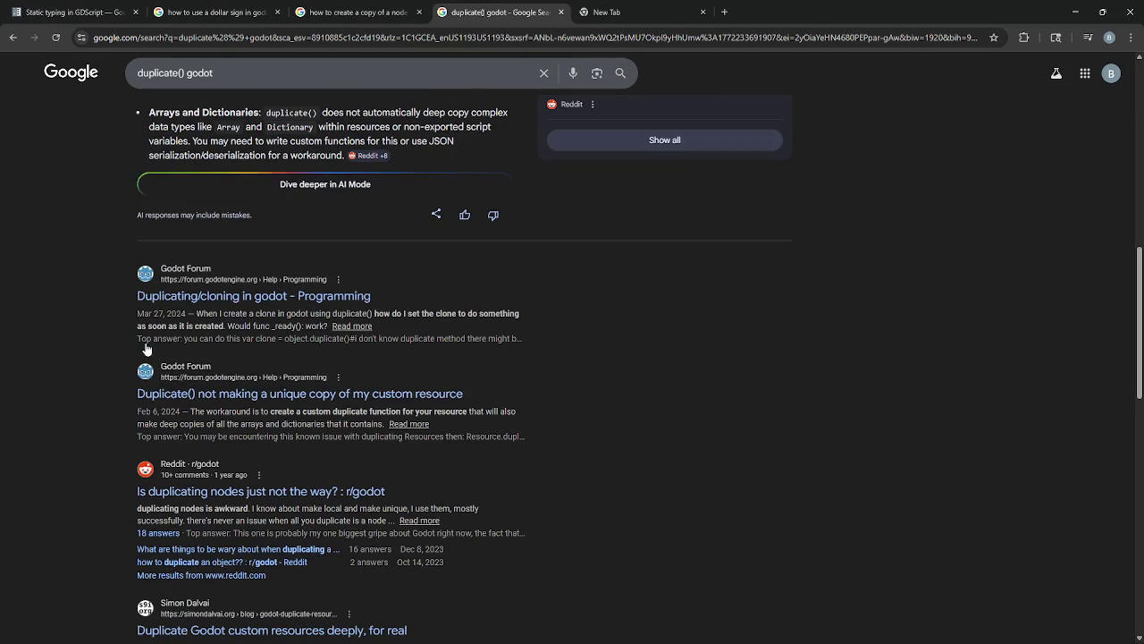
scroll(64, 351, down, 5)
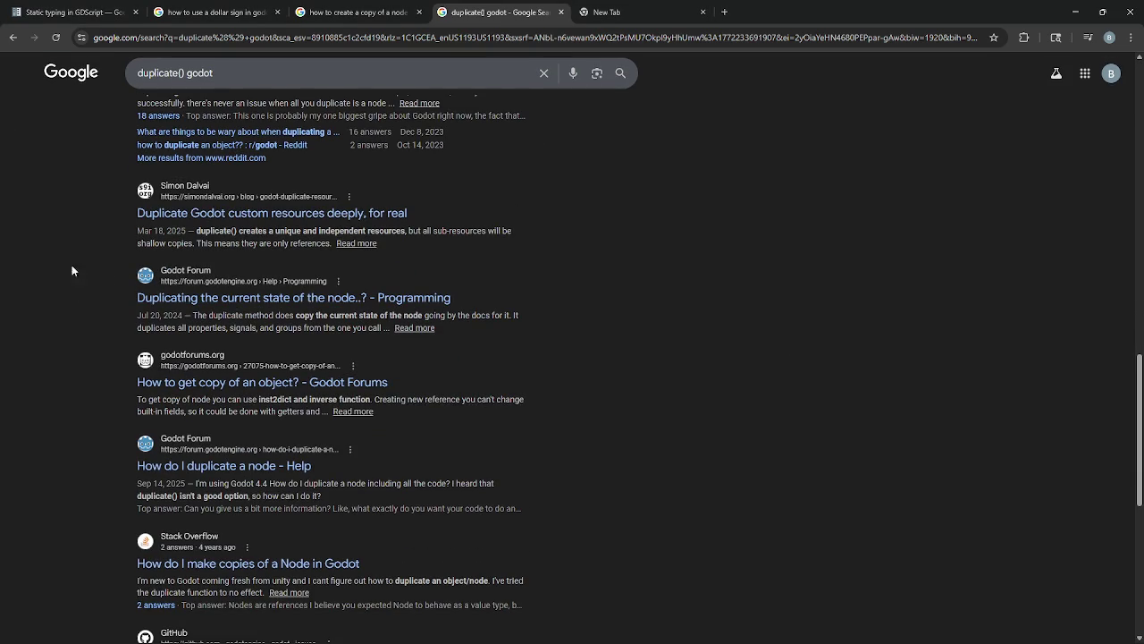
scroll(541, 373, up, 11)
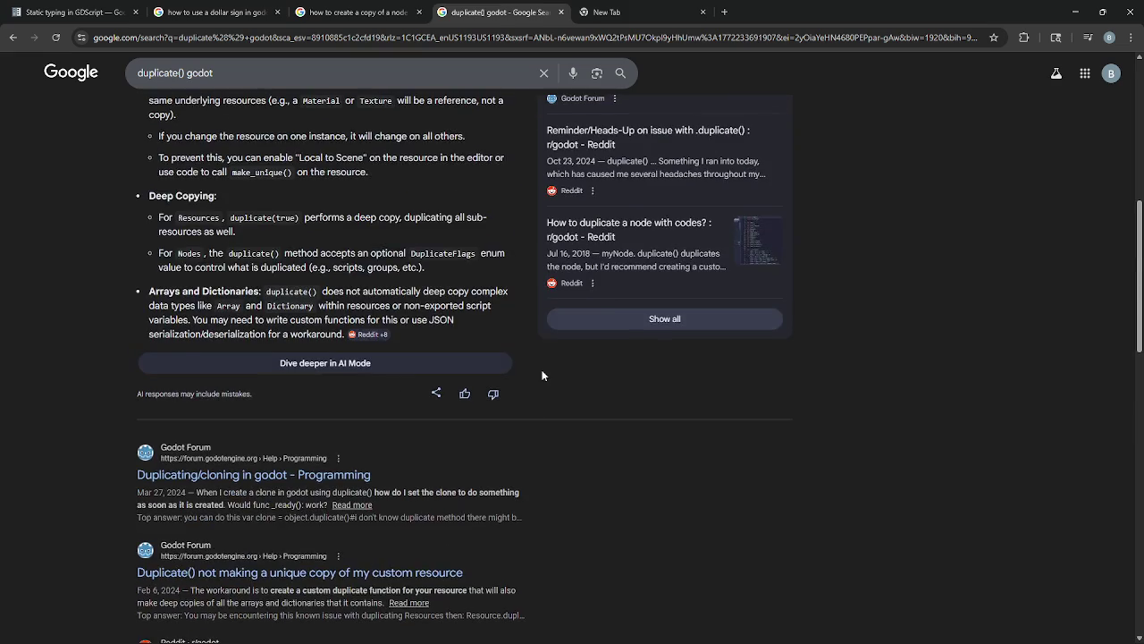
scroll(158, 433, up, 4)
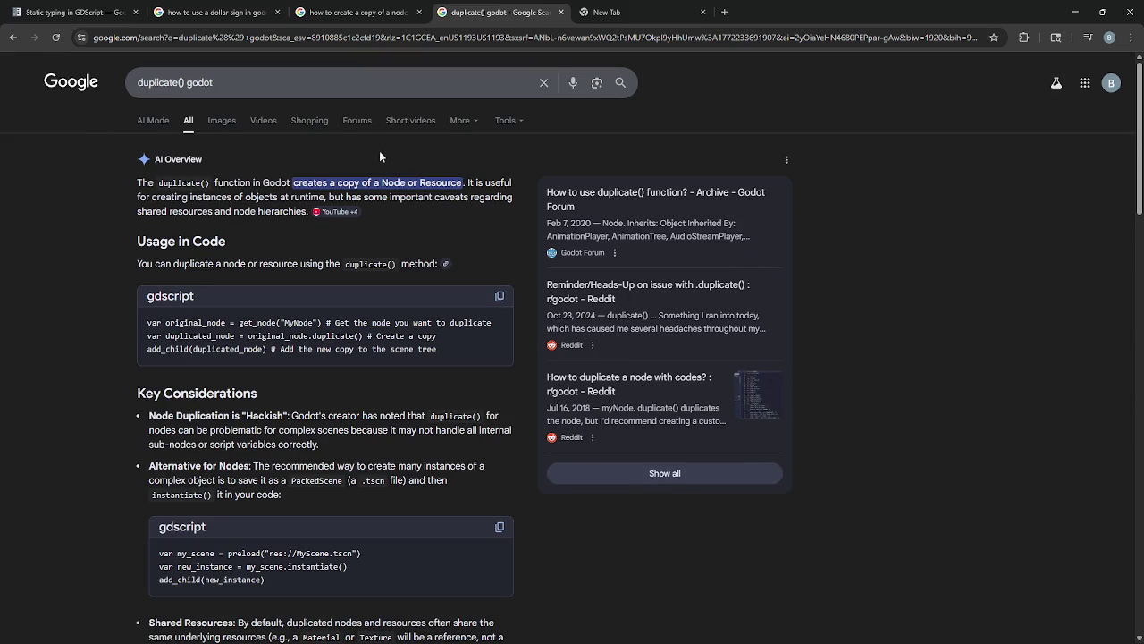
scroll(213, 547, down, 1)
scroll(214, 546, down, 7)
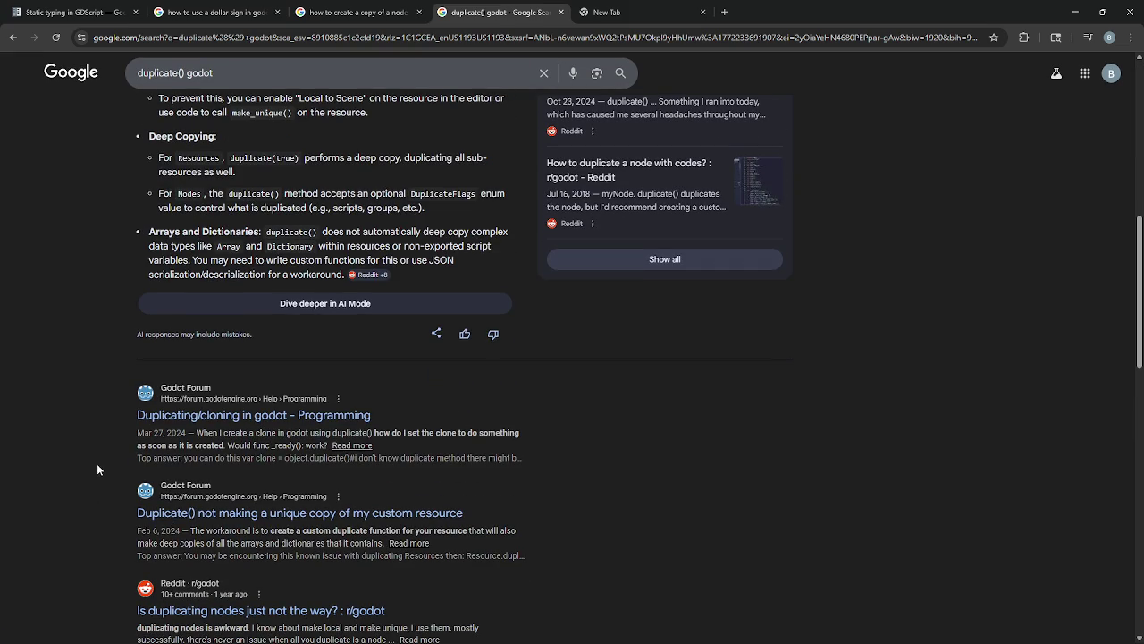
key(alt+Tab)
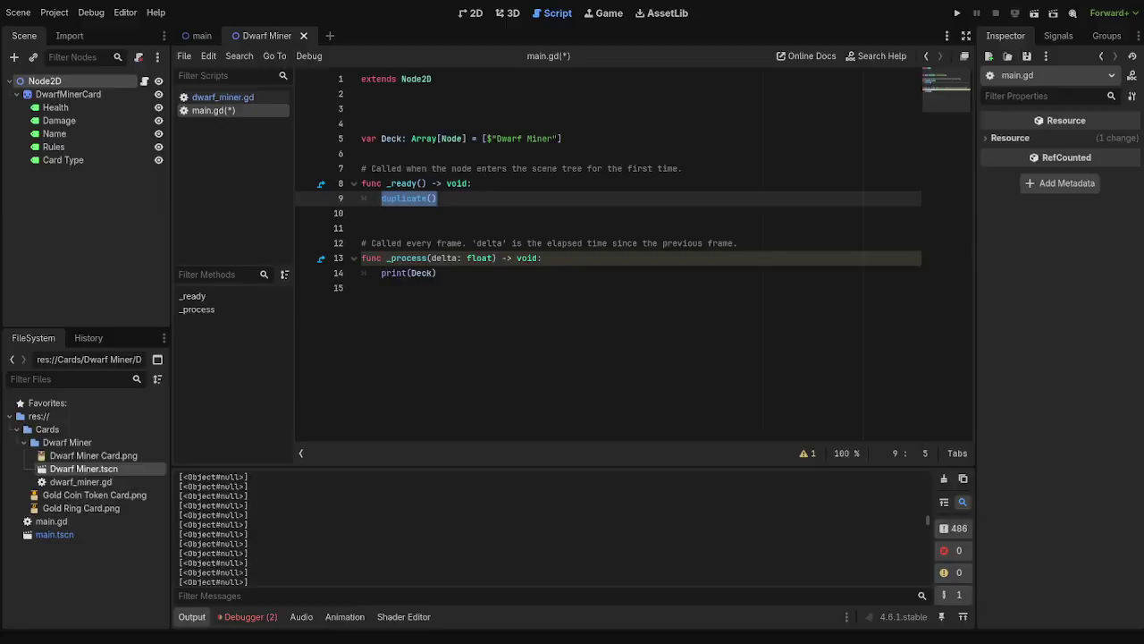
key(alt+Tab)
key(Tab)
click(367, 141)
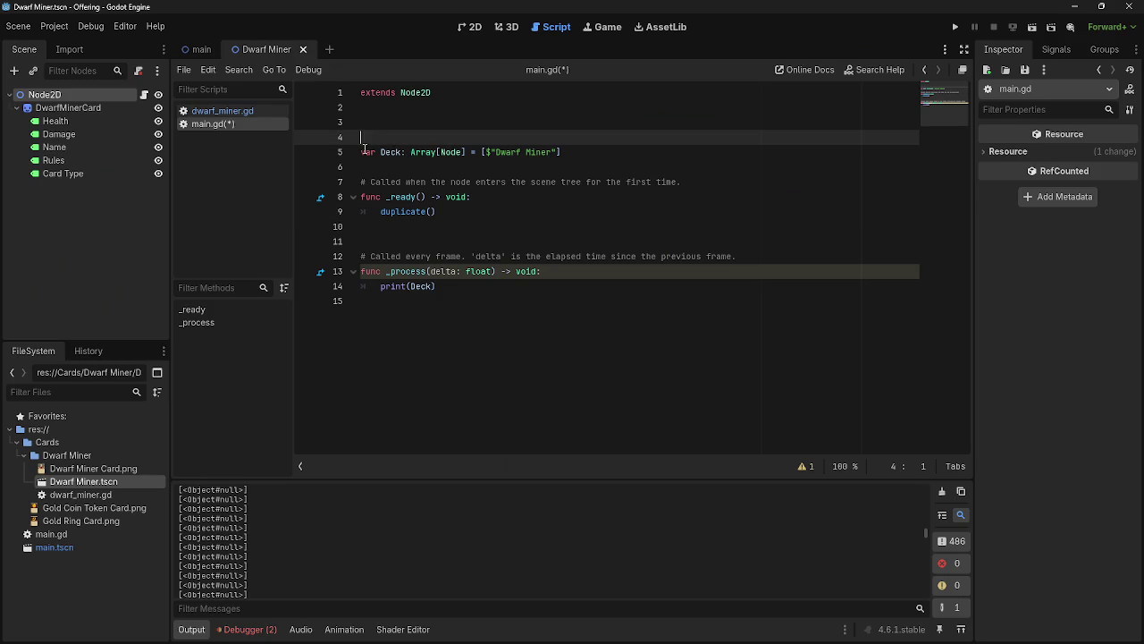
drag(561, 152, 354, 154)
click(535, 160)
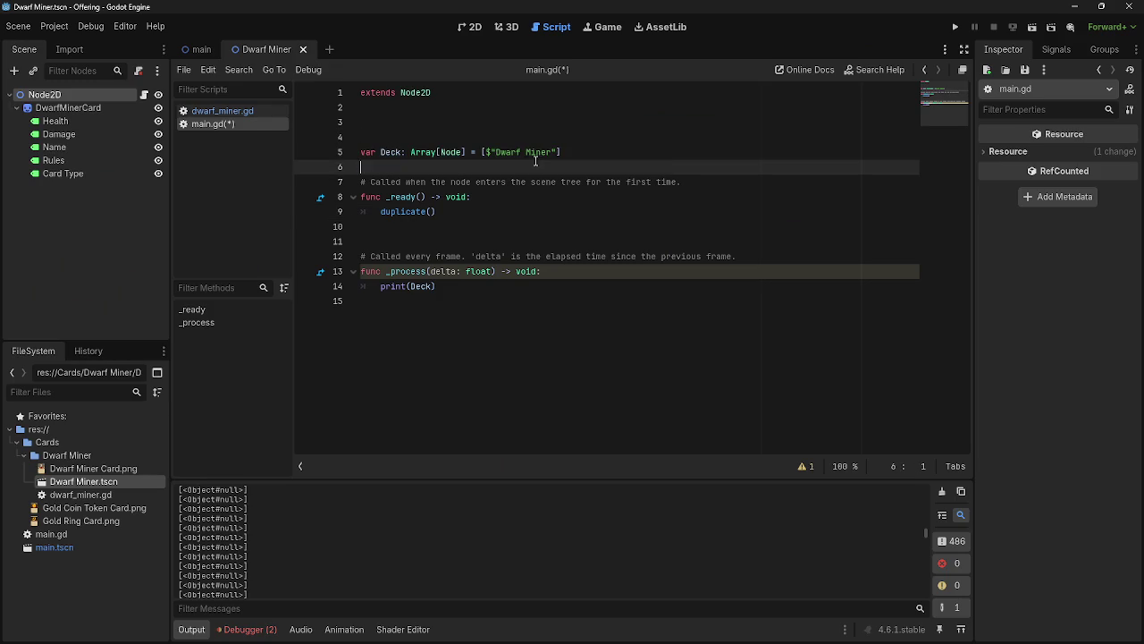
drag(481, 153, 650, 153)
click(651, 153)
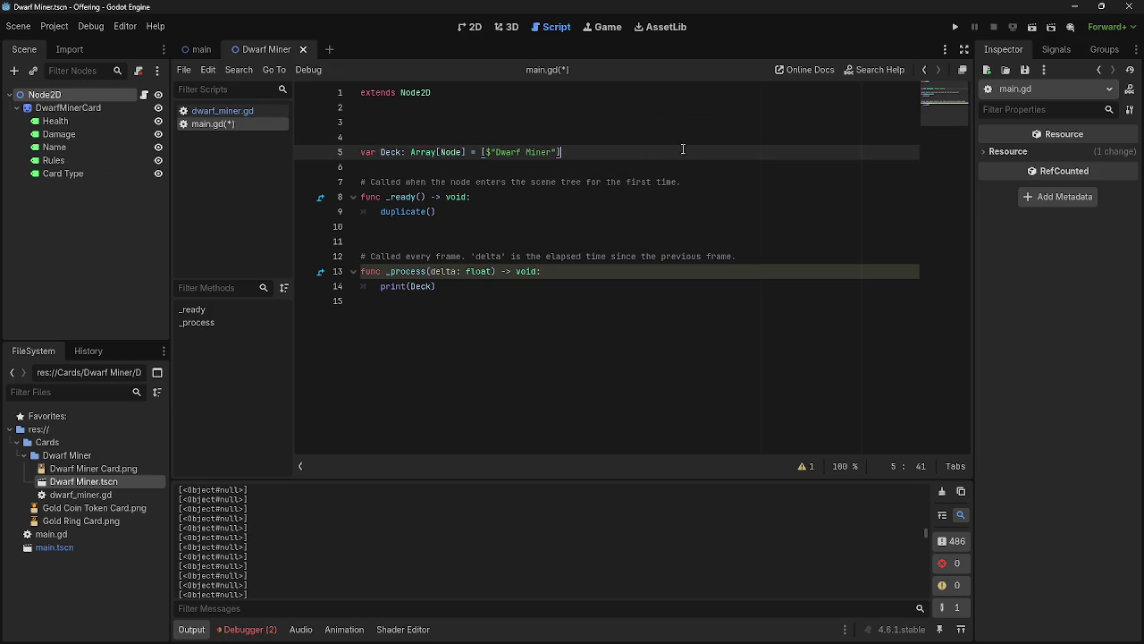
mouse_move(561, 152)
mouse_down()
mouse_move(462, 153)
mouse_move(483, 153)
mouse_up()
click(590, 153)
drag(605, 156, 482, 153)
click(621, 153)
drag(613, 152, 481, 152)
click(623, 153)
drag(583, 153, 481, 153)
click(629, 153)
drag(629, 152, 481, 153)
click(638, 153)
drag(572, 157, 497, 152)
click(722, 166)
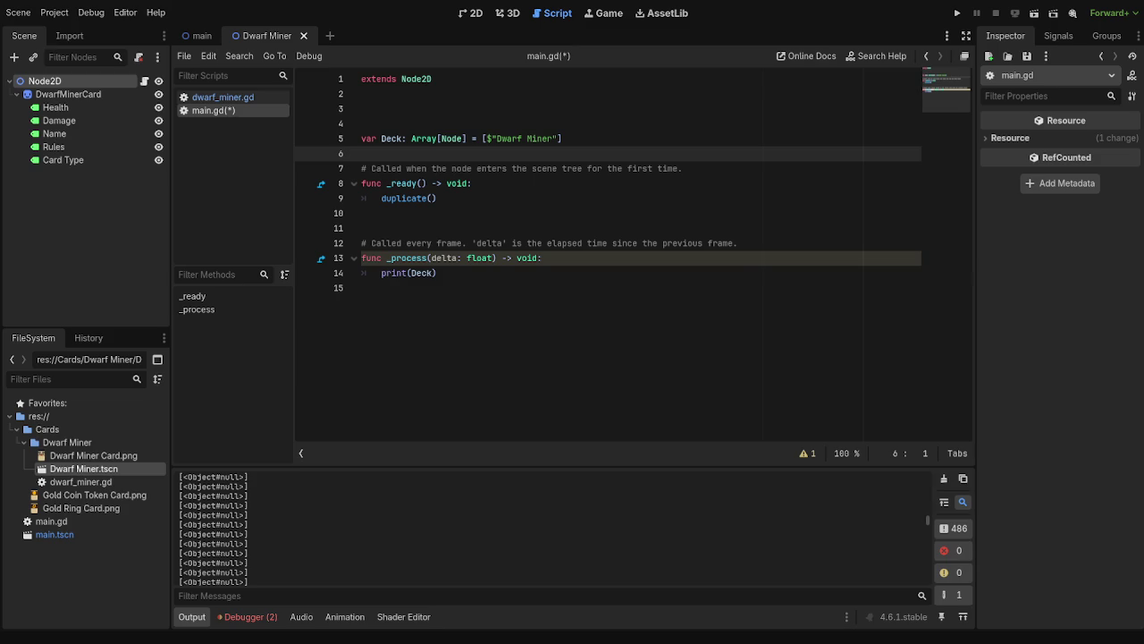
key(alt+Tab)
- Search the Godot docs for 'duplicate' and open the GDScript reference Built-in types result
click(273, 124)
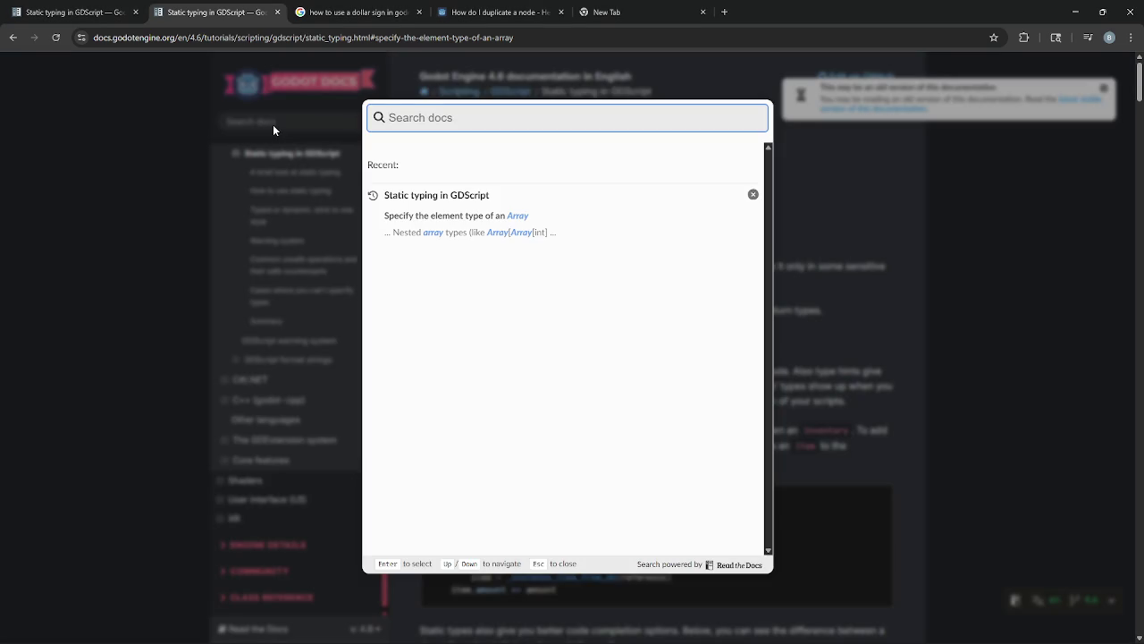
text(duplicate)
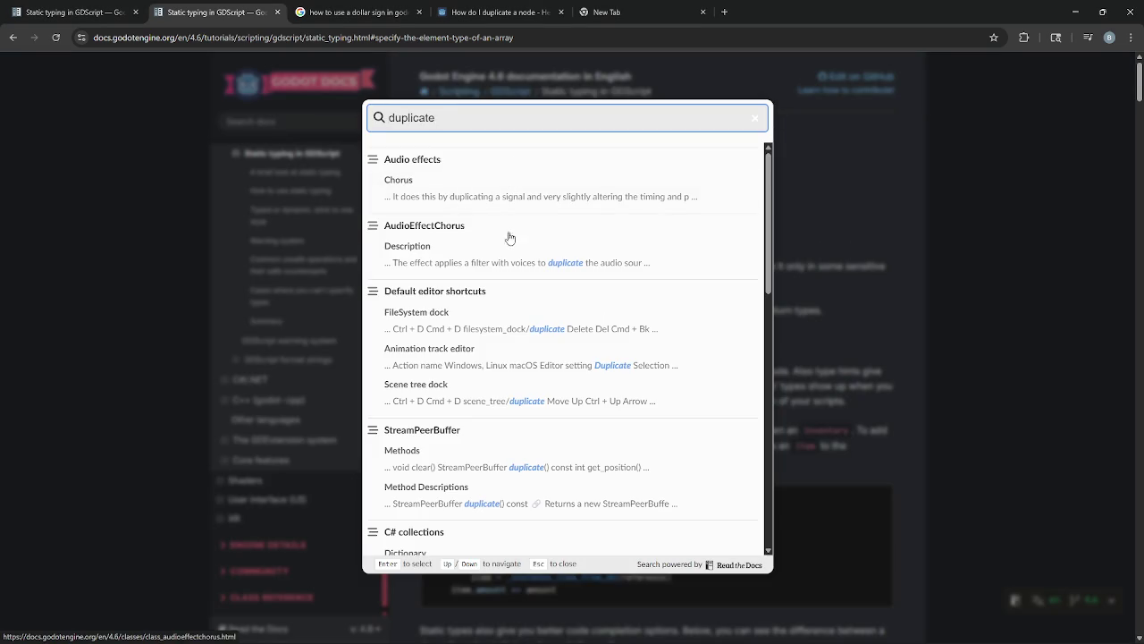
scroll(507, 258, down, 4)
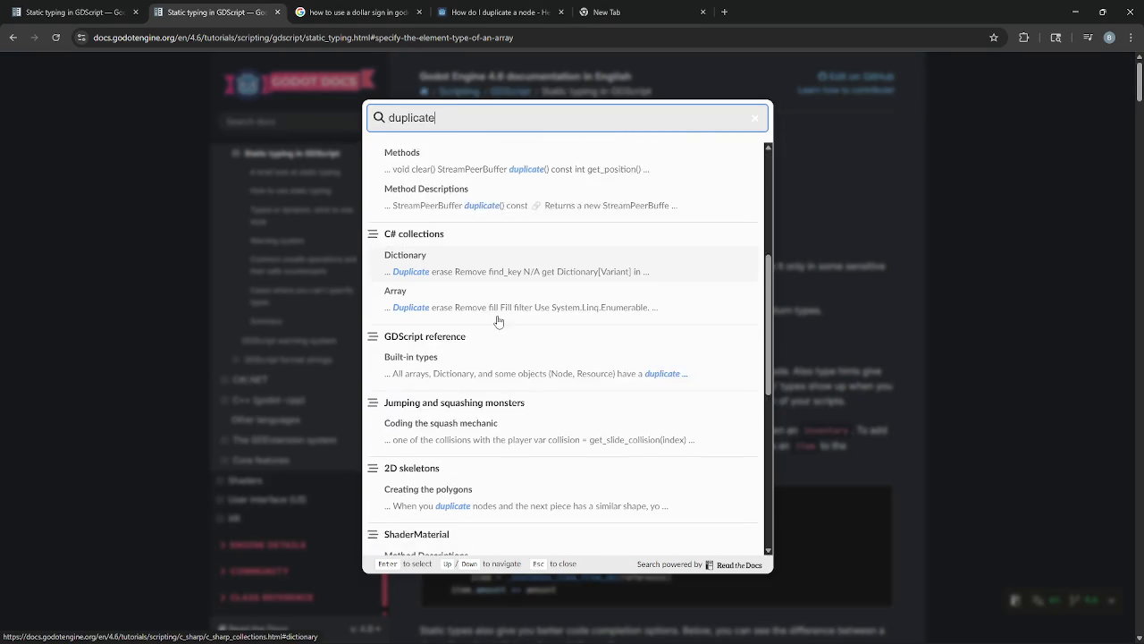
scroll(454, 316, down, 1)
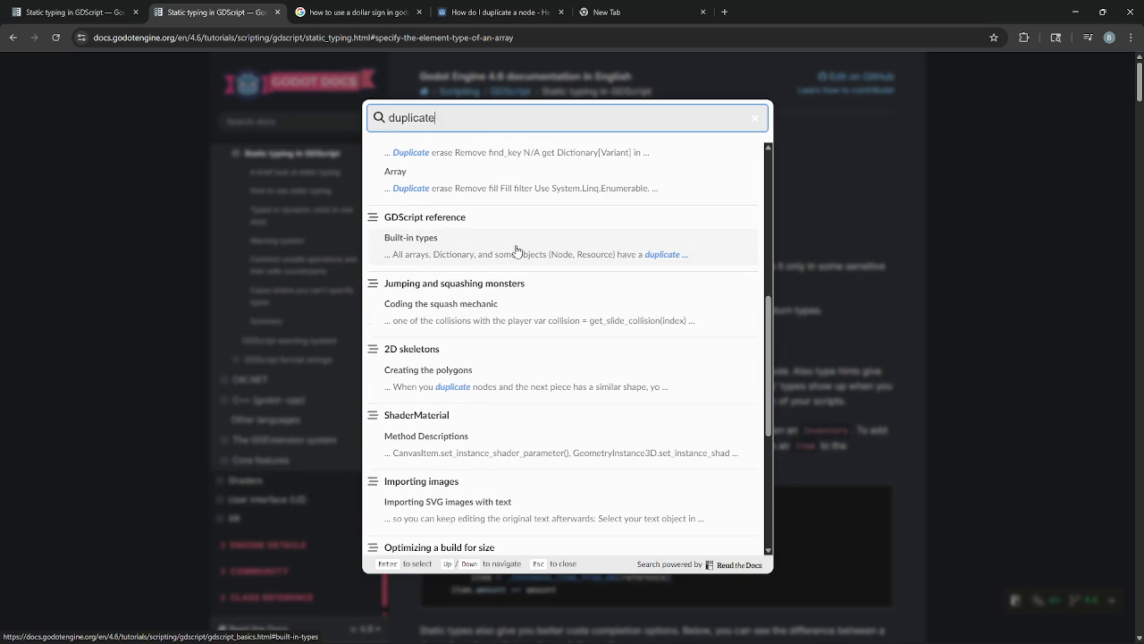
click(518, 254)
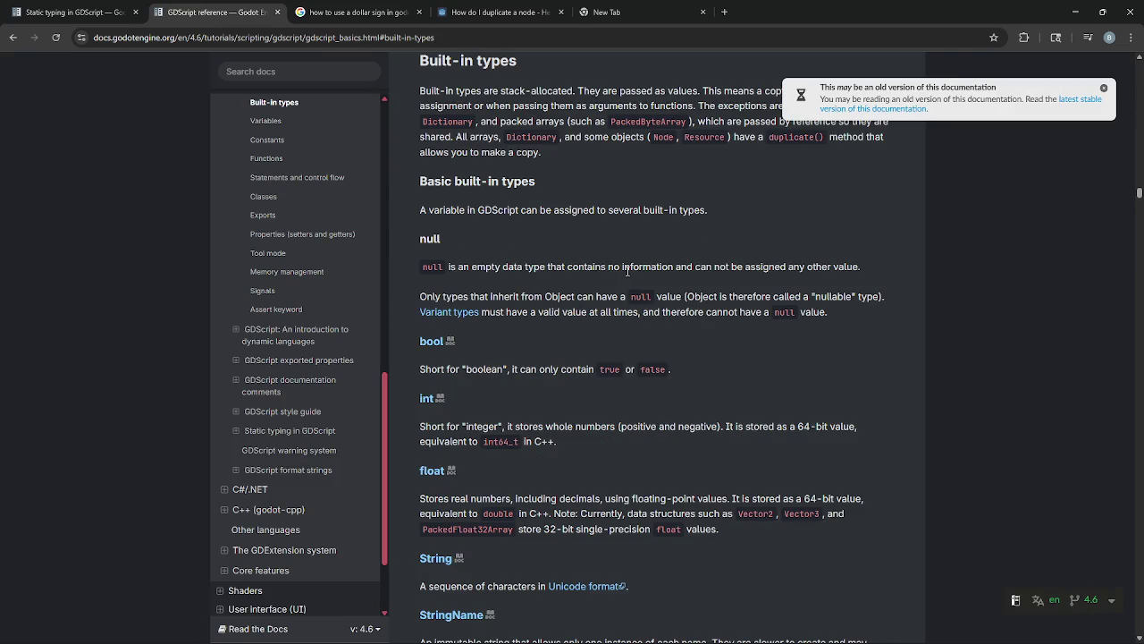
- Read through the Built-in types section covering null, bool, int, float and String
drag(533, 266, 534, 299)
click(546, 331)
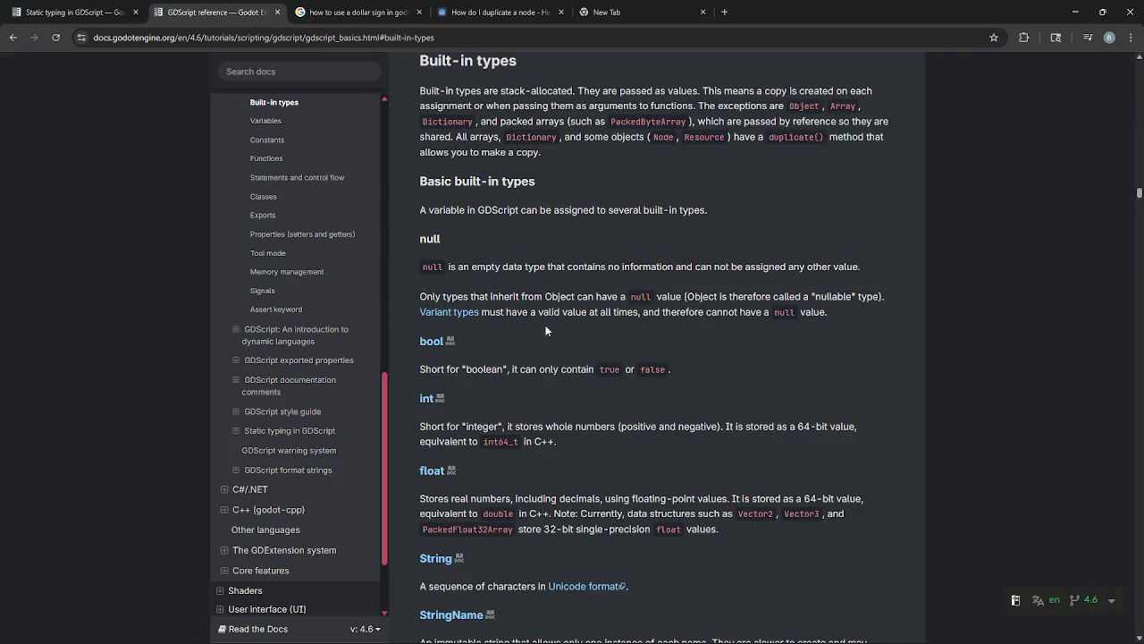
scroll(547, 331, up, 3)
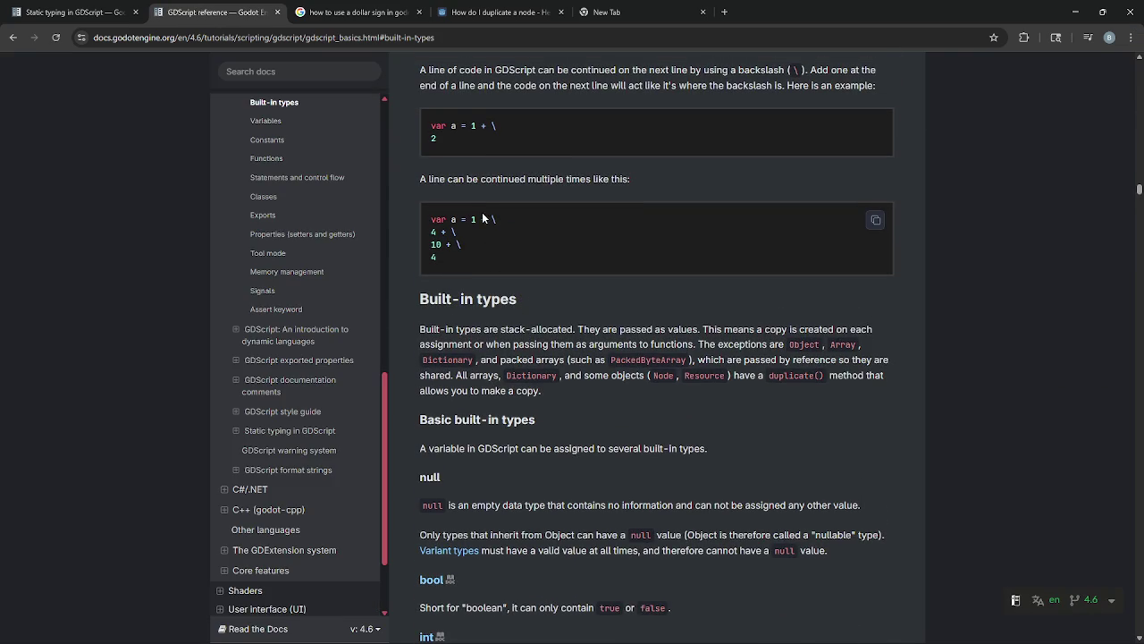
scroll(484, 218, up, 2)
scroll(464, 192, down, 8)
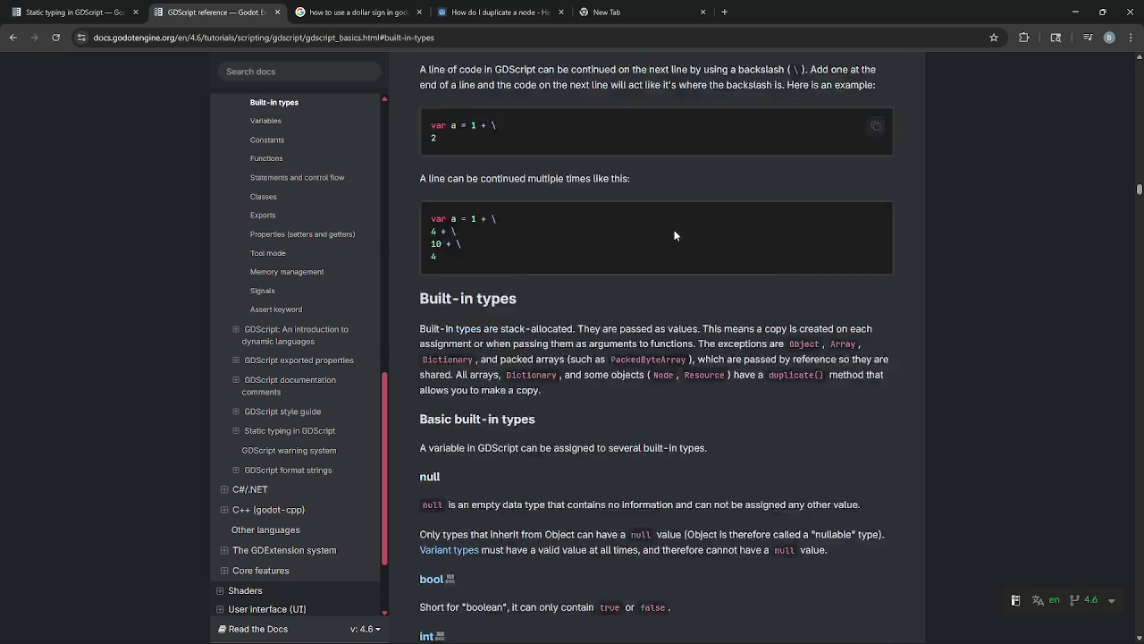
scroll(769, 403, up, 3)
scroll(769, 403, up, 3)
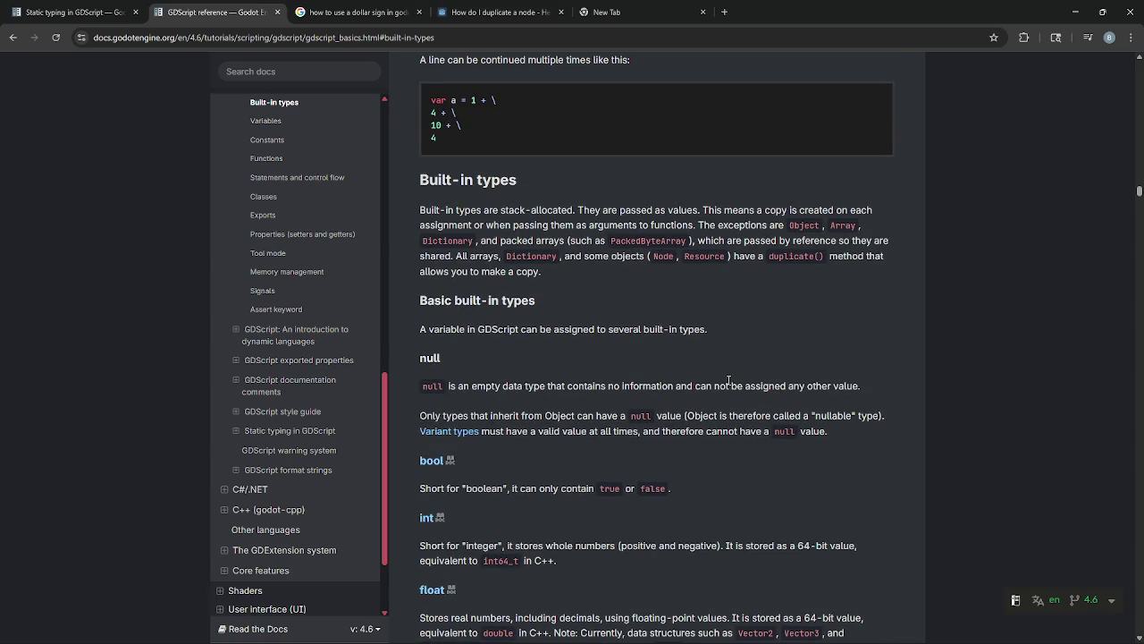
scroll(729, 381, down, 4)
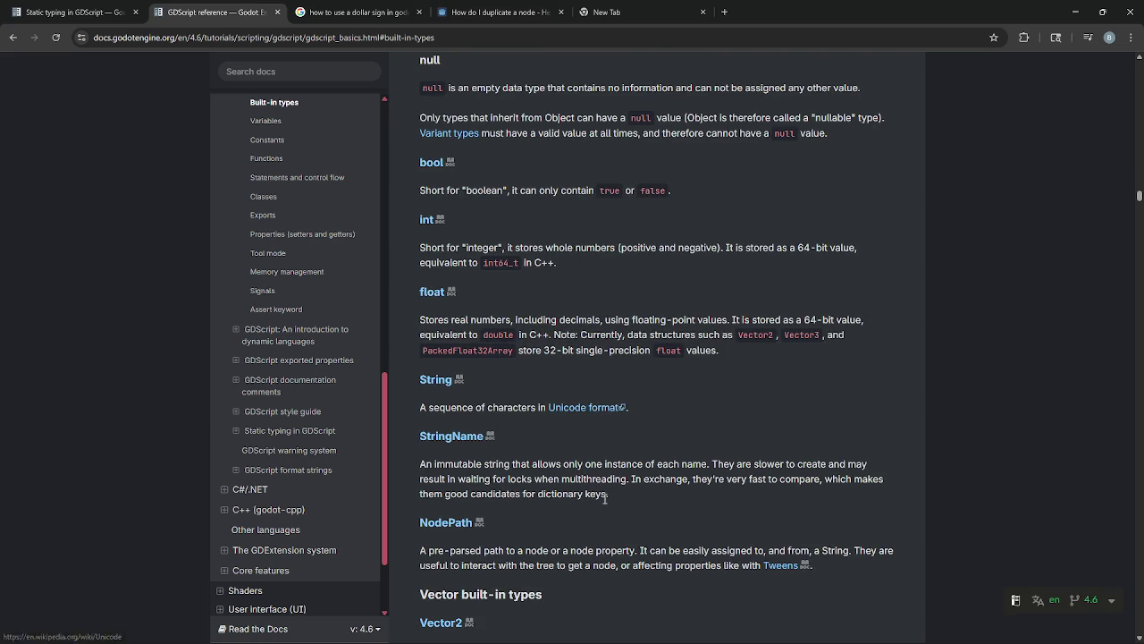
- Change print(Deck) to print("hello world"), save and run the game, then stop it
key(alt+Tab)
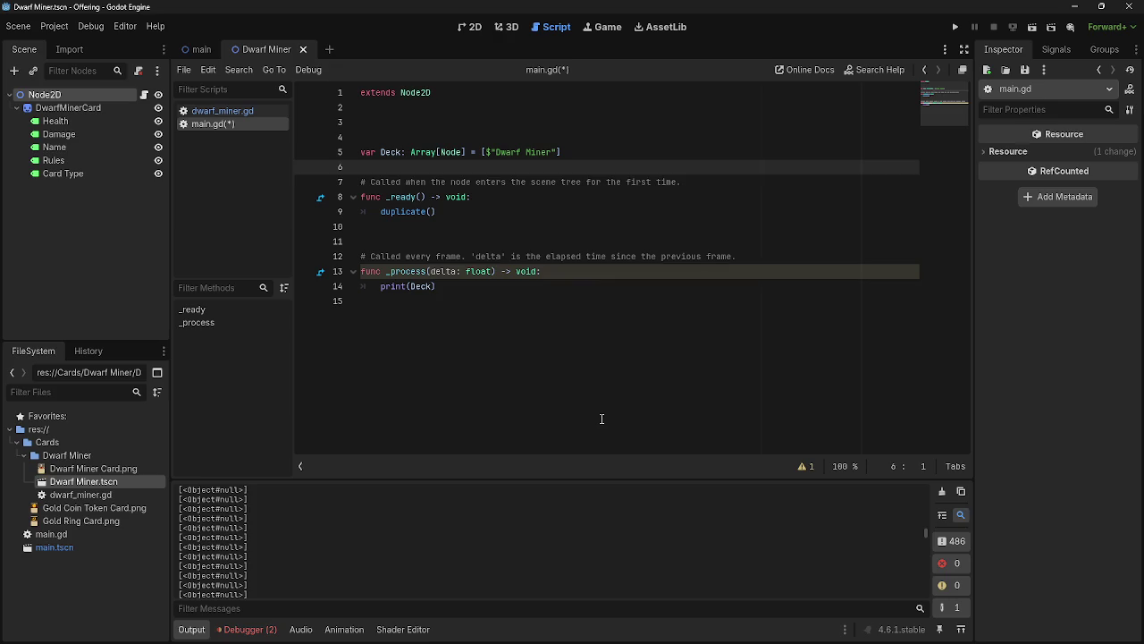
click(432, 286)
drag(434, 286, 411, 286)
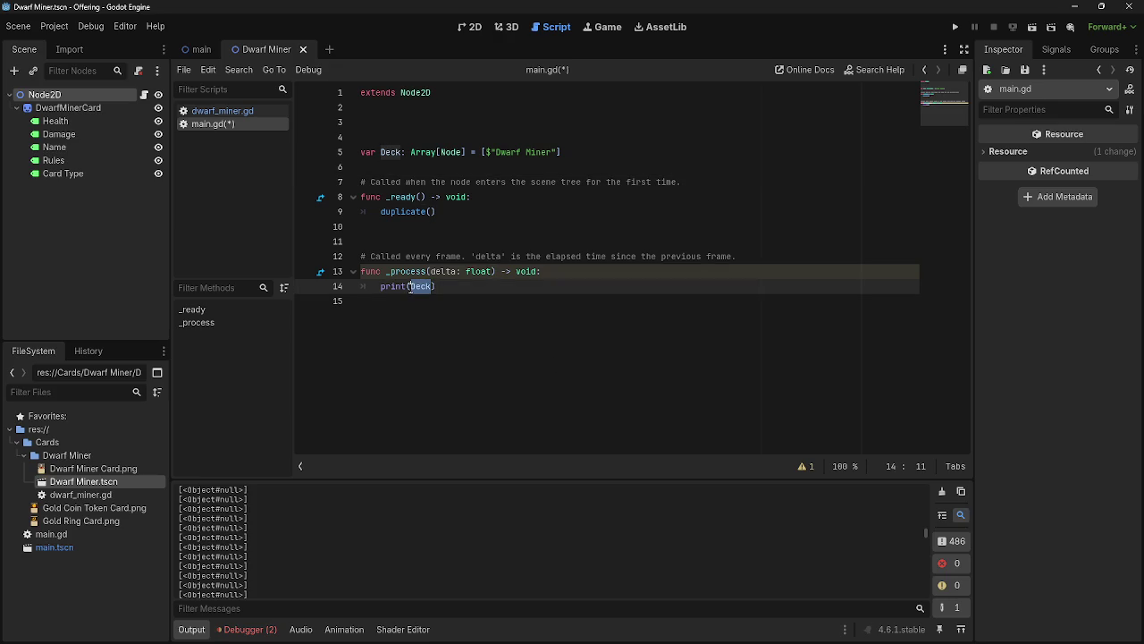
text(")
key(BackSpace)
key(BackSpace)
key(BackSpace)
text(hello )
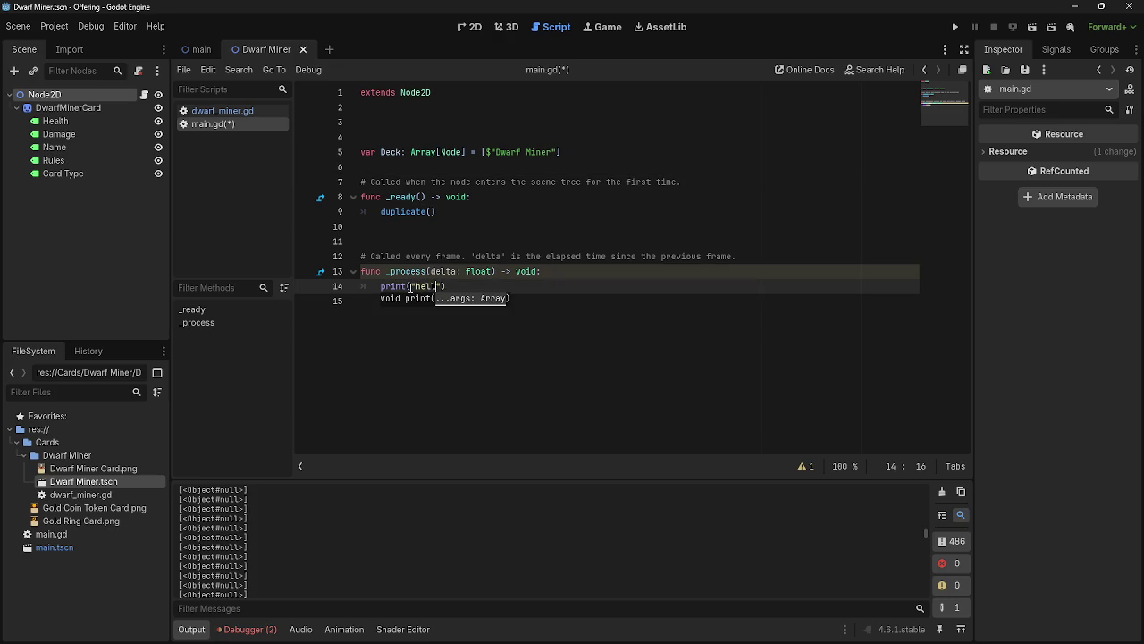
text(world)
click(954, 27)
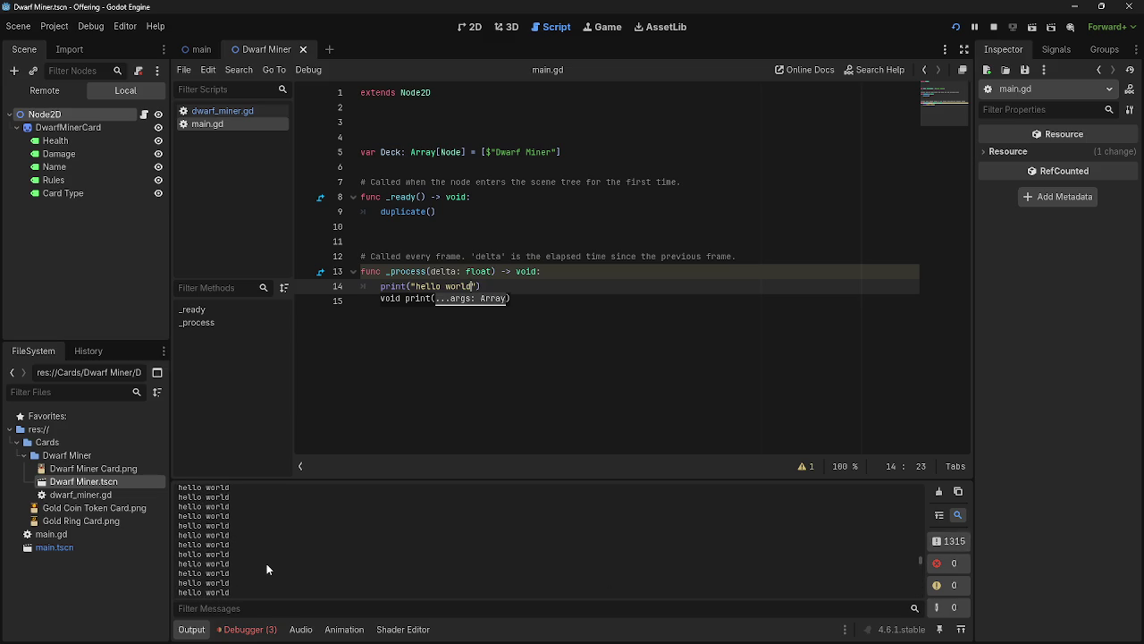
key(F8)
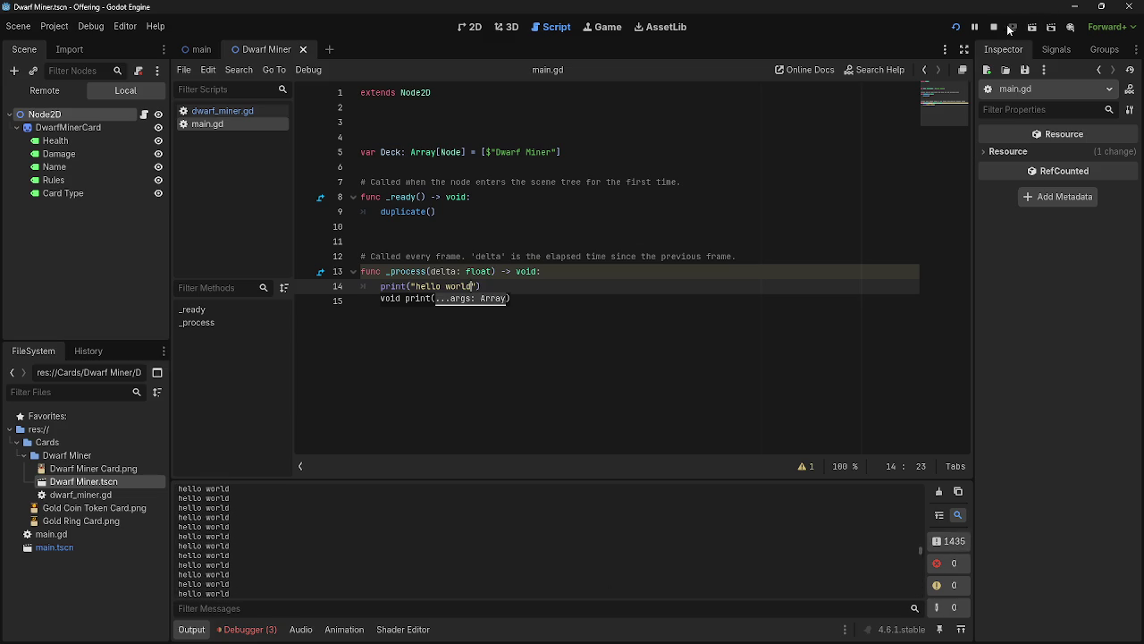
- Replace the hello world string with Deck, fixing the lowercase deck to capital D
drag(477, 287, 413, 289)
key(BackSpace)
text(deck)
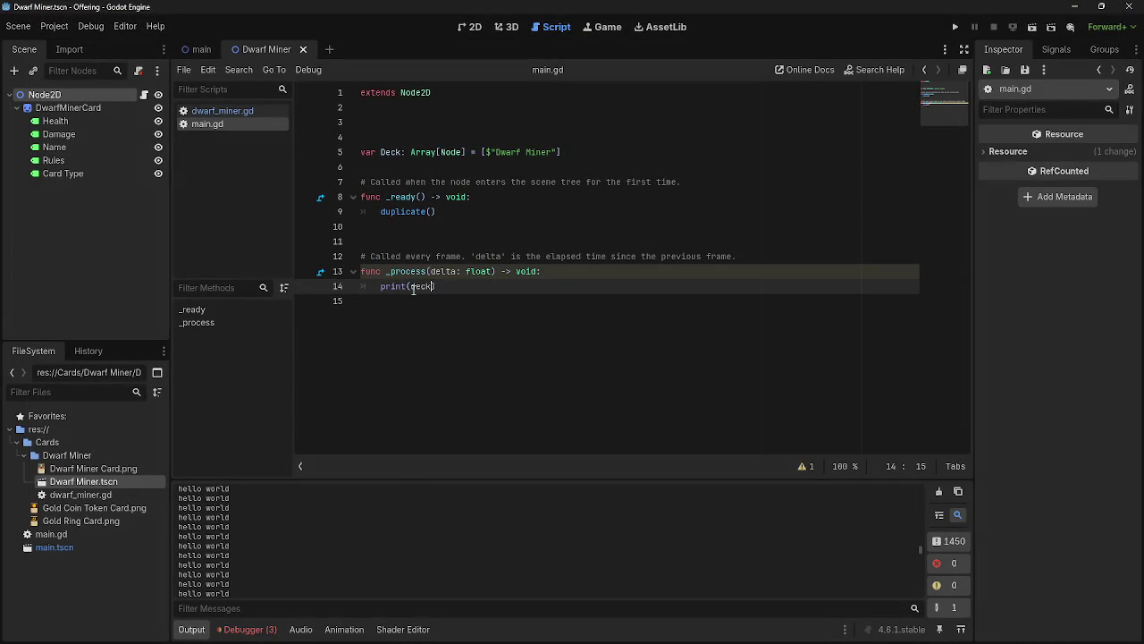
key(Escape)
click(680, 310)
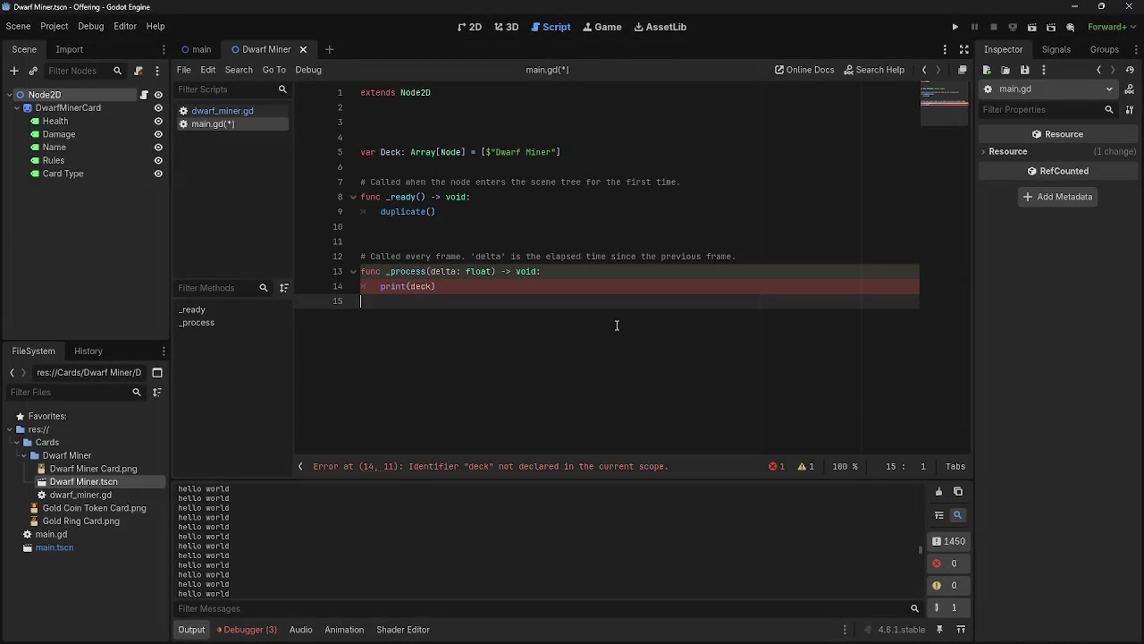
click(434, 286)
key(Left)
key(Left)
key(Left)
key(BackSpace)
text(D)
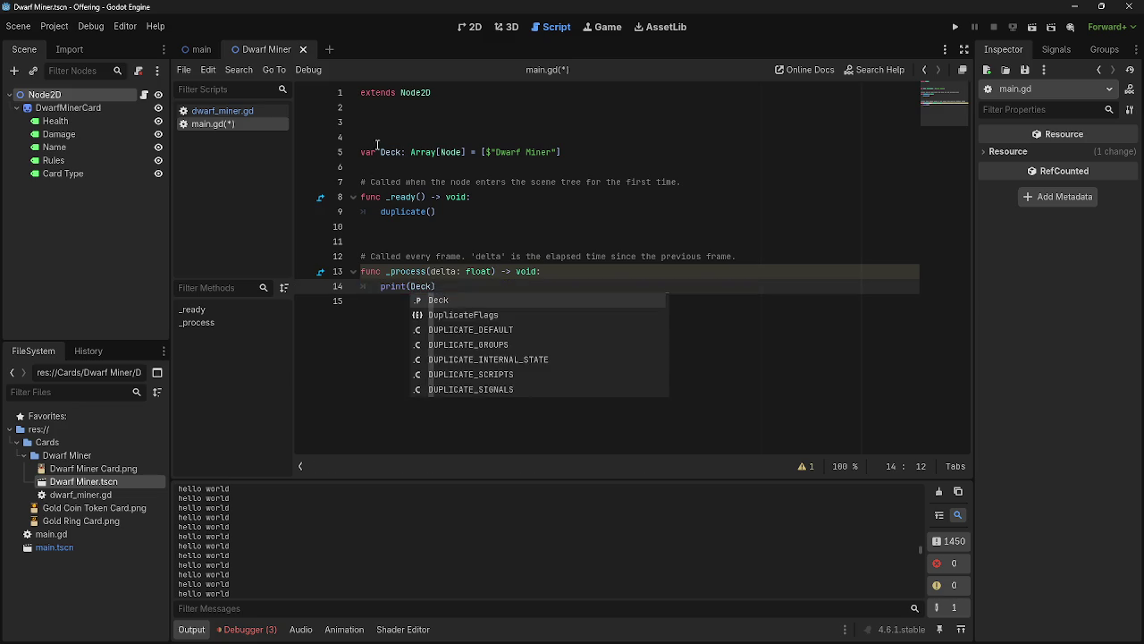
- Recase the var Deck declaration briefly to deck and back to Deck, clearing the error
click(383, 153)
key(BackSpace)
text(d)
click(494, 197)
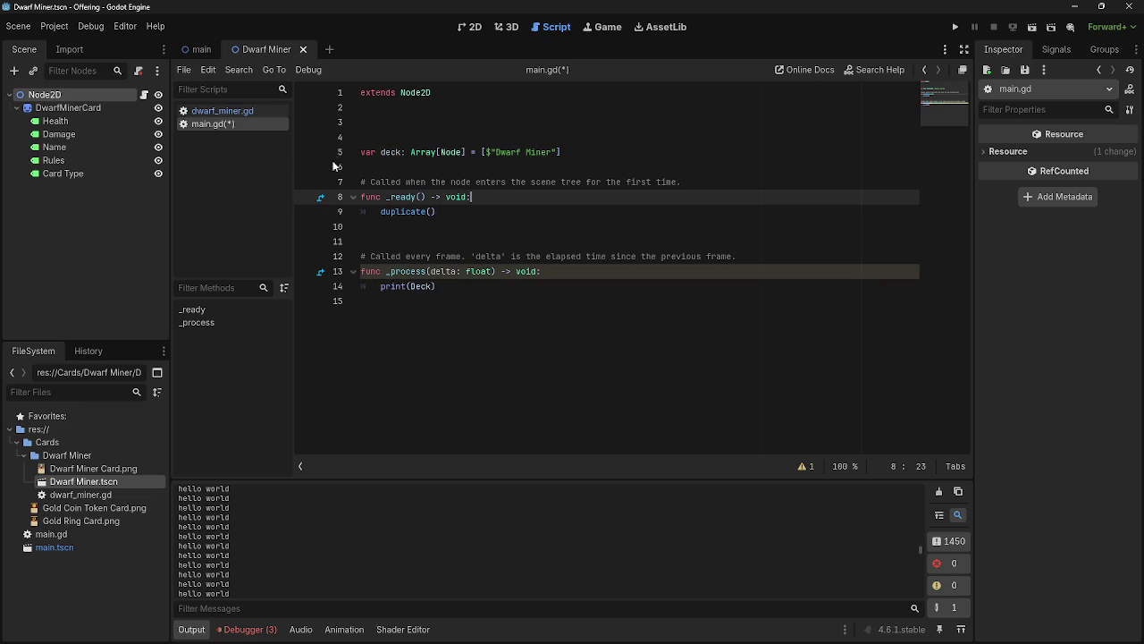
click(386, 152)
key(BackSpace)
text(D)
click(594, 309)
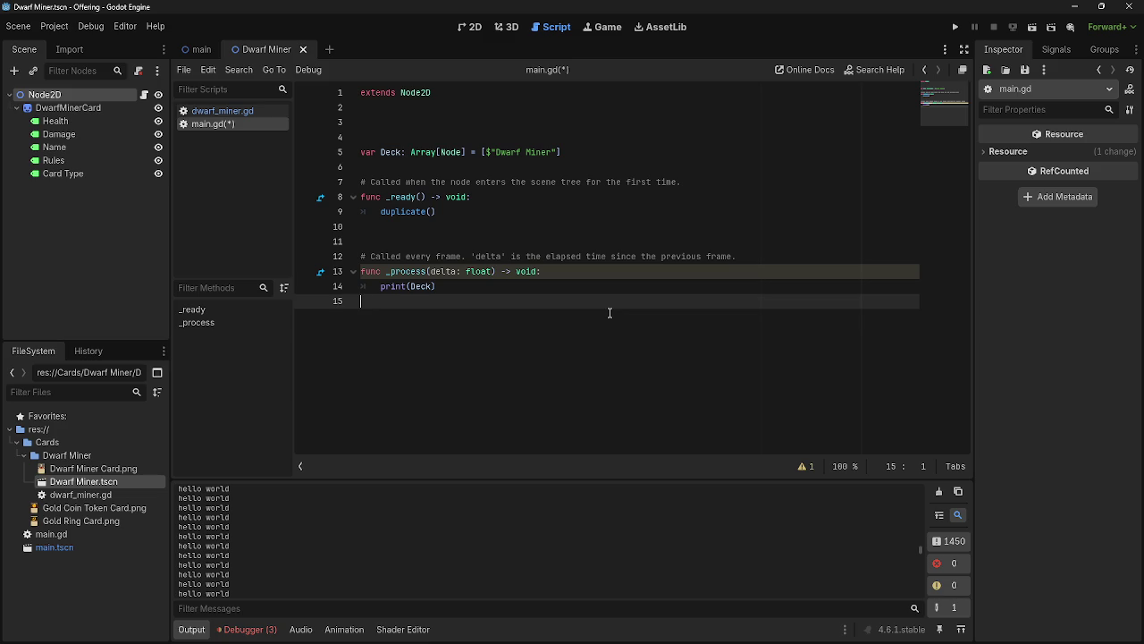
- Back in the GDScript docs, find 'duplicate' on the Built-in types page
key(alt+Tab)
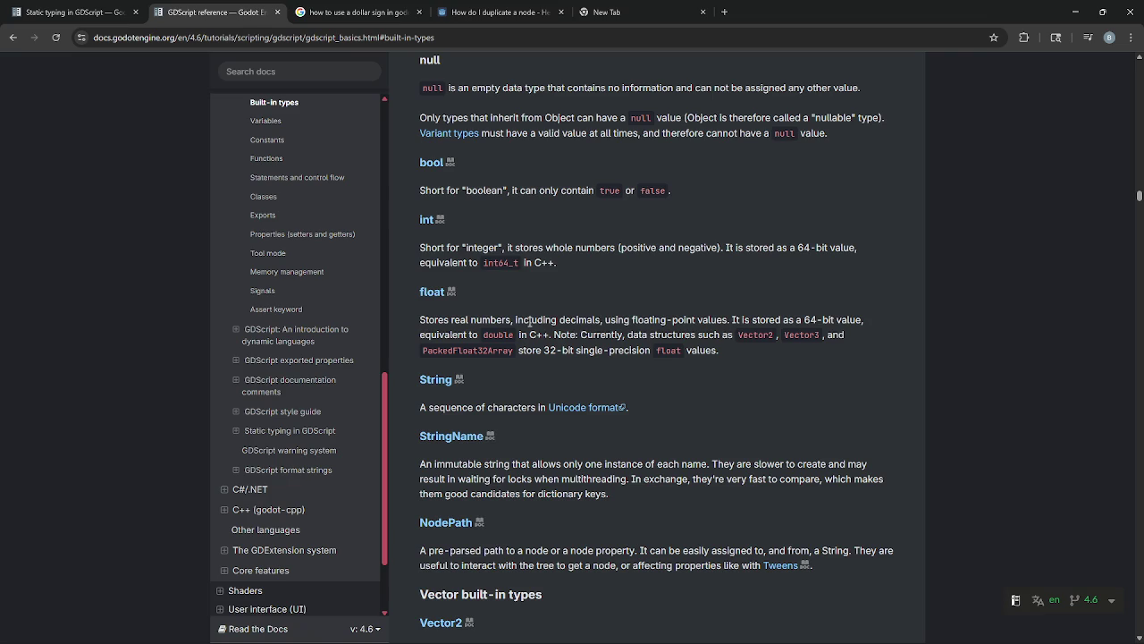
scroll(379, 260, down, 2)
scroll(448, 211, up, 5)
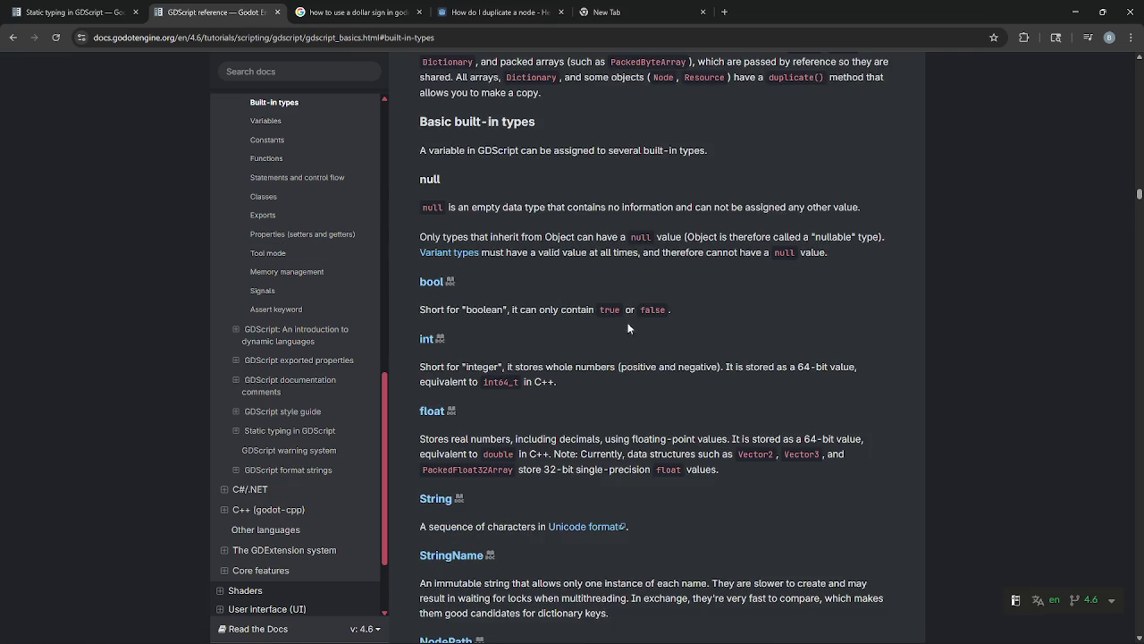
scroll(448, 211, up, 6)
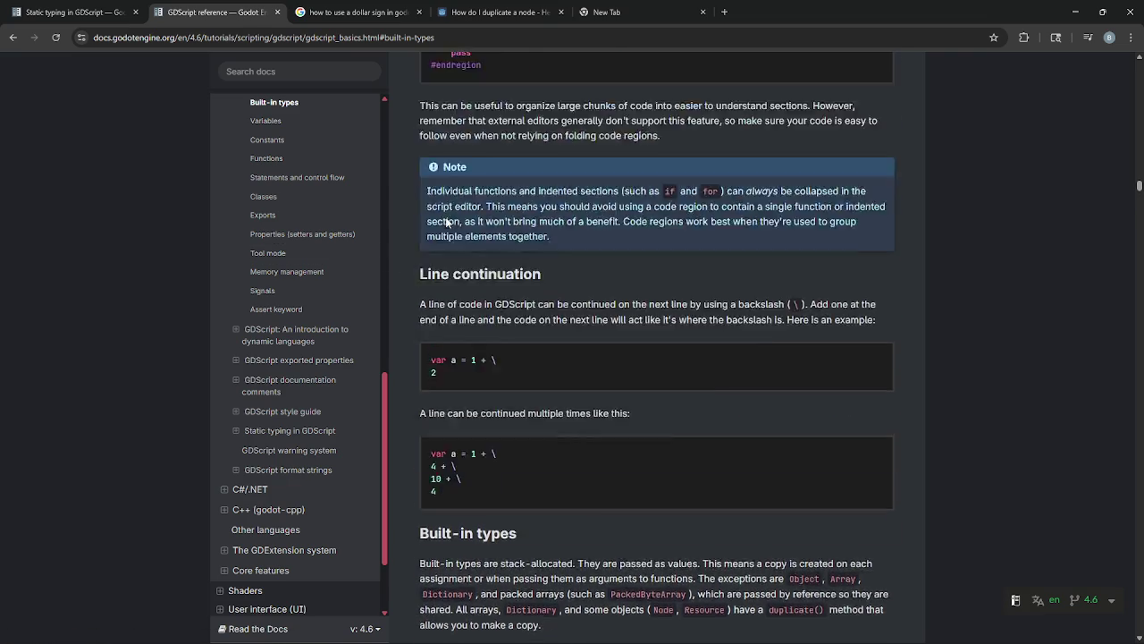
scroll(446, 224, down, 7)
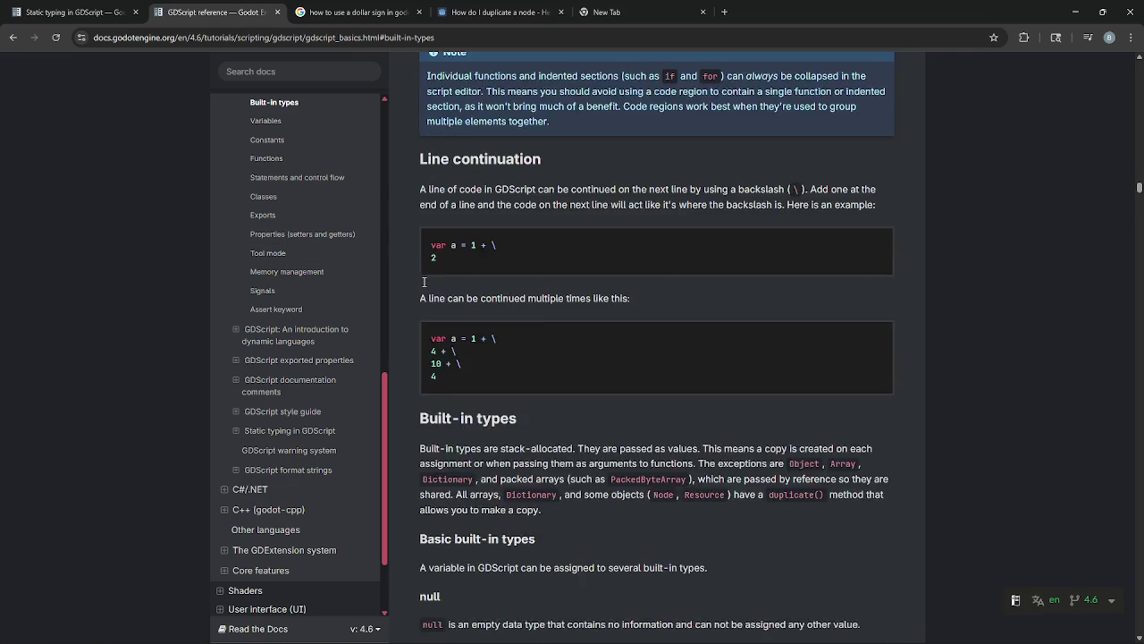
scroll(419, 283, down, 5)
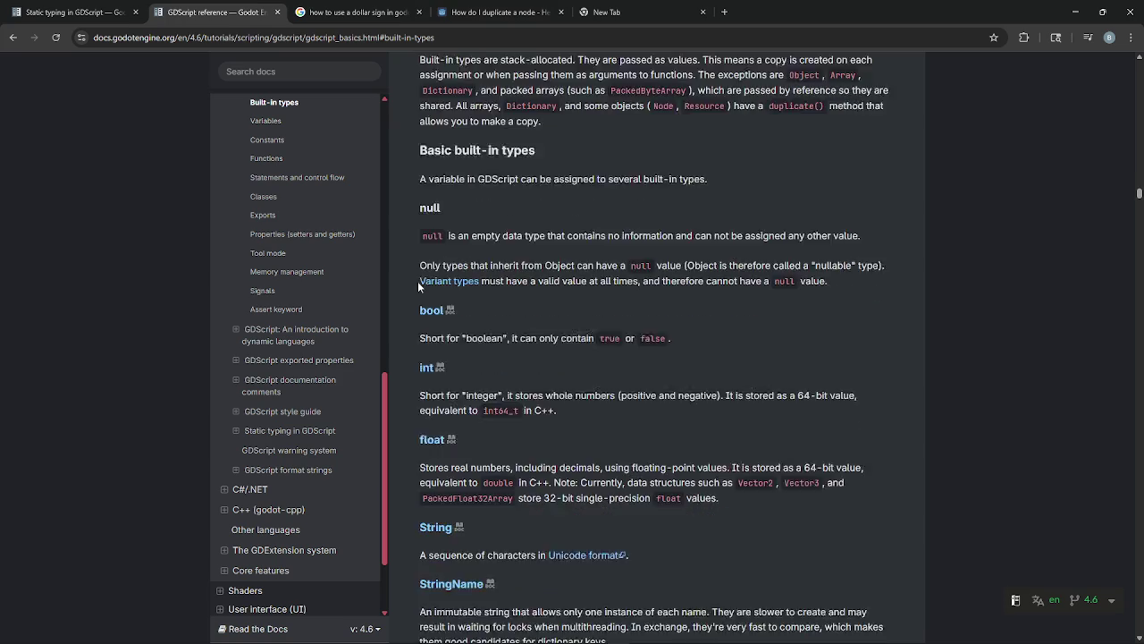
scroll(418, 286, down, 4)
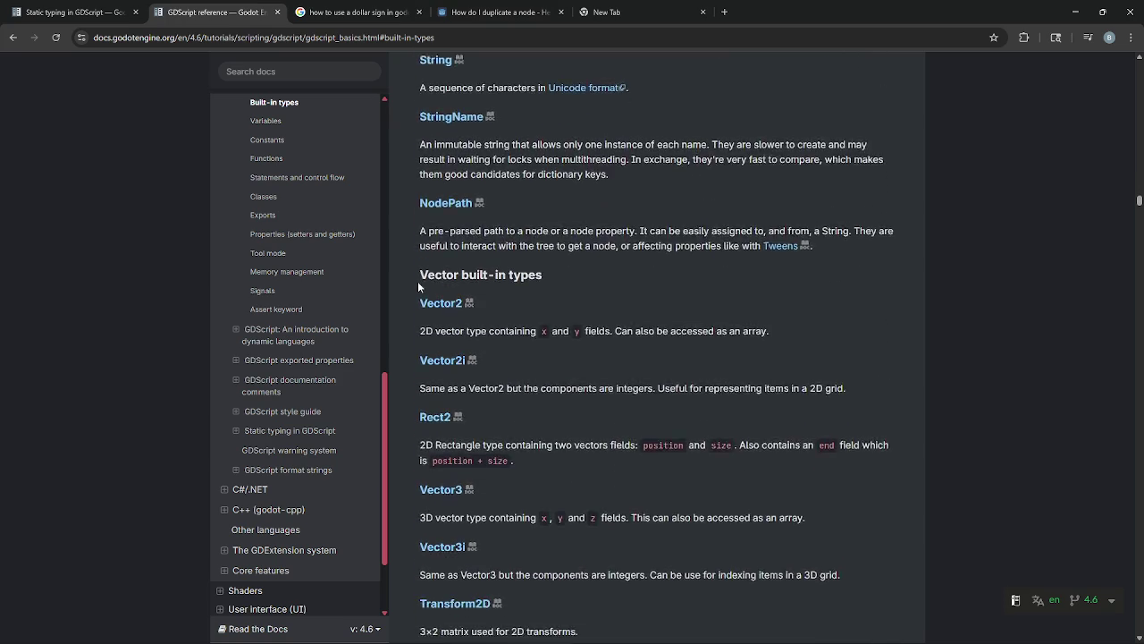
scroll(418, 286, down, 1)
key(ctrl+f)
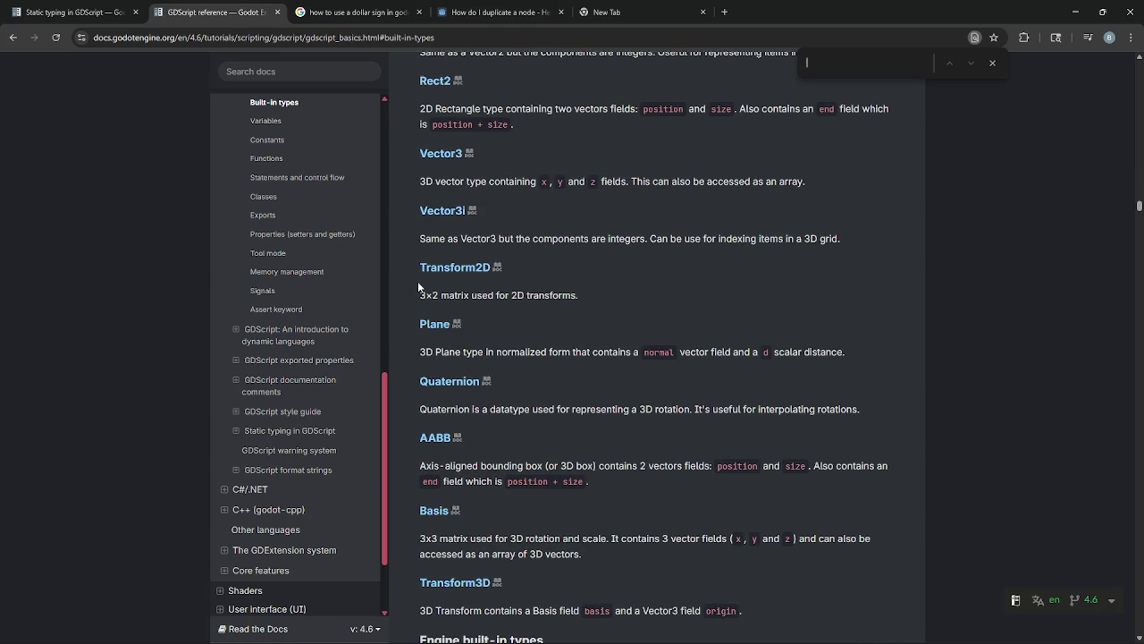
text(duplicate)
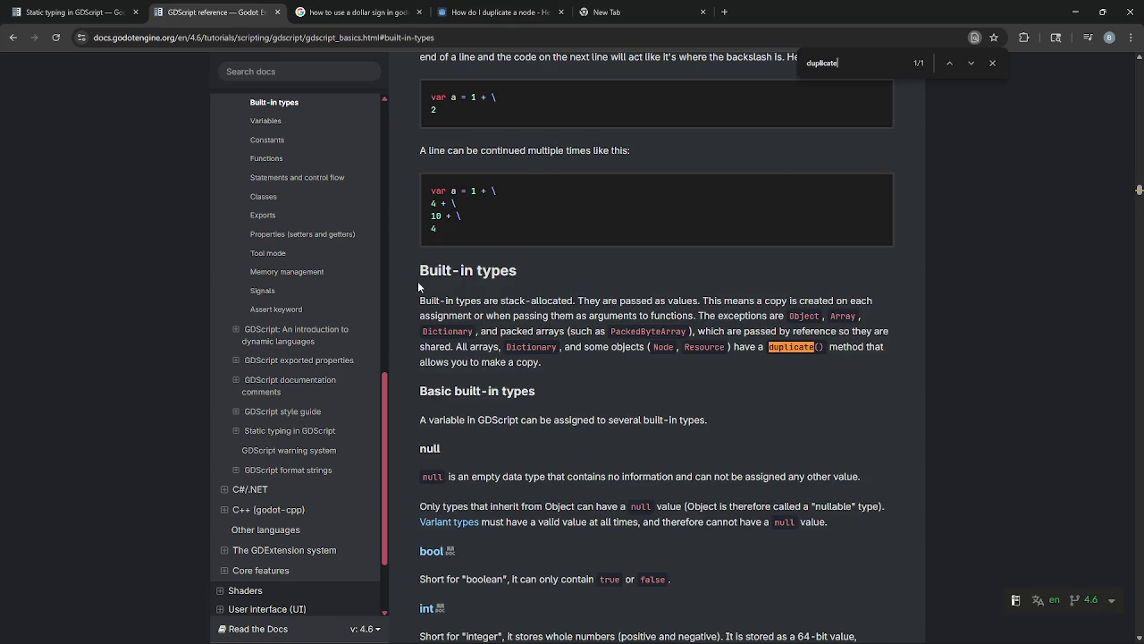
click(992, 62)
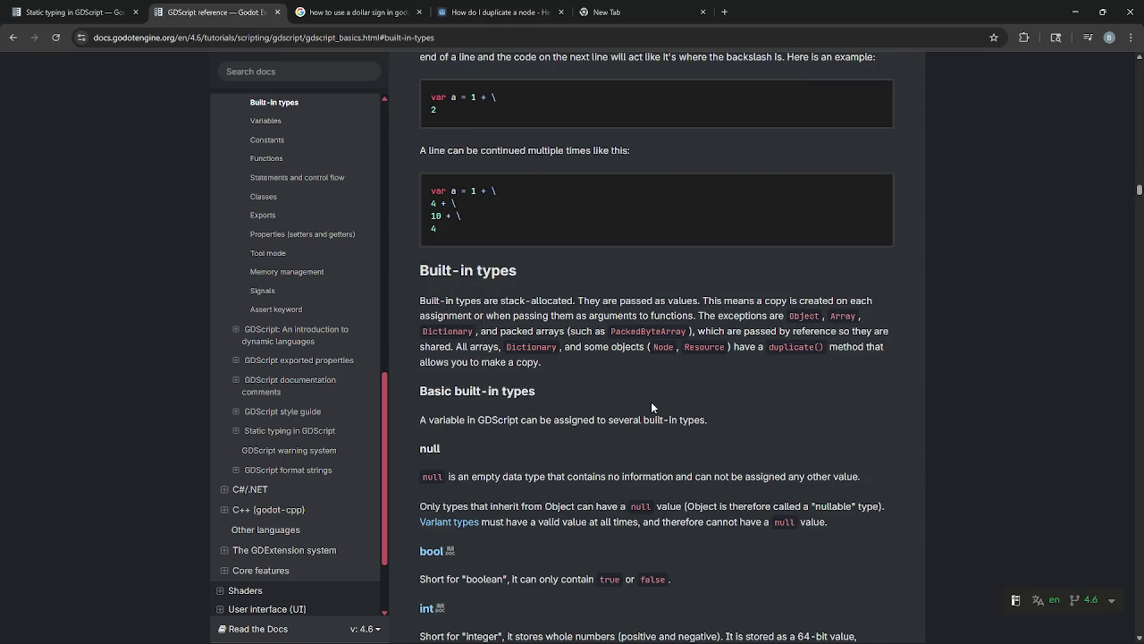
- Highlight the passages saying arrays and objects like Node have a duplicate() method
drag(435, 298, 890, 295)
click(776, 301)
mouse_move(422, 315)
mouse_down()
mouse_move(809, 315)
mouse_move(883, 322)
mouse_move(431, 329)
mouse_move(883, 333)
mouse_up()
click(570, 314)
click(675, 315)
click(908, 338)
drag(458, 346, 637, 347)
click(665, 366)
mouse_move(411, 361)
mouse_down()
mouse_move(580, 365)
mouse_move(412, 295)
mouse_up()
click(411, 294)
double_click(670, 348)
mouse_move(768, 347)
mouse_down()
mouse_move(831, 350)
mouse_move(770, 348)
mouse_move(813, 349)
mouse_up()
key(ctrl+c)
- Search the docs for duplicate(), browse the results, and reread the Built-in types passage
click(295, 72)
key(ctrl+v)
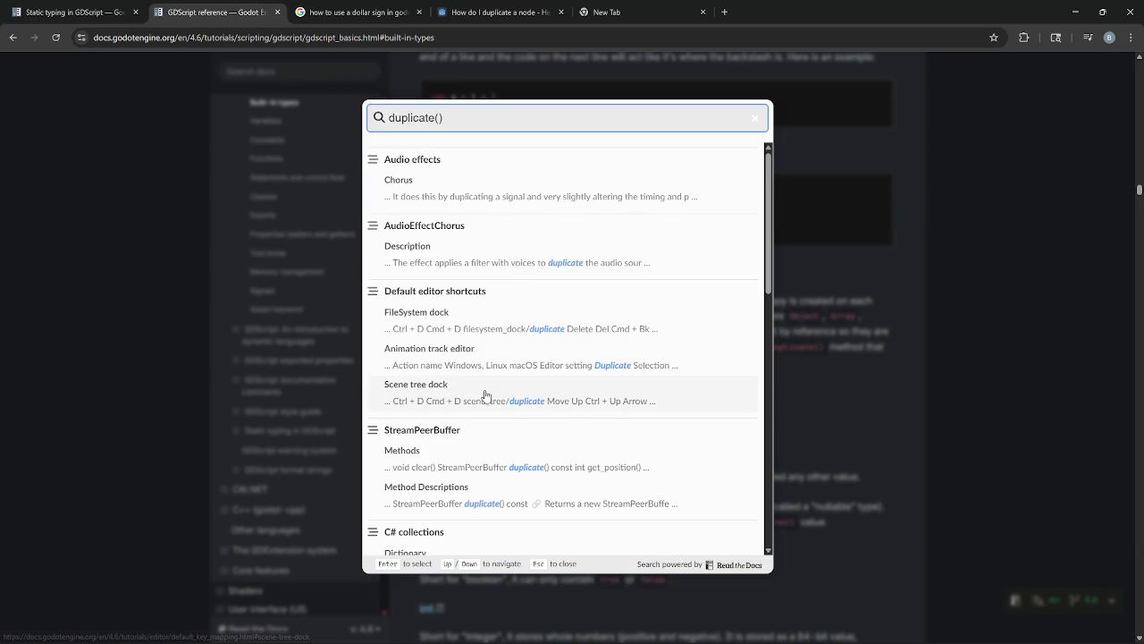
scroll(485, 394, down, 3)
scroll(485, 394, down, 3)
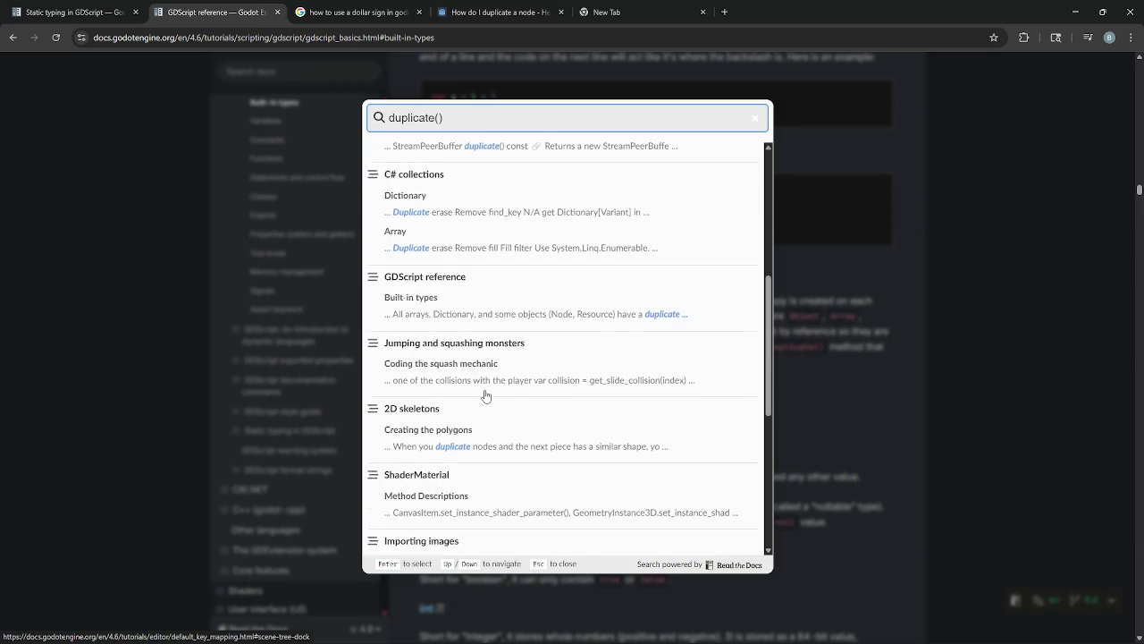
scroll(486, 394, down, 3)
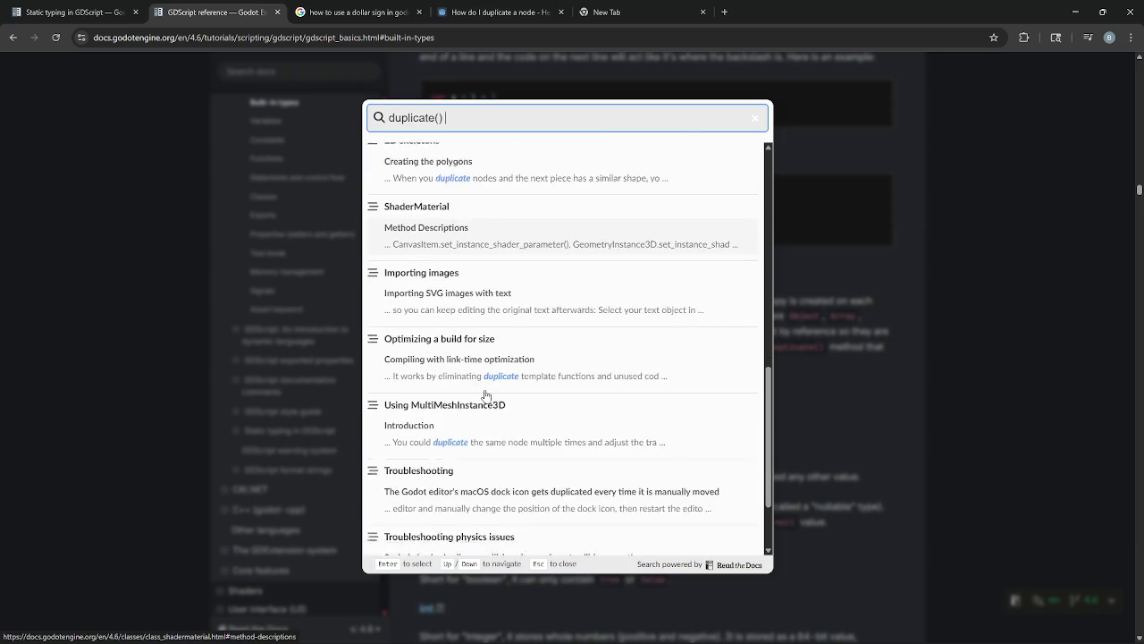
scroll(485, 394, up, 3)
scroll(485, 395, up, 2)
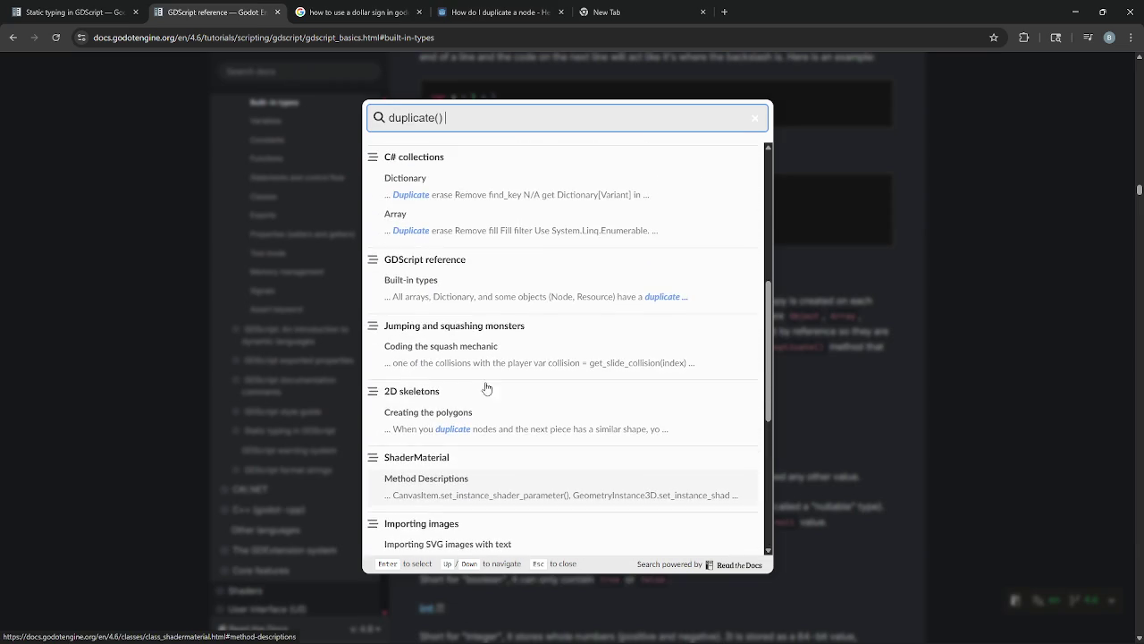
click(490, 286)
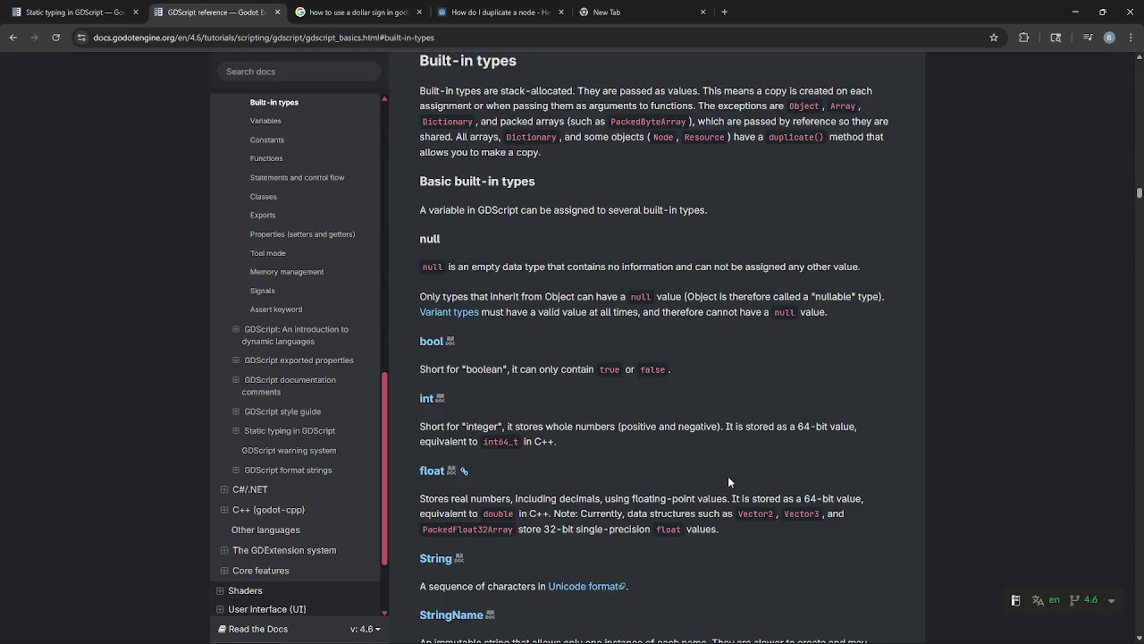
drag(816, 137, 828, 141)
scroll(721, 341, down, 5)
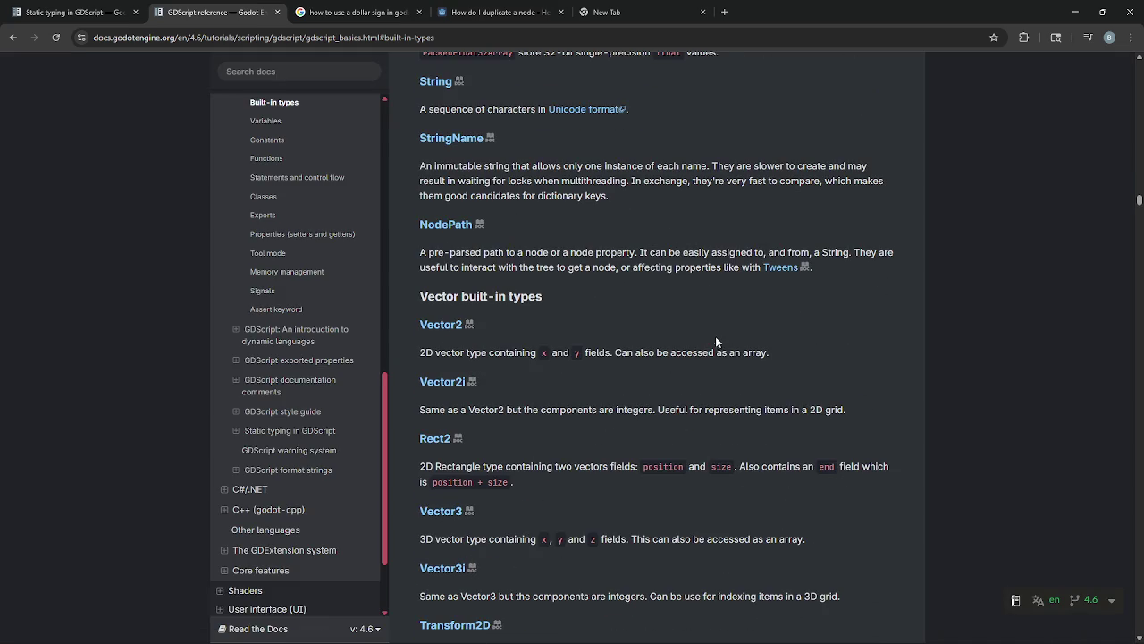
drag(419, 253, 863, 264)
key(alt+Tab)
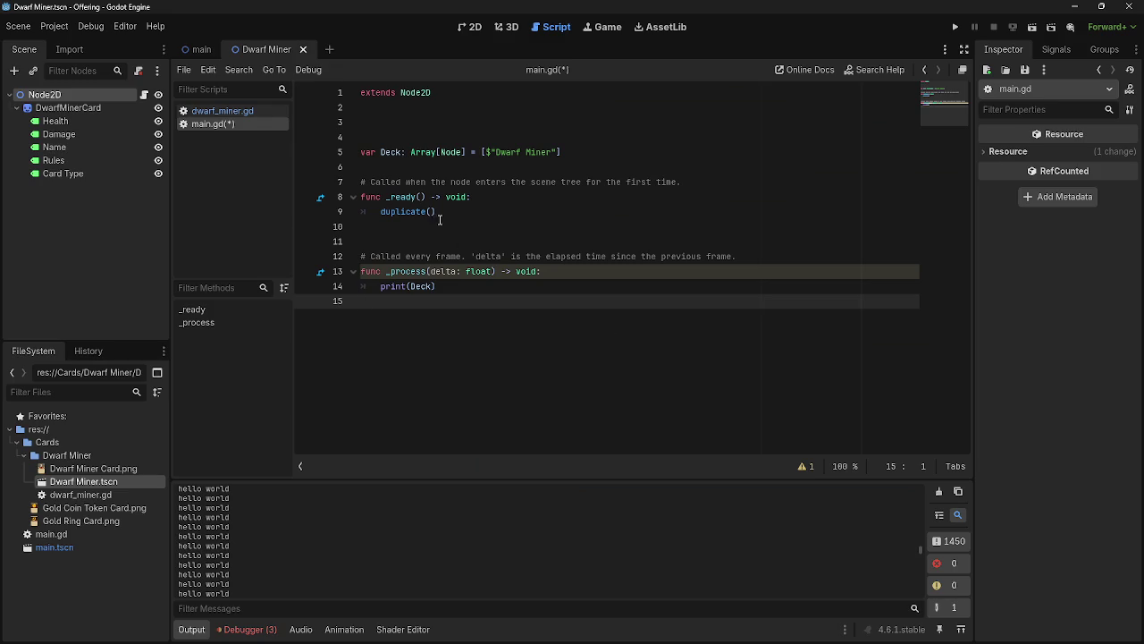
- Try dropping the Dwarf Miner.tscn path into duplicate() on line 9, then delete it
click(430, 212)
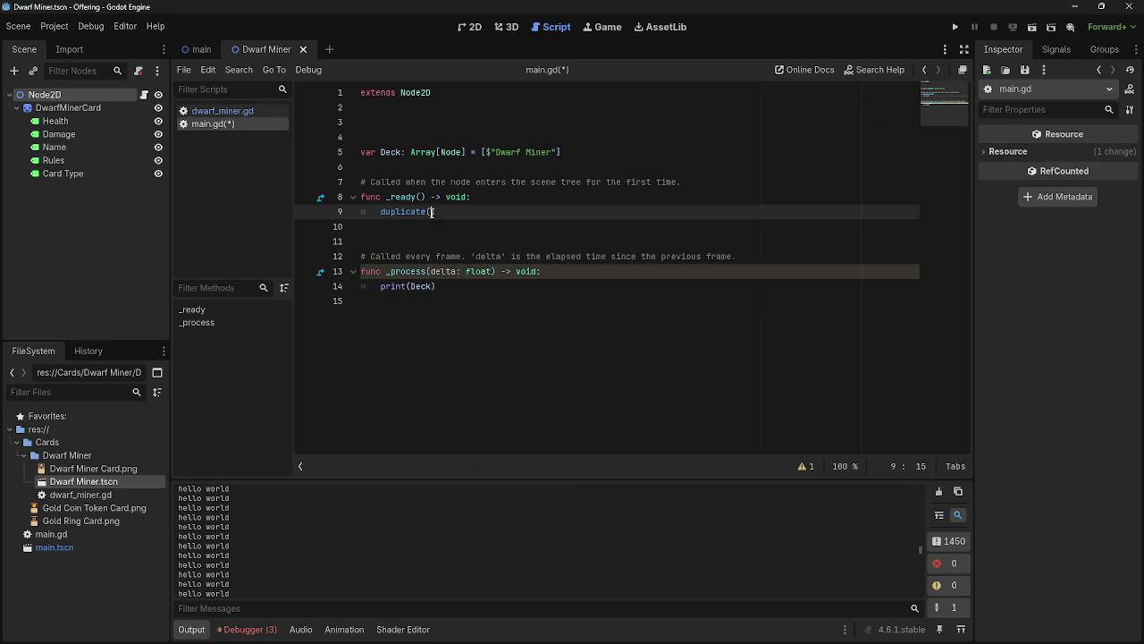
drag(90, 485, 431, 215)
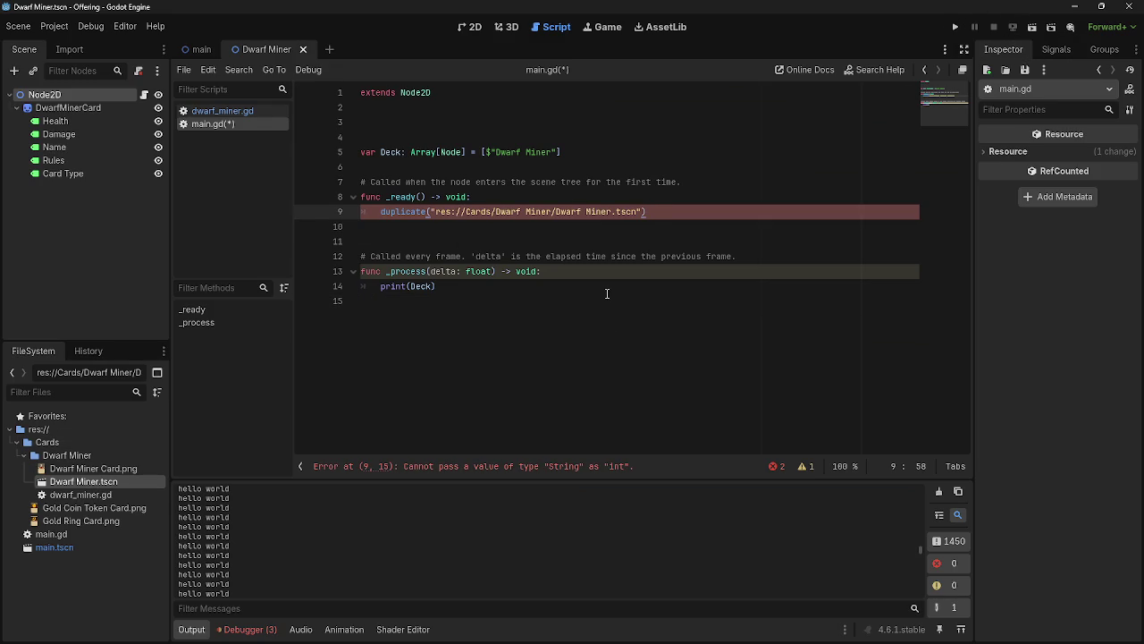
click(635, 212)
drag(644, 212, 431, 212)
key(BackSpace)
- Try the dwarf_miner.gd path in duplicate(), undo it, and return to the GDScript docs
click(447, 213)
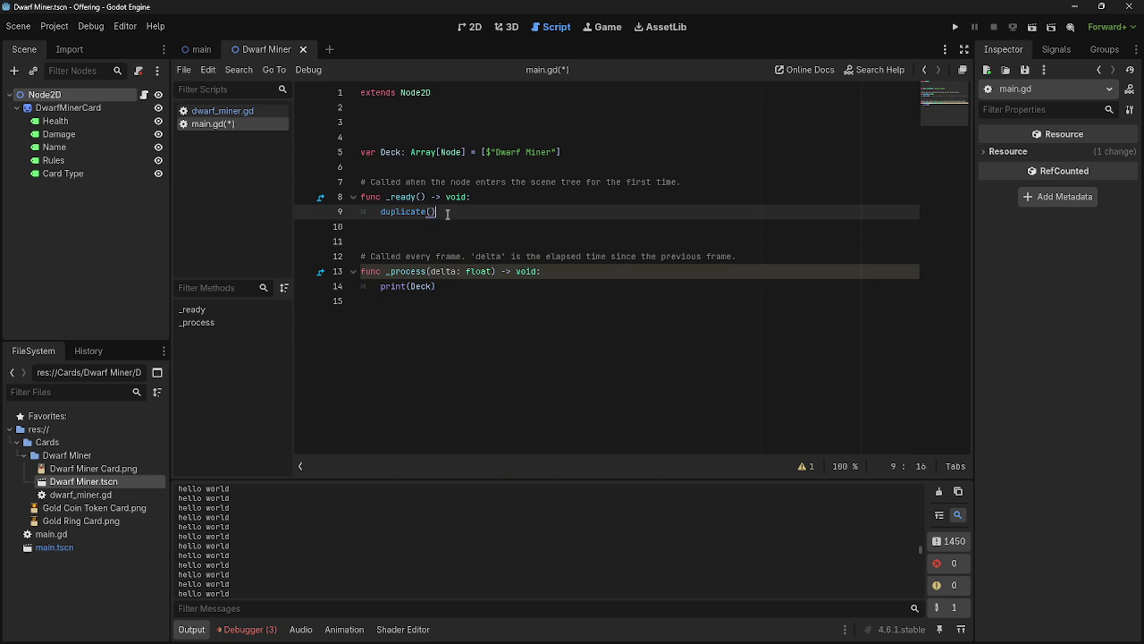
drag(79, 495, 422, 215)
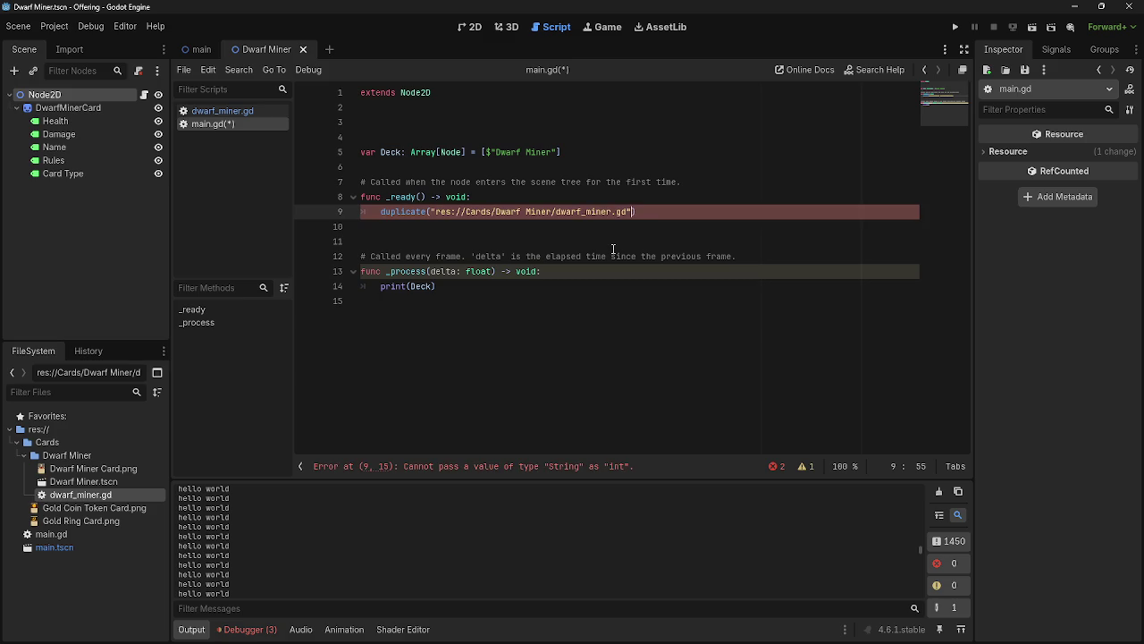
key(ctrl+z)
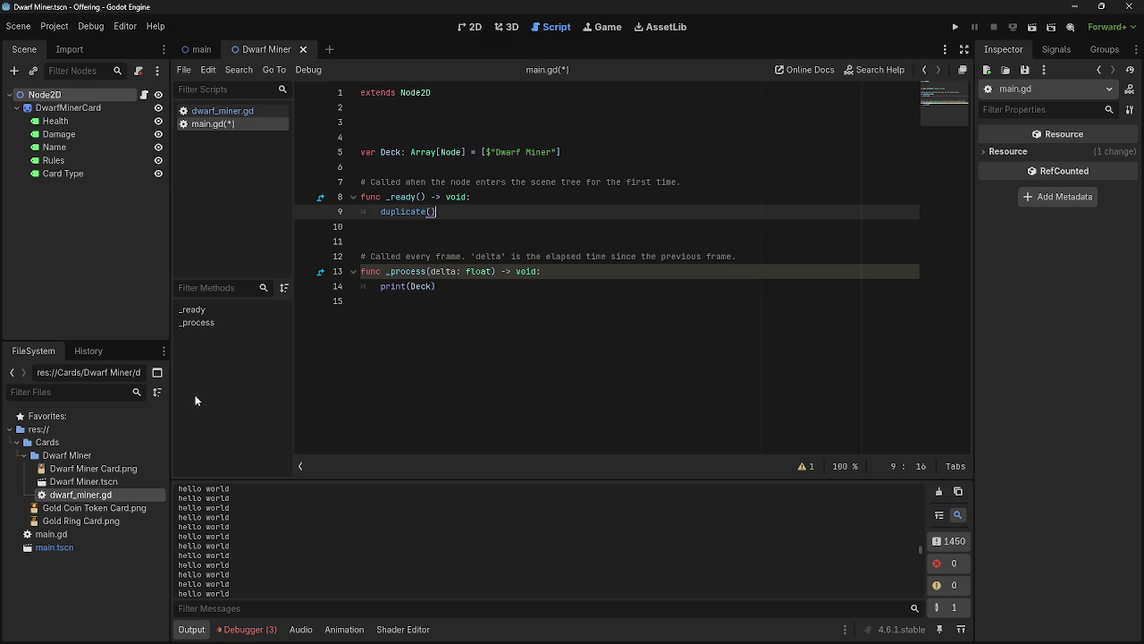
click(79, 483)
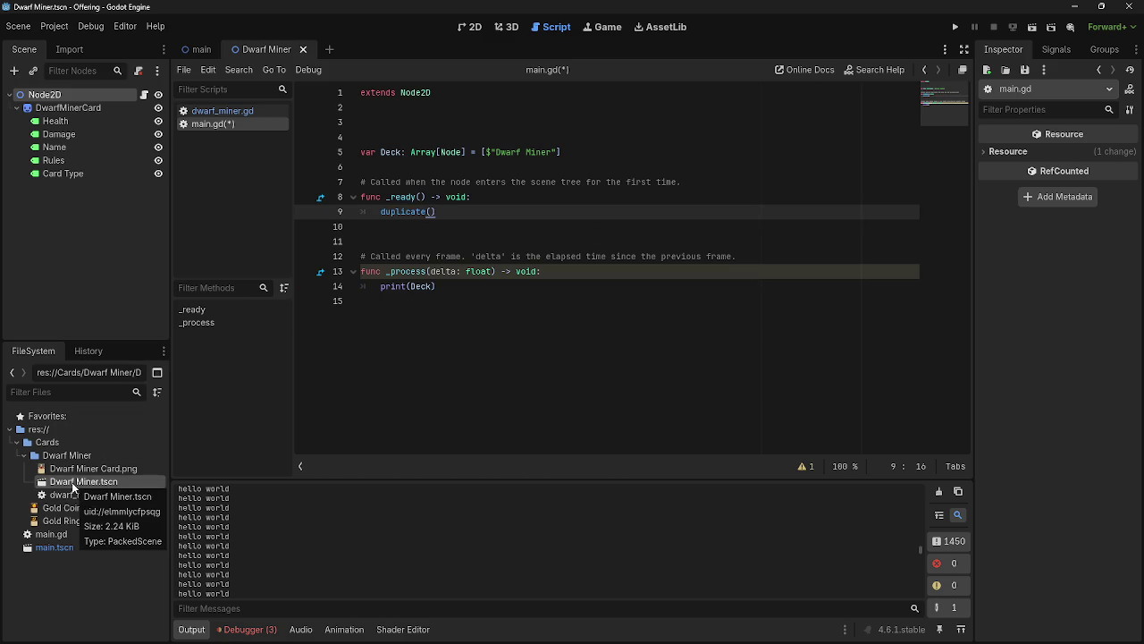
key(alt+Tab)
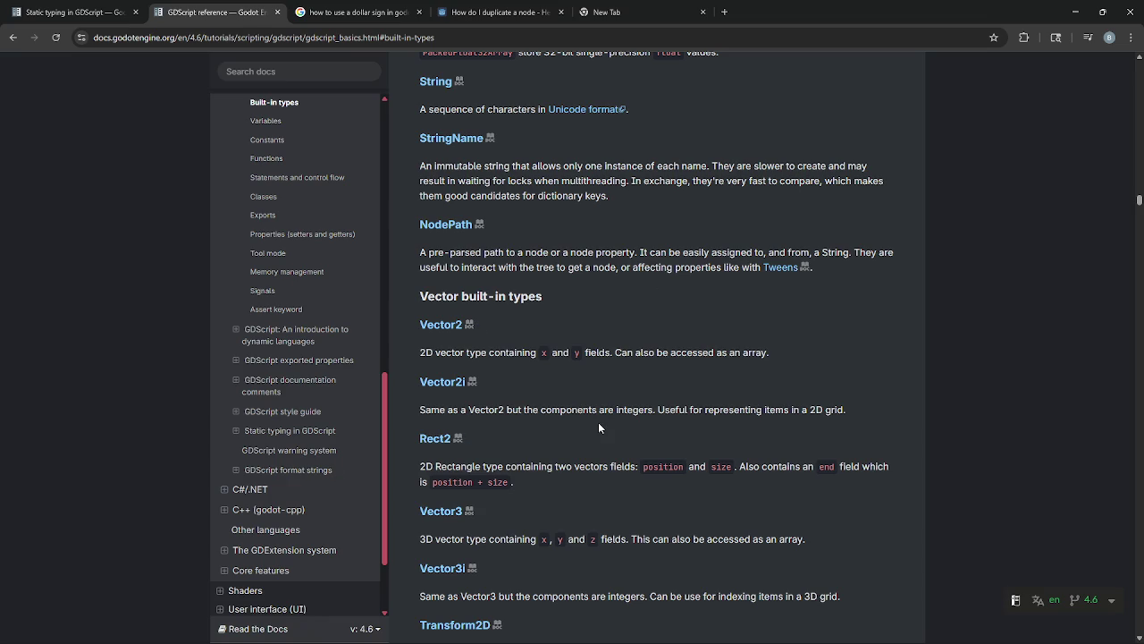
- Consult the docs on typed Array elements, then return to main.gd's duplicate() line in Godot
scroll(599, 425, down, 1)
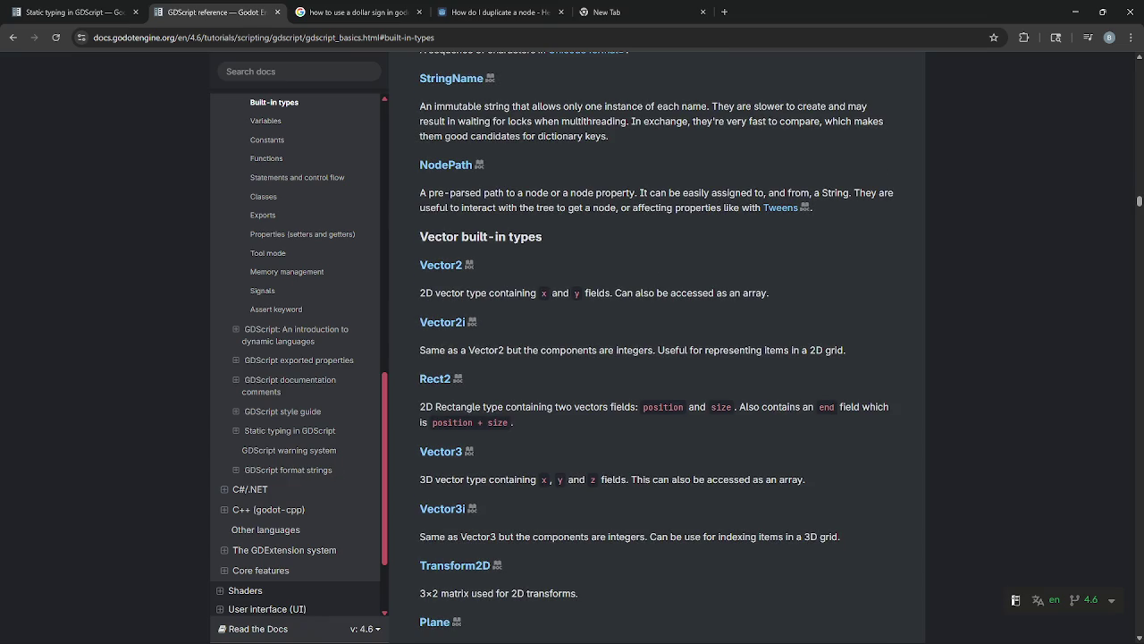
key(alt+Tab)
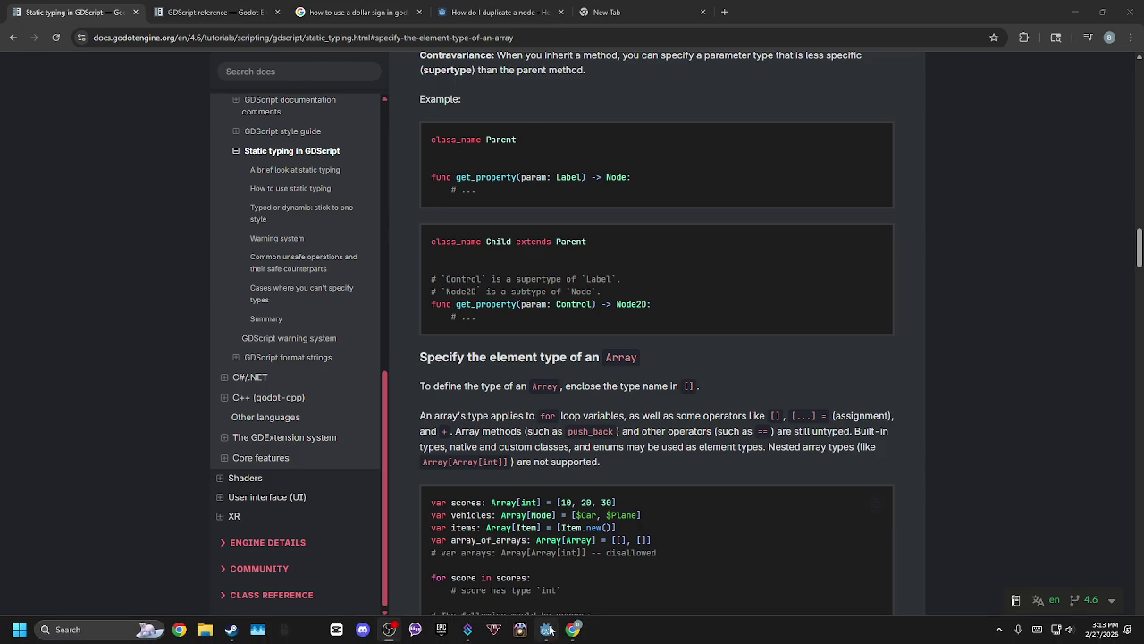
click(546, 629)
key(shift+Home)
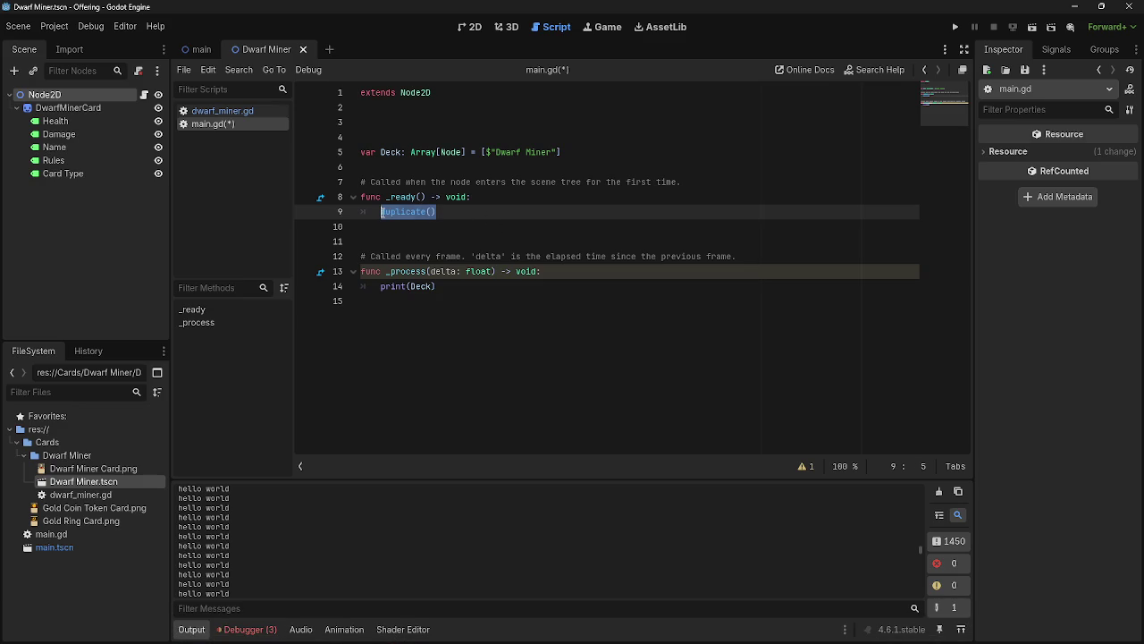
- Undo line 9 back to pass, leaving print(Deck) in _process
mouse_move(385, 211)
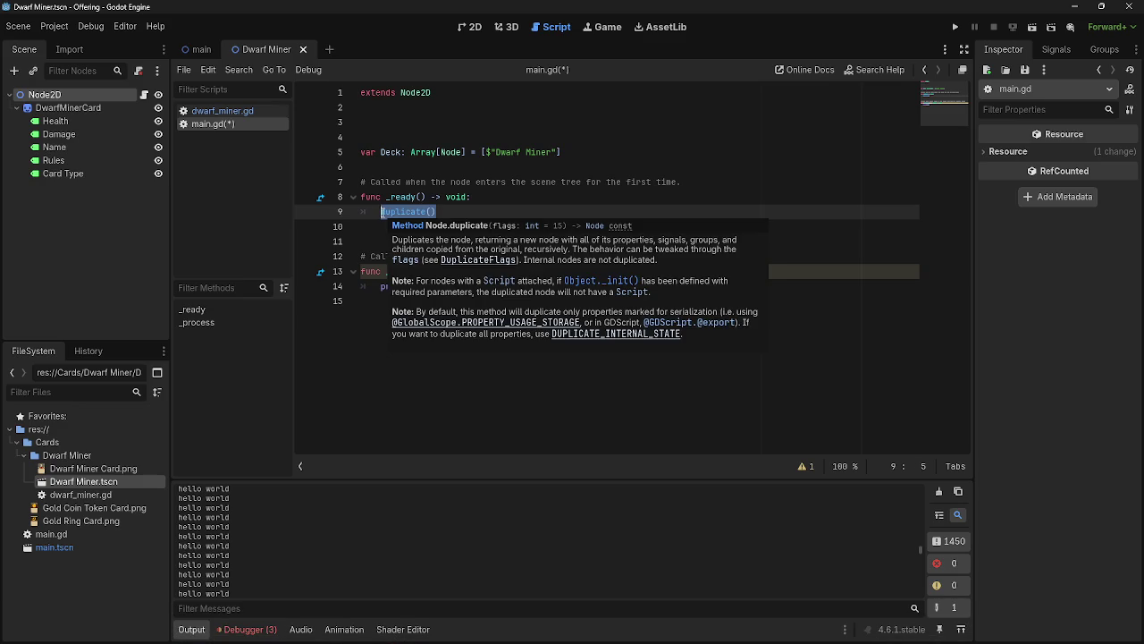
key(ctrl+z)
click(464, 286)
key(shift+Home)
click(530, 300)
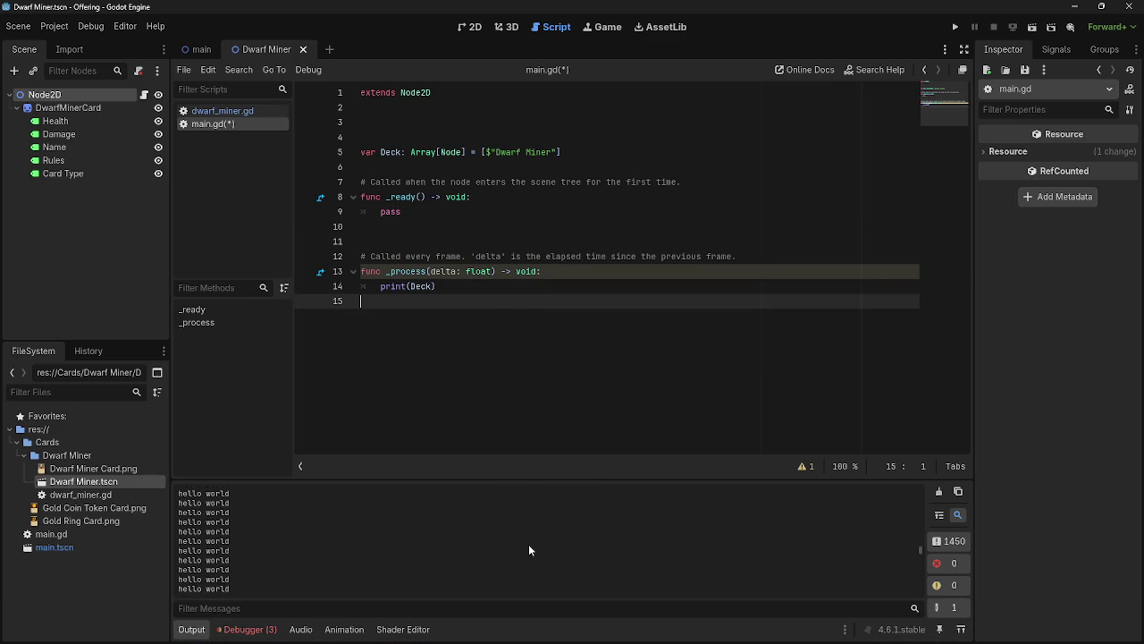
- Declare var Dwarf_Miner on line 3, set to the dragged Dwarf Miner.tscn path
click(388, 122)
text(var)
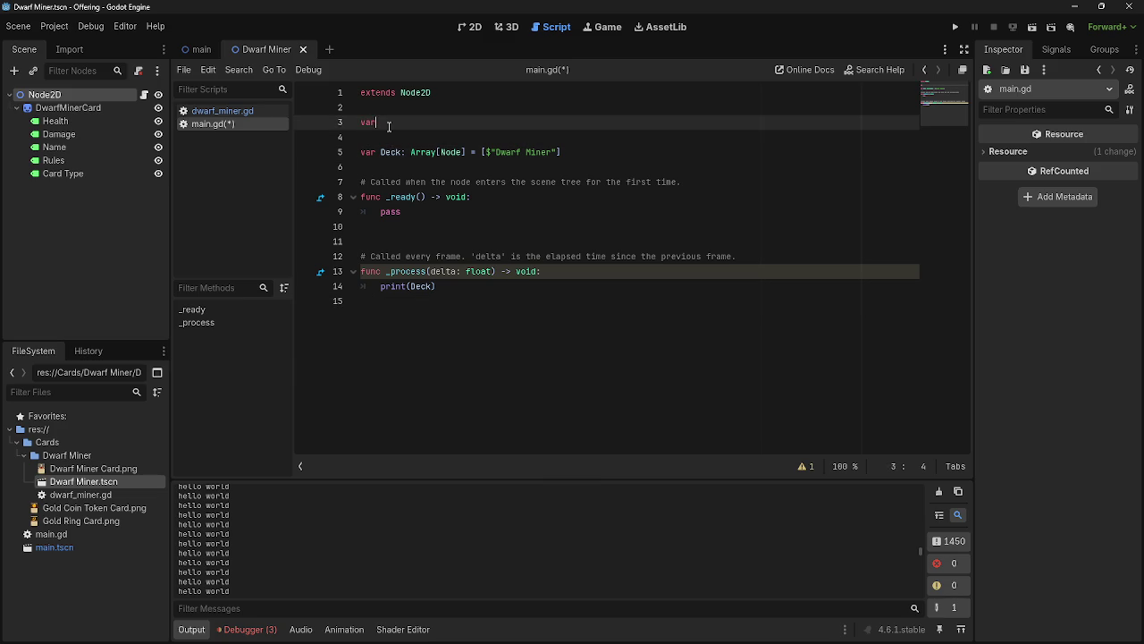
text( Dwarf Mine)
key(BackSpace)
key(BackSpace)
key(BackSpace)
text(iner)
text( =)
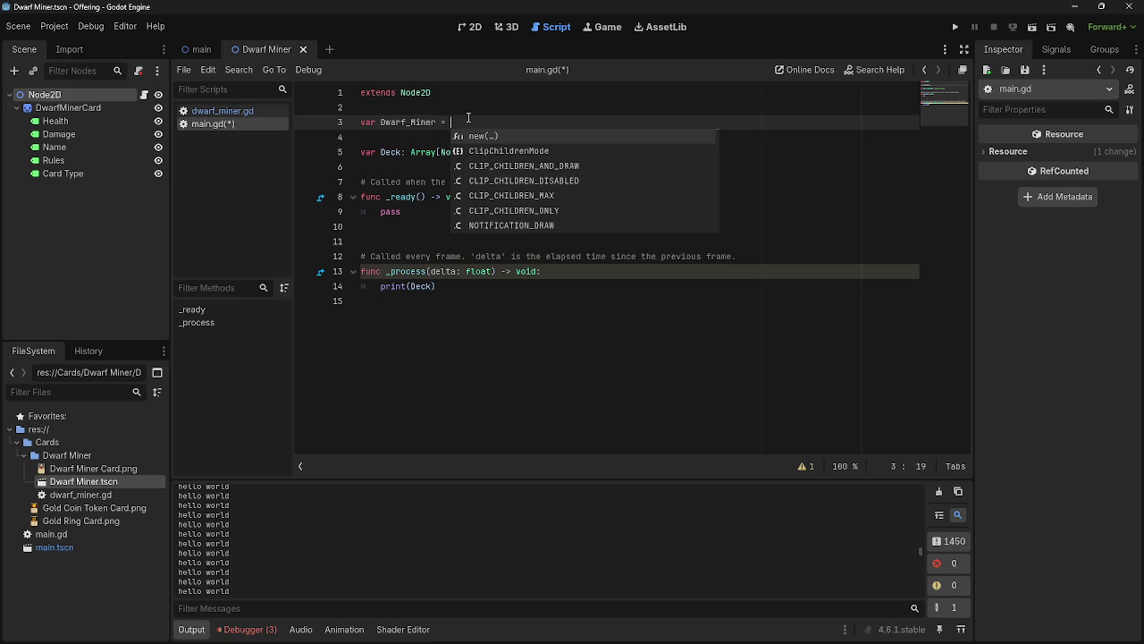
mouse_move(60, 483)
mouse_down()
mouse_move(537, 117)
mouse_move(514, 122)
mouse_up()
double_click(416, 121)
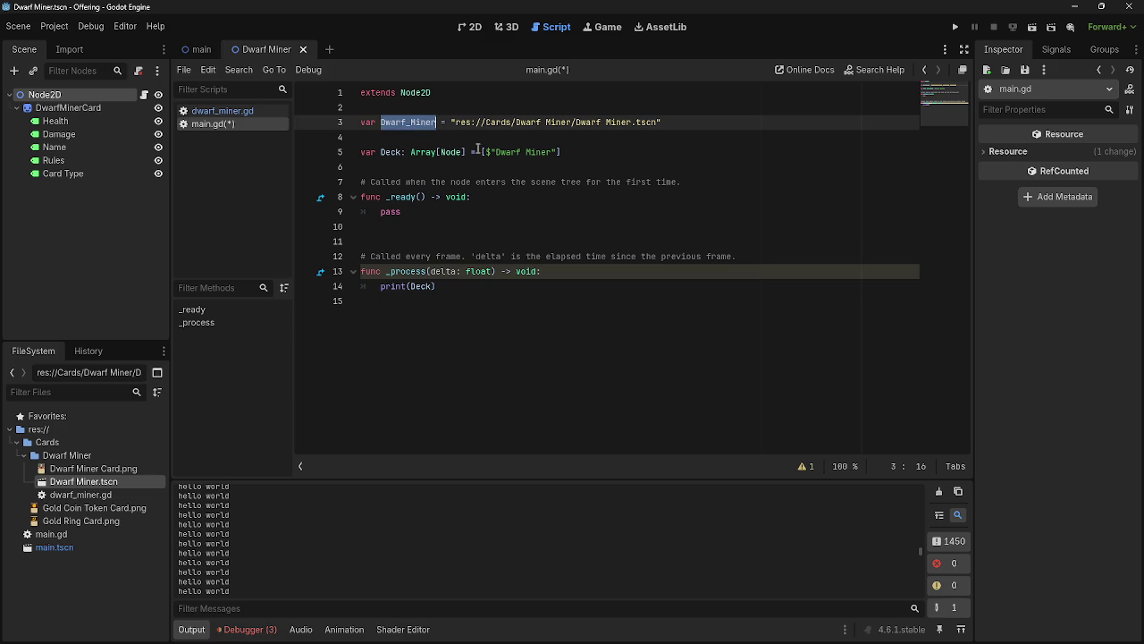
- Replace $"Dwarf Miner" in Deck's brackets with Dwarf_Miner and run the project
click(534, 154)
key(ctrl+a)
click(557, 160)
drag(561, 152, 486, 153)
text(Dwarf_Miner)
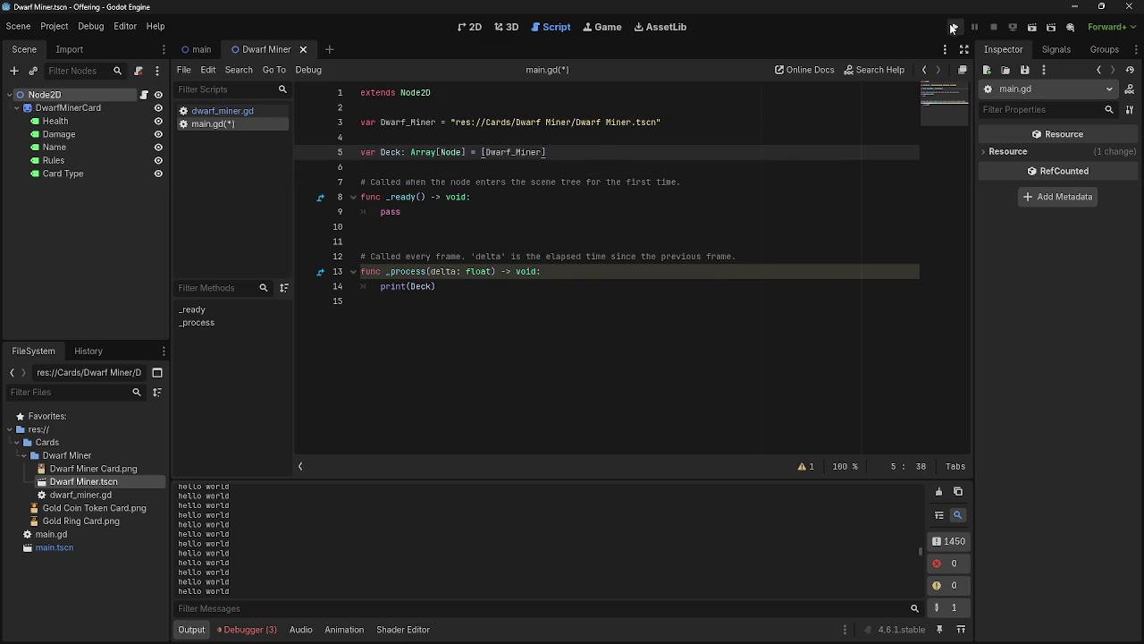
click(954, 27)
key(Return)
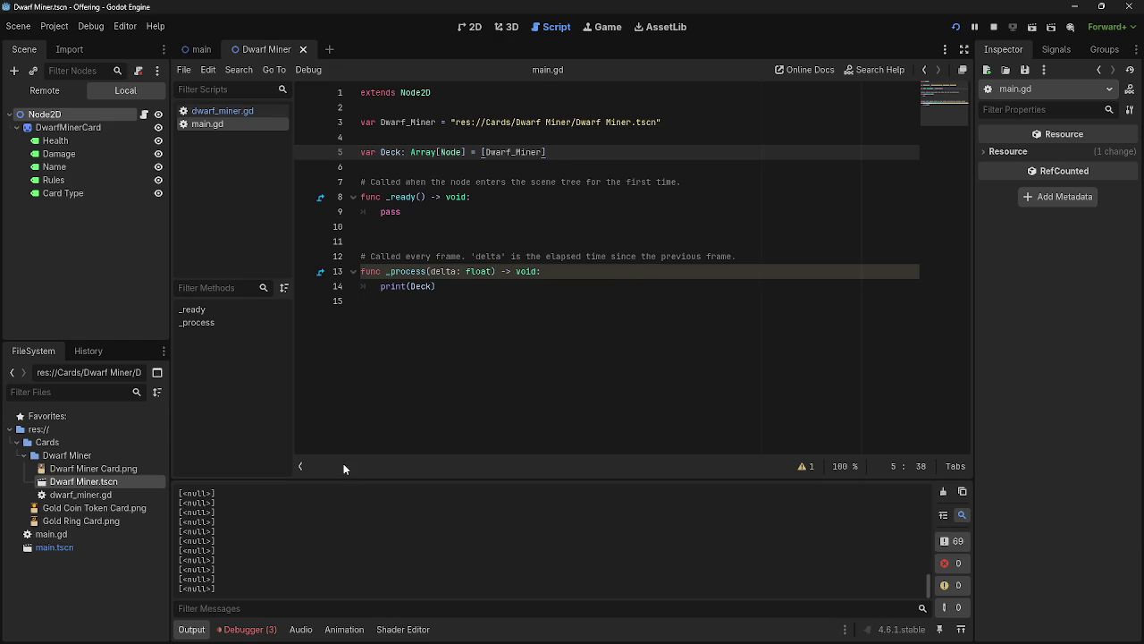
- Stop the game, replace pass on line 9 with duplicate(Dwarf_Miner), and run again
click(993, 27)
click(554, 226)
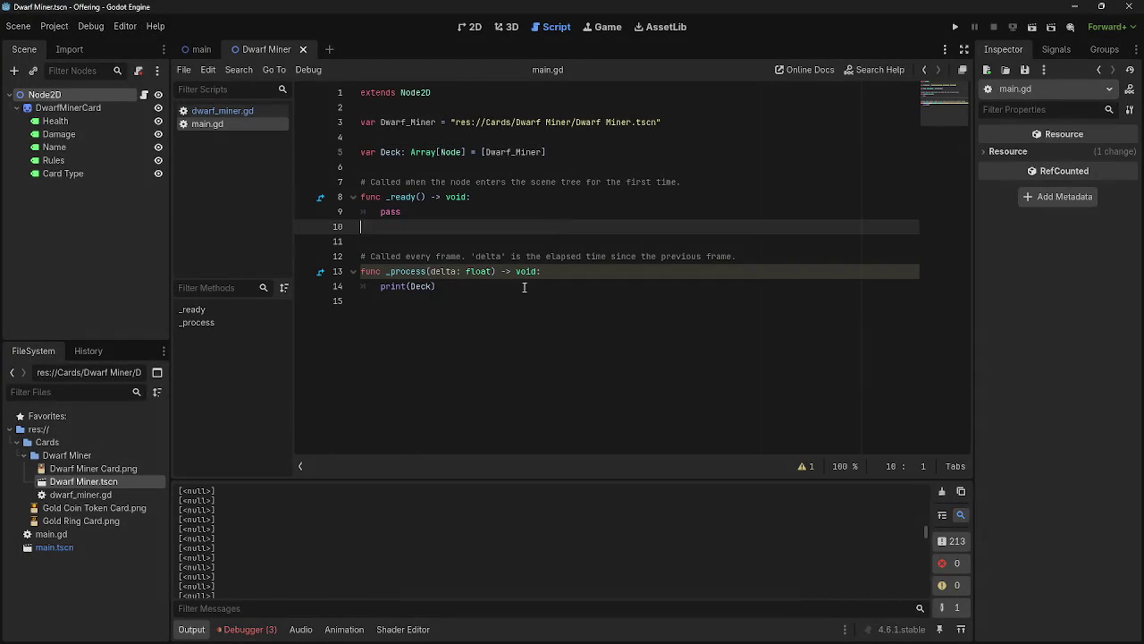
click(420, 213)
drag(407, 213, 379, 213)
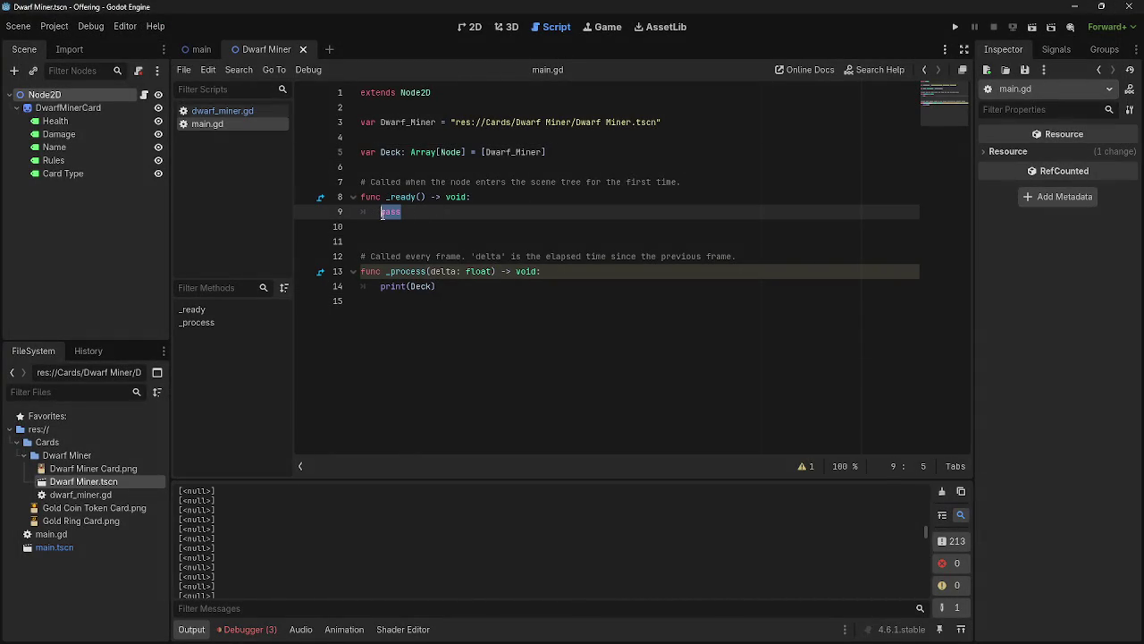
text(duplicate)
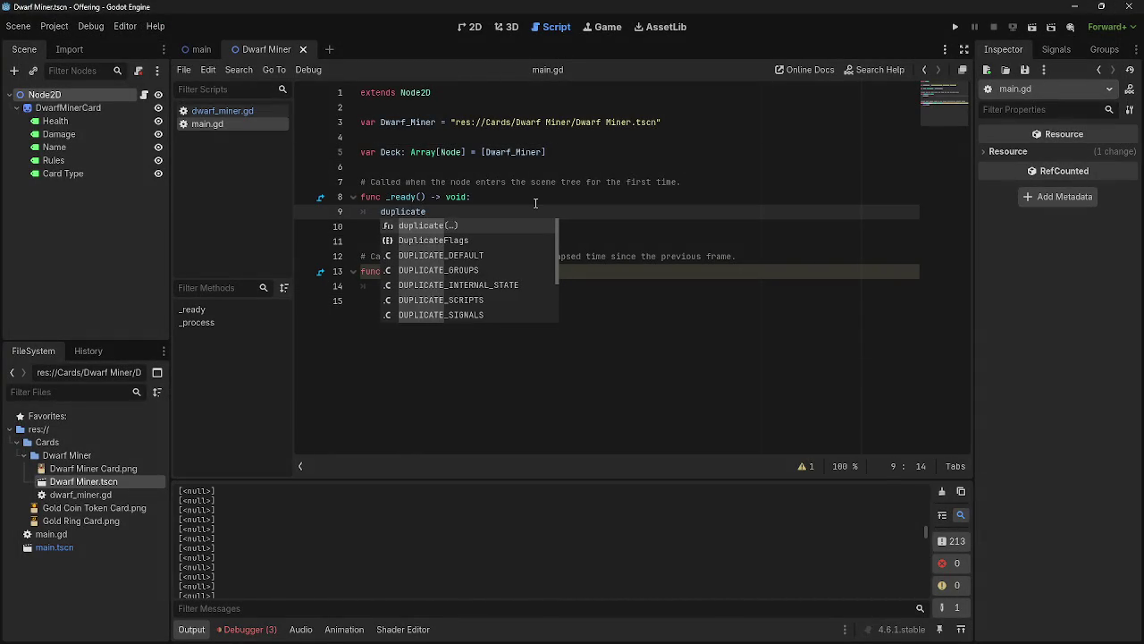
key(Return)
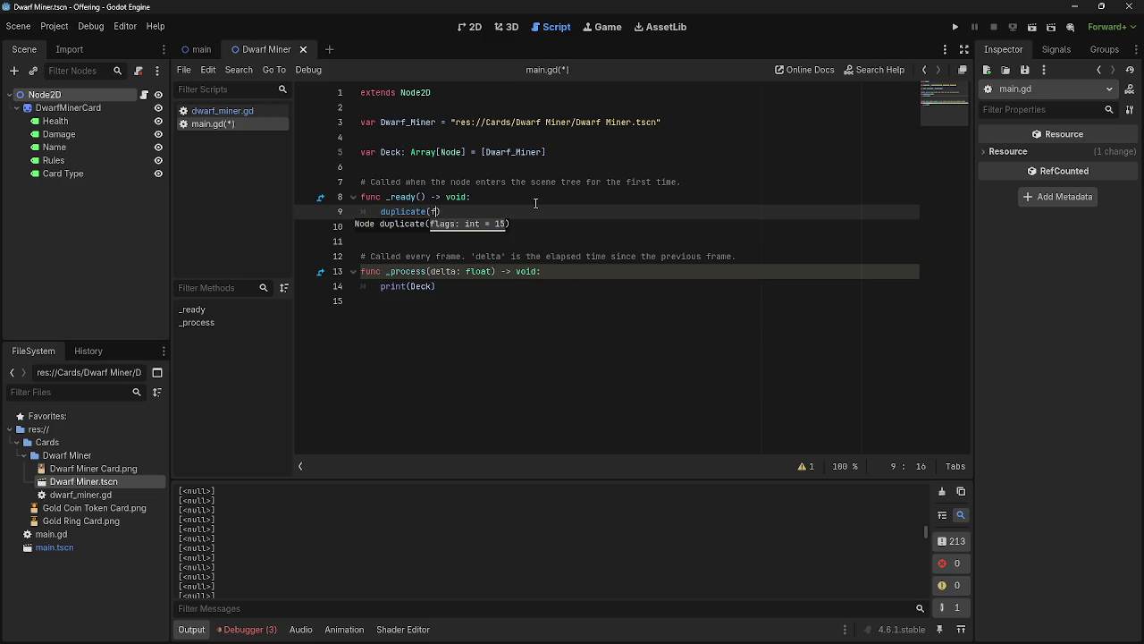
text(dwar)
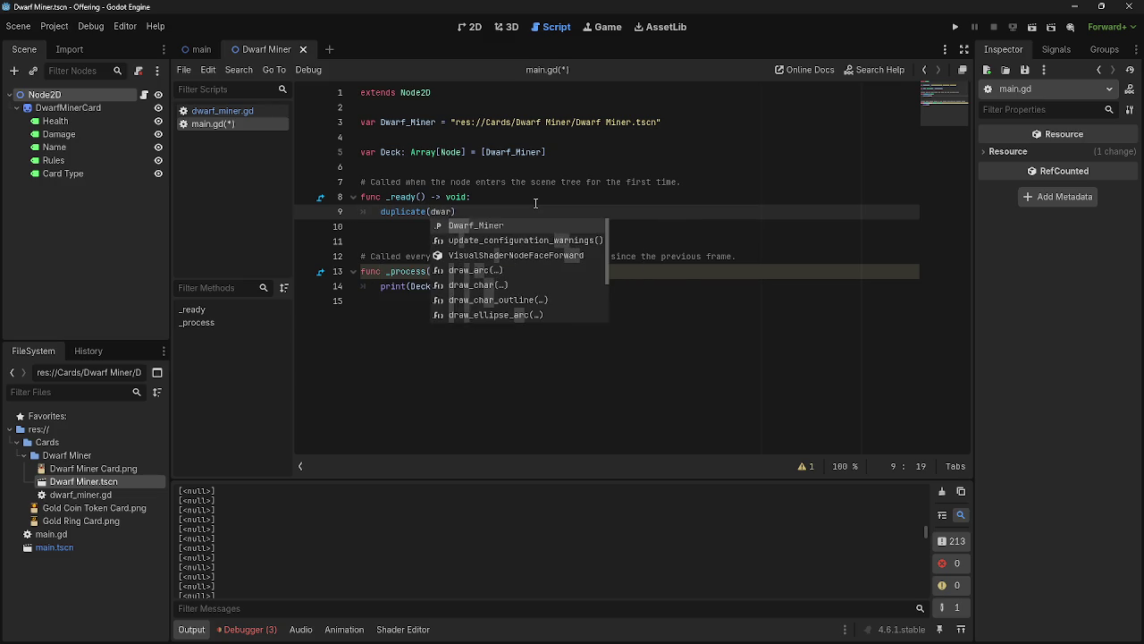
key(Return)
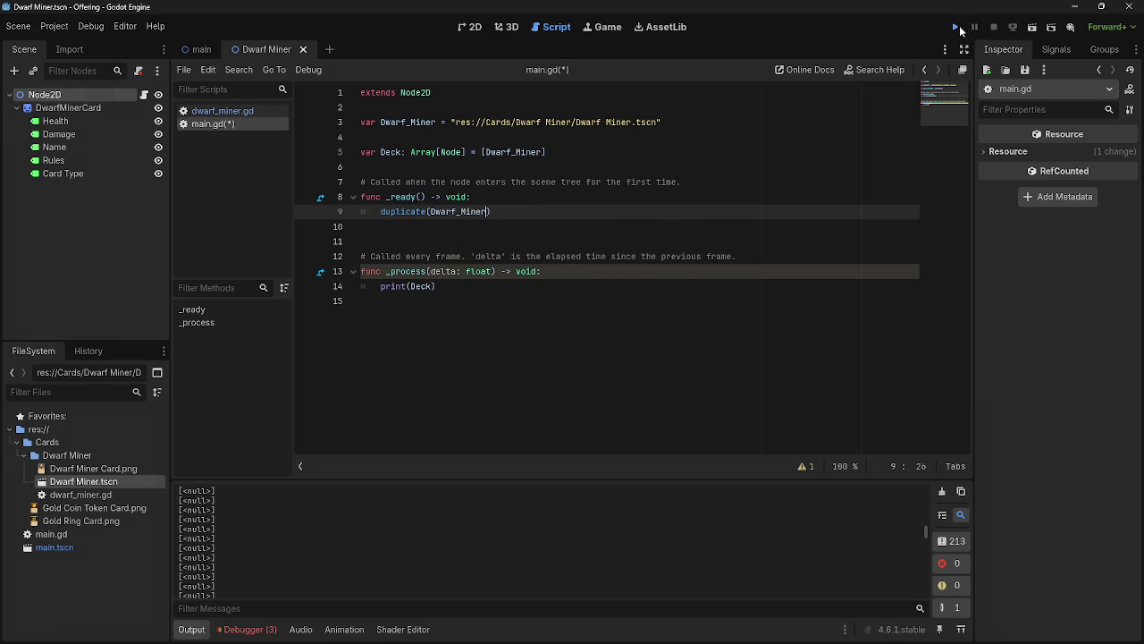
click(956, 27)
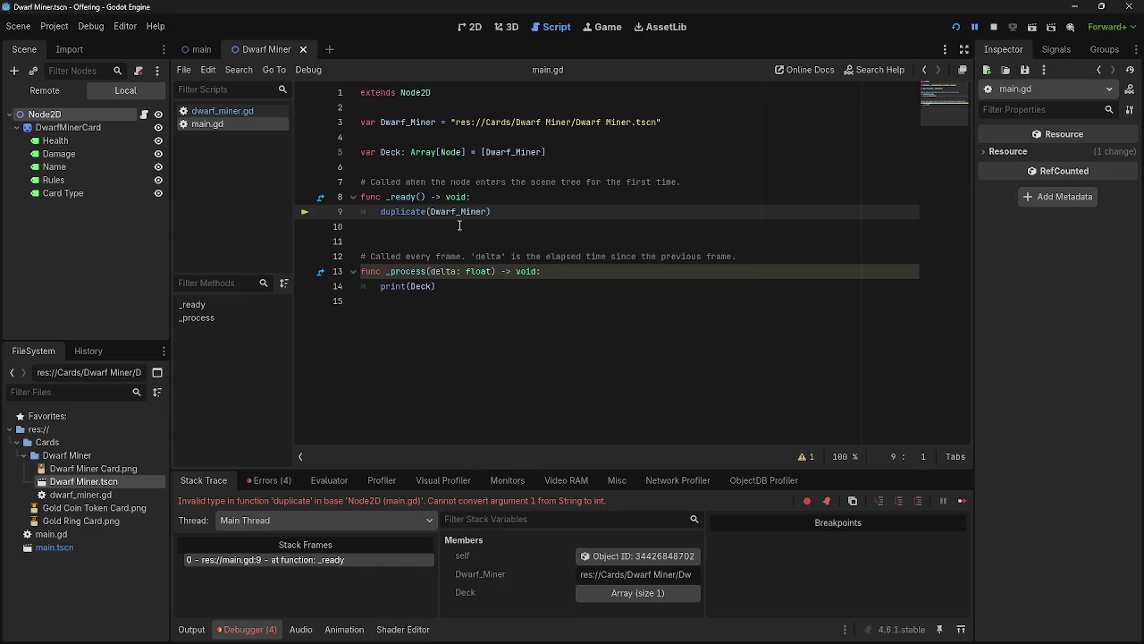
- Swap duplicate()'s argument to Deck and bring up the 'How do I duplicate a node' forum thread
double_click(458, 212)
text(Deck)
key(alt+Tab)
key(alt+Tab)
key(alt+Tab)
click(505, 12)
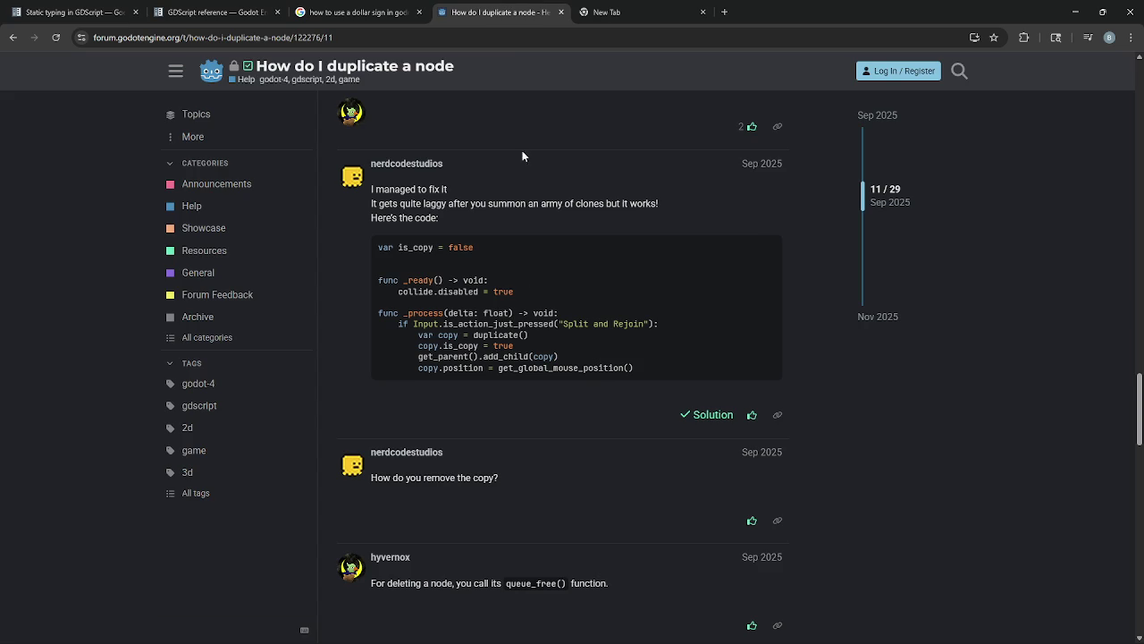
- Scroll the forum replies and study the solution's var copy = duplicate() code
scroll(407, 374, down, 2)
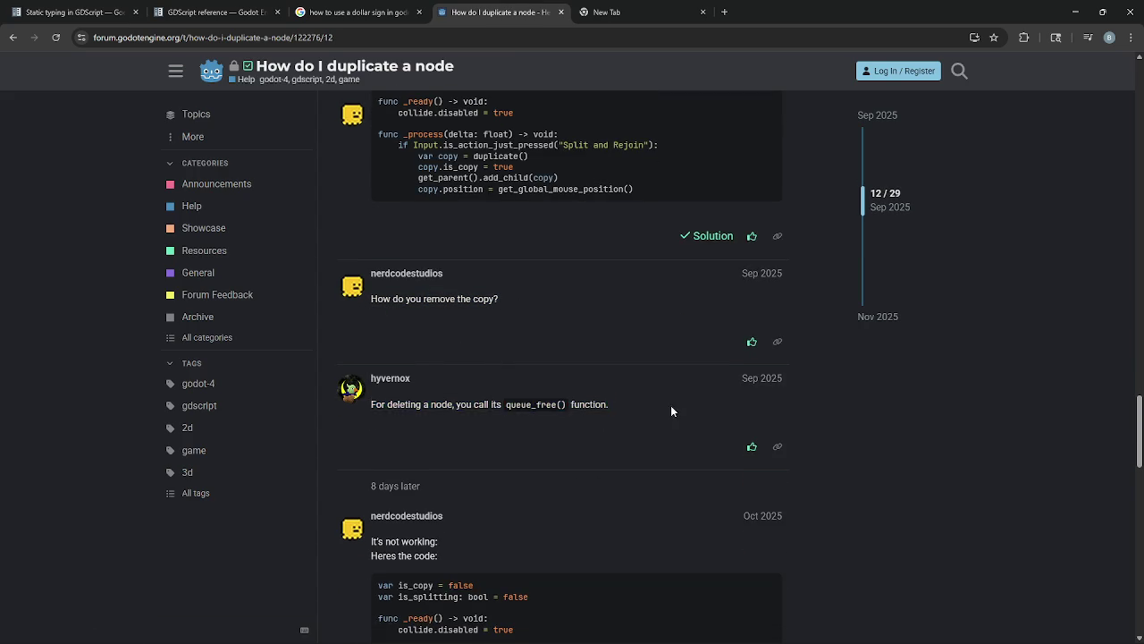
scroll(377, 405, down, 3)
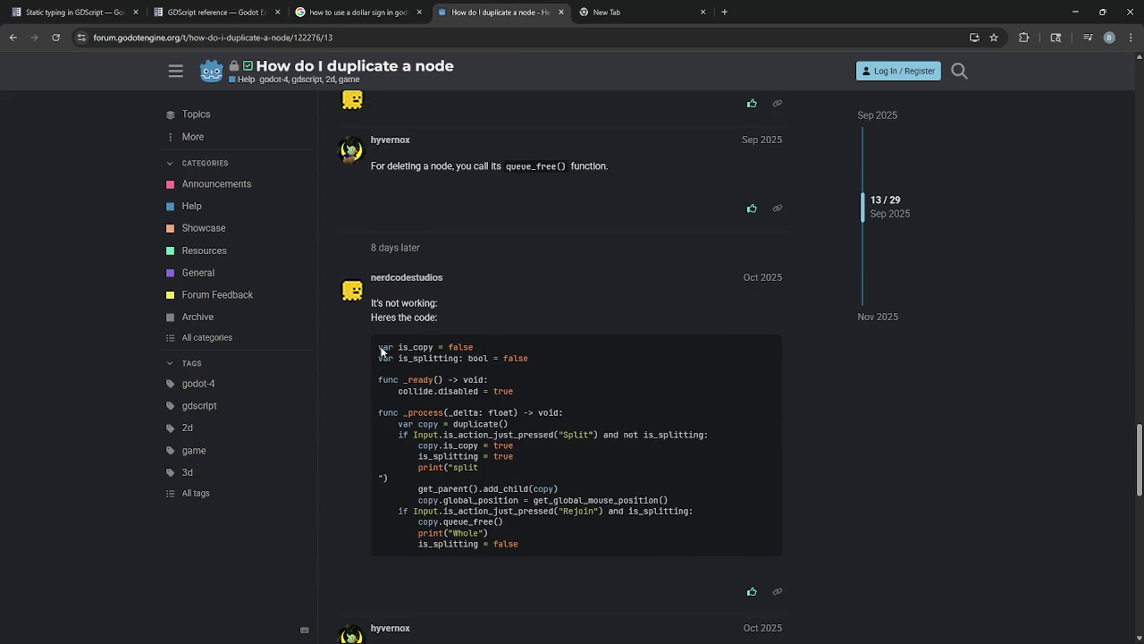
scroll(375, 325, down, 2)
scroll(557, 460, up, 3)
scroll(557, 460, up, 4)
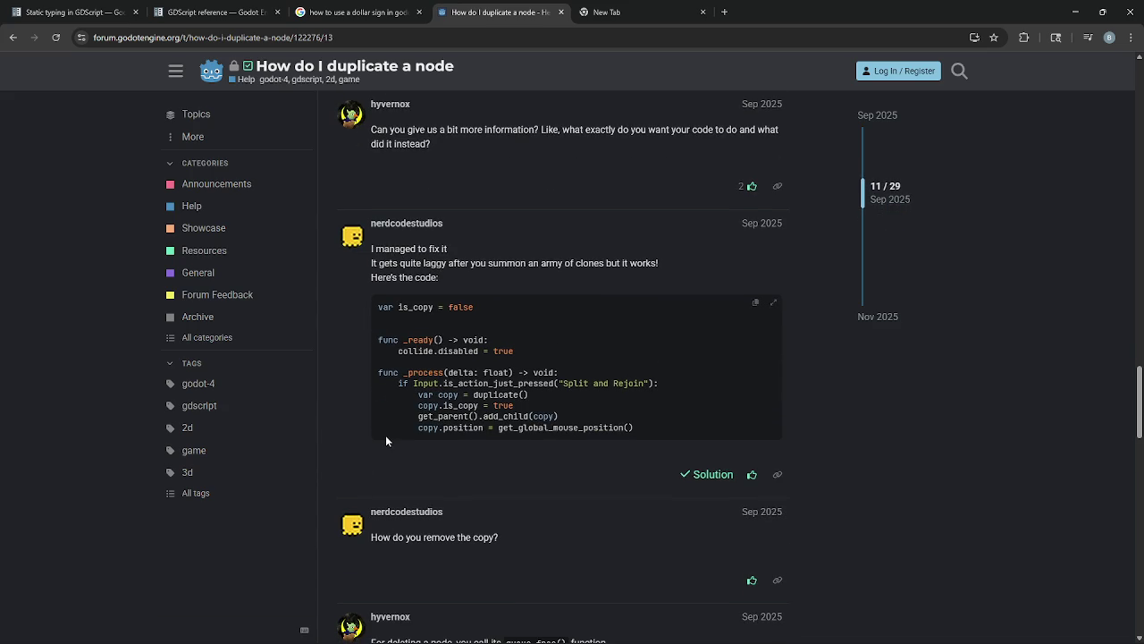
drag(397, 350, 528, 354)
drag(398, 383, 658, 384)
click(670, 392)
drag(397, 384, 529, 394)
click(587, 397)
- Back in Godot, remove the Dwarf_Miner argument from duplicate() on line 9
key(alt+Tab)
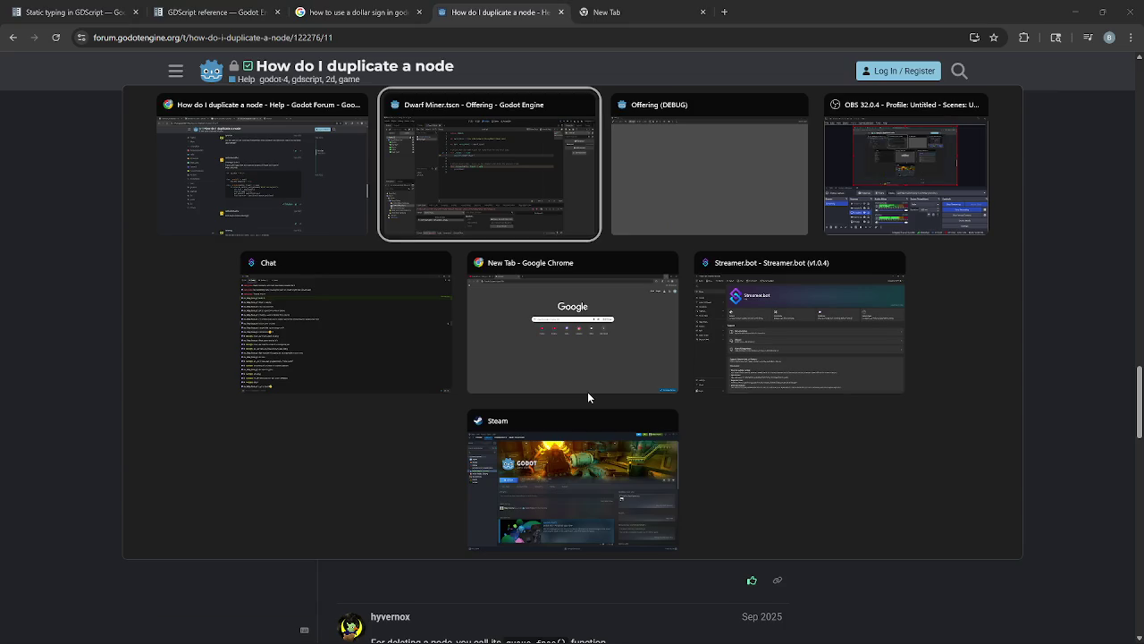
drag(487, 214, 429, 214)
key(BackSpace)
click(378, 215)
- Make line 9 read var Dwarf_Miner = duplicate(), fixing the name's typos and capitals
text(var cduplicate()
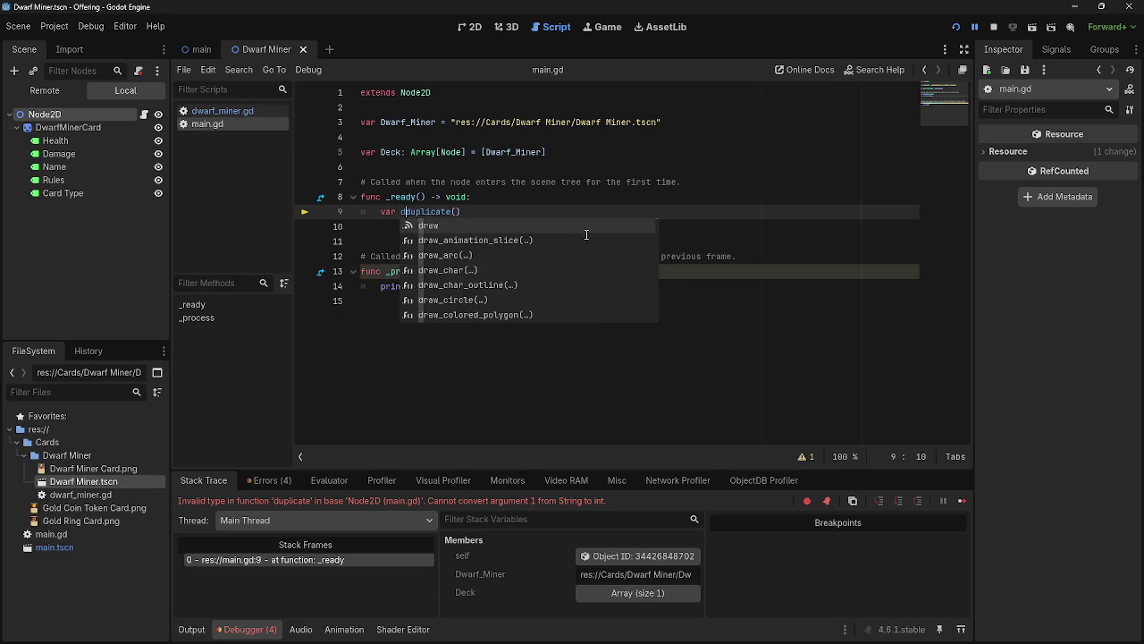
key(BackSpace)
text(dwarf)
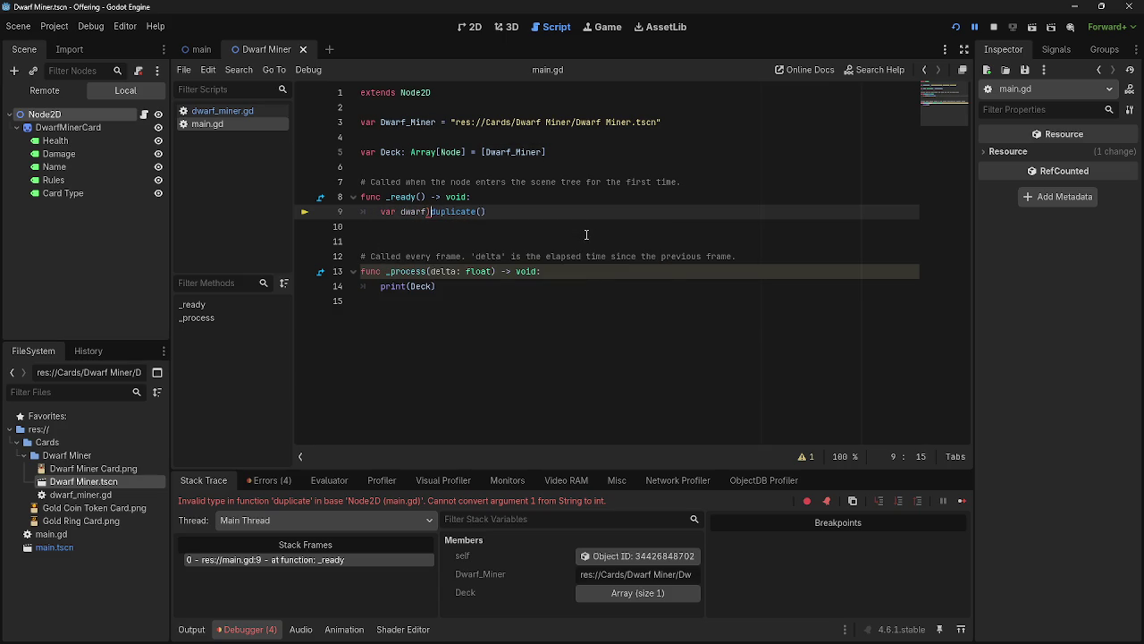
text(_d)
key(BackSpace)
text(miner)
key(BackSpace)
text(D)
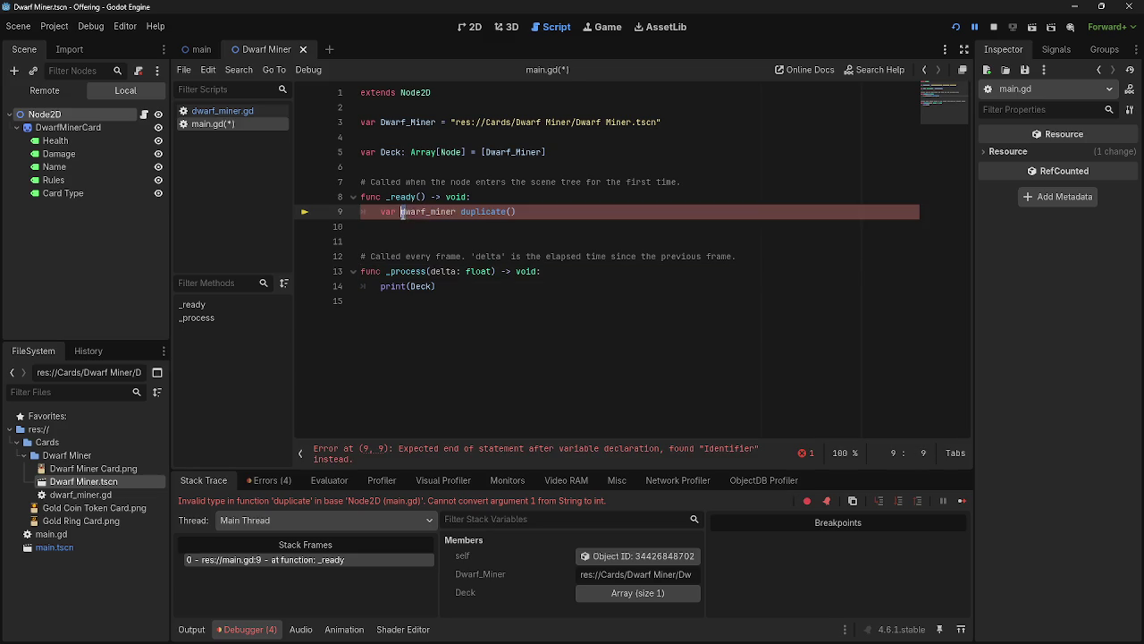
click(433, 212)
key(BackSpace)
text(M)
click(404, 212)
click(490, 212)
click(461, 212)
text(=)
- Restart the running project to test line 9, then select print(Deck) in _process
key(alt+Tab)
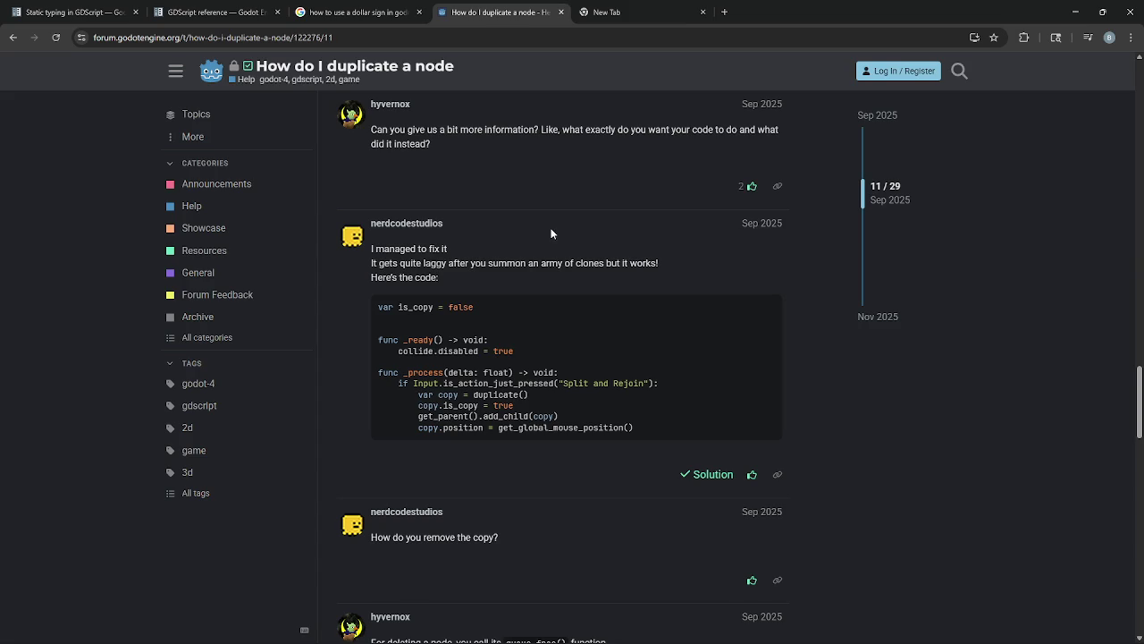
key(alt+Tab)
click(583, 211)
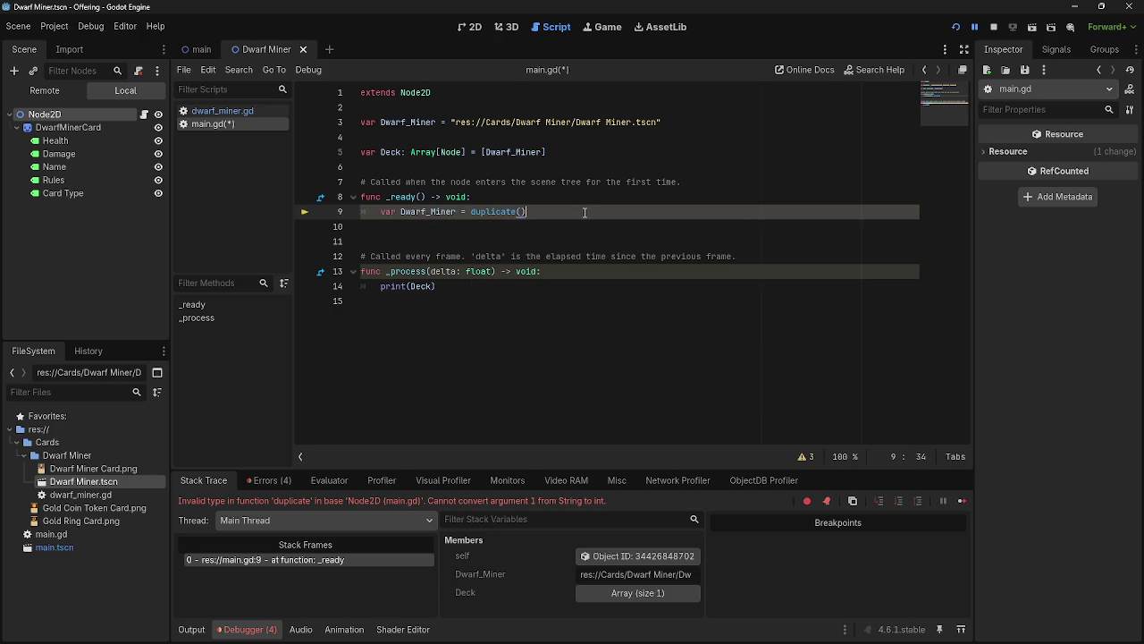
click(956, 26)
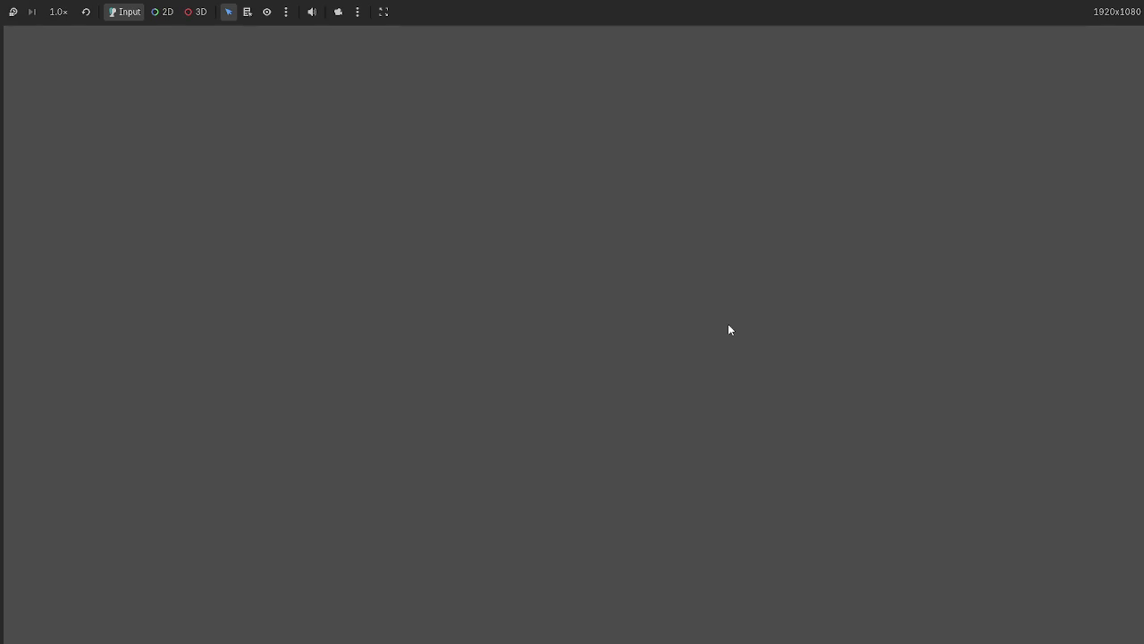
key(alt+Tab)
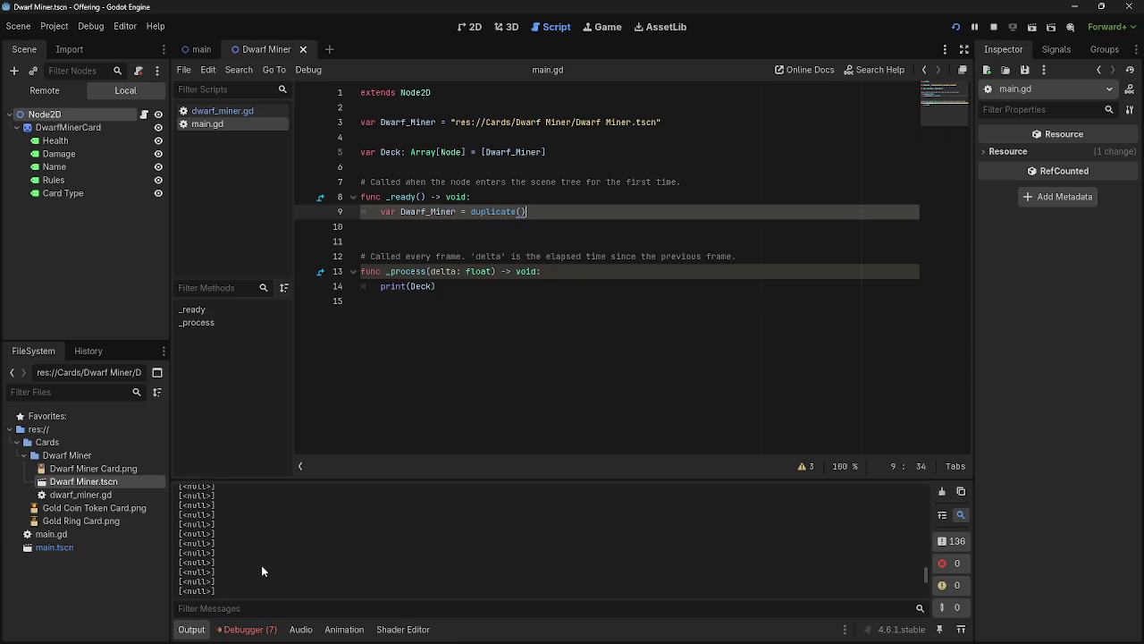
drag(436, 286, 383, 288)
- Replace print(Deck) in _process with pass, then stop and relaunch the project
mouse_move(382, 292)
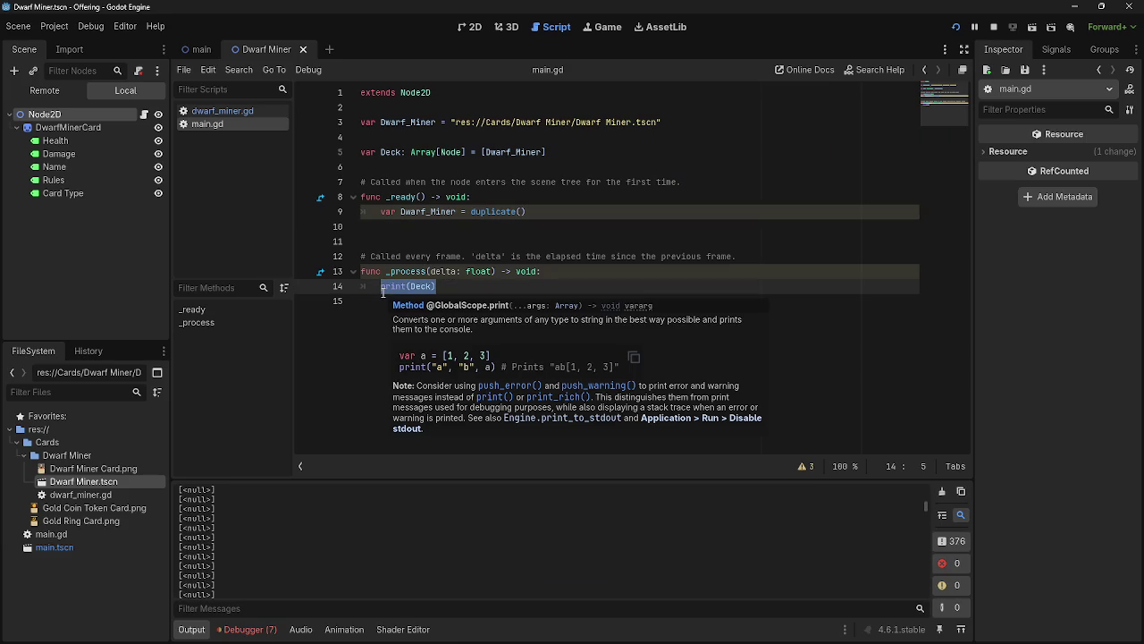
key(BackSpace)
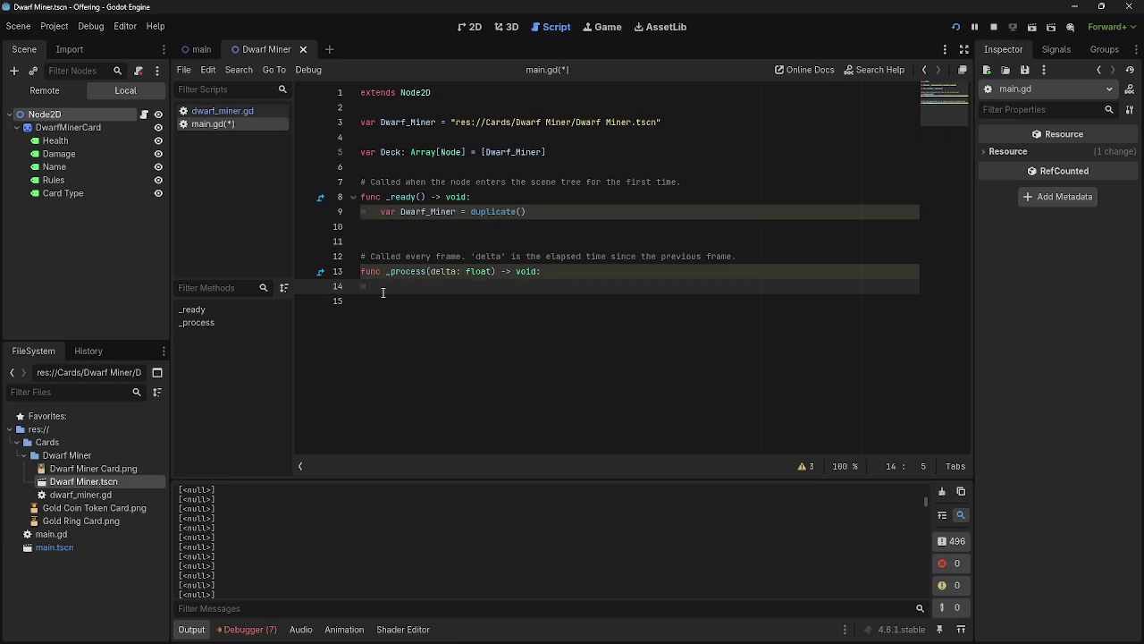
text(pass)
key(Down)
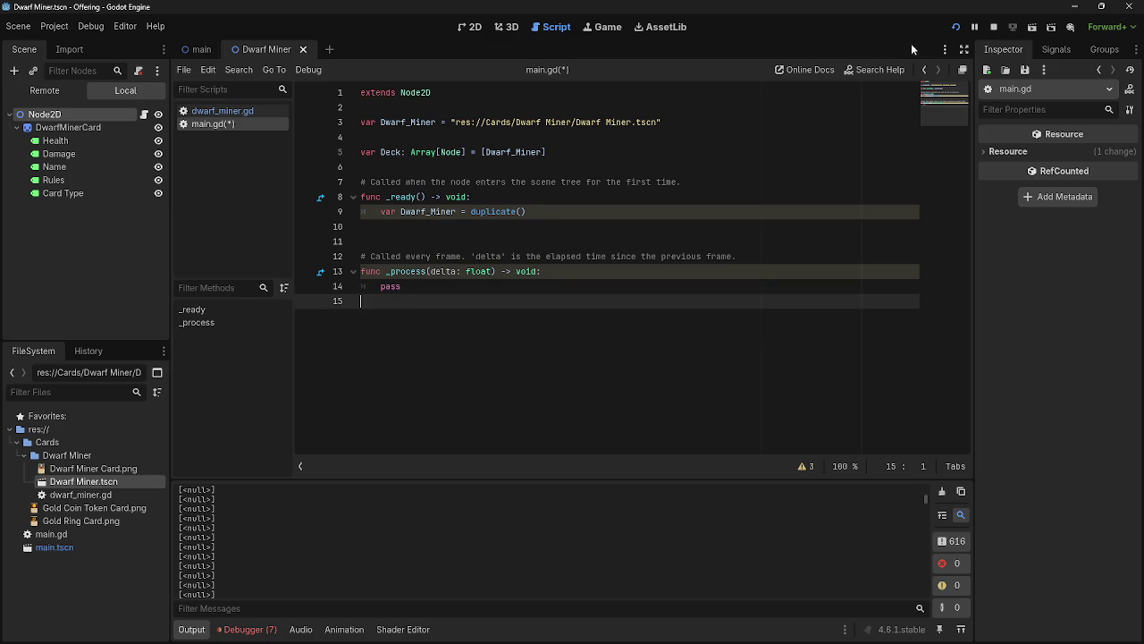
click(994, 28)
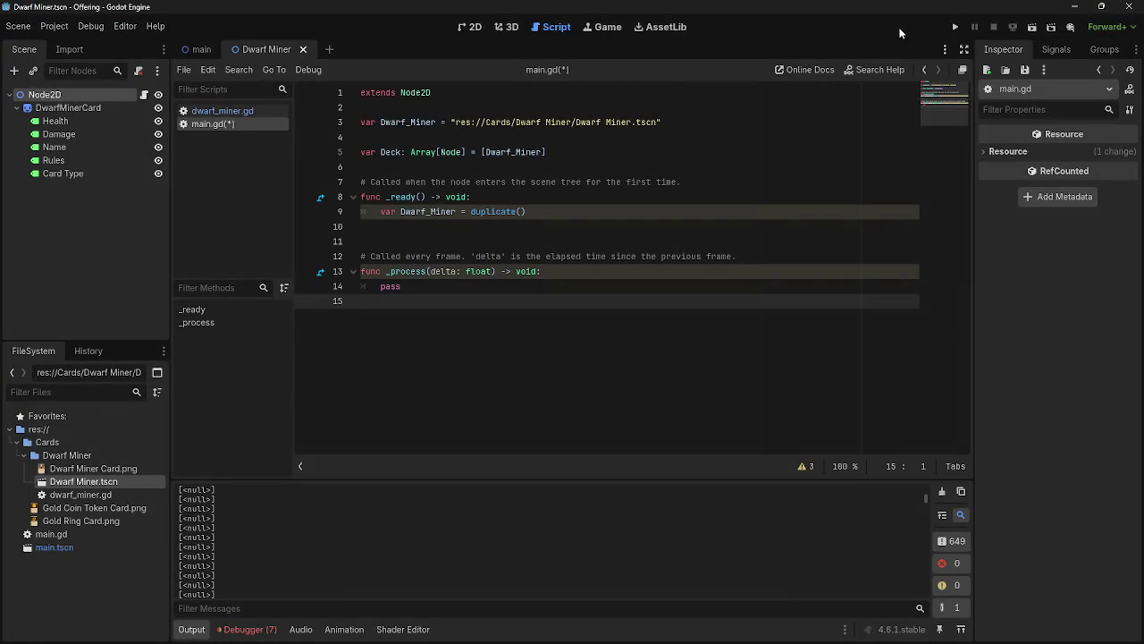
click(956, 28)
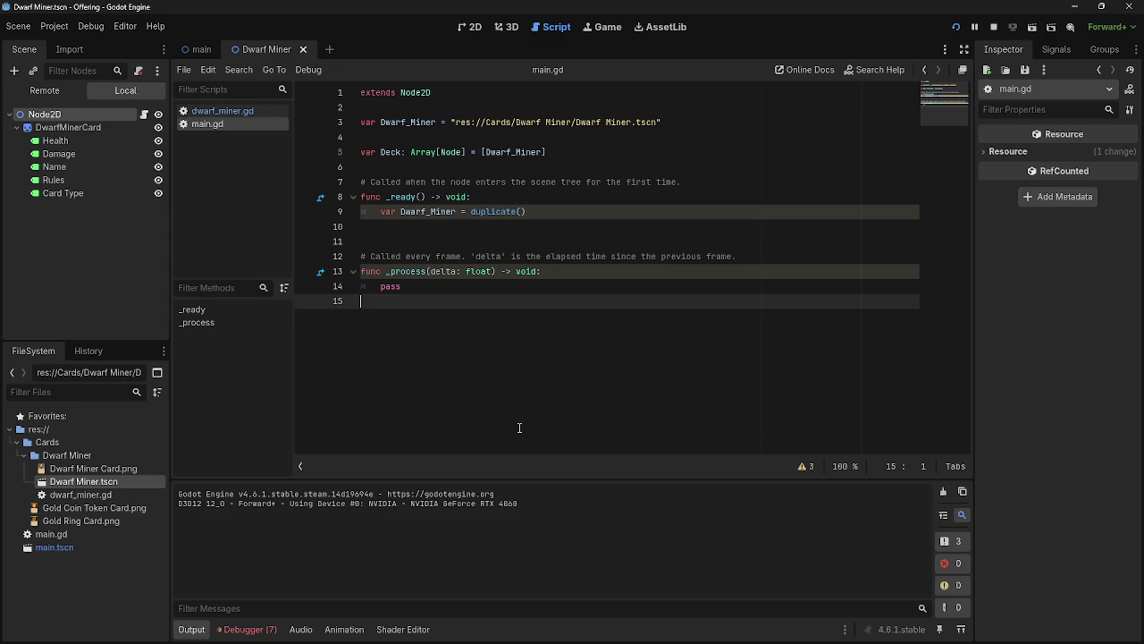
- Review line 9's code, then switch to the forum thread
drag(381, 211, 571, 212)
click(571, 211)
key(alt+Tab)
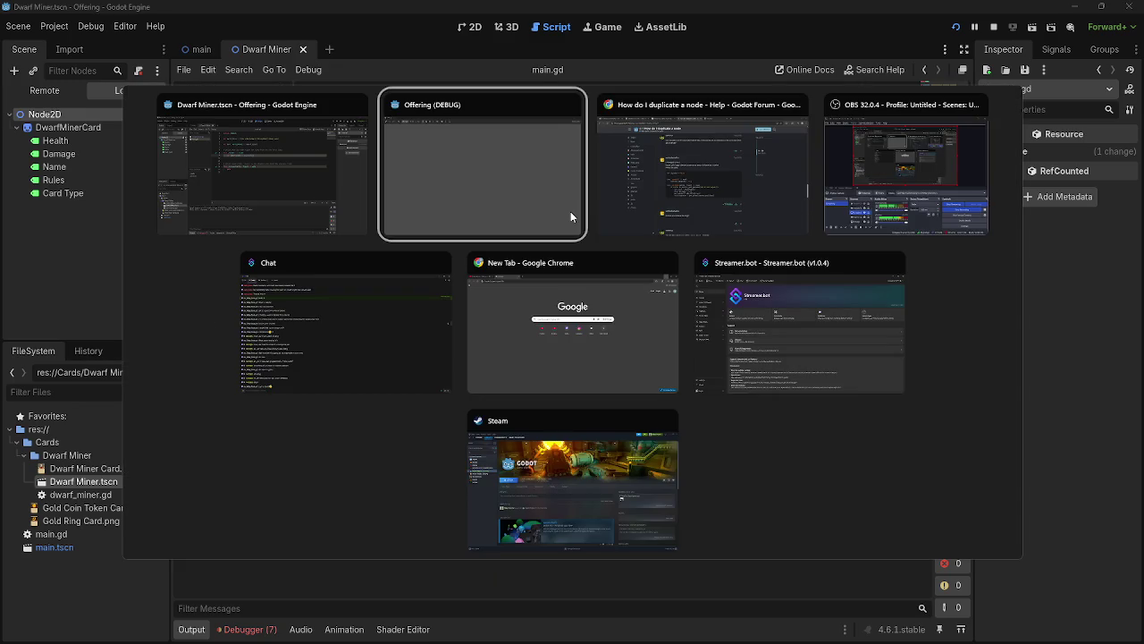
key(alt+Tab)
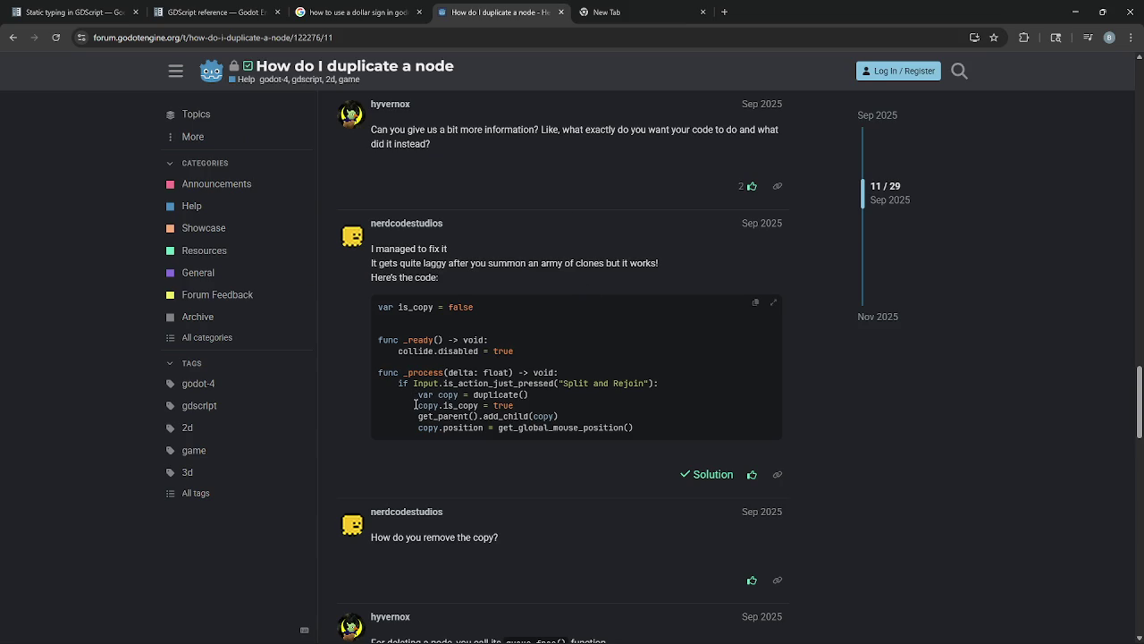
drag(415, 405, 554, 407)
click(432, 407)
drag(417, 405, 523, 405)
click(517, 408)
drag(420, 412, 538, 415)
click(541, 414)
drag(419, 416, 604, 415)
click(591, 419)
drag(416, 416, 593, 414)
click(581, 414)
- Write get_parent().add_child() on line 10 using autocomplete
key(alt+Tab)
text(getpa)
key(BackSpace)
key(BackSpace)
text(_pare)
key(Return)
text(.)
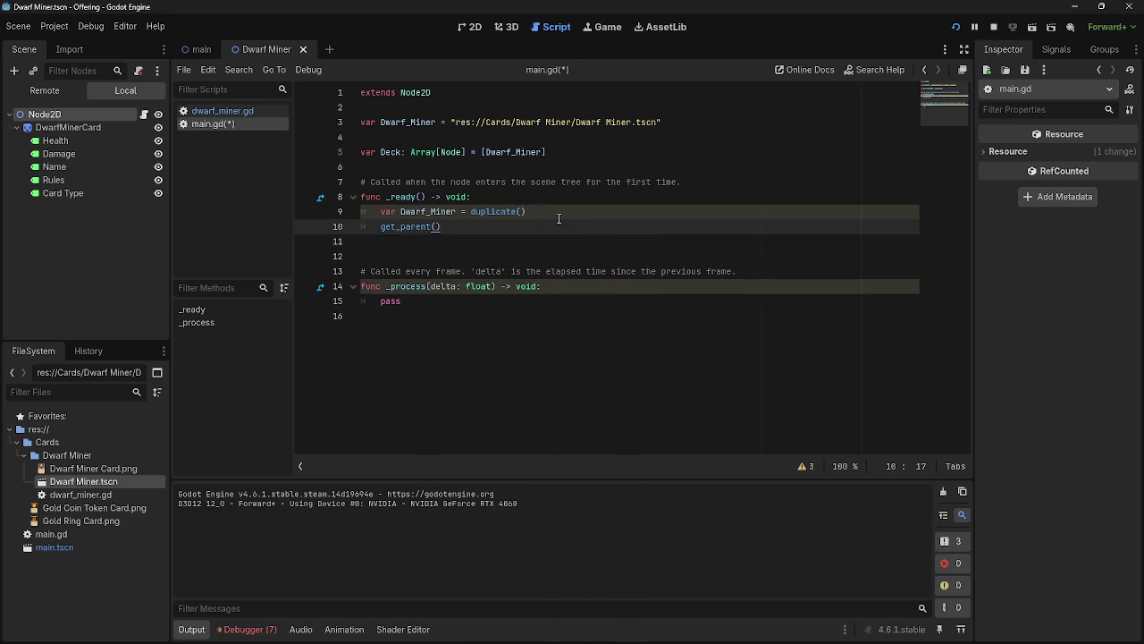
text(ad)
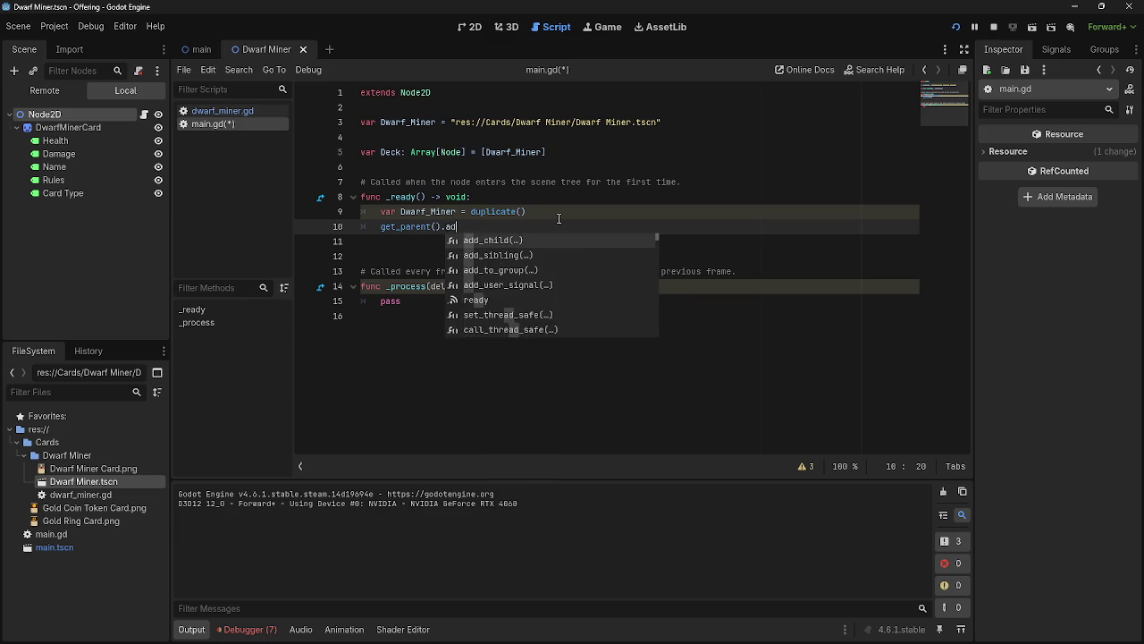
key(Return)
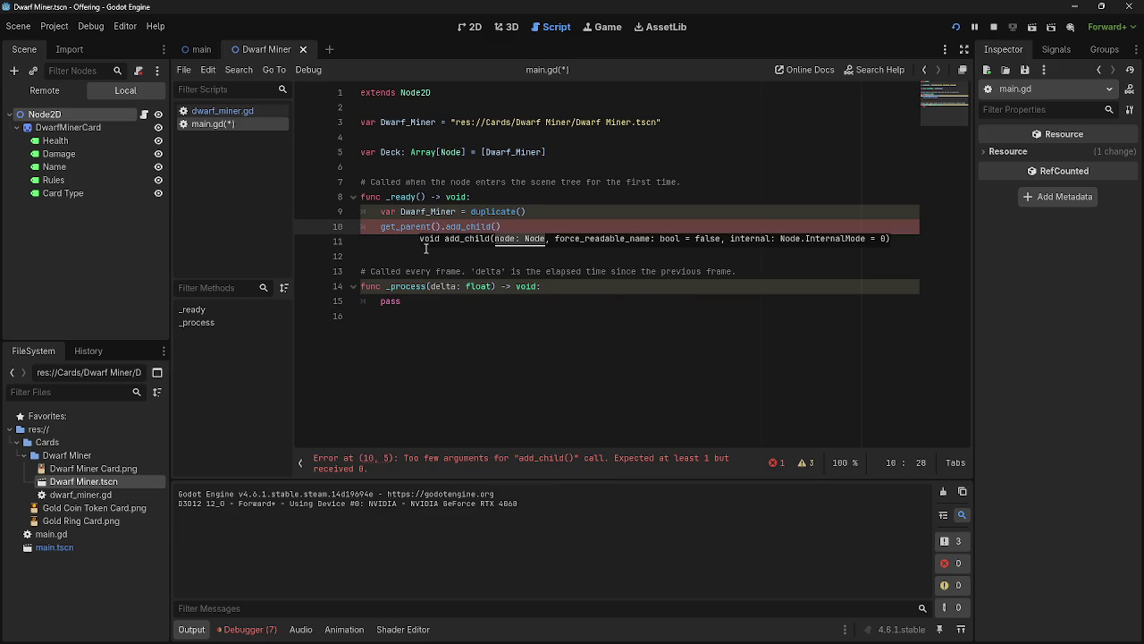
- Open the main scene and try, then remove, Main as get_parent()'s argument
click(200, 49)
click(435, 227)
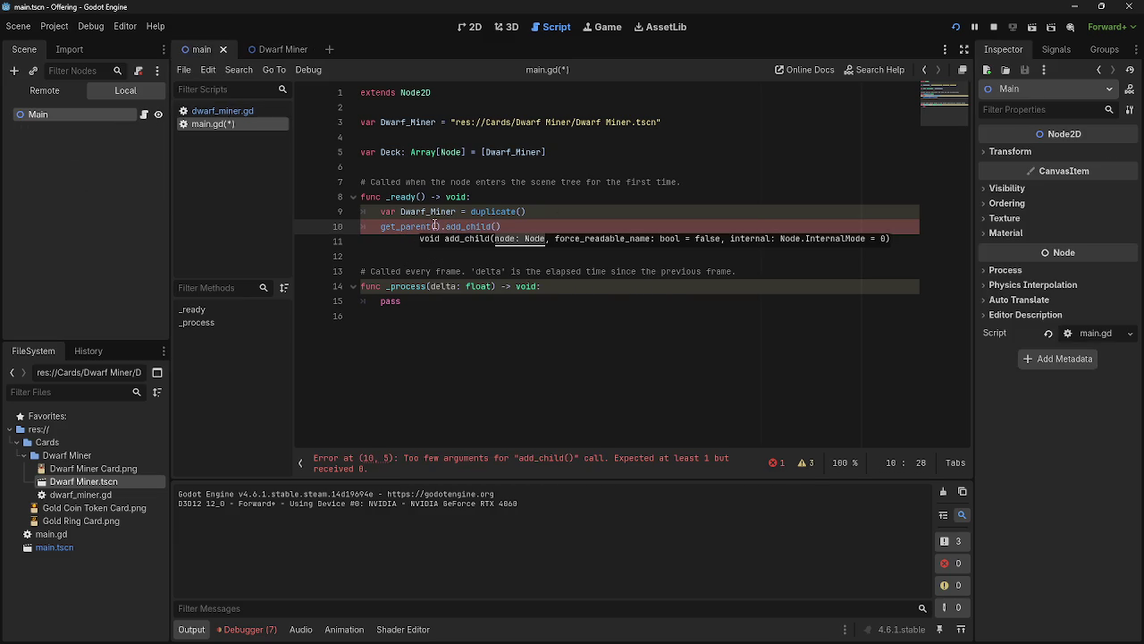
text(Main)
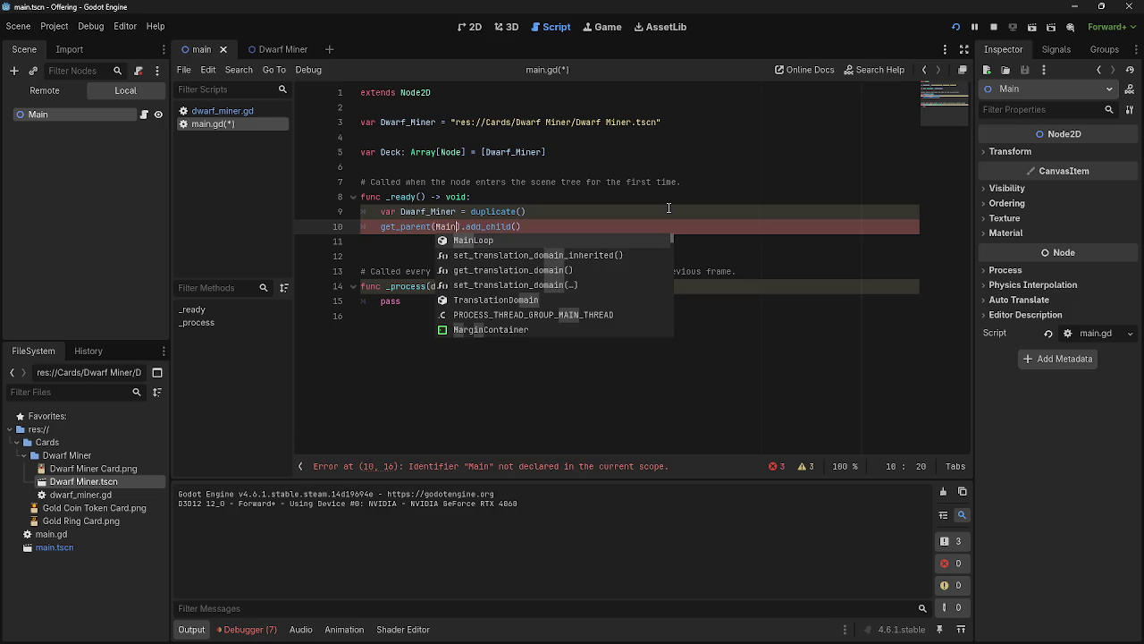
key(BackSpace)
key(BackSpace)
key(BackSpace)
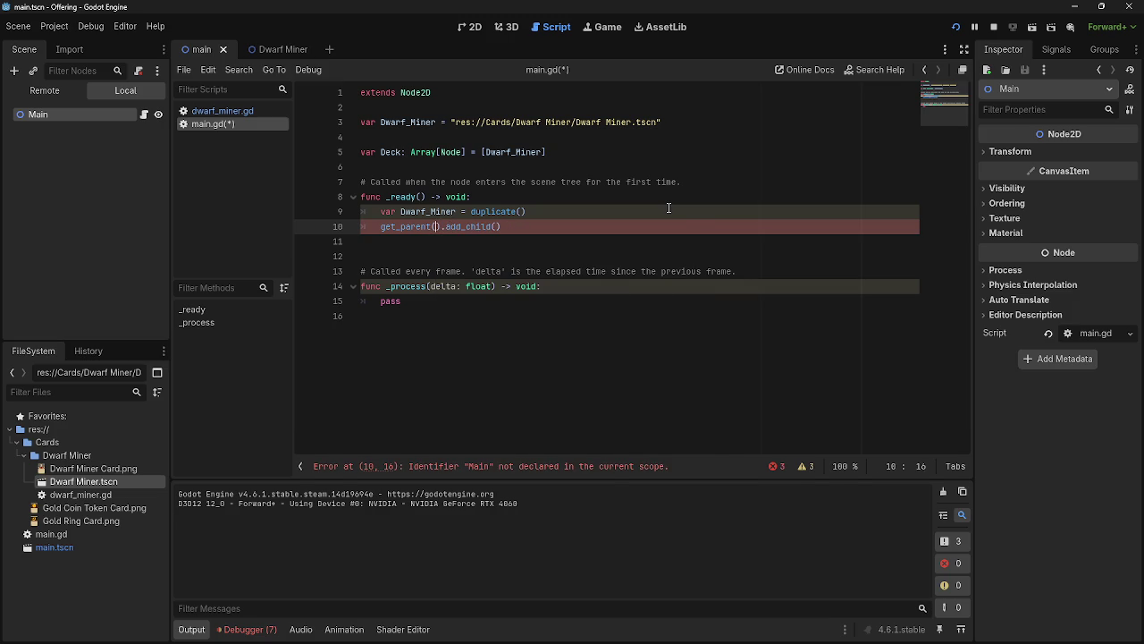
- Check the forum's add_child(copy) call, then select the Dwarf_Miner name on line 9
key(alt+Tab)
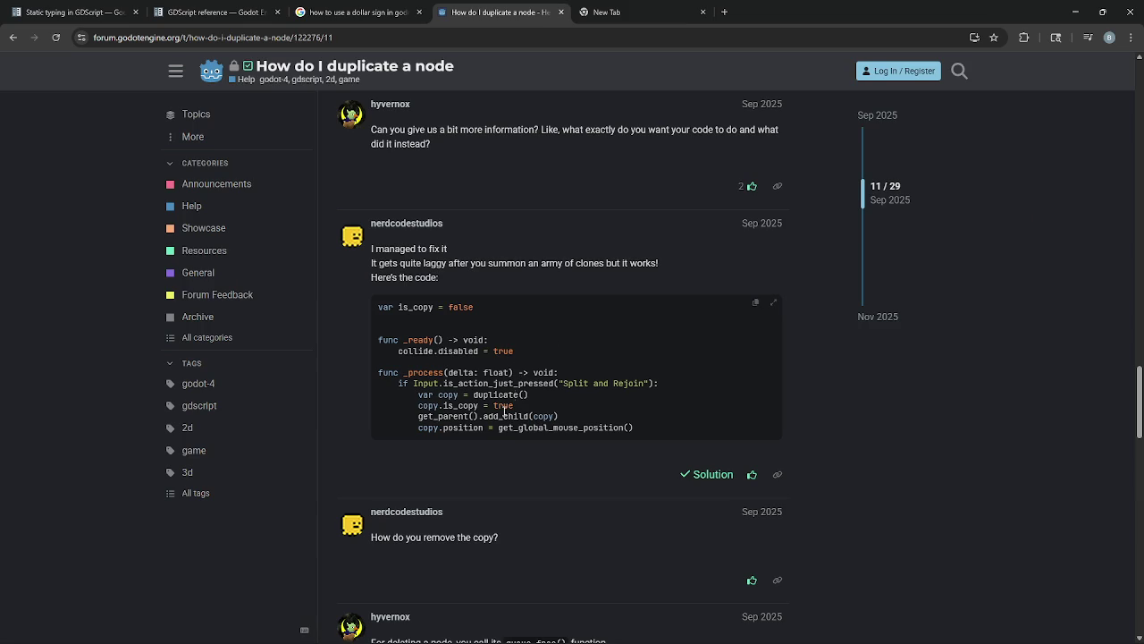
double_click(537, 416)
click(549, 433)
key(alt+Tab)
drag(456, 212, 402, 218)
- Copy Dwarf_Miner into add_child() so line 10 reads get_parent().add_child(Dwarf_Miner)
key(ctrl+c)
click(498, 228)
key(ctrl+v)
key(alt+Tab)
key(alt+Tab)
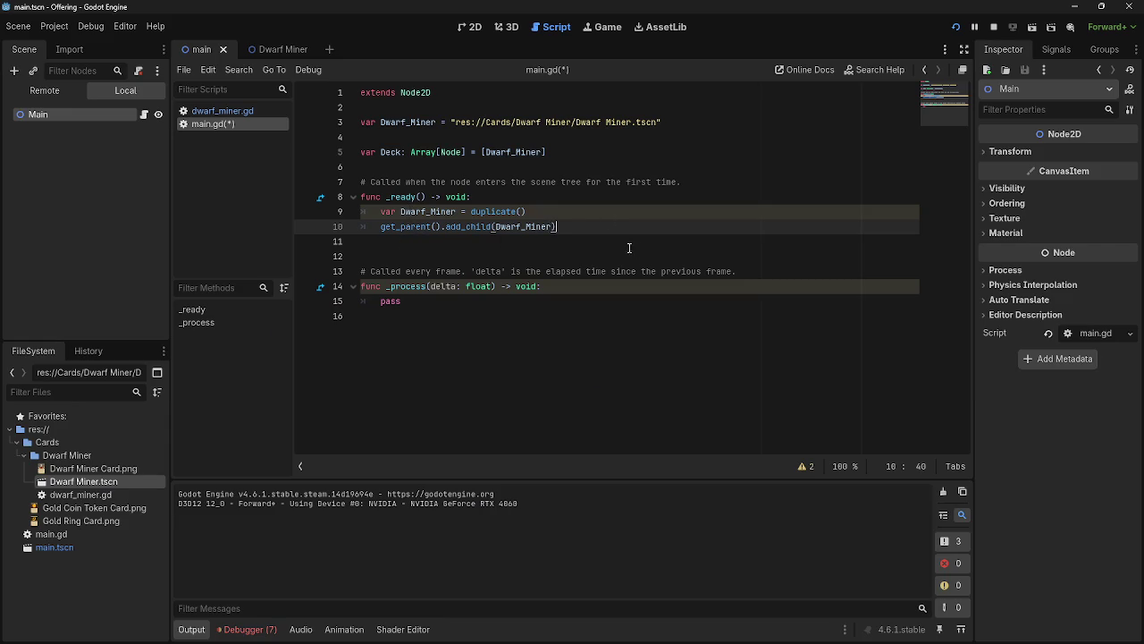
click(616, 253)
click(578, 237)
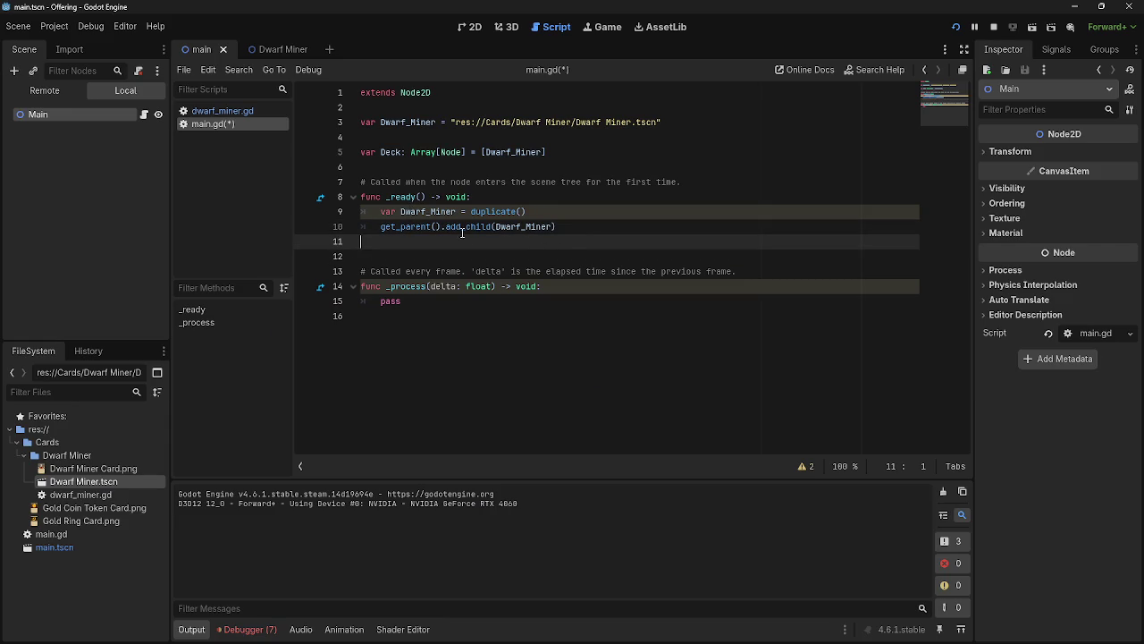
click(564, 228)
- Run the game and inspect the Debugger's seven errors, including main.gd:10's busy-parent add_child failure
click(992, 25)
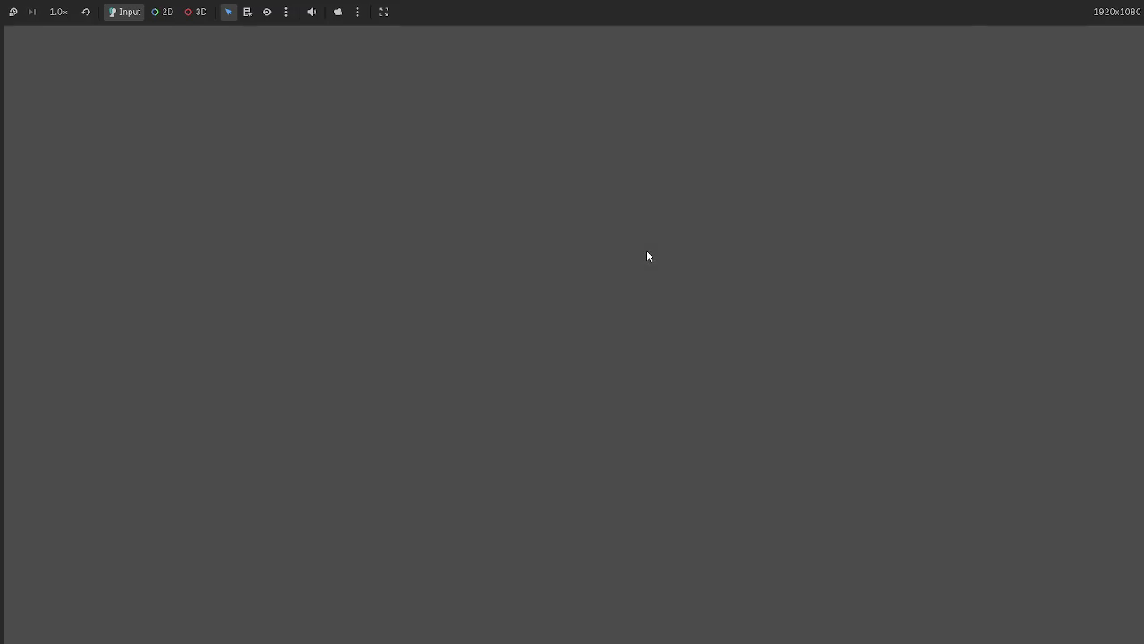
key(alt+Tab)
key(alt+Tab)
key(alt+Tab)
click(517, 197)
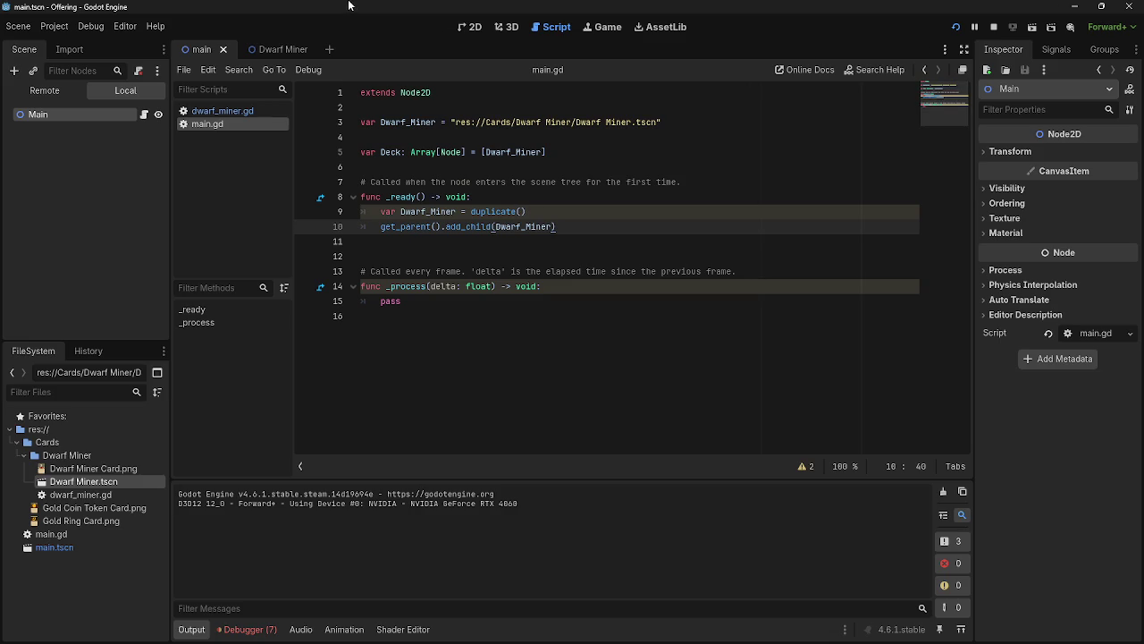
click(472, 27)
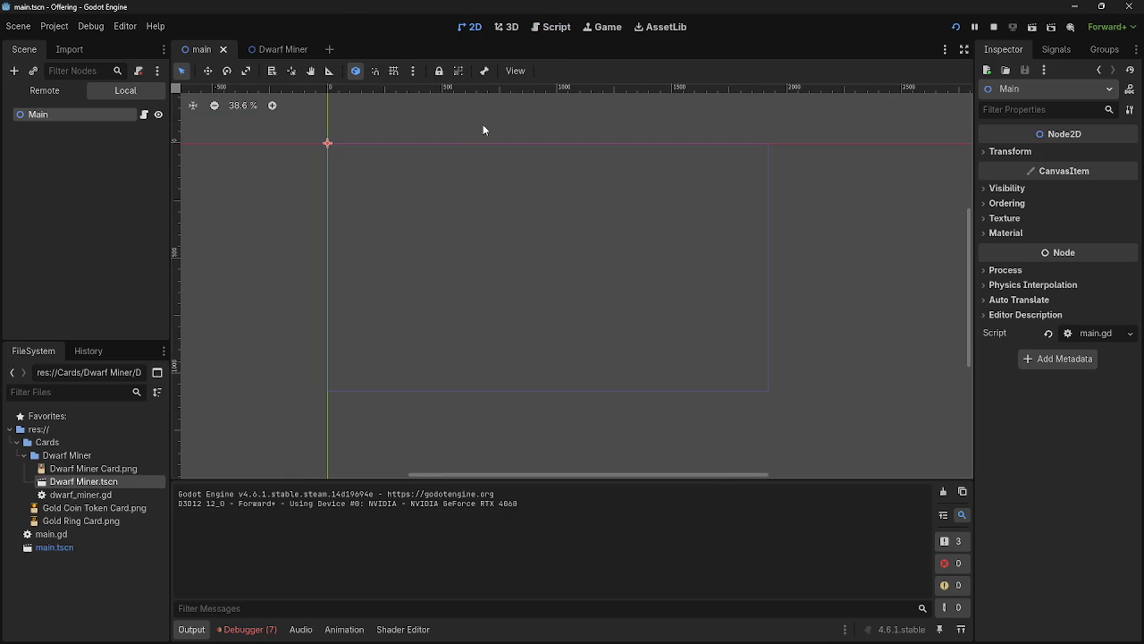
click(554, 27)
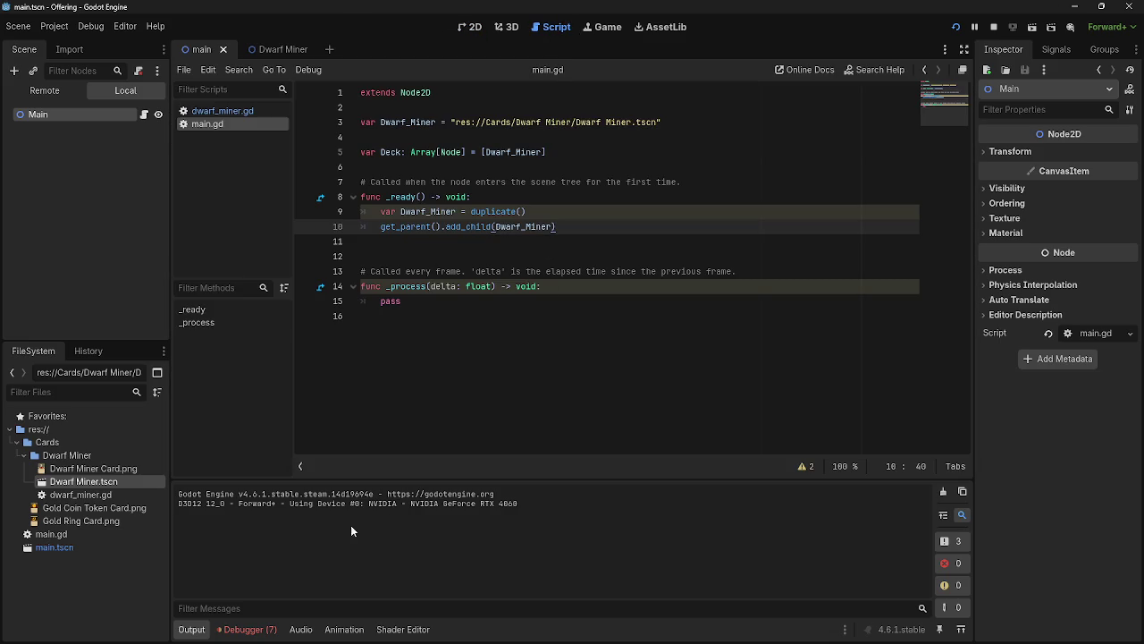
click(249, 629)
click(281, 483)
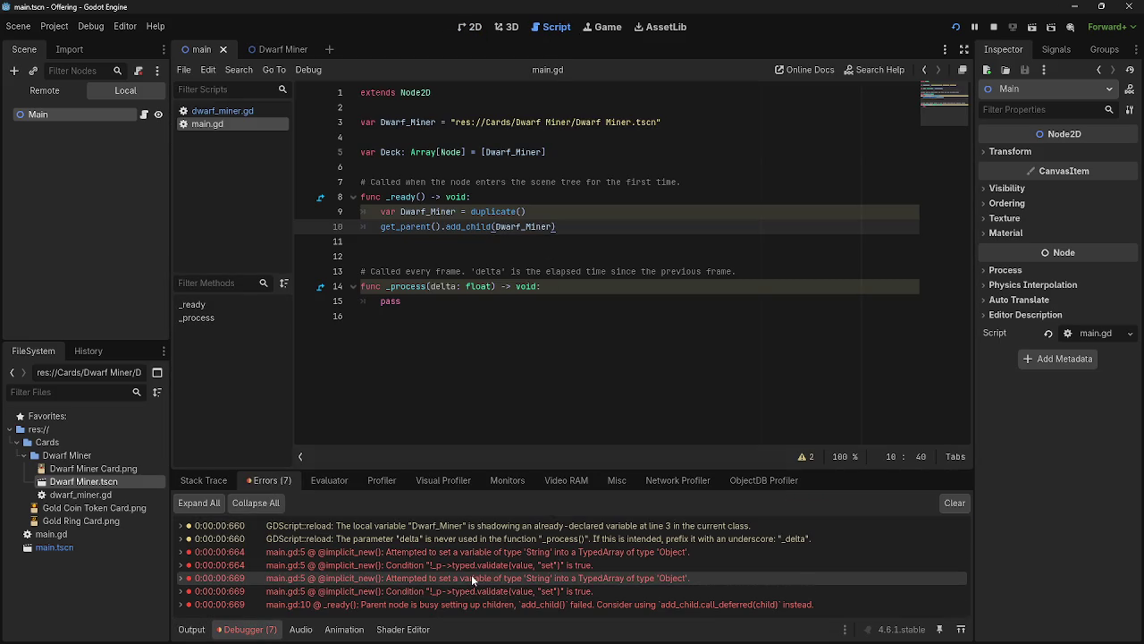
mouse_move(572, 606)
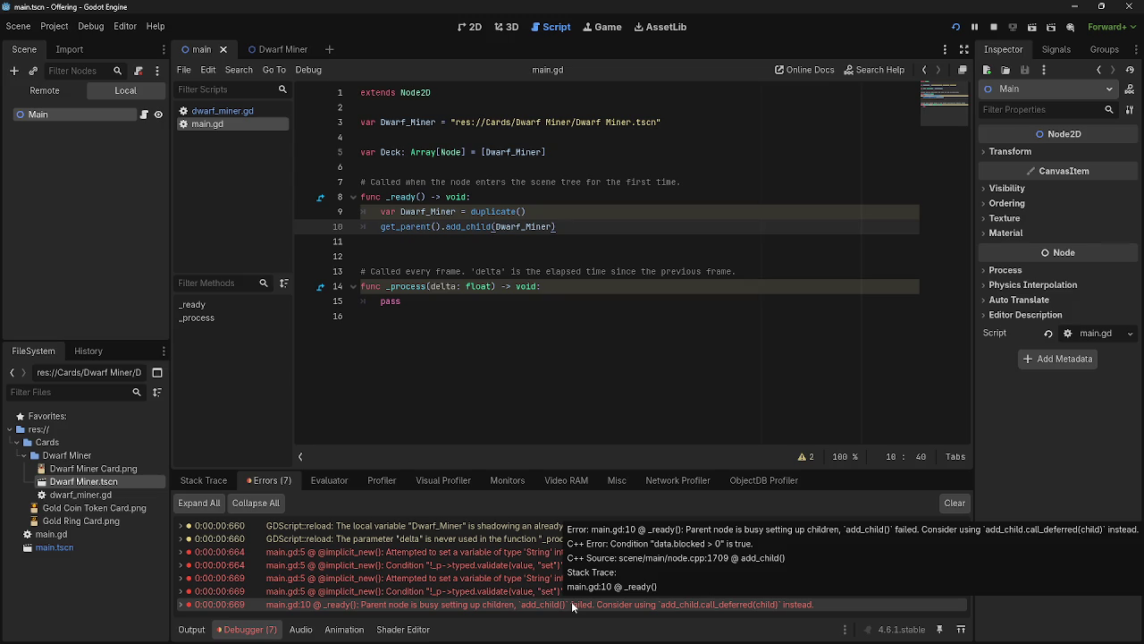
key(alt+Tab)
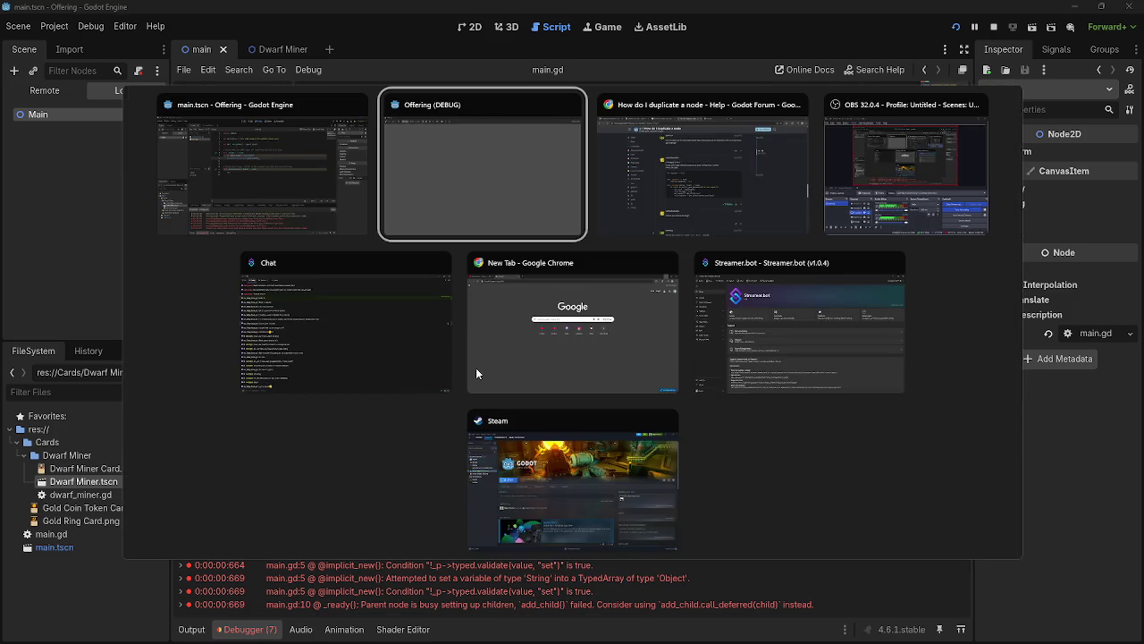
triple_click(393, 252)
click(439, 340)
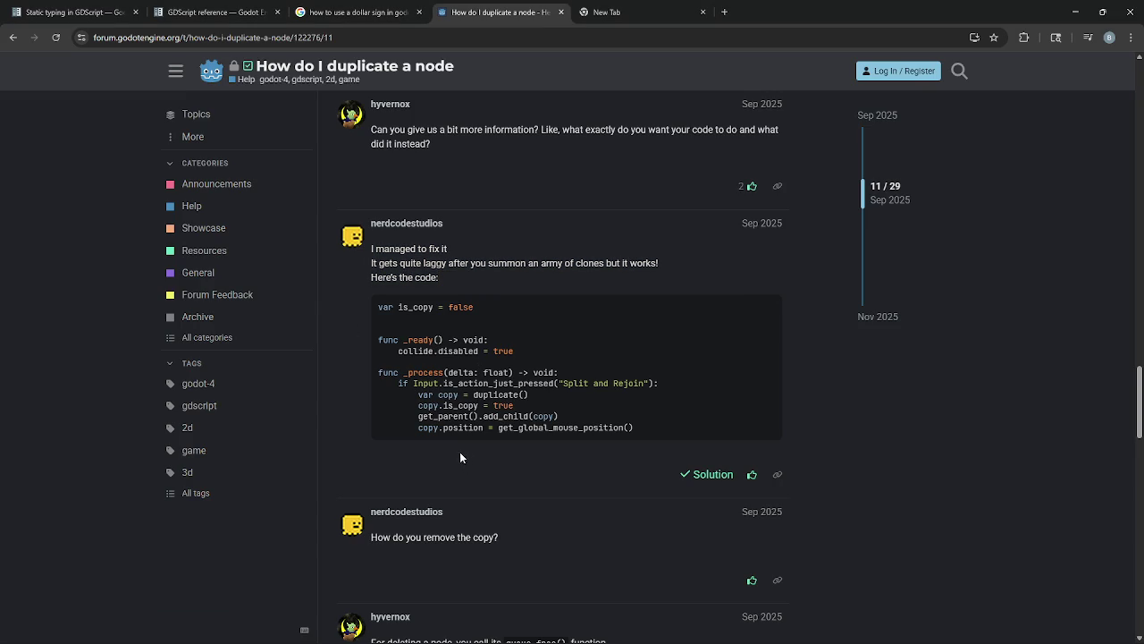
drag(418, 427, 691, 429)
triple_click(421, 406)
key(alt+Tab)
key(alt+Tab)
click(512, 211)
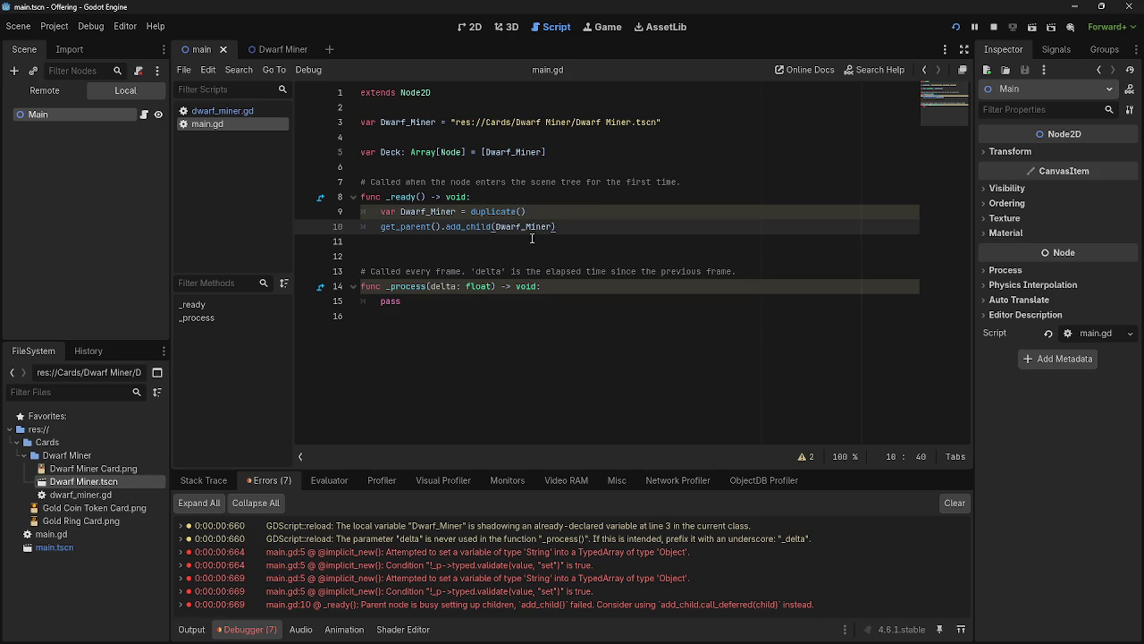
- Add a trial Dwarf_Miner.is_copy line under the duplicate() line
click(570, 212)
key(Return)
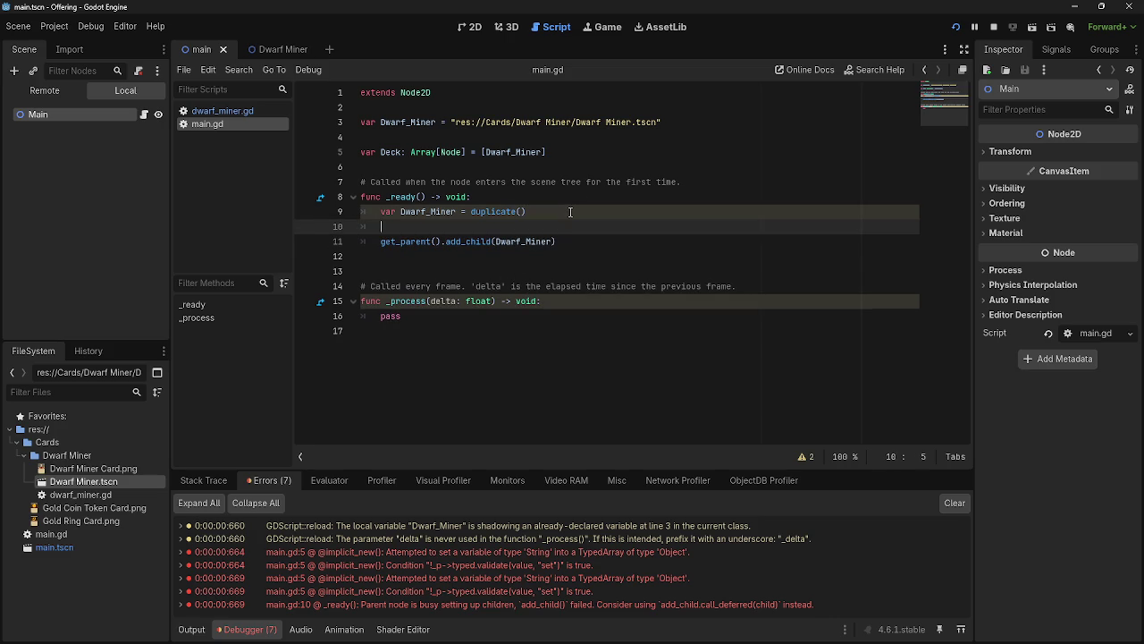
text(Dwarf)
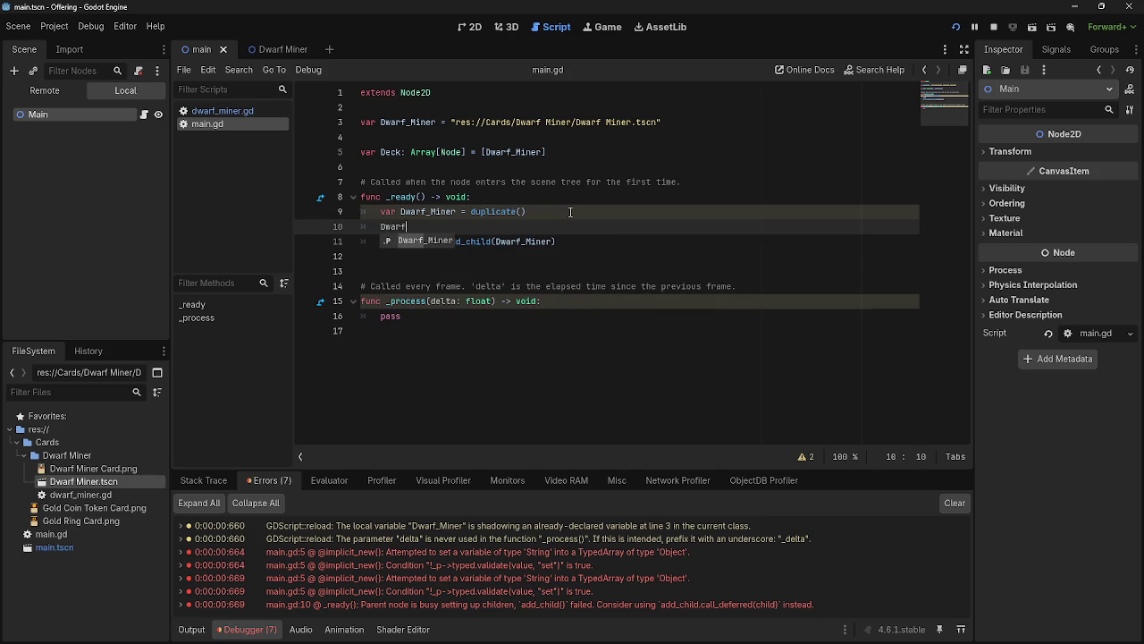
text(_Miner.iscop)
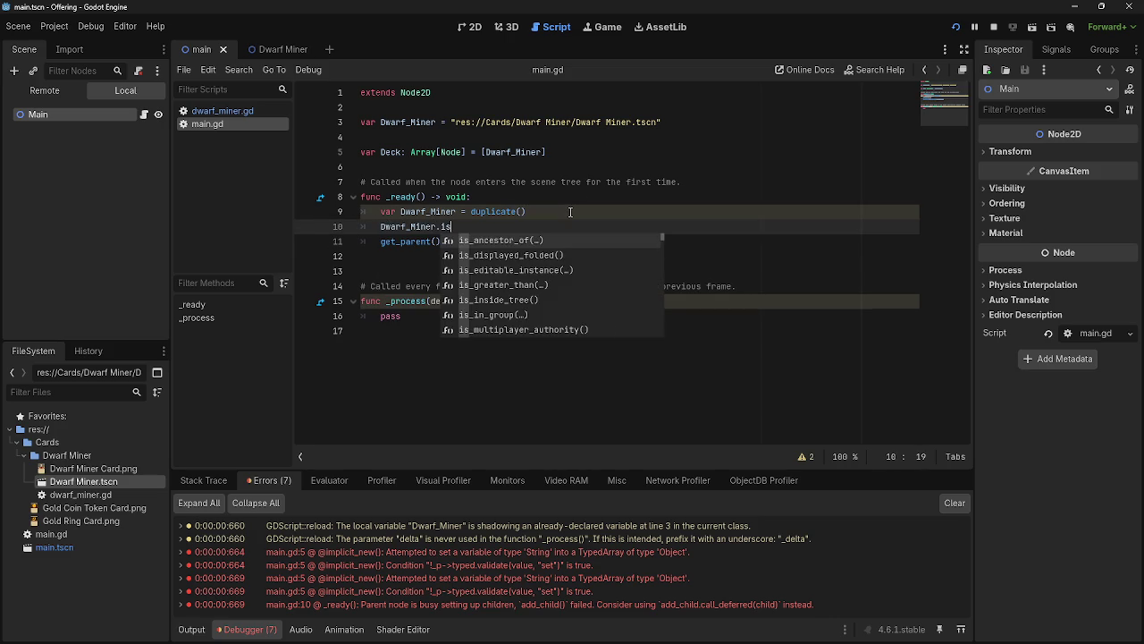
key(BackSpace)
key(BackSpace)
key(BackSpace)
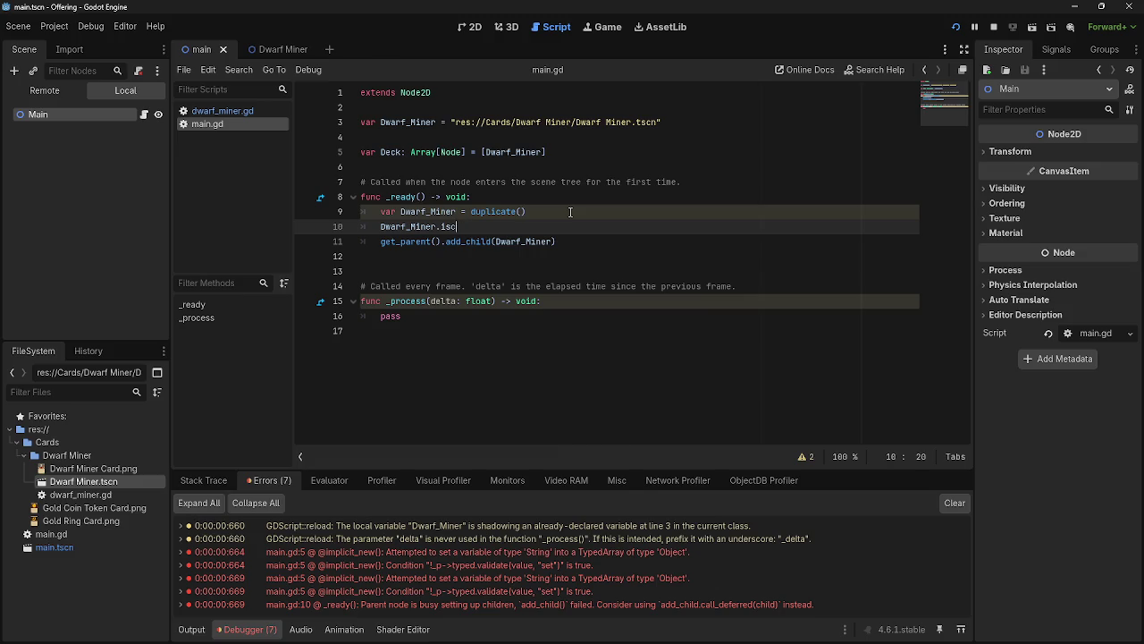
key(alt+Tab)
key(alt+Tab)
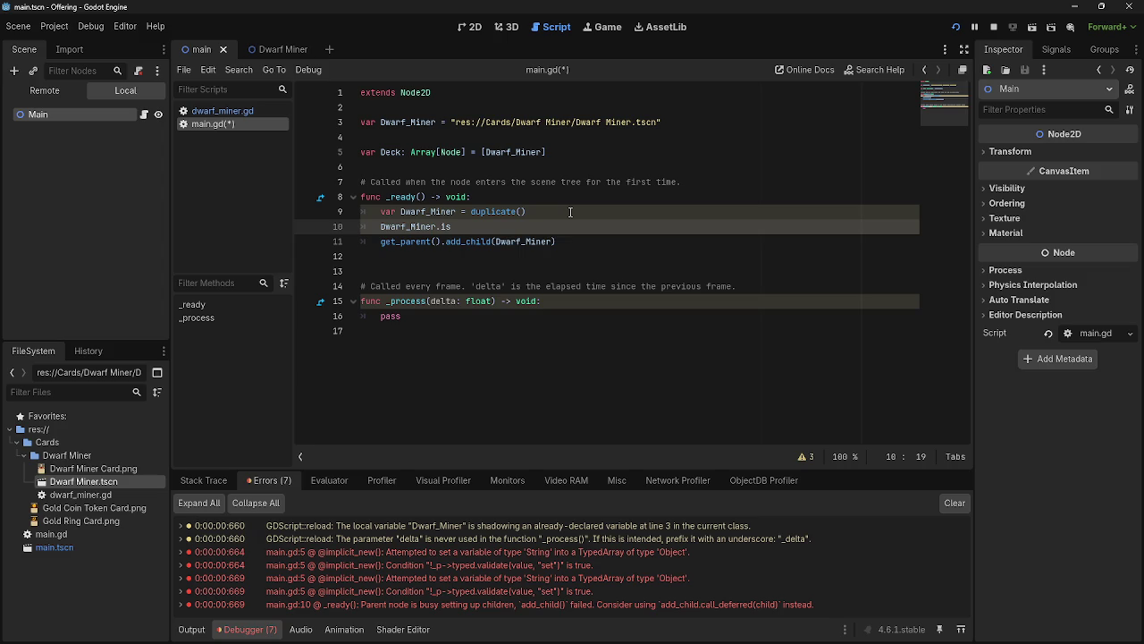
text(_copy)
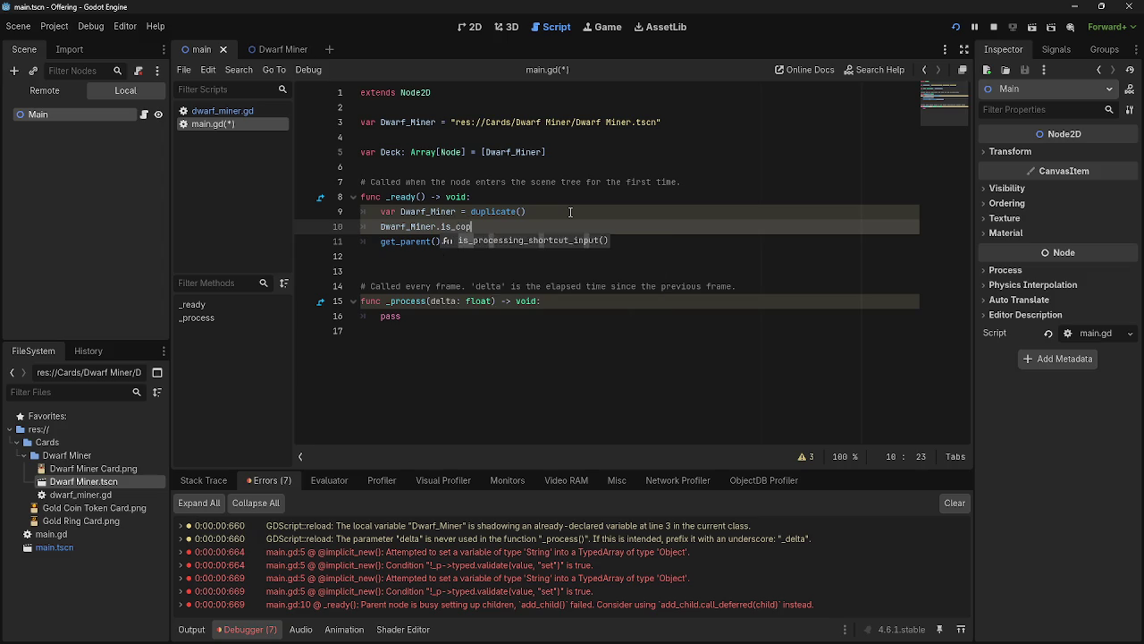
- Delete the trial is_copy line, then scroll the forum thread to later replies
key(alt+Tab)
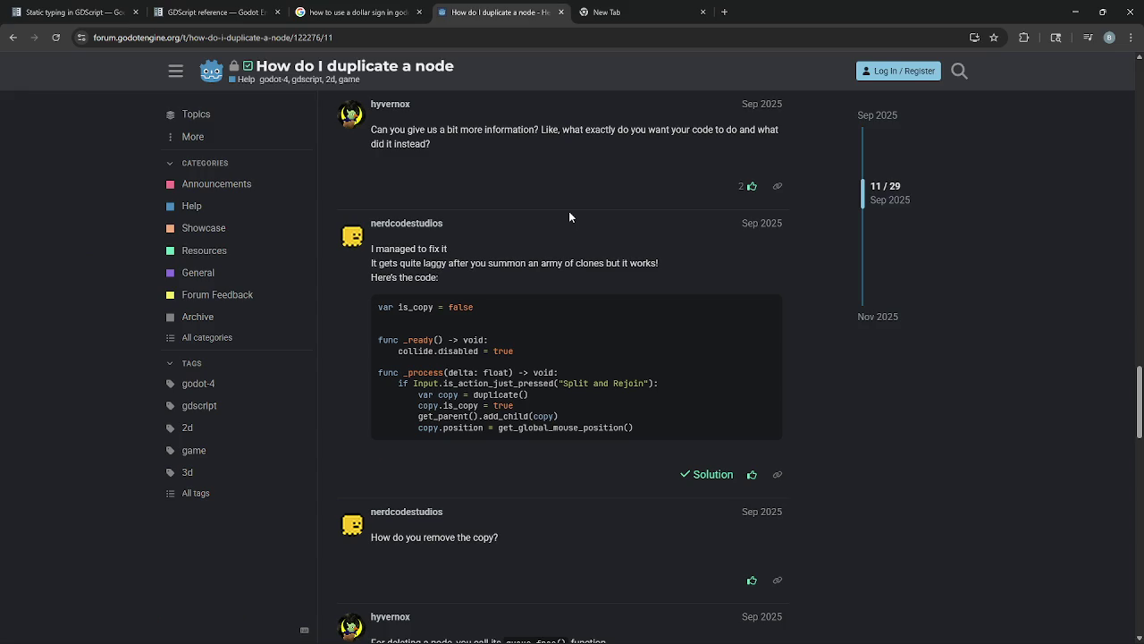
key(alt+Tab)
key(BackSpace)
key(BackSpace)
key(BackSpace)
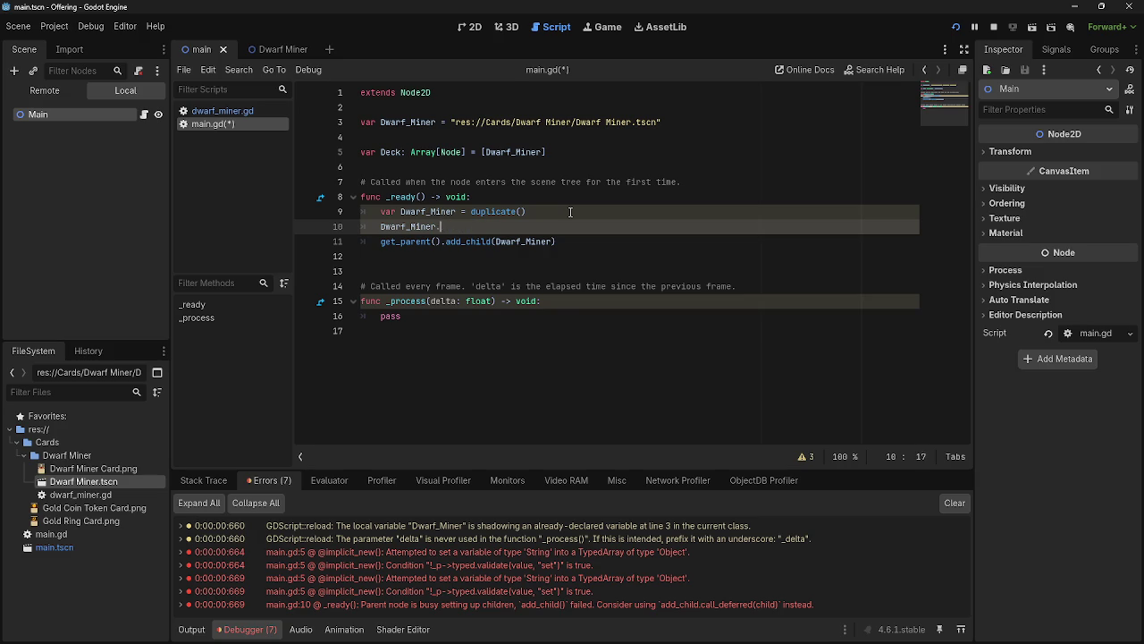
key(BackSpace)
key(BackSpace)
key(BackSpace)
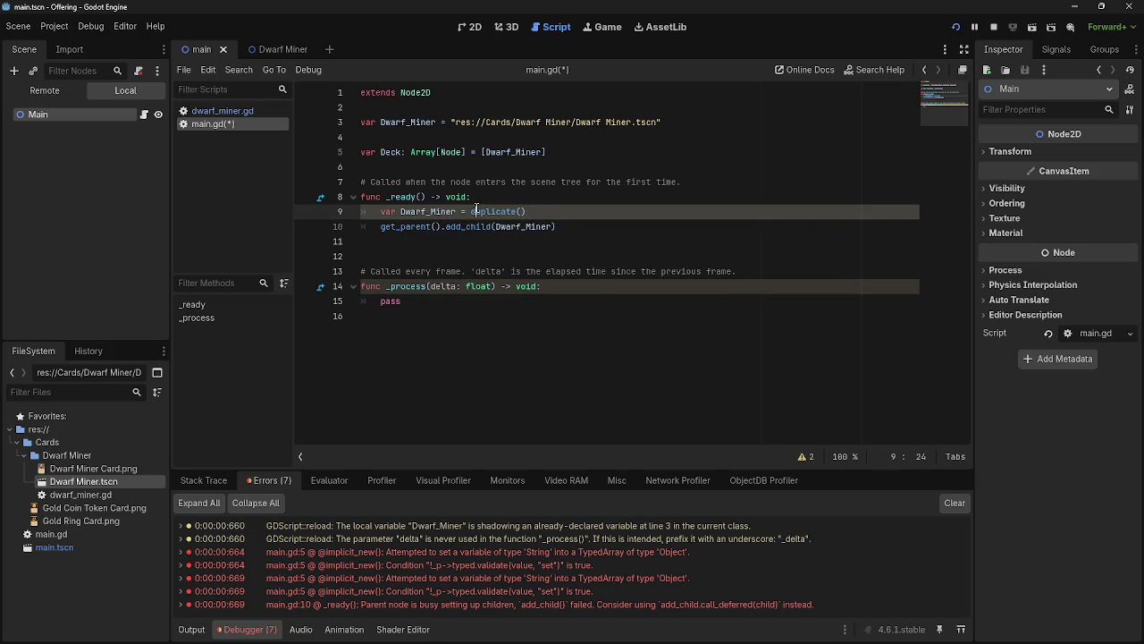
key(alt+Tab)
scroll(563, 264, down, 10)
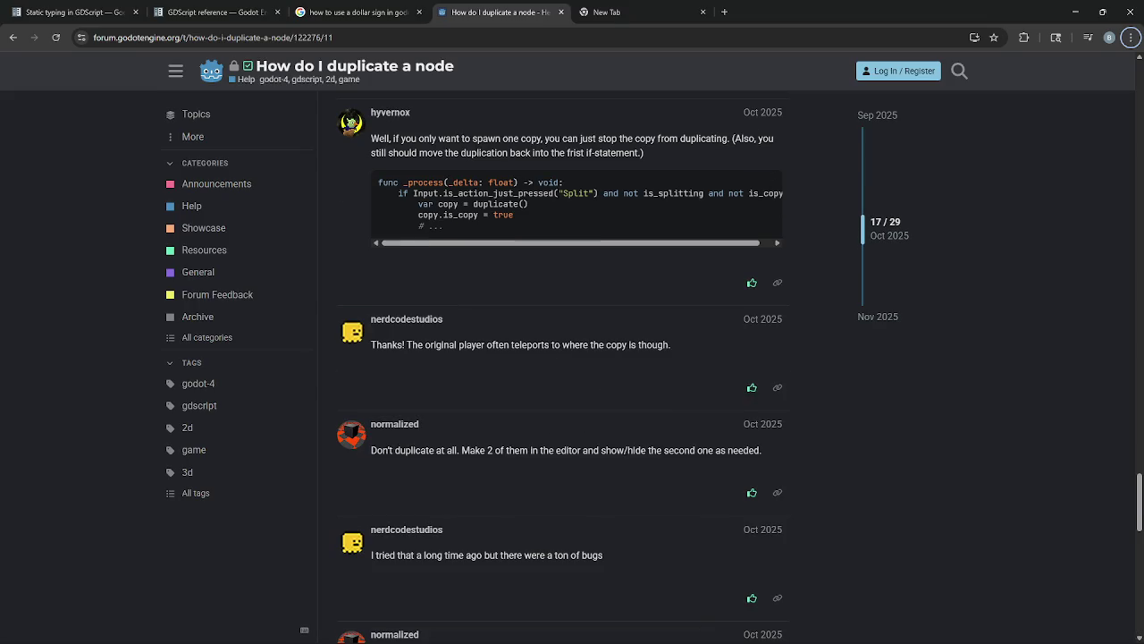
- Leave the forum thread and return to main.gd in the Godot script editor
key(alt+Tab)
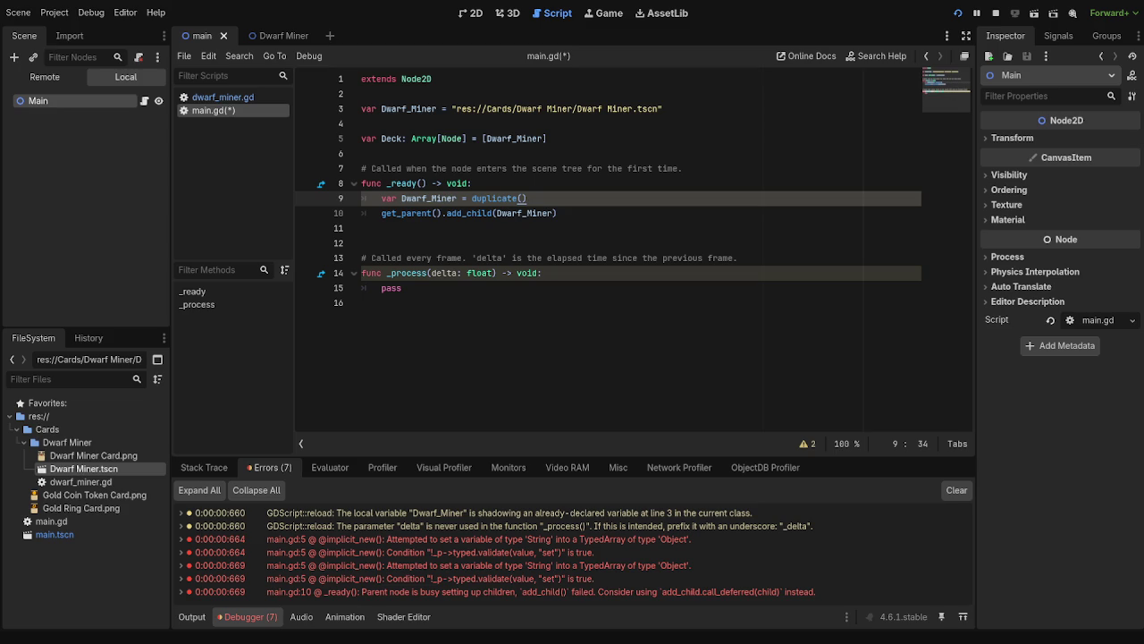
- Select '= duplicate()' on line 9 of main.gd, then bring up the Static typing docs
key(alt+Tab)
key(alt+Tab)
key(alt+Tab)
key(alt+Tab)
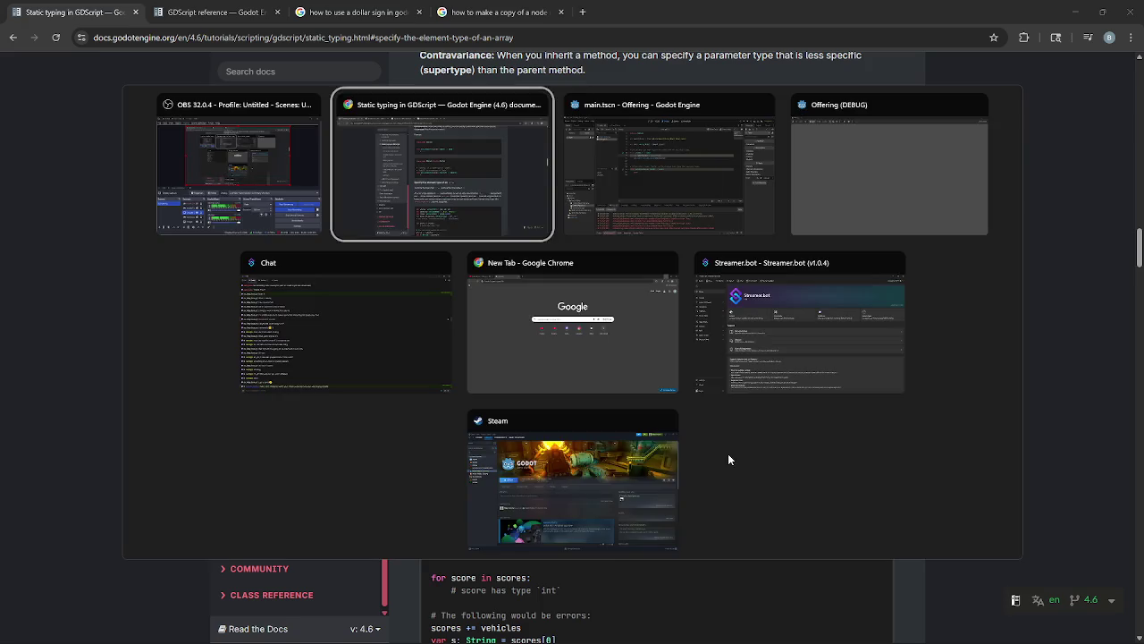
key(alt+Tab)
click(547, 226)
click(554, 211)
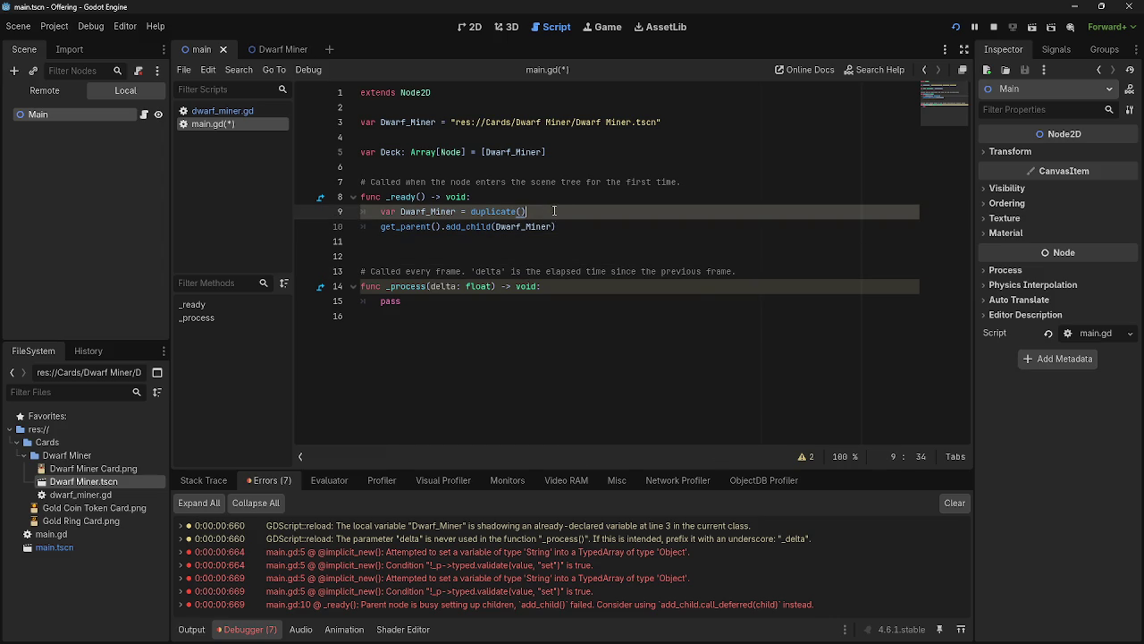
drag(562, 211, 460, 210)
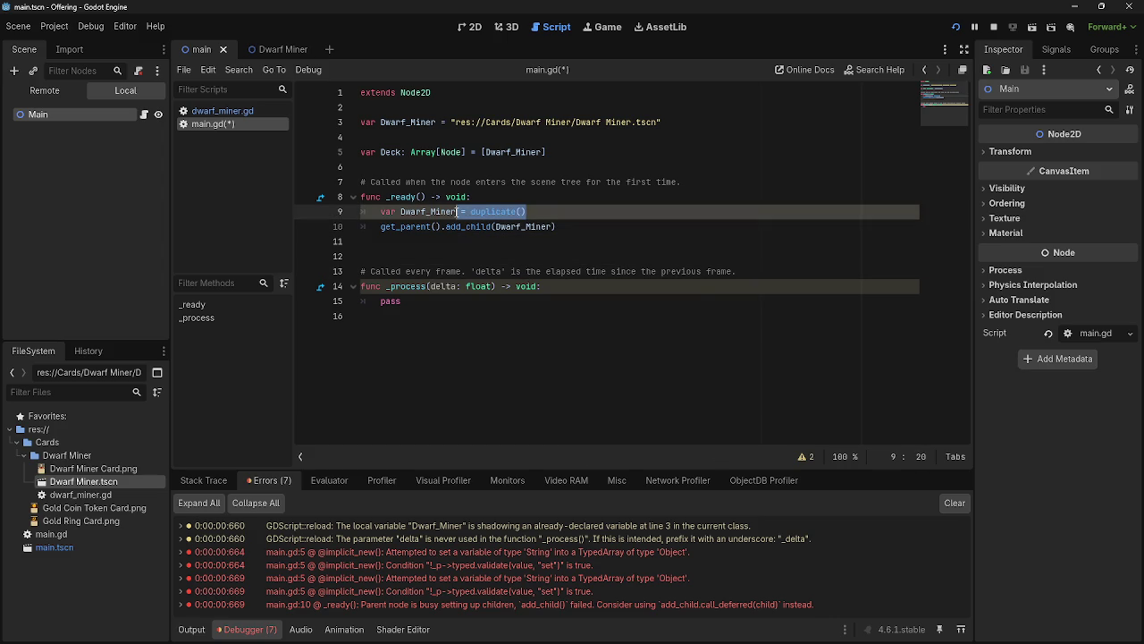
key(alt+Tab)
key(alt+Tab)
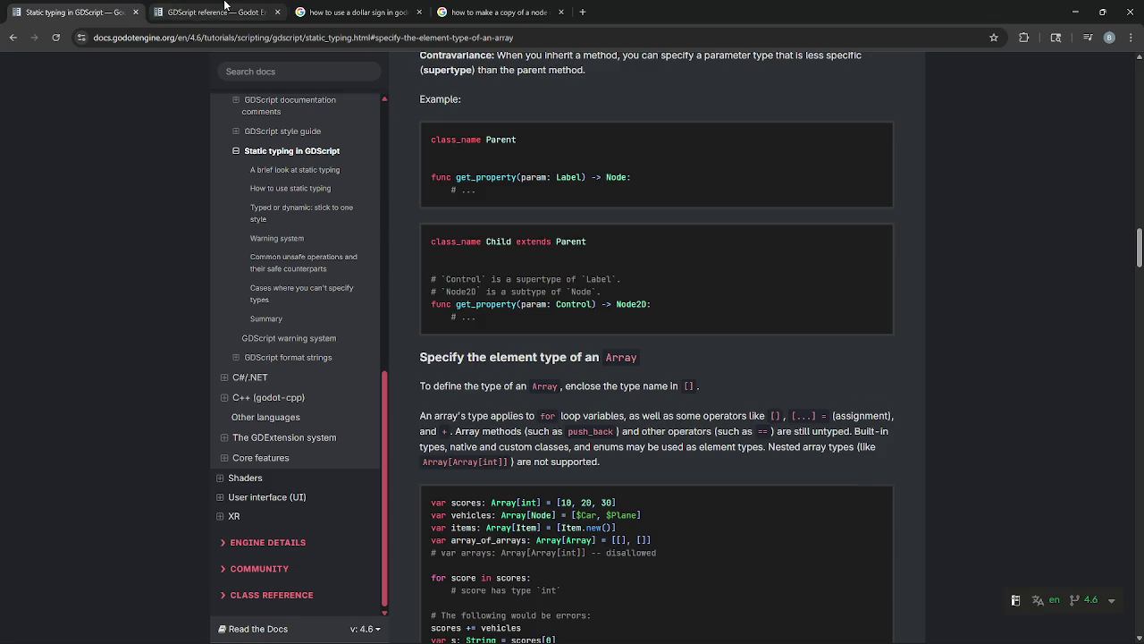
- Duplicate the GDScript reference tab, search the docs for .instantiate() and read the Player instancing result
click(214, 11)
right_click(227, 13)
click(288, 120)
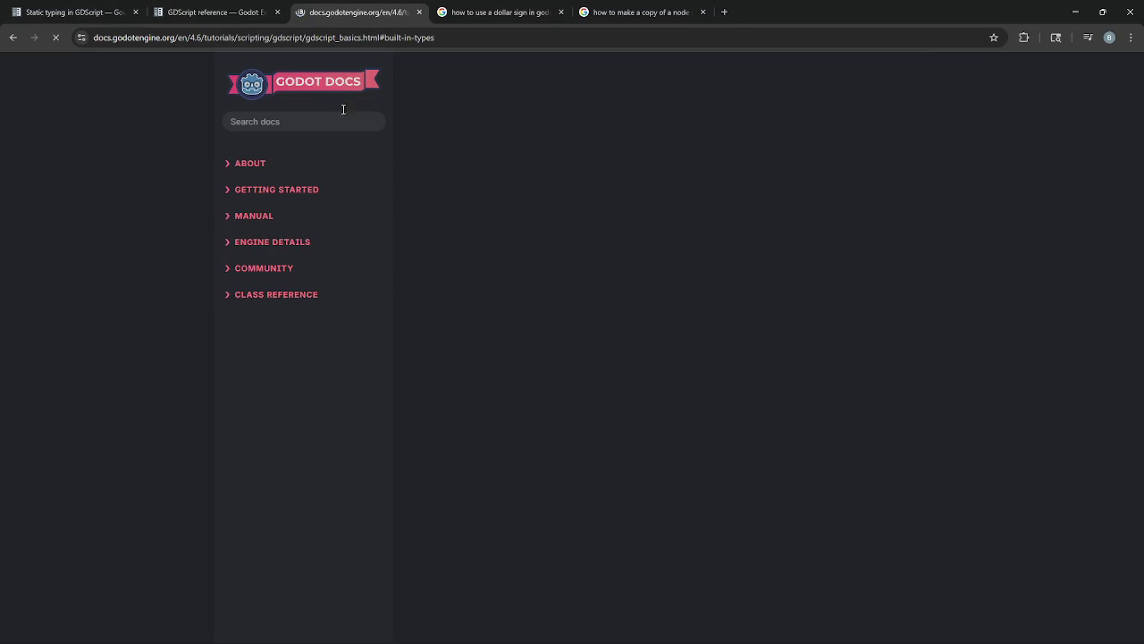
click(267, 120)
text(.instantiate())
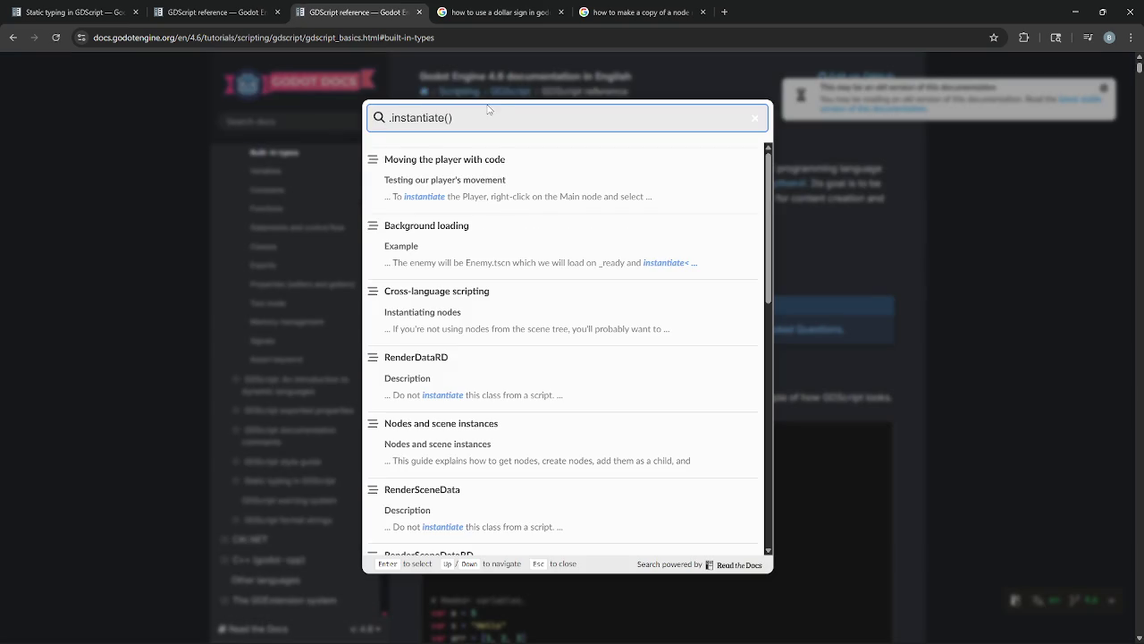
click(499, 185)
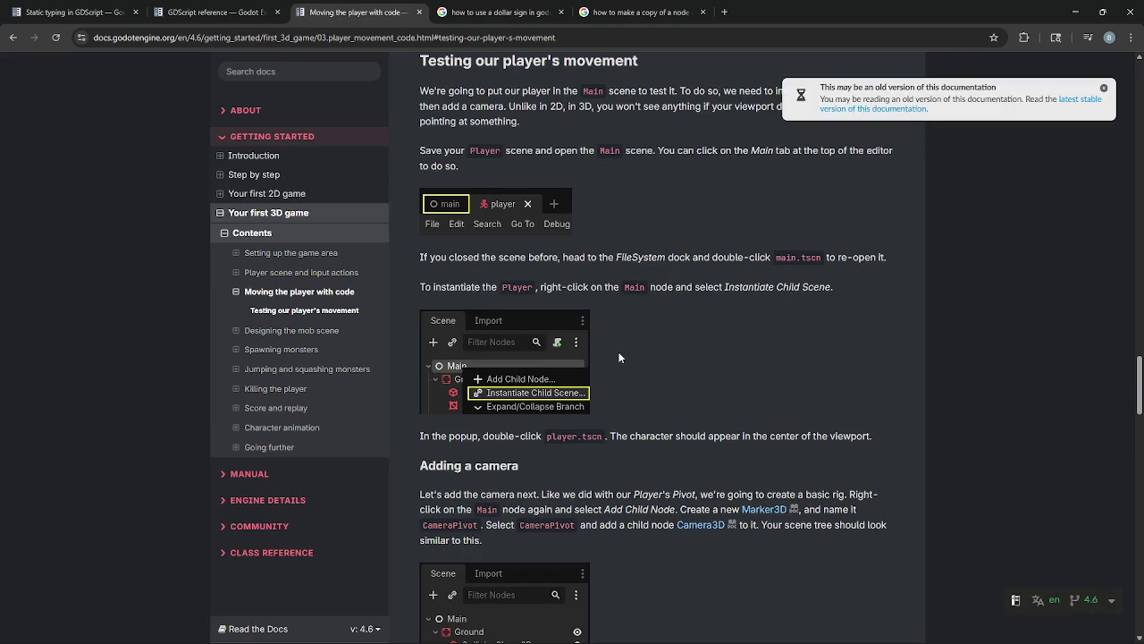
scroll(412, 380, down, 5)
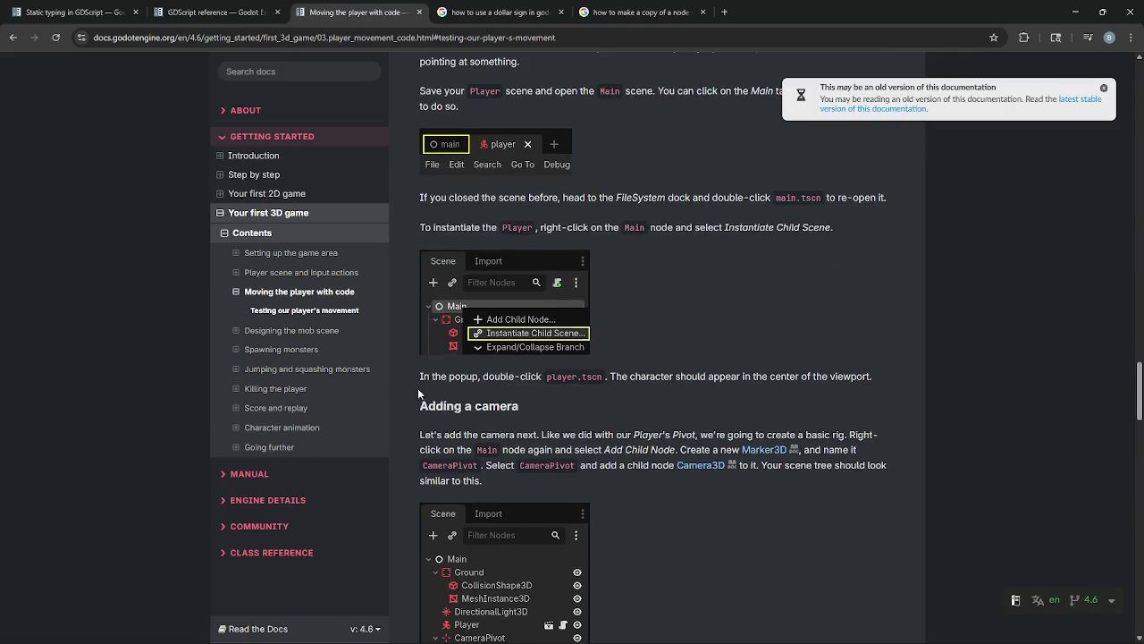
scroll(412, 380, down, 3)
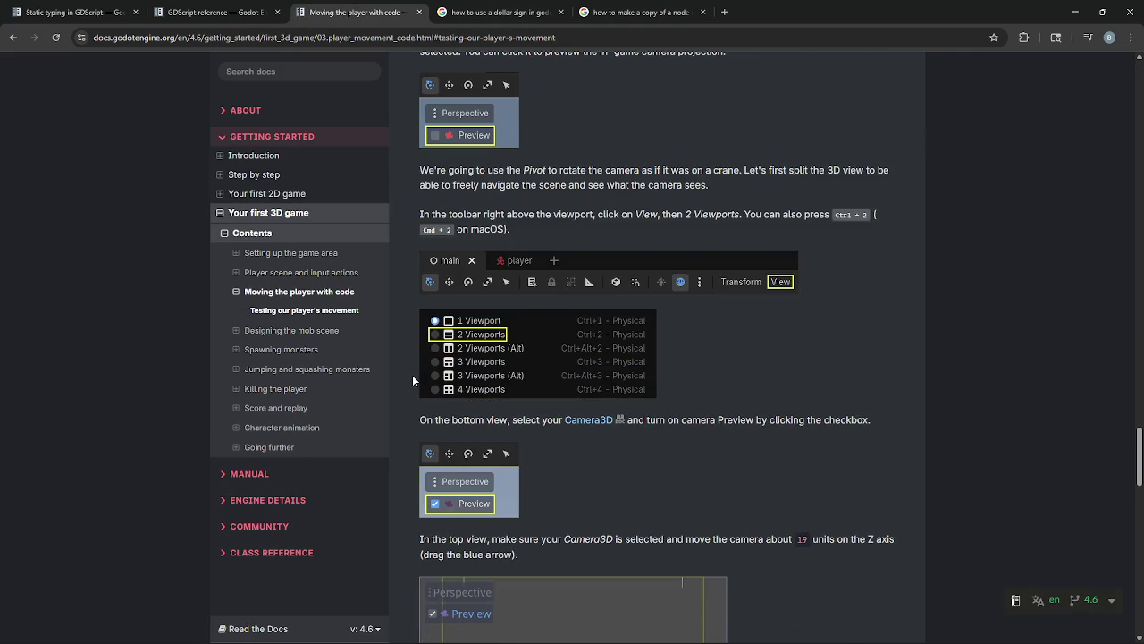
scroll(412, 380, up, 7)
scroll(412, 380, up, 5)
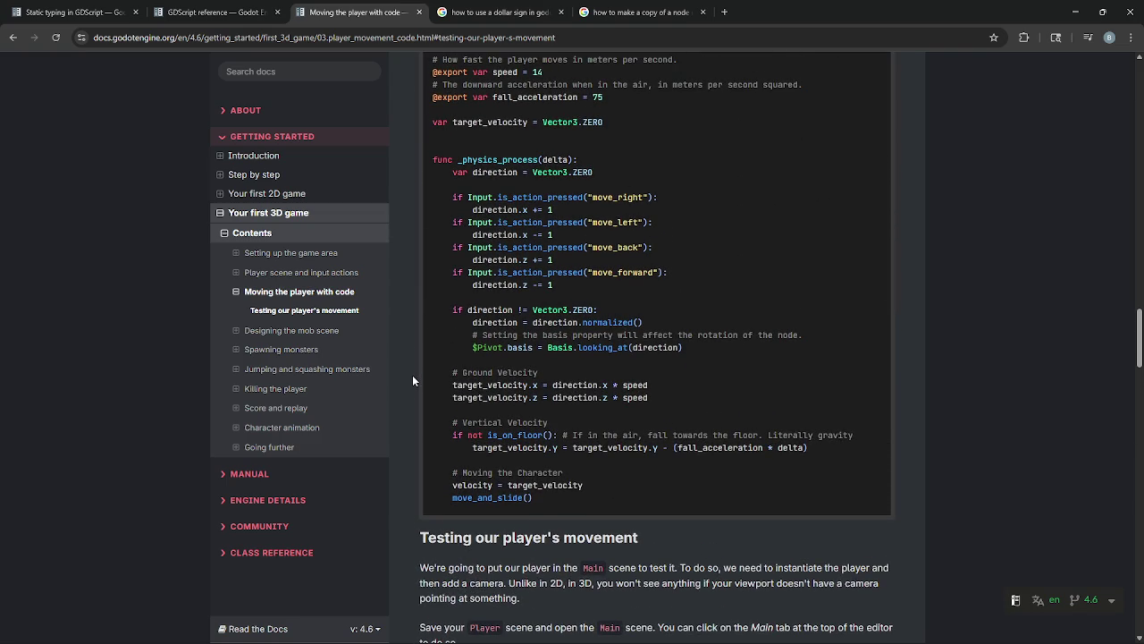
scroll(618, 444, up, 1)
scroll(617, 444, up, 1)
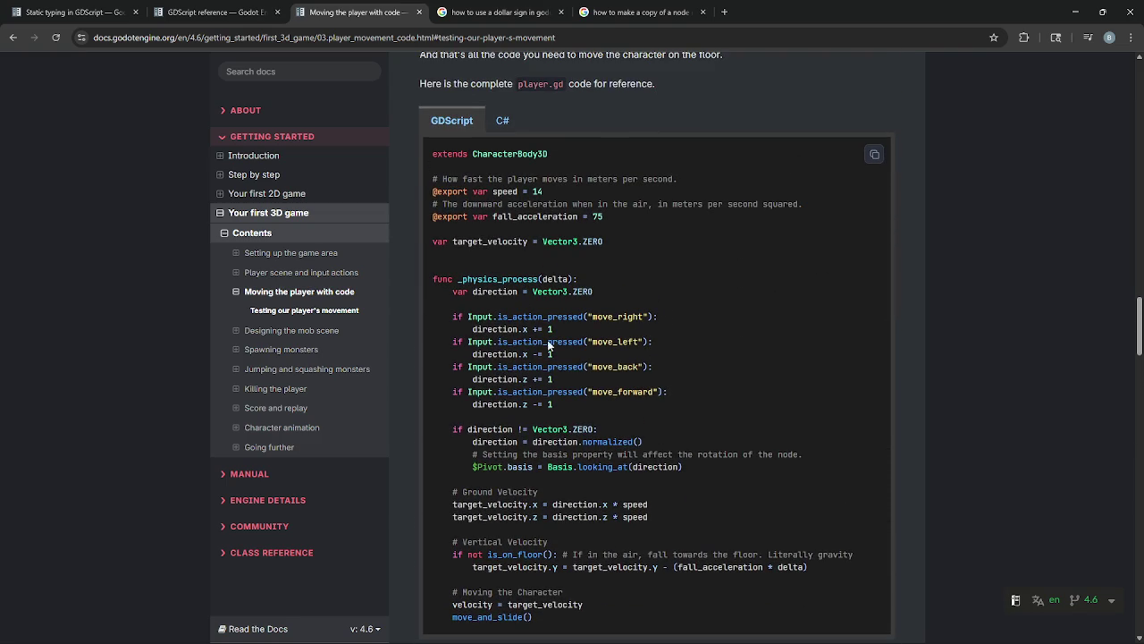
scroll(522, 455, down, 4)
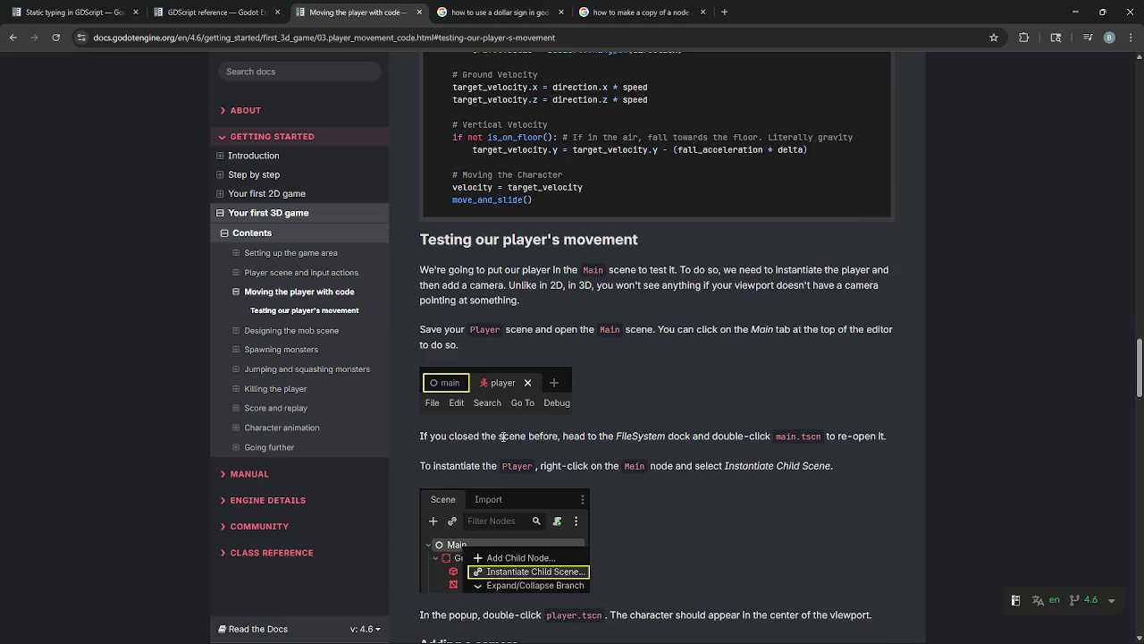
- Find 'instantiate' on the current docs page
key(ctrl+f)
text(v)
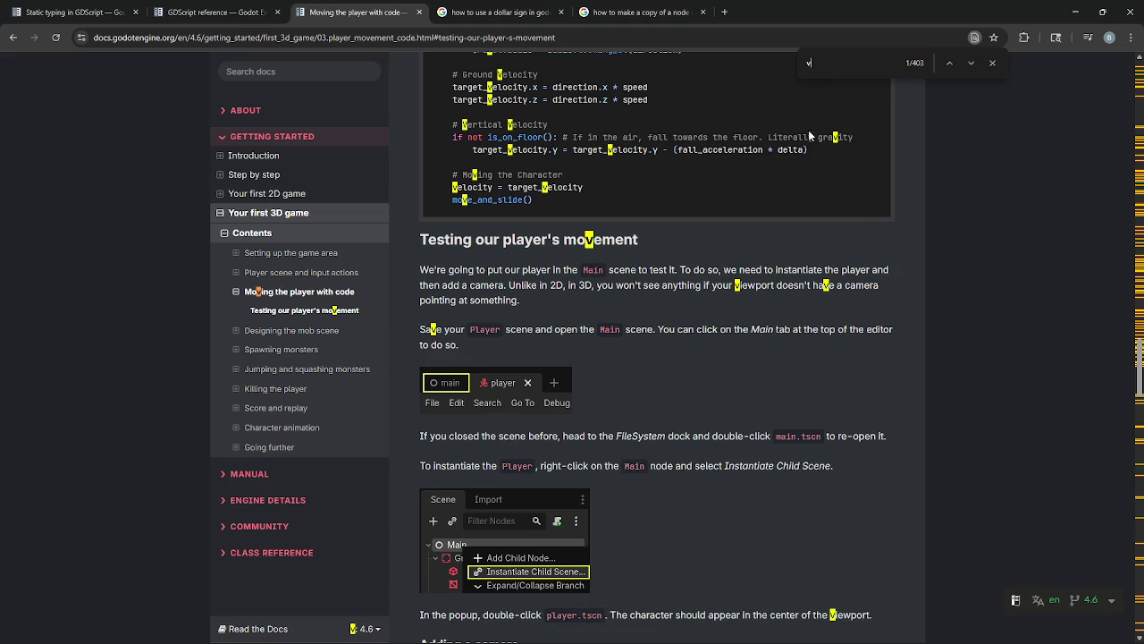
key(BackSpace)
text(.instantiate())
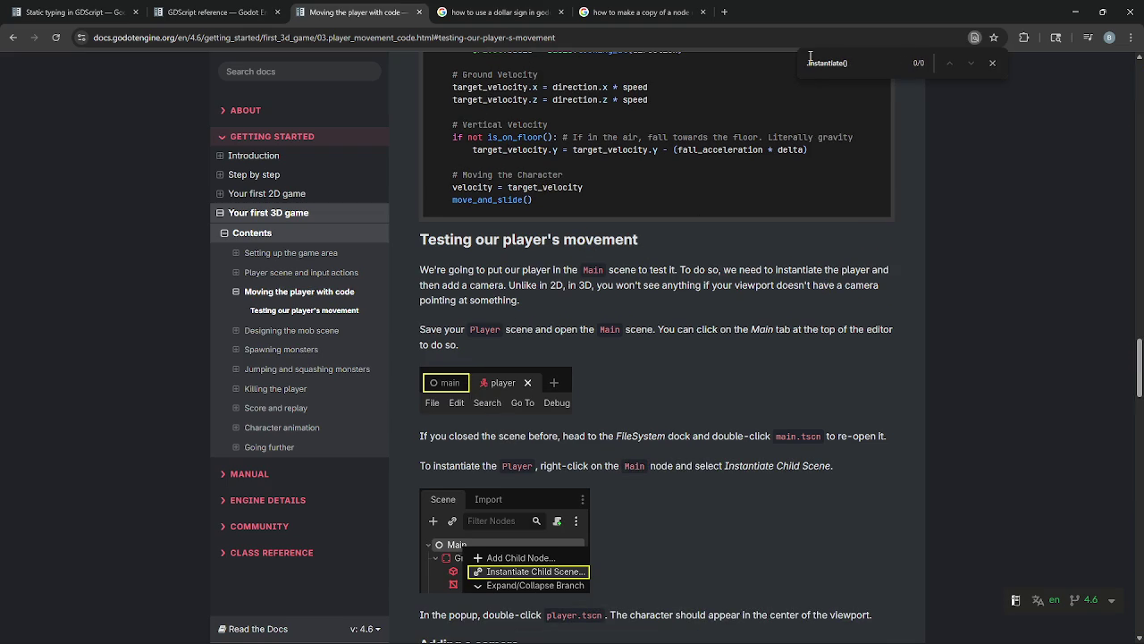
click(810, 62)
key(BackSpace)
key(End)
key(BackSpace)
key(BackSpace)
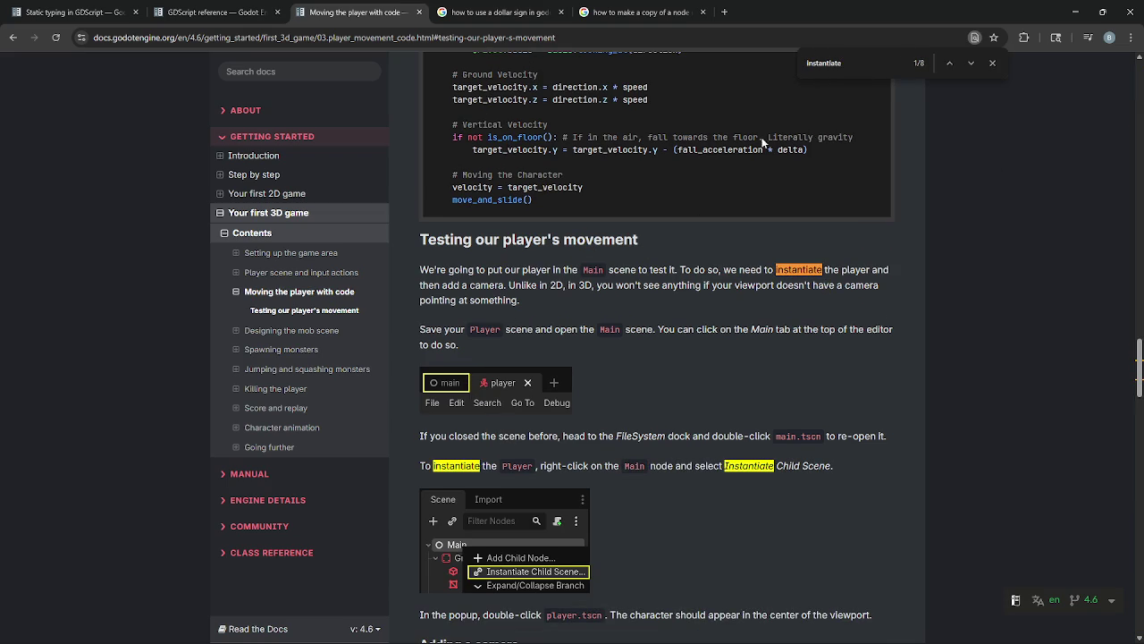
- Search the whole documentation for .instantiate() and open the Nodes and scene instances guide
click(277, 72)
text(.instantiate())
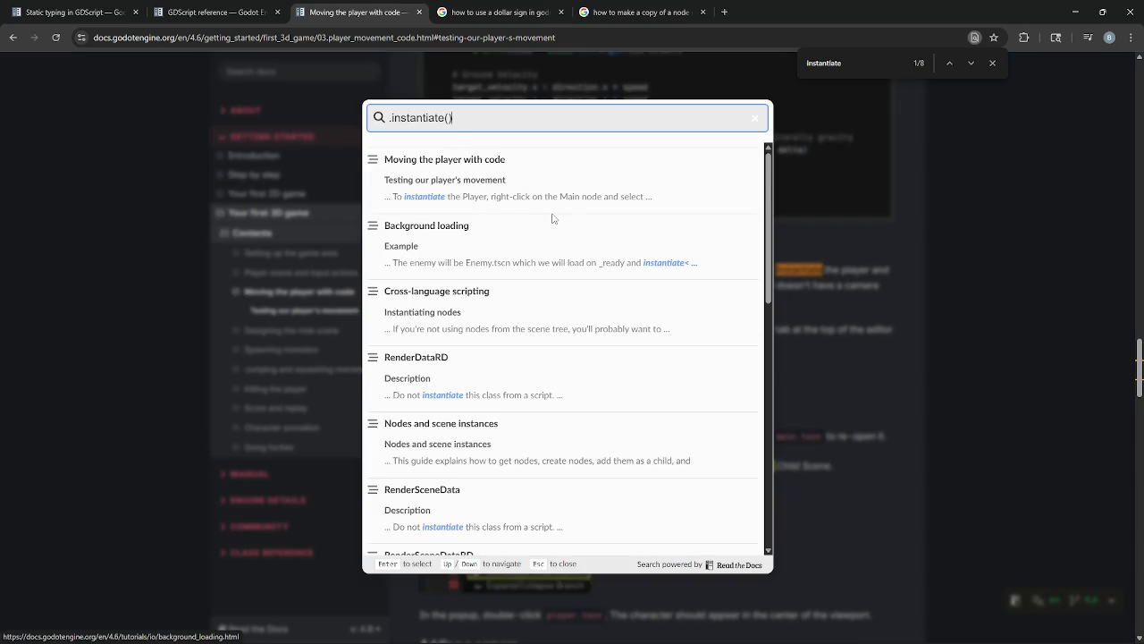
scroll(494, 277, down, 3)
scroll(434, 286, down, 2)
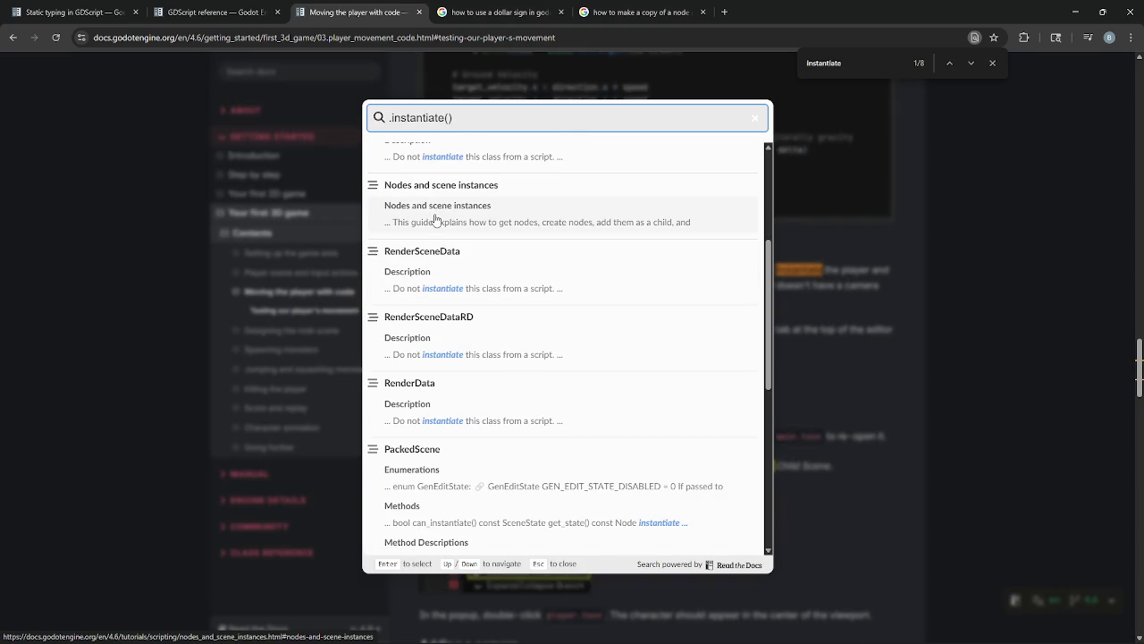
click(435, 220)
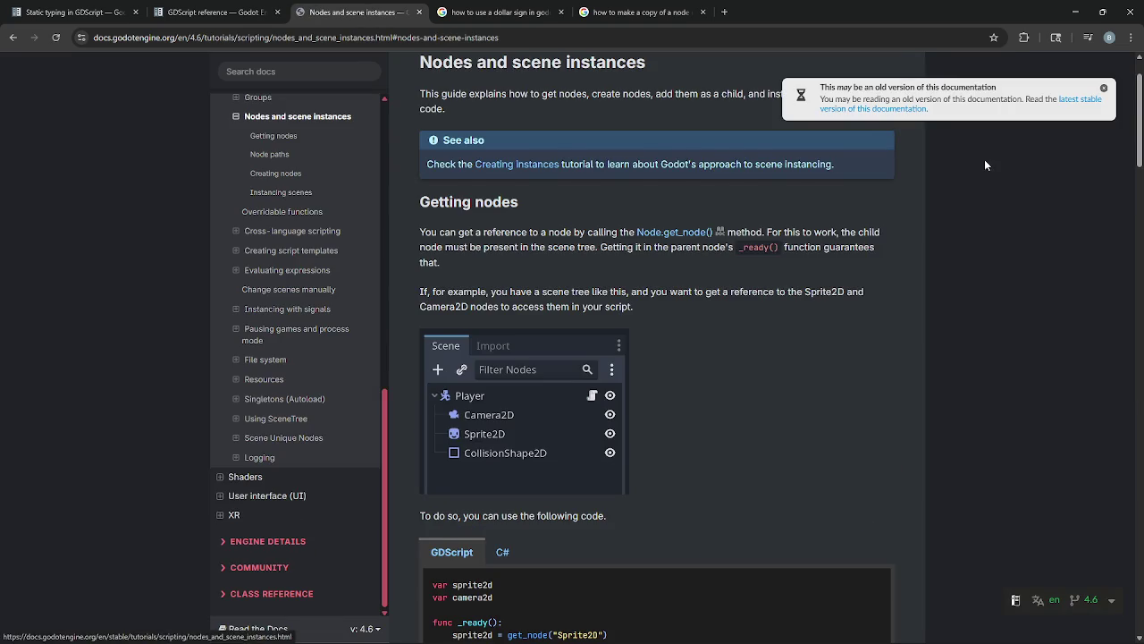
- Highlight the sprite2d get_node example line and dismiss the old-version notice
scroll(777, 313, down, 3)
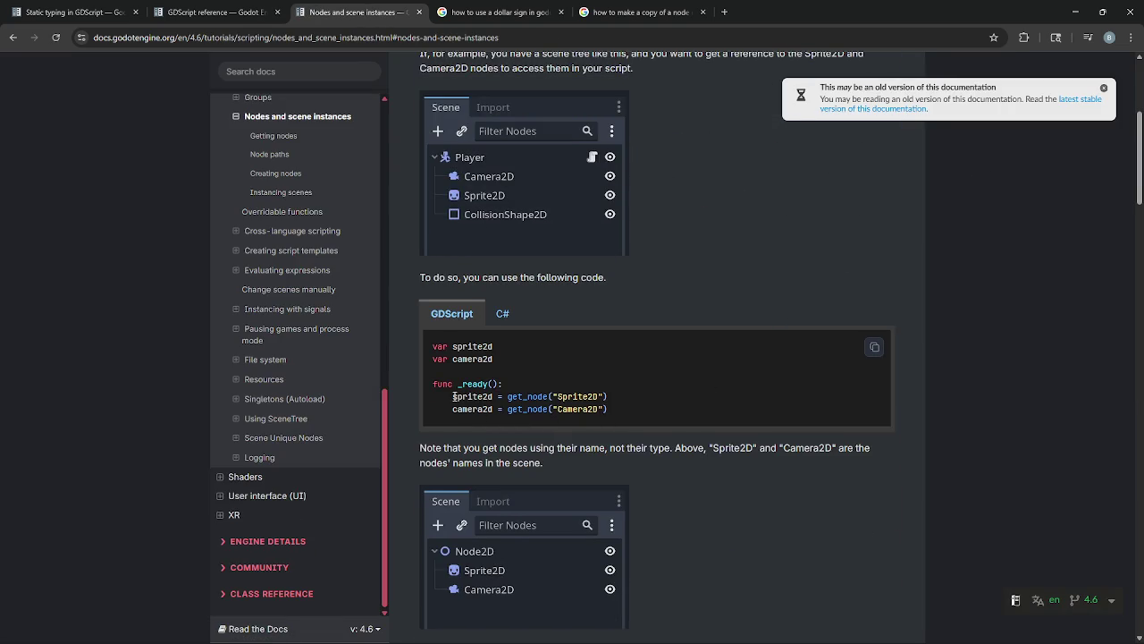
drag(454, 396, 608, 396)
click(654, 399)
drag(453, 396, 545, 396)
click(663, 414)
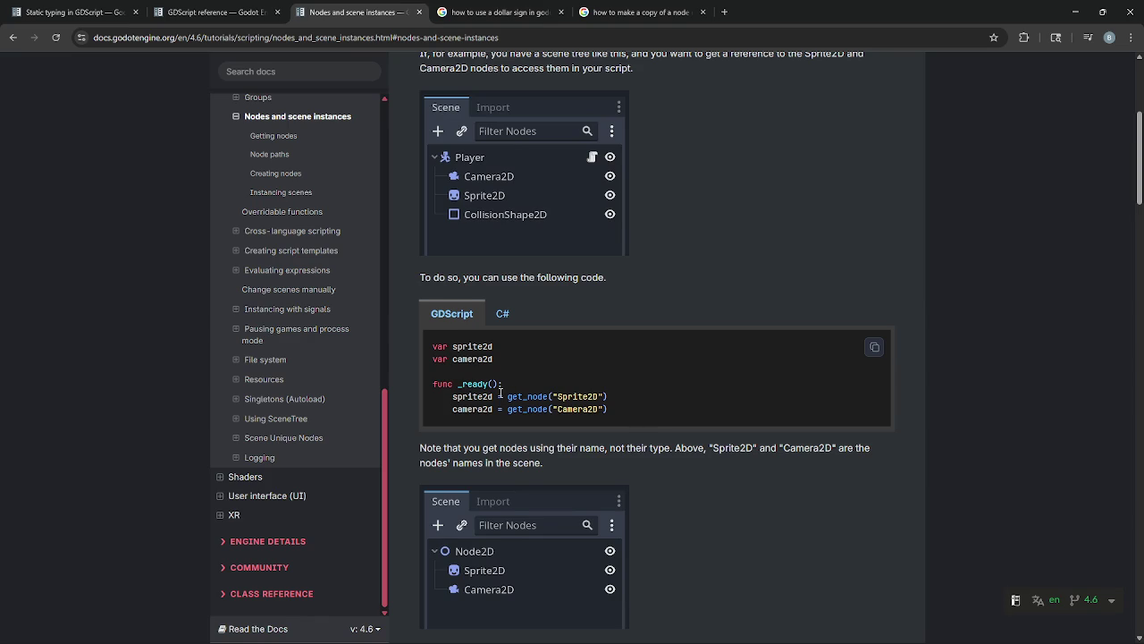
- Read the paragraphs on node names and renaming the node to Skin
scroll(501, 392, down, 1)
scroll(501, 392, down, 2)
mouse_move(419, 268)
mouse_down()
mouse_move(610, 270)
mouse_move(625, 292)
mouse_up()
click(625, 291)
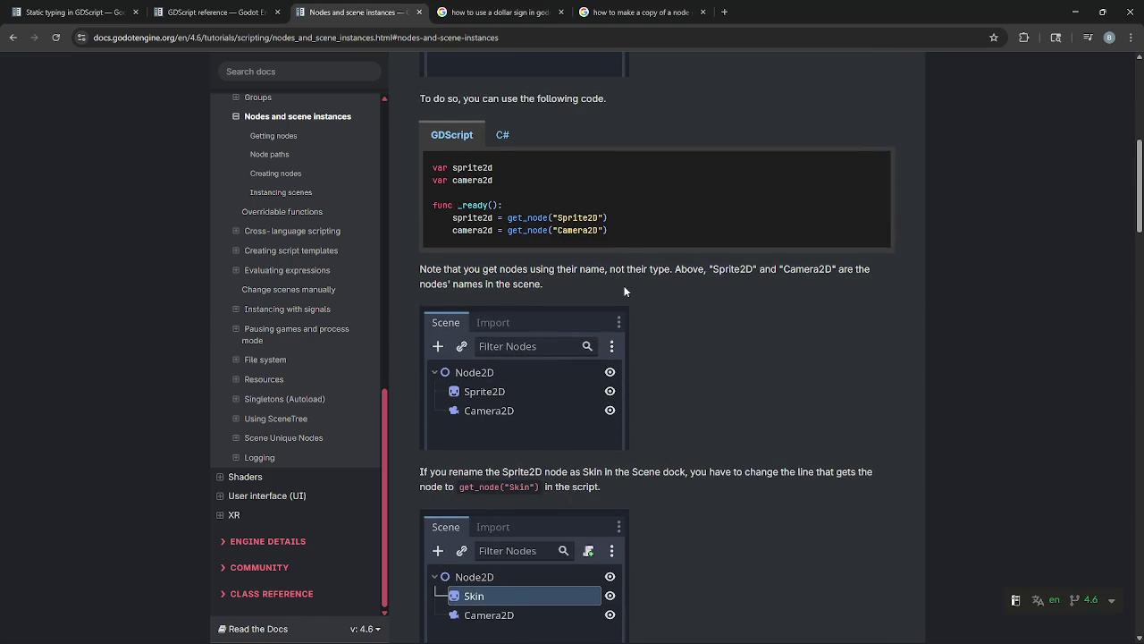
scroll(625, 291, up, 2)
scroll(625, 291, down, 5)
drag(419, 293, 601, 308)
click(581, 307)
mouse_move(486, 292)
mouse_down()
mouse_move(600, 307)
mouse_move(540, 307)
mouse_up()
click(577, 304)
click(607, 307)
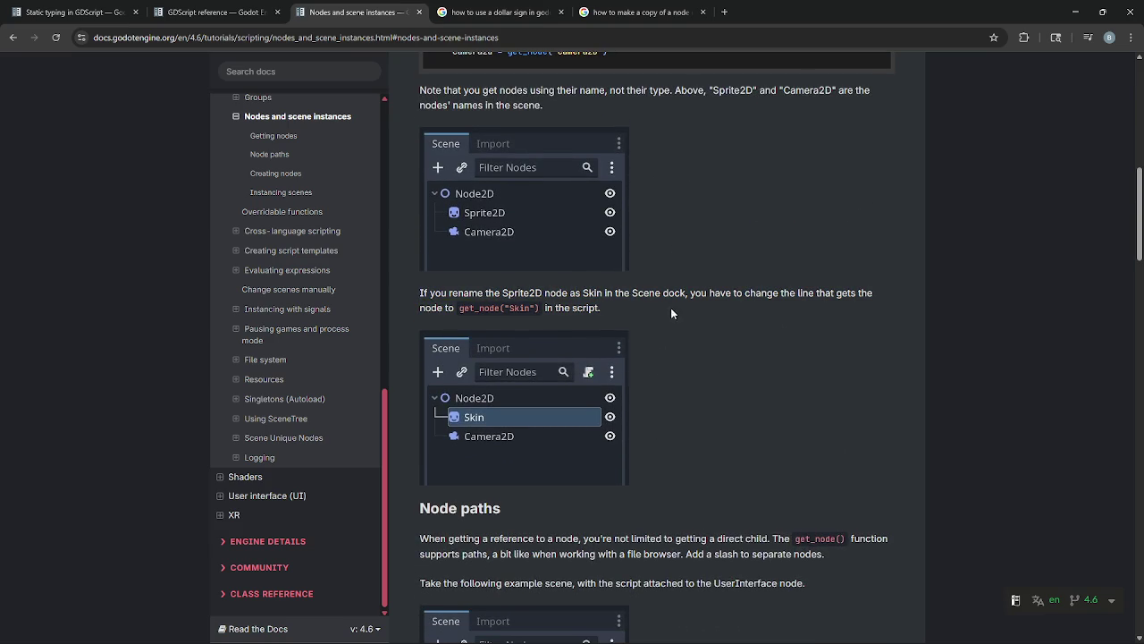
mouse_move(680, 308)
mouse_down()
mouse_move(421, 295)
mouse_move(420, 134)
mouse_up()
click(421, 352)
- Read the Node paths section, highlighting the get_node() paragraph and ShieldBar/AnimationPlayer example
scroll(421, 352, down, 2)
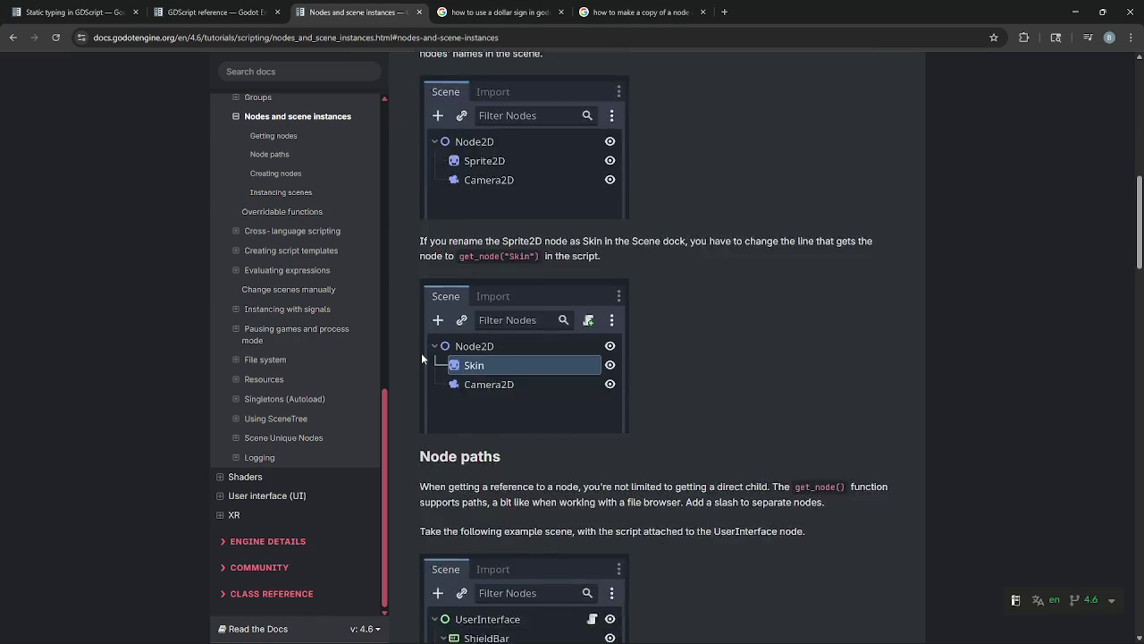
scroll(406, 330, down, 2)
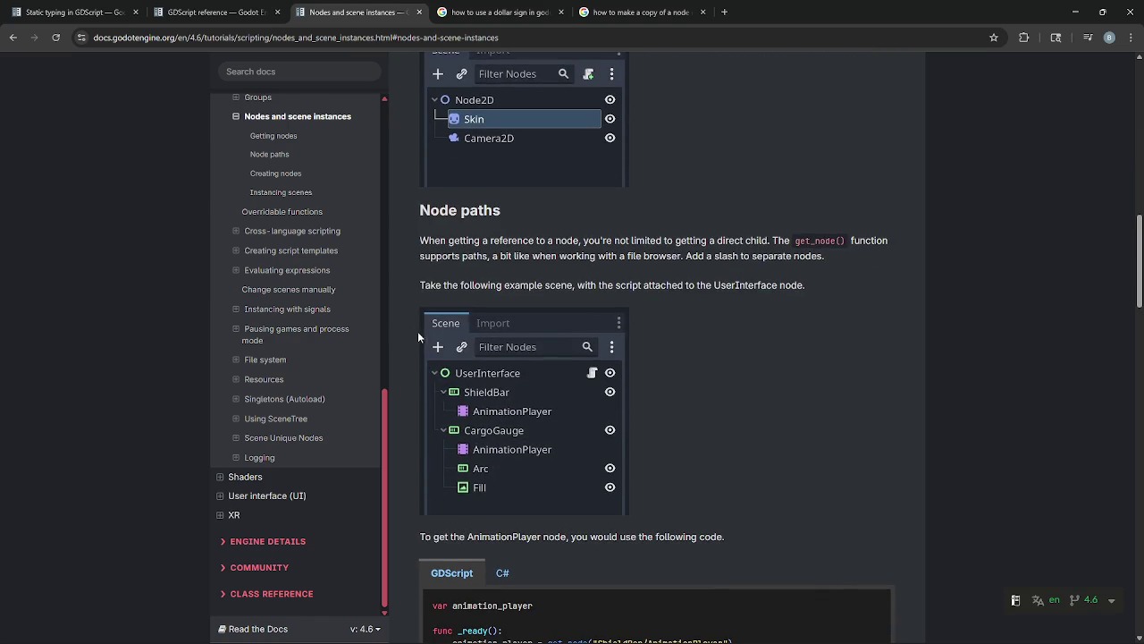
drag(419, 241, 914, 242)
click(581, 241)
click(767, 240)
click(914, 242)
mouse_move(420, 241)
mouse_down()
mouse_move(479, 238)
mouse_move(565, 258)
mouse_move(844, 256)
mouse_up()
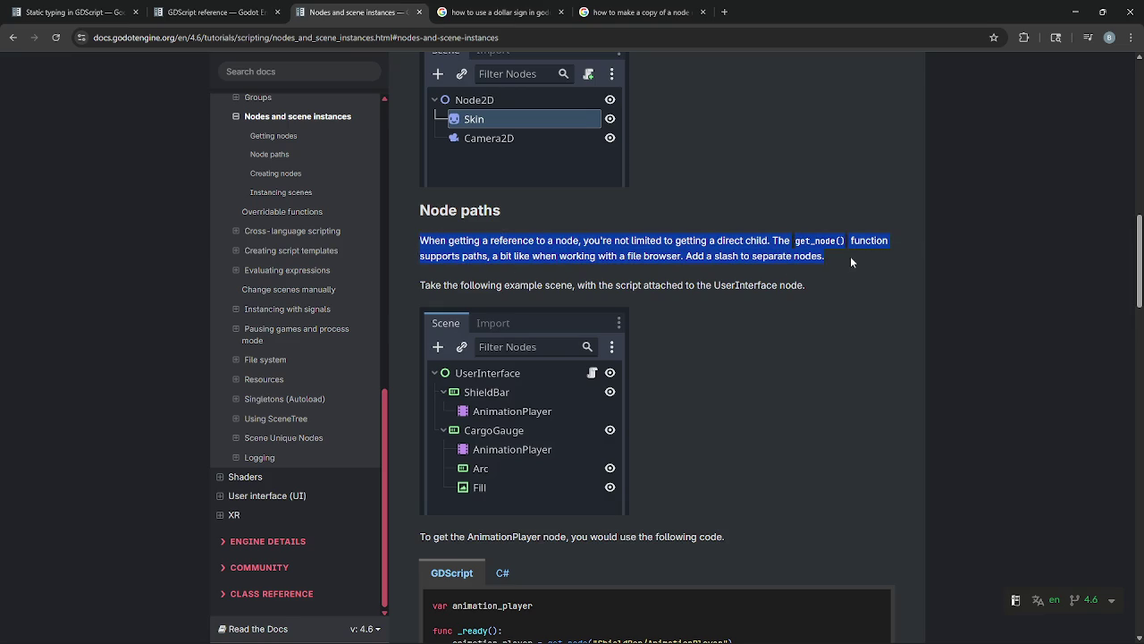
click(843, 281)
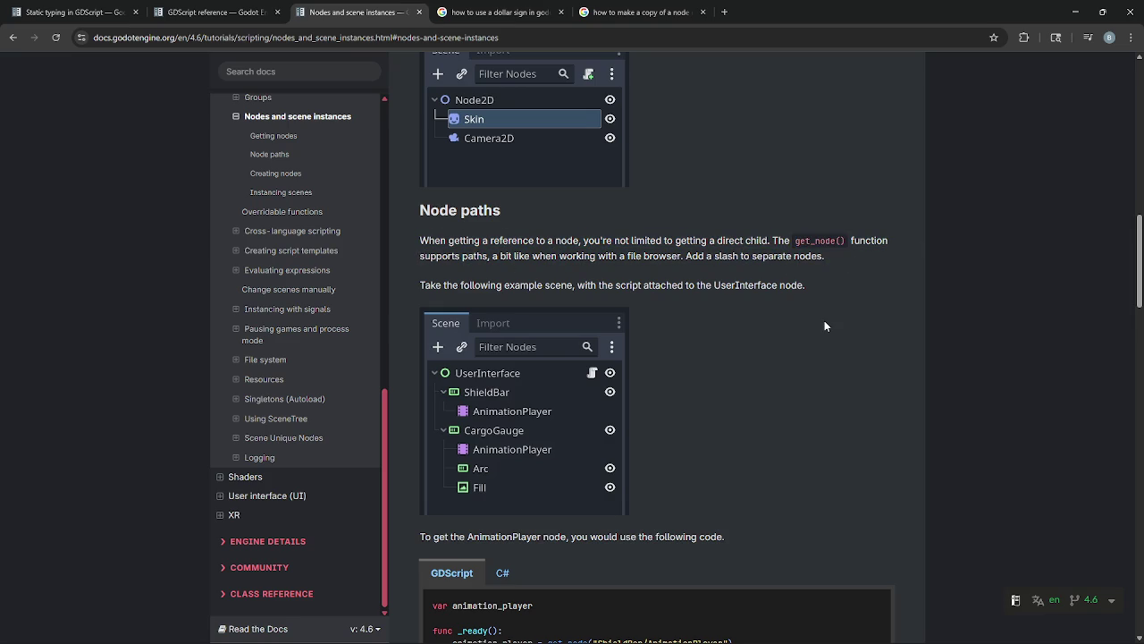
scroll(824, 325, down, 3)
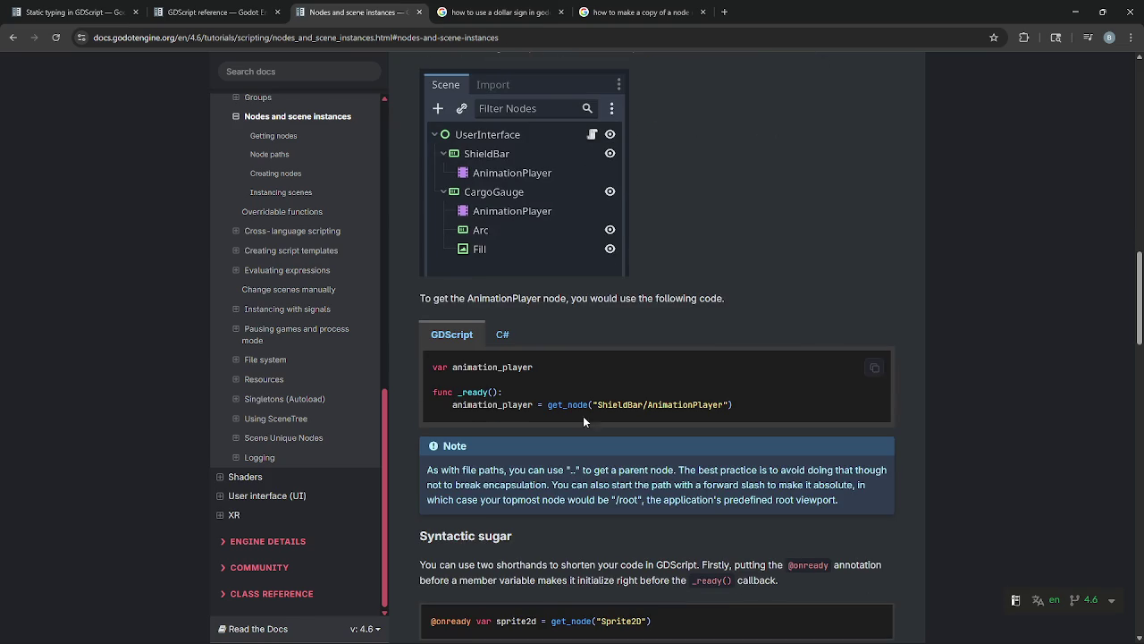
drag(595, 404, 787, 404)
click(753, 407)
- Scroll to Creating nodes and read the delete-node paragraph and add_child() line
scroll(639, 434, down, 3)
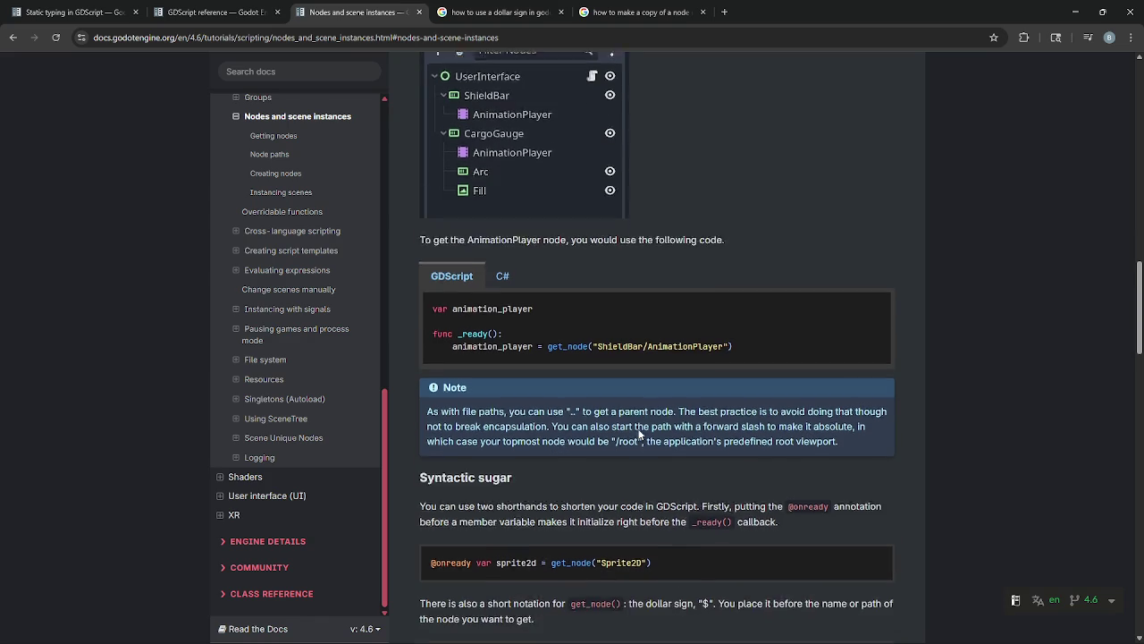
scroll(639, 435, down, 1)
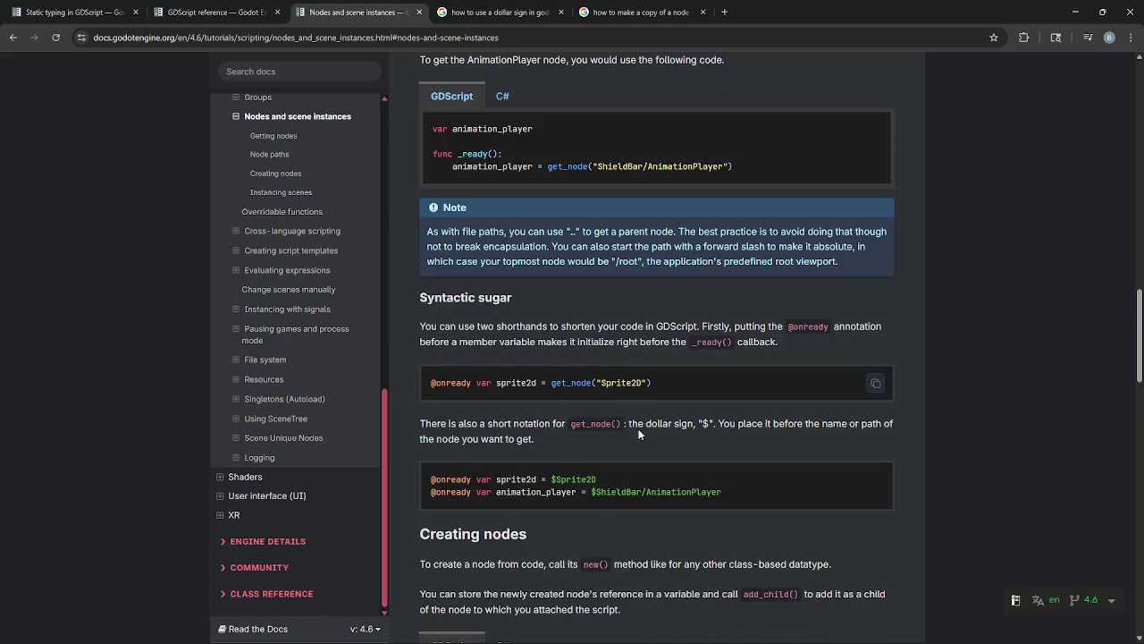
scroll(639, 434, down, 1)
scroll(639, 434, down, 3)
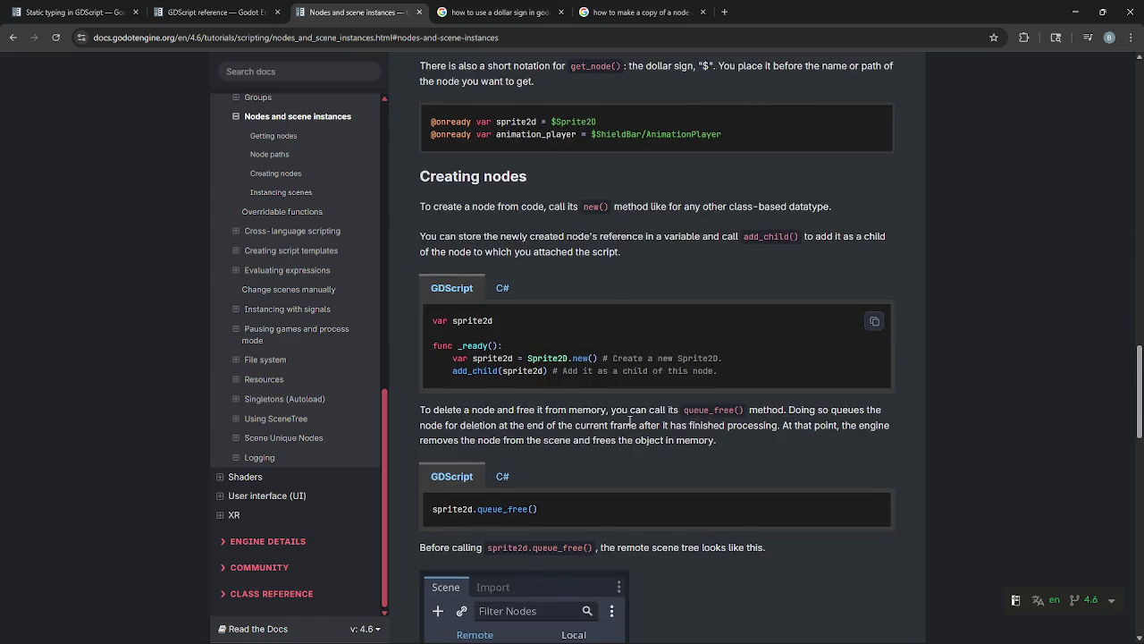
scroll(630, 420, down, 1)
scroll(620, 410, down, 1)
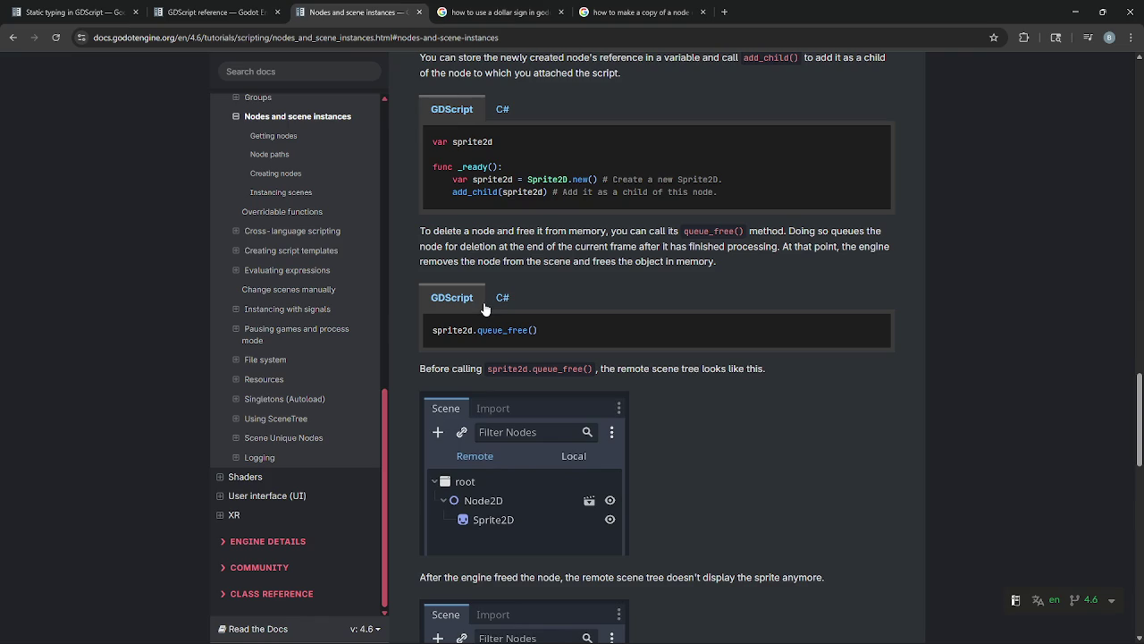
scroll(484, 308, down, 3)
scroll(489, 307, up, 6)
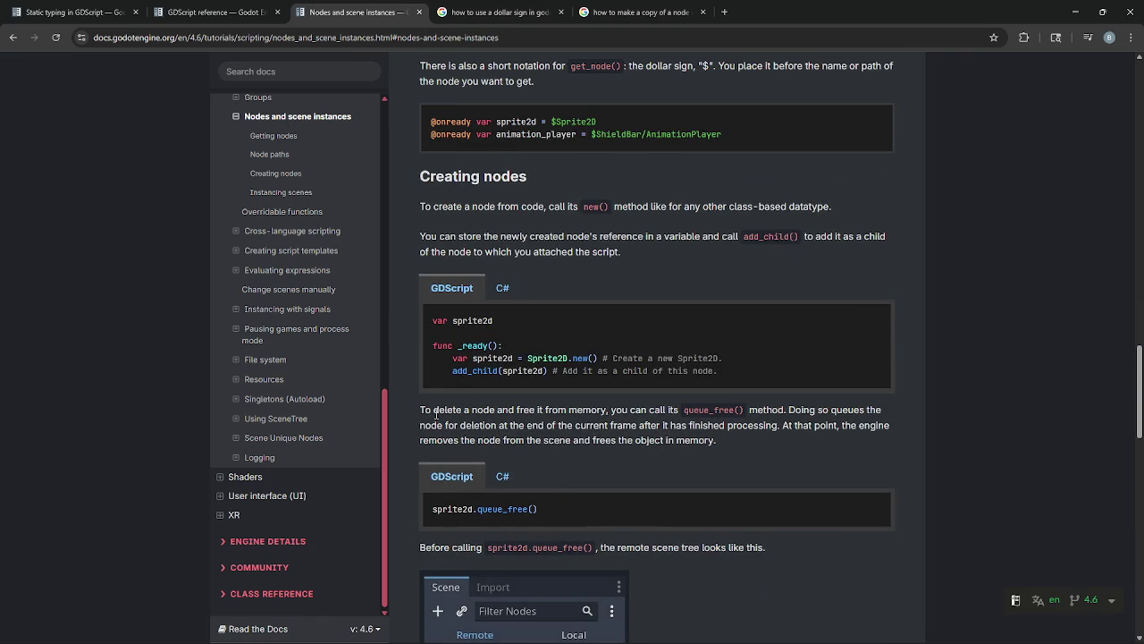
drag(420, 411, 609, 447)
click(608, 446)
scroll(607, 445, up, 1)
scroll(607, 445, up, 1)
drag(452, 430, 559, 430)
click(558, 430)
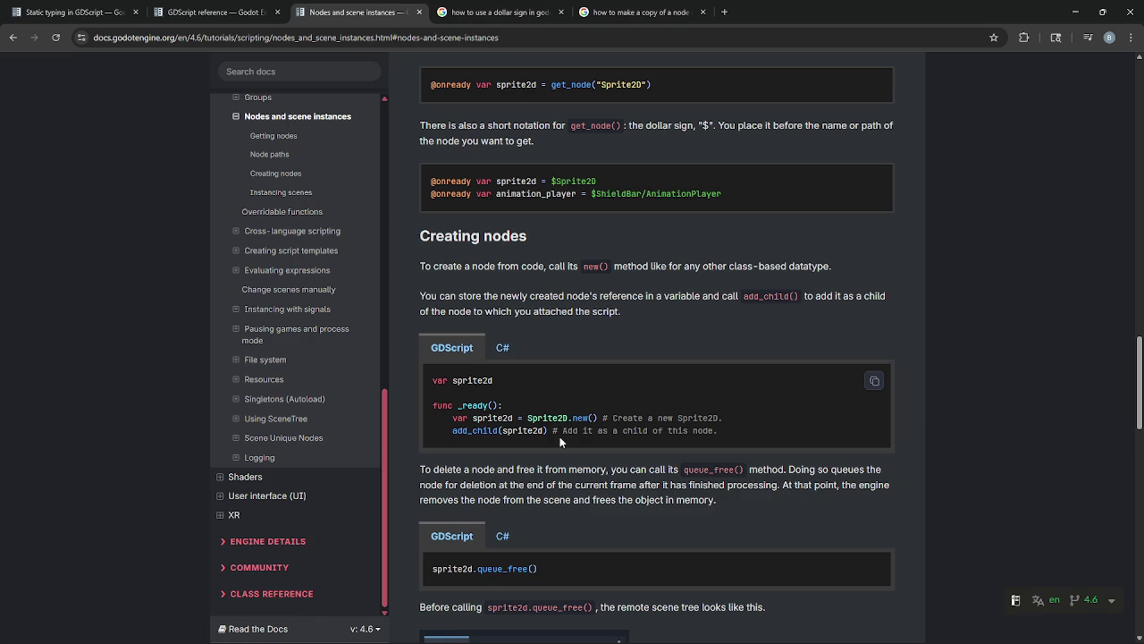
key(alt+Tab)
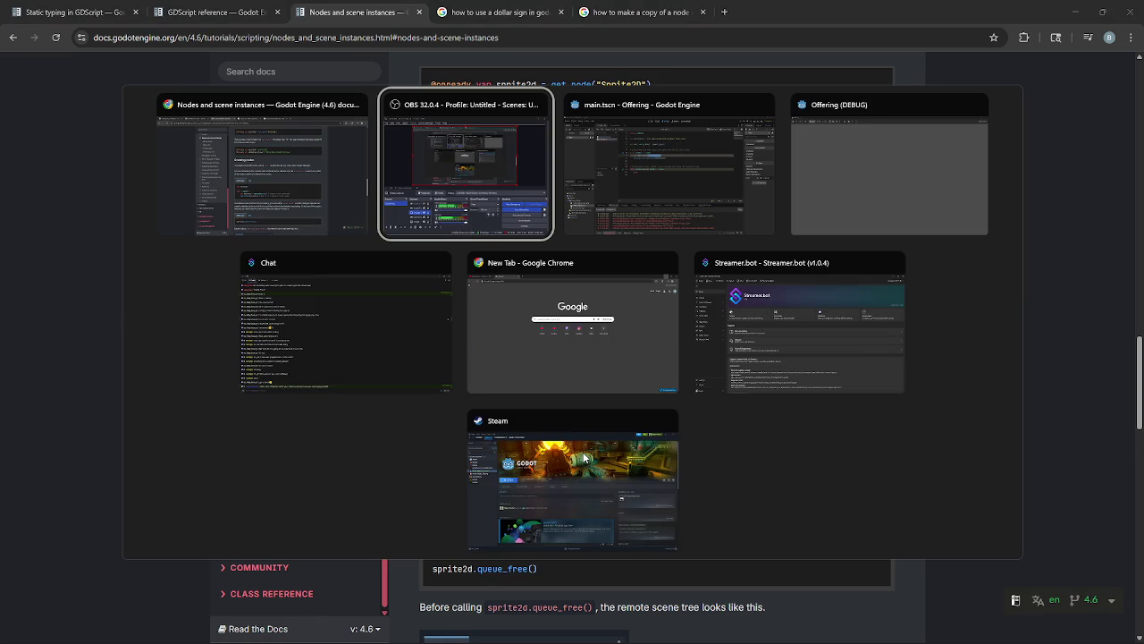
- Back in Godot, compare the Dwarf Miner and main scenes and inspect main.gd
key(alt+Tab)
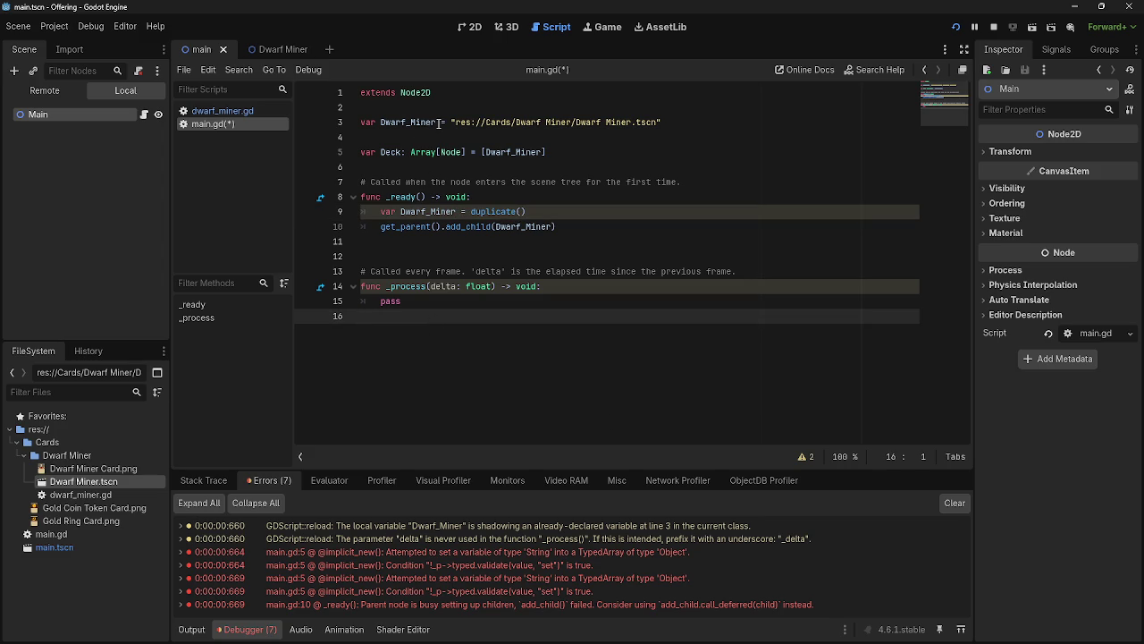
click(282, 49)
click(200, 49)
click(143, 114)
click(282, 49)
click(201, 49)
- Select the Dwarf_Miner path declaration on line 3 of main.gd
click(728, 122)
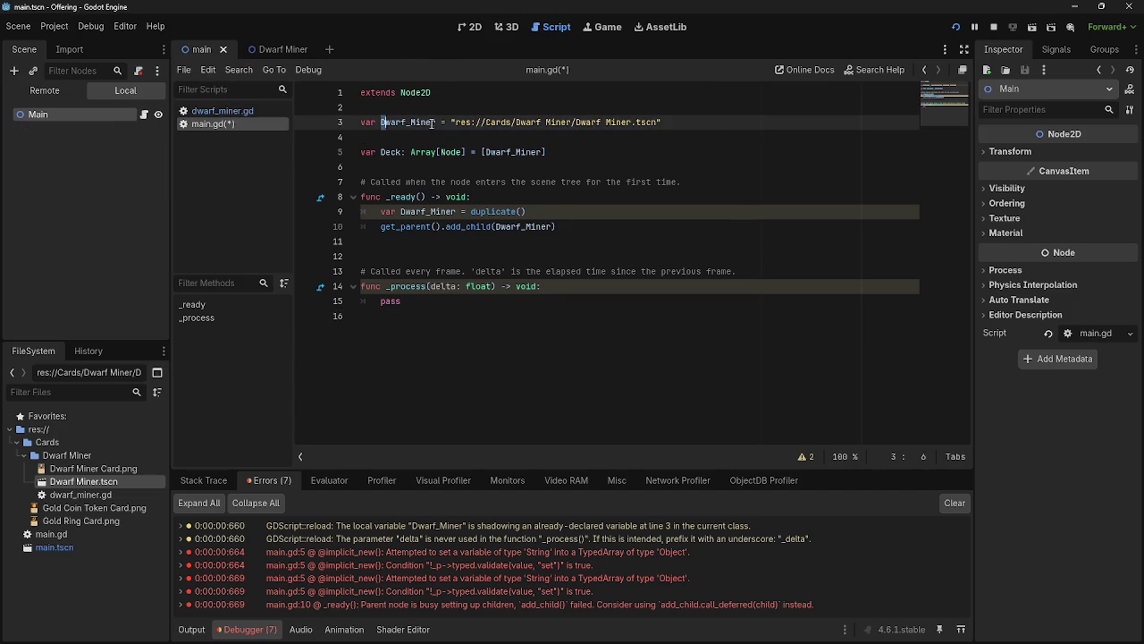
click(741, 134)
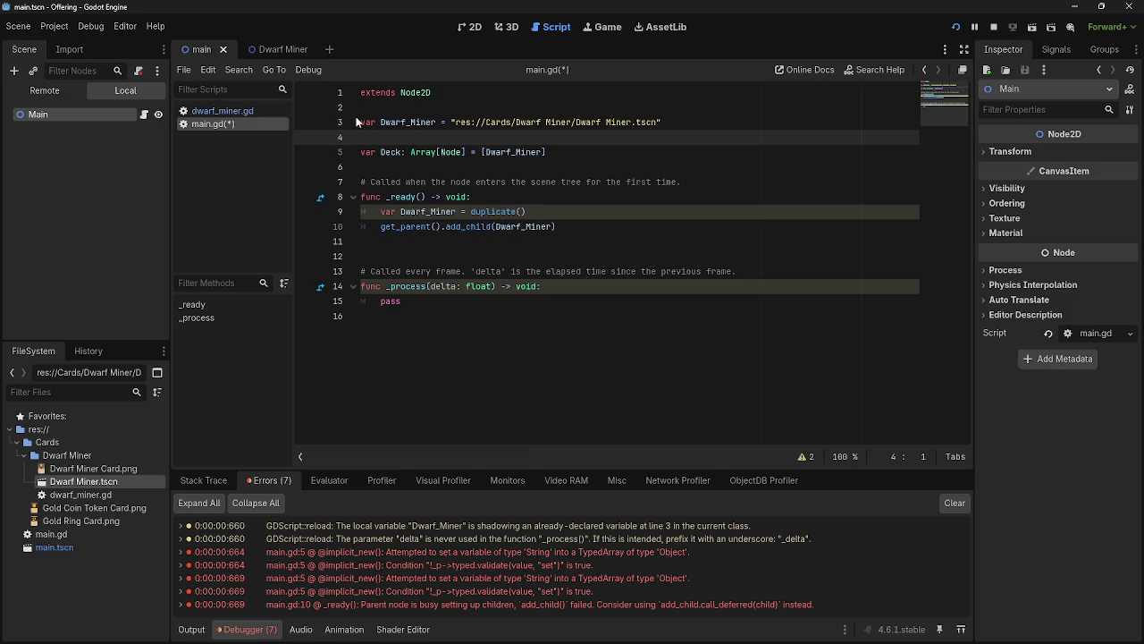
drag(761, 119, 357, 123)
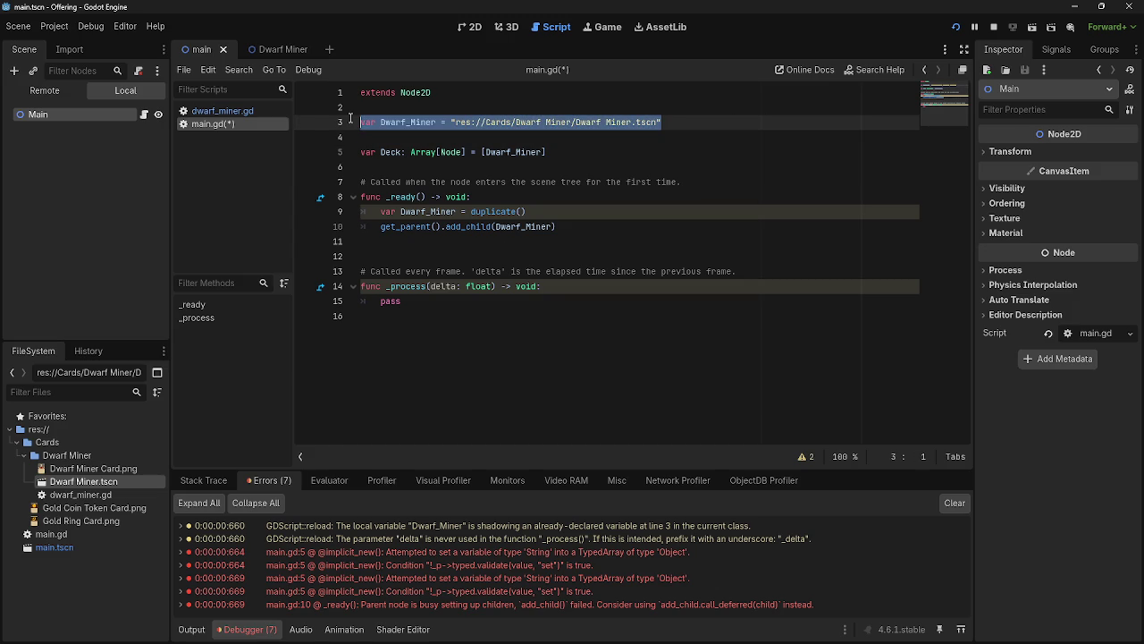
click(359, 126)
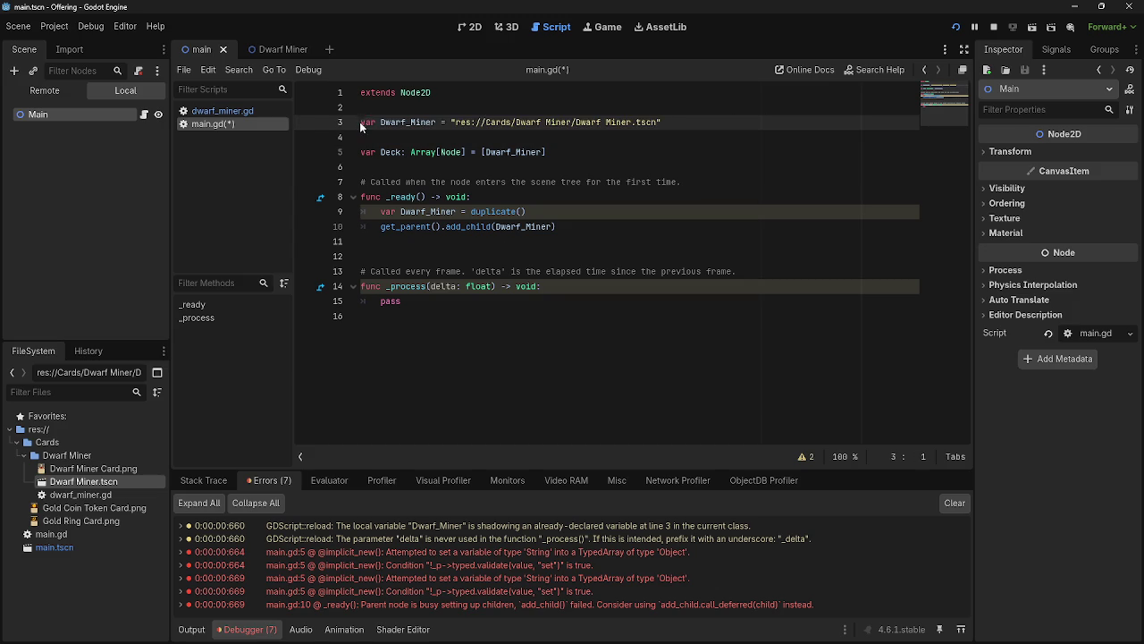
click(669, 126)
drag(669, 125, 357, 123)
mouse_move(696, 127)
mouse_down()
mouse_move(355, 117)
mouse_move(778, 132)
mouse_up()
click(359, 123)
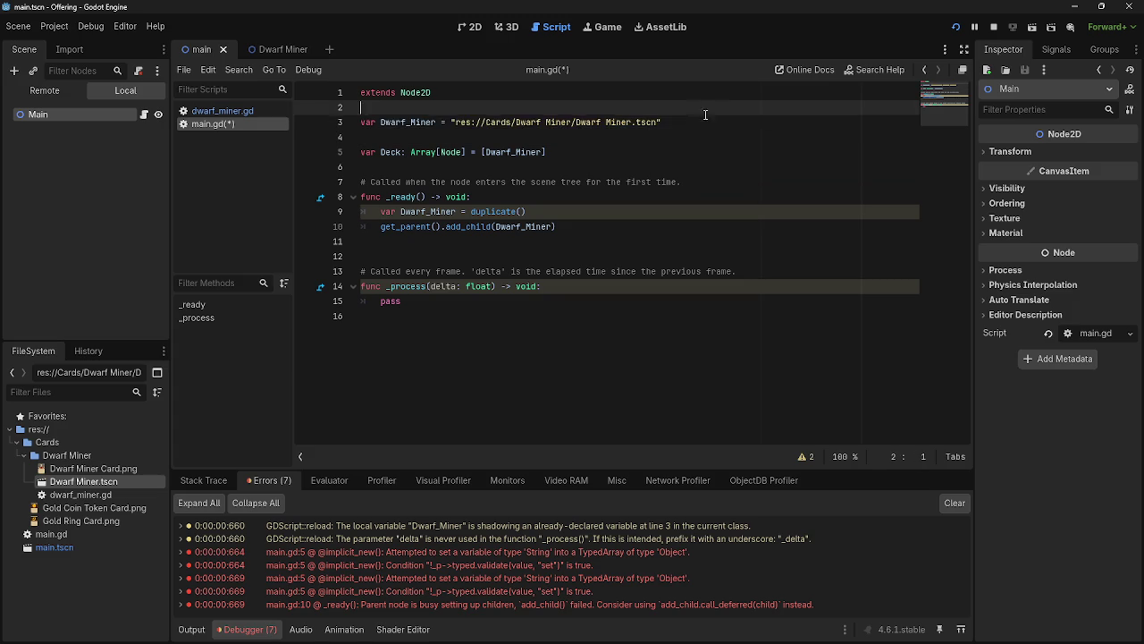
drag(663, 123, 365, 123)
- Inspect the Dwarf_Miner reference on line 5, then clear the debugger's error list
click(348, 117)
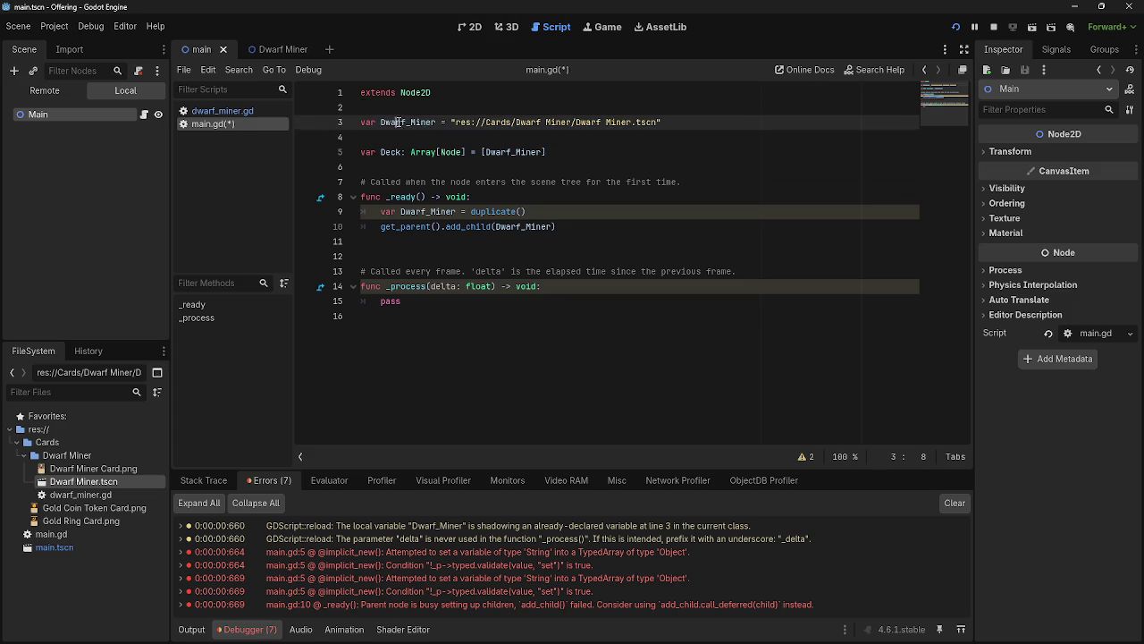
click(479, 172)
click(518, 152)
click(531, 152)
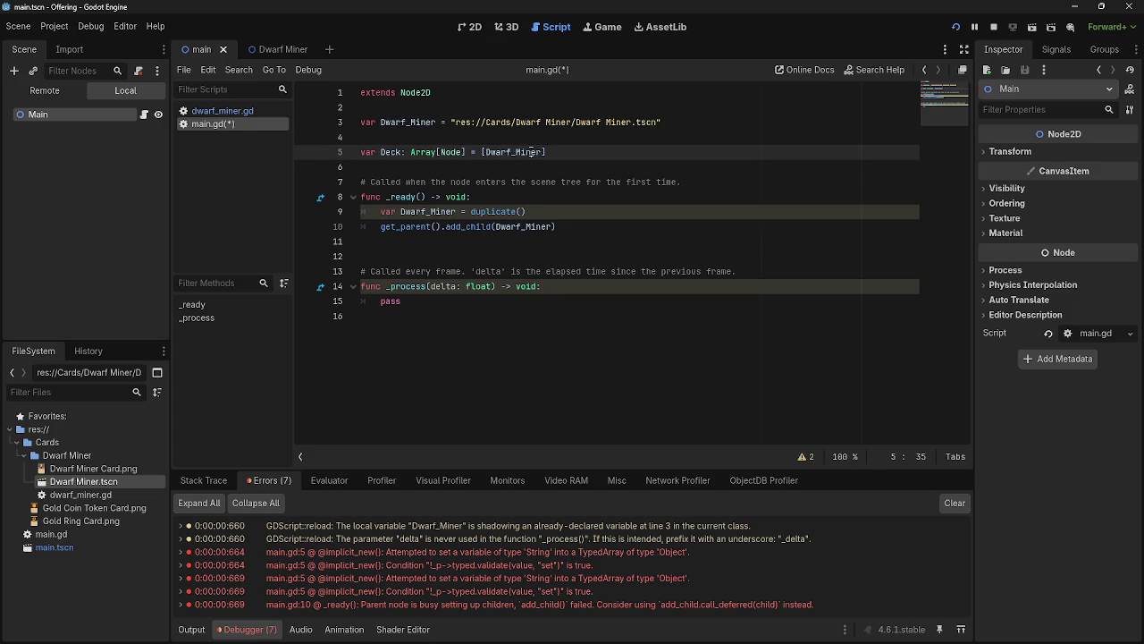
click(941, 504)
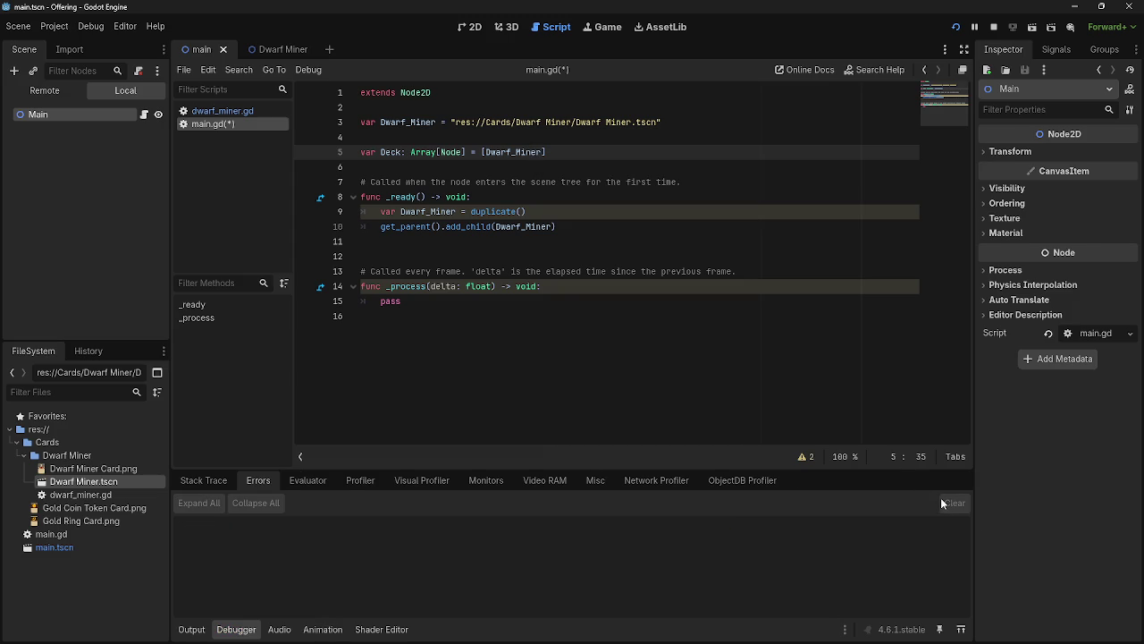
- Place the caret on the duplicate() line, then review the GDScript, Static typing and Nodes docs
click(218, 483)
click(466, 196)
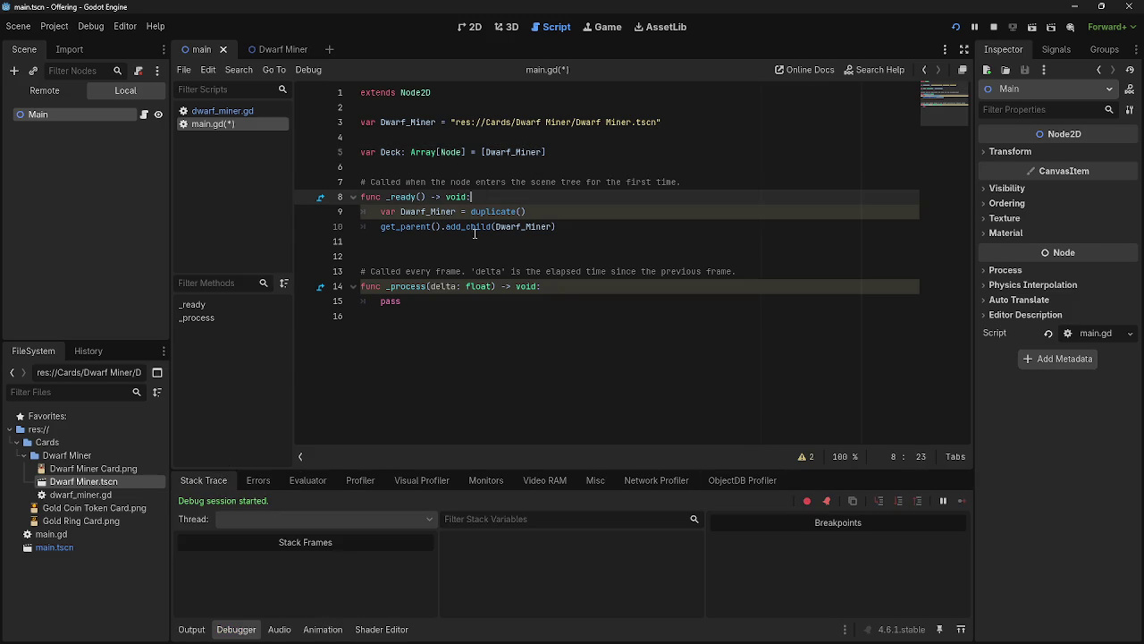
click(479, 211)
click(441, 211)
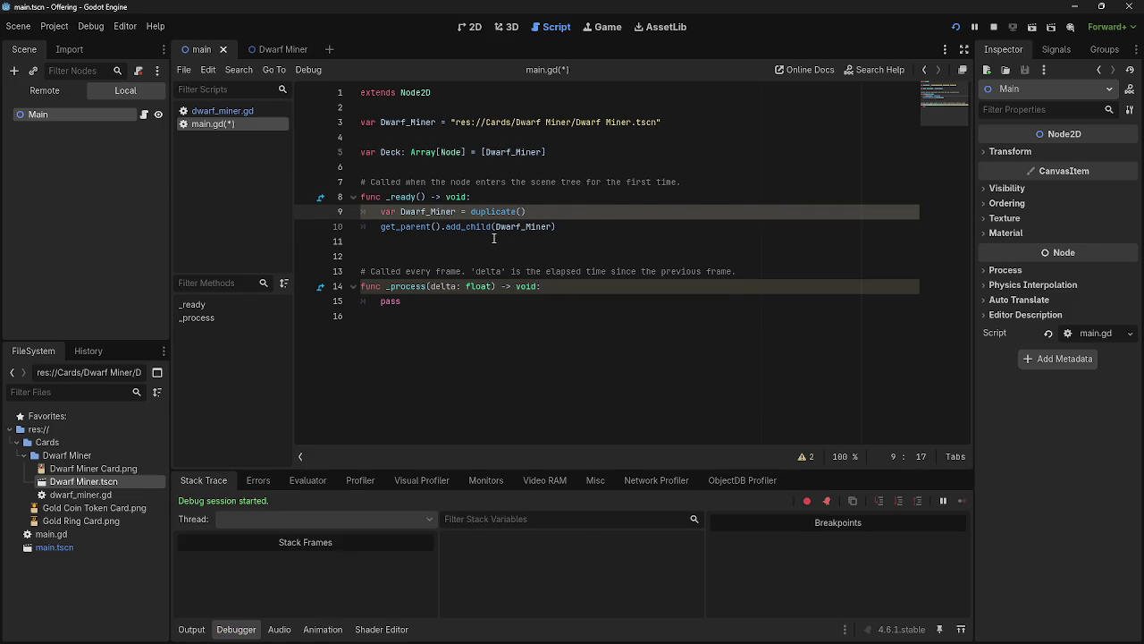
key(alt+Tab)
click(194, 13)
click(85, 13)
click(353, 13)
scroll(587, 291, up, 1)
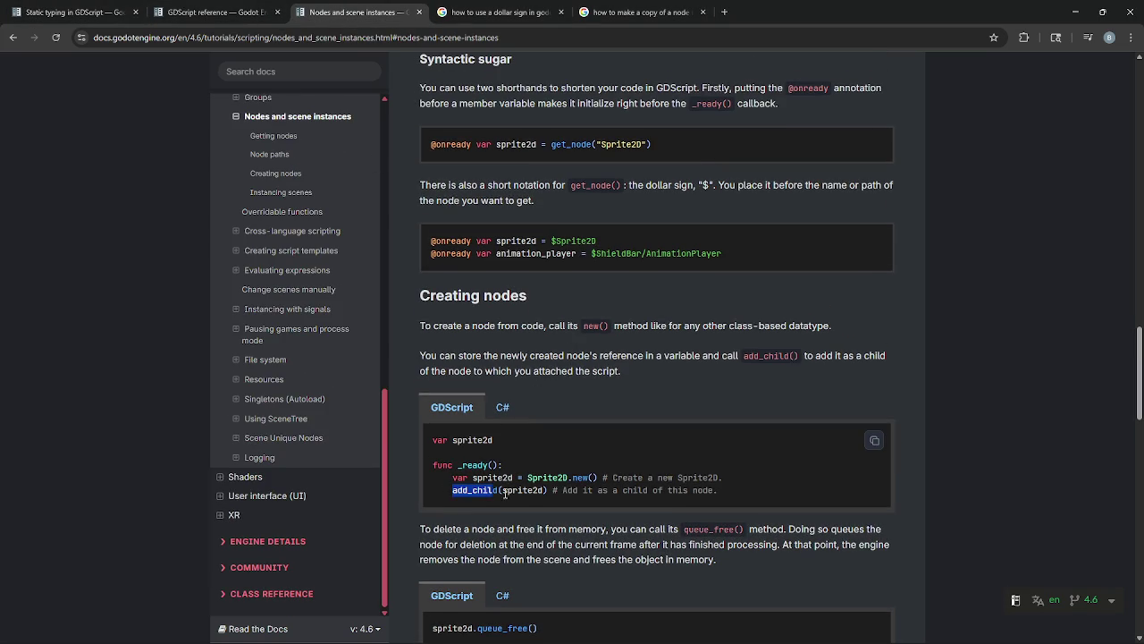
key(alt+Tab)
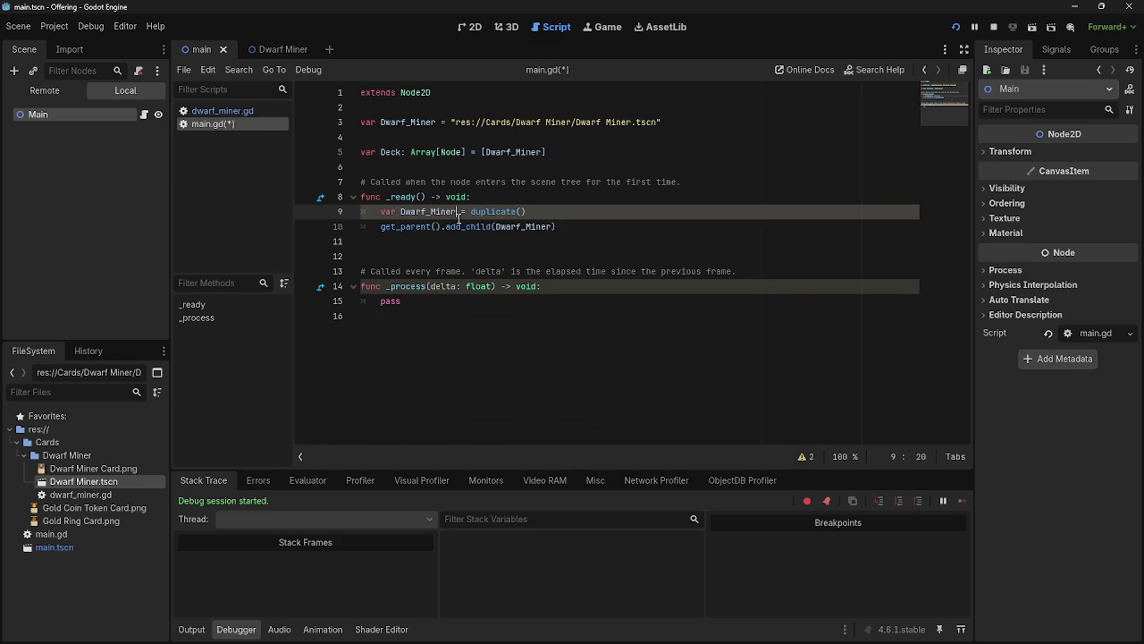
- Delete 'get_parent().' from line 10, run the project, and view the runtime errors
drag(445, 226, 382, 226)
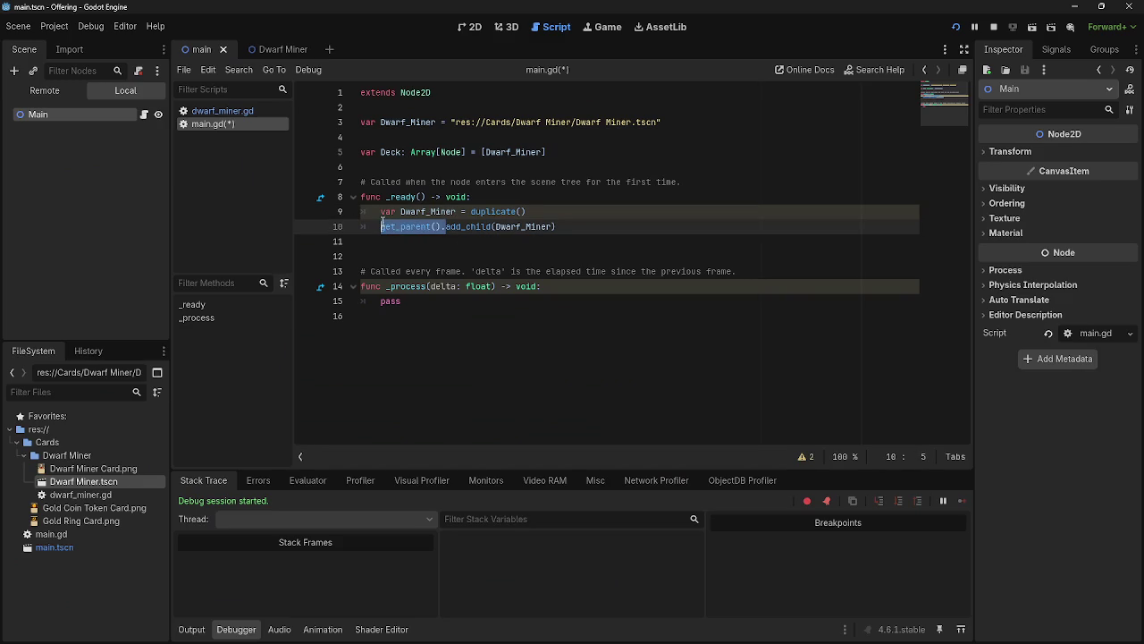
key(Delete)
click(472, 226)
key(End)
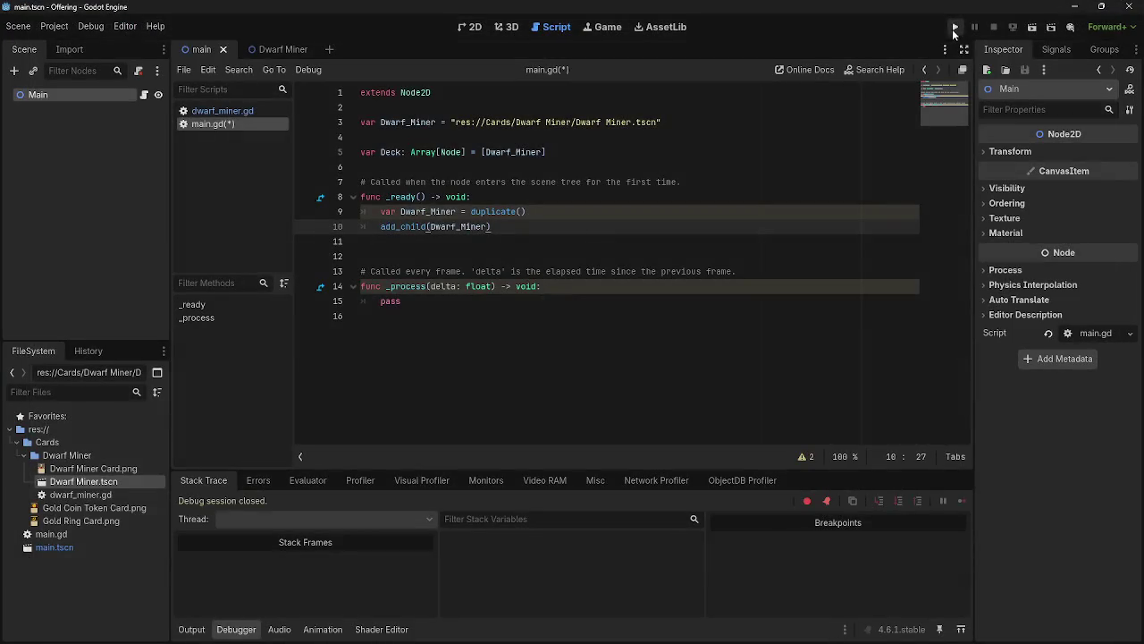
click(956, 27)
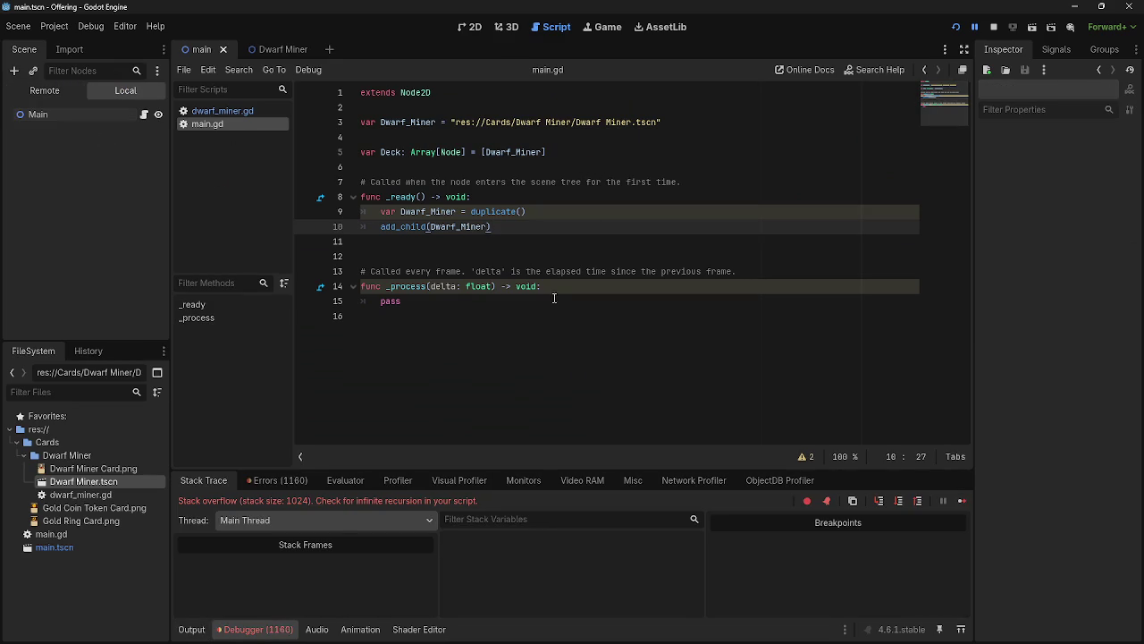
click(277, 480)
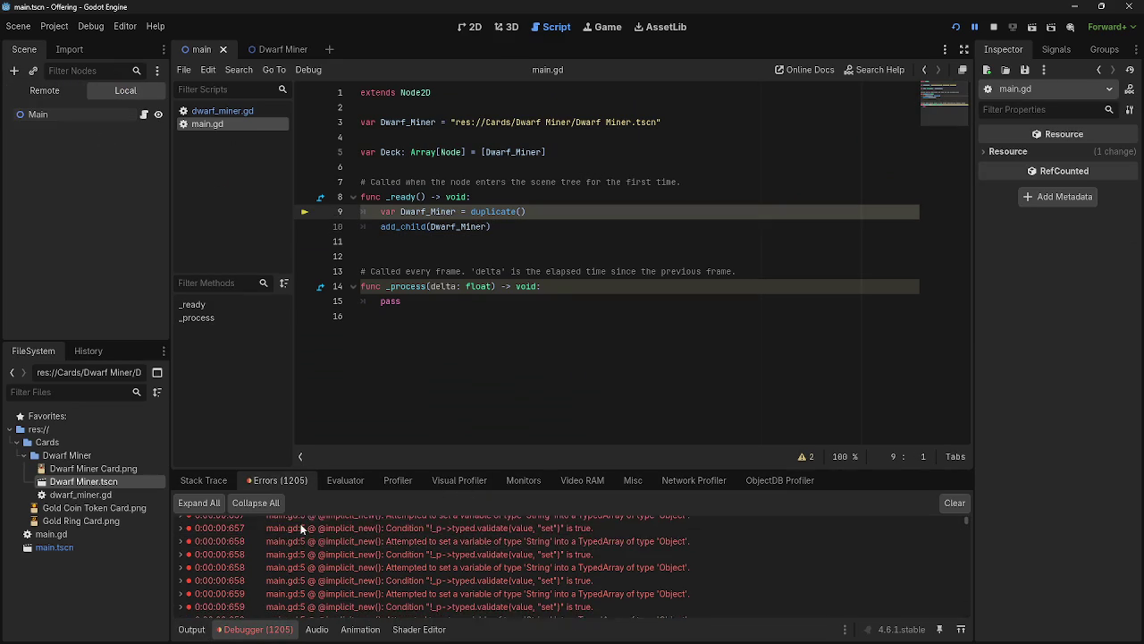
- Inspect the stack overflow trace and expand a TypedArray error in the Errors list
click(183, 475)
key(alt+Tab)
key(alt+Tab)
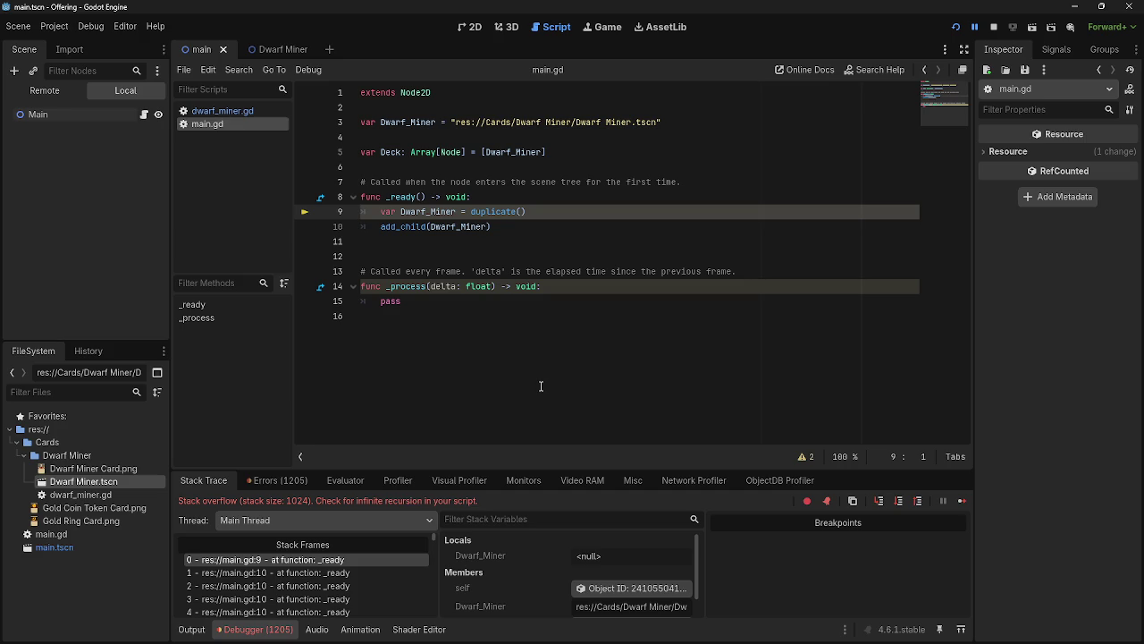
click(284, 480)
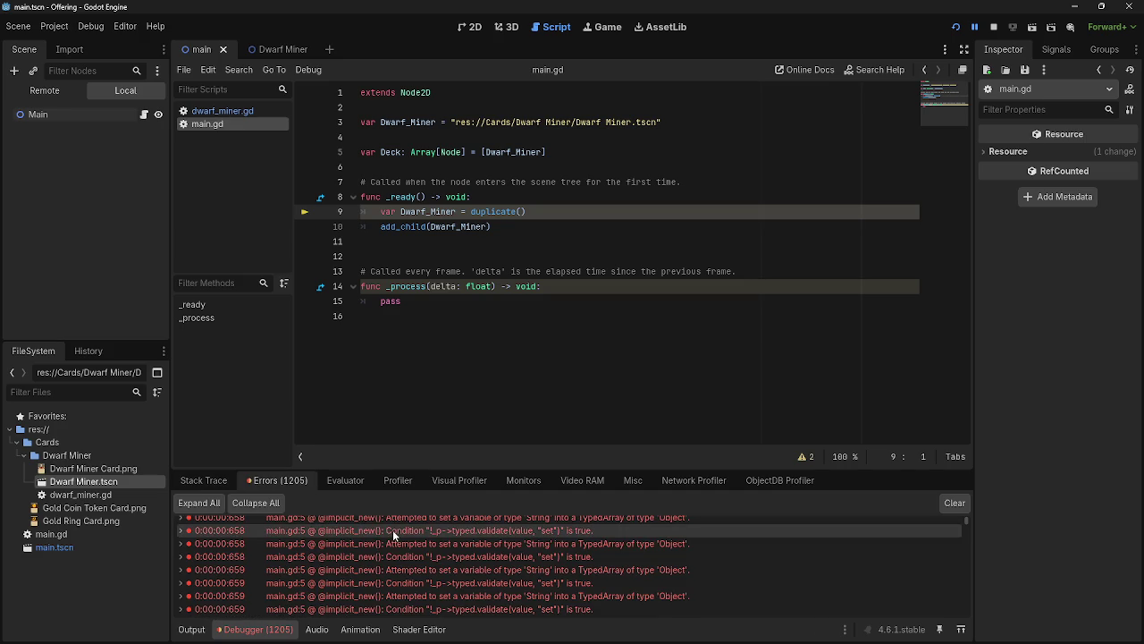
scroll(489, 553, down, 3)
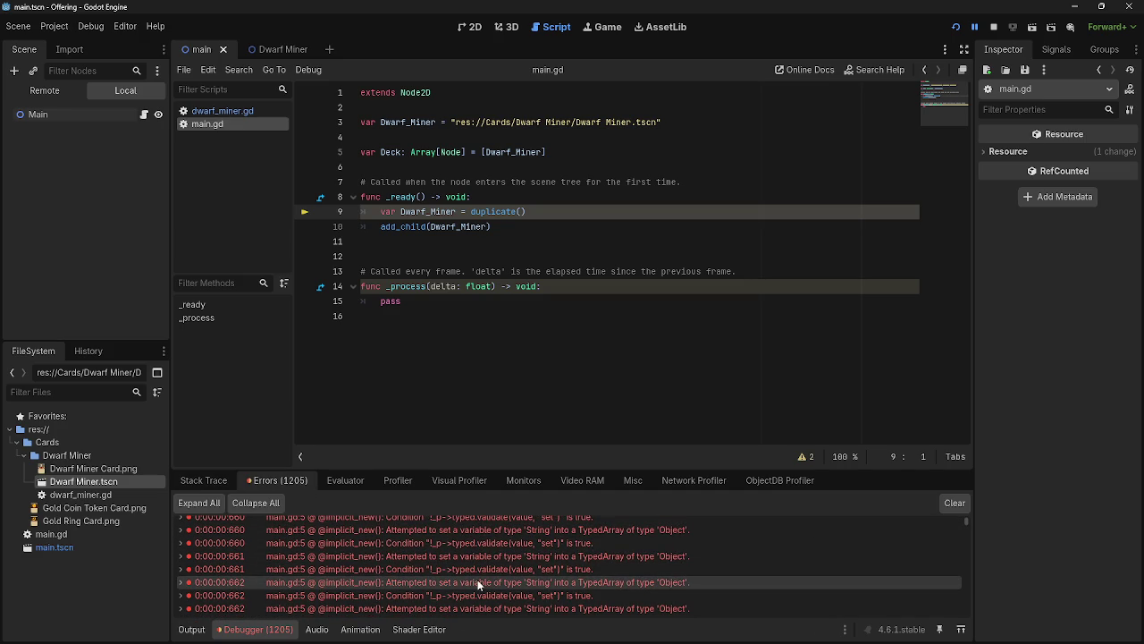
scroll(741, 601, down, 3)
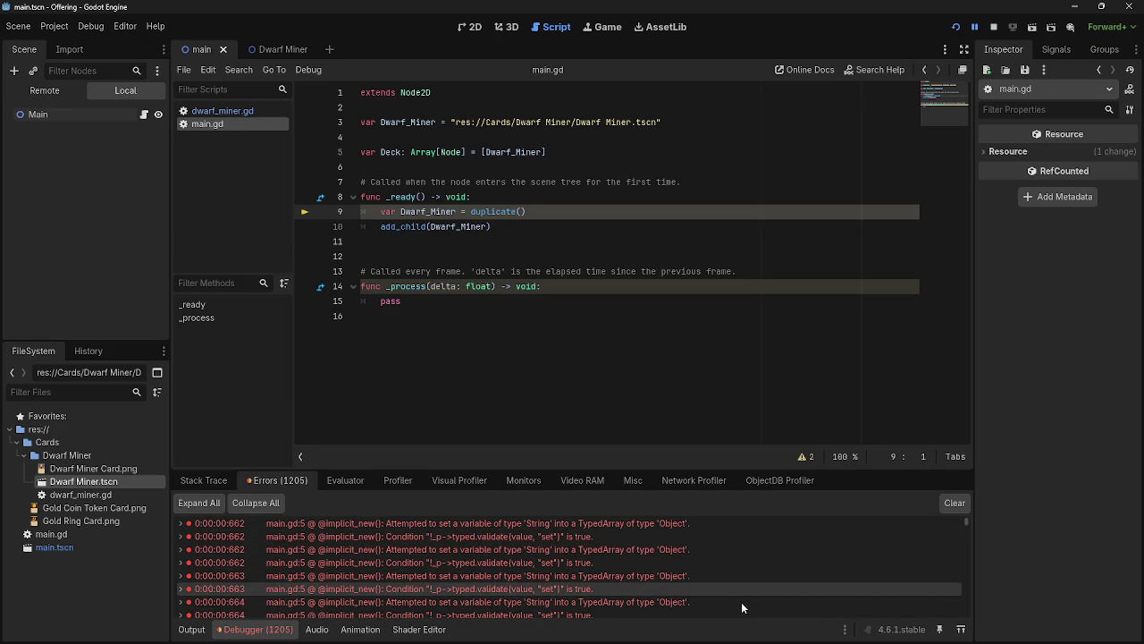
click(628, 576)
double_click(629, 574)
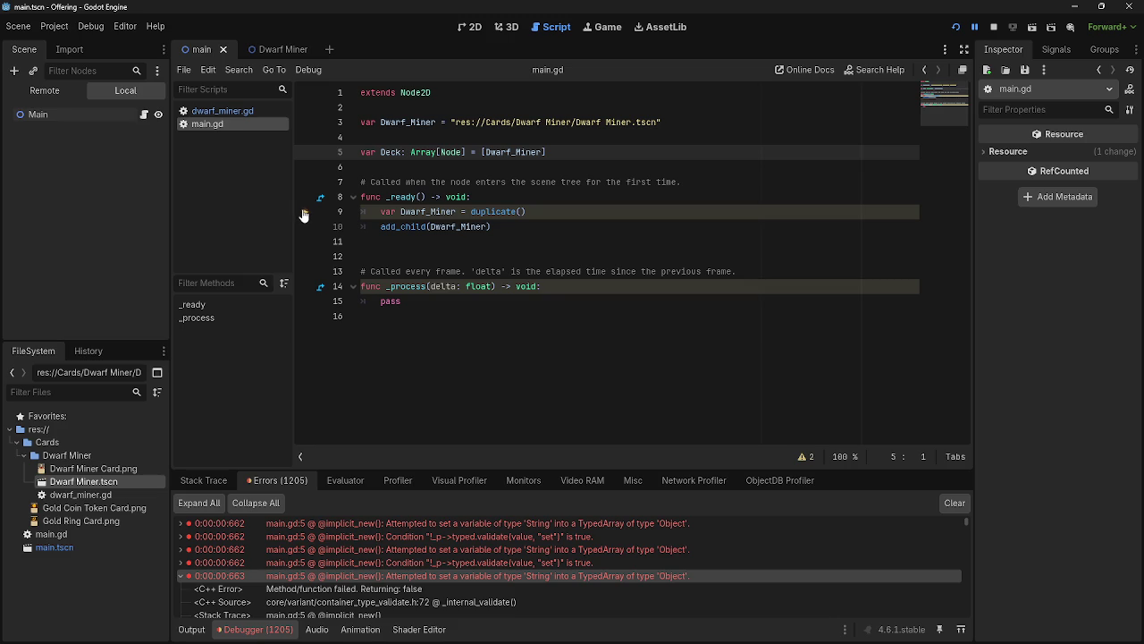
- Delete line 9 'var Dwarf_Miner = duplicate()' and run the project again
drag(536, 212, 372, 212)
key(BackSpace)
key(BackSpace)
key(BackSpace)
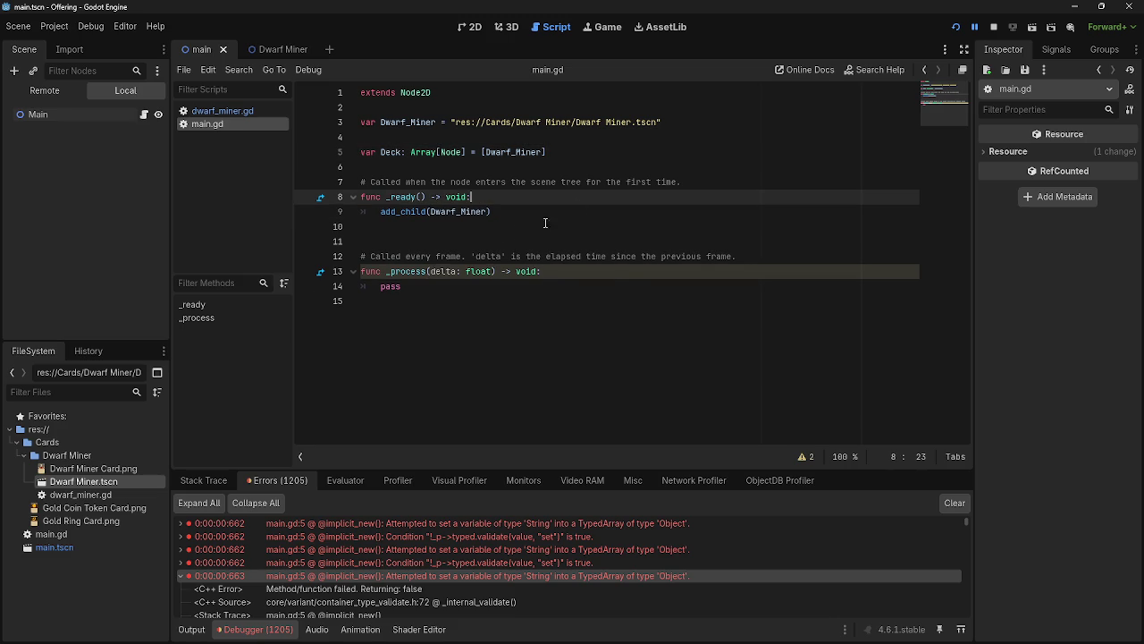
click(959, 27)
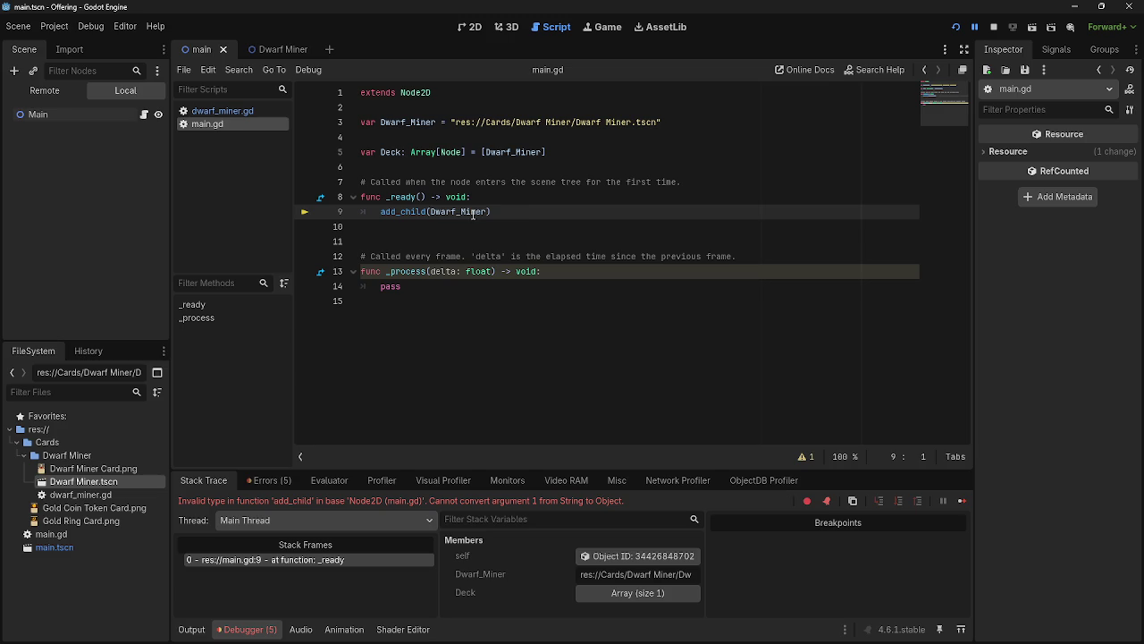
- Run with F5, then review the var sprite2d get_node example in the docs
key(F5)
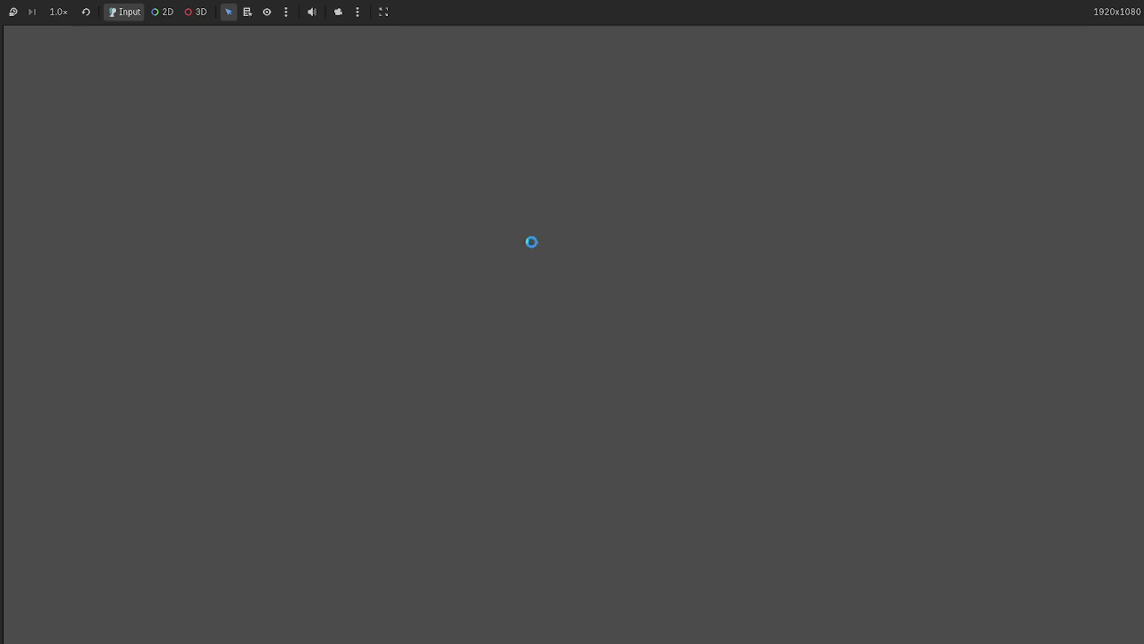
key(alt+Tab)
key(alt+Tab)
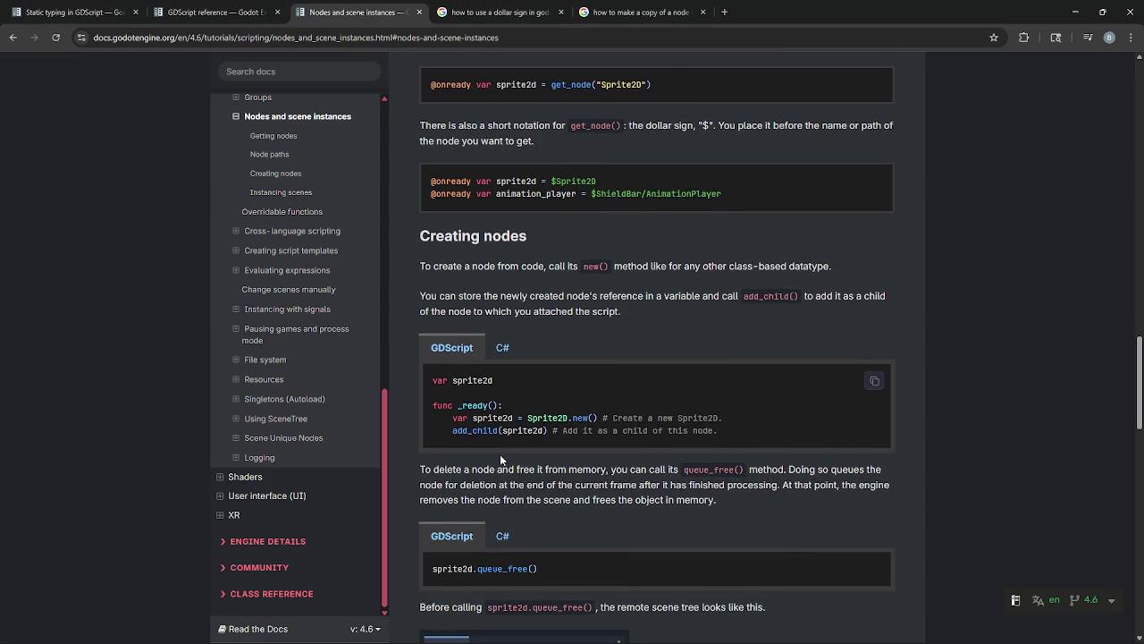
drag(452, 417, 597, 419)
click(550, 430)
scroll(529, 439, up, 3)
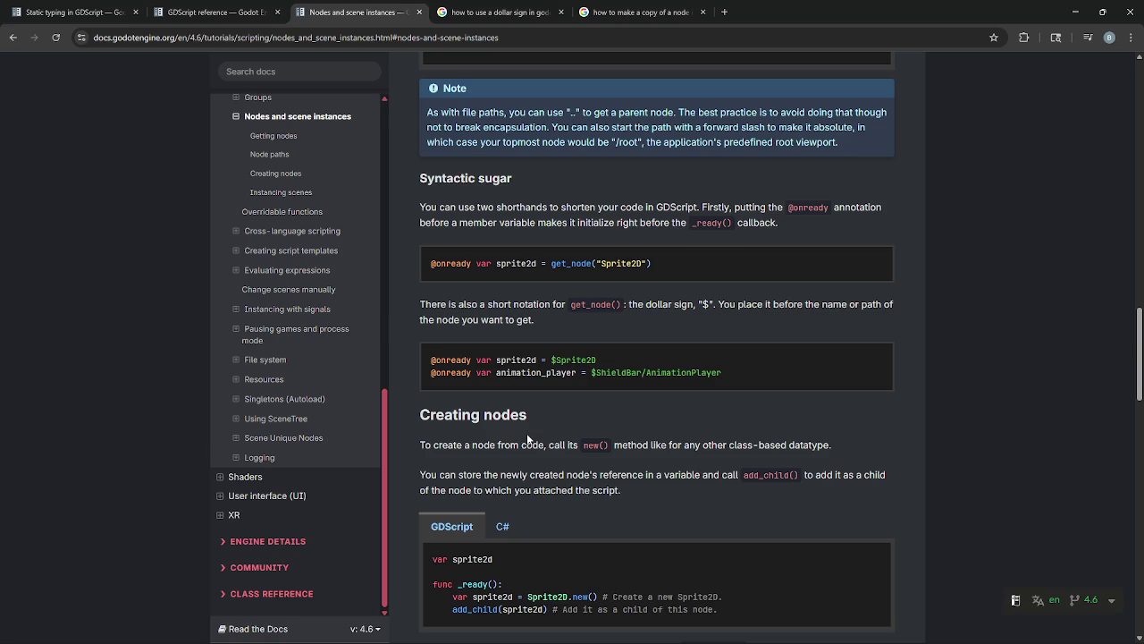
scroll(527, 439, up, 3)
scroll(528, 439, up, 1)
scroll(528, 439, up, 3)
scroll(528, 438, down, 3)
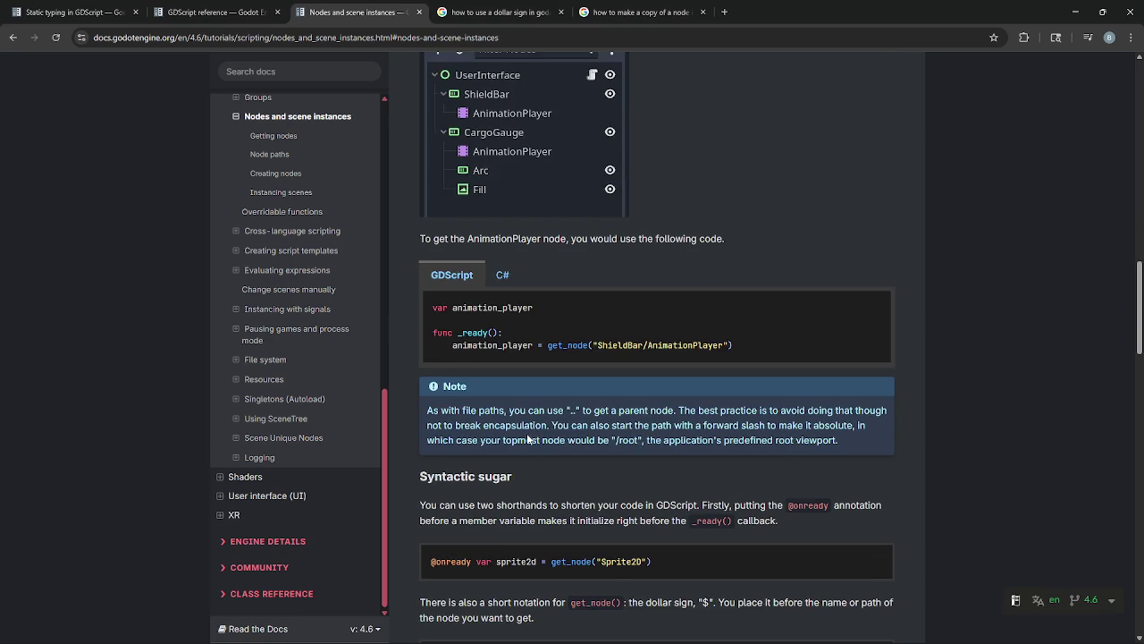
scroll(528, 435, down, 1)
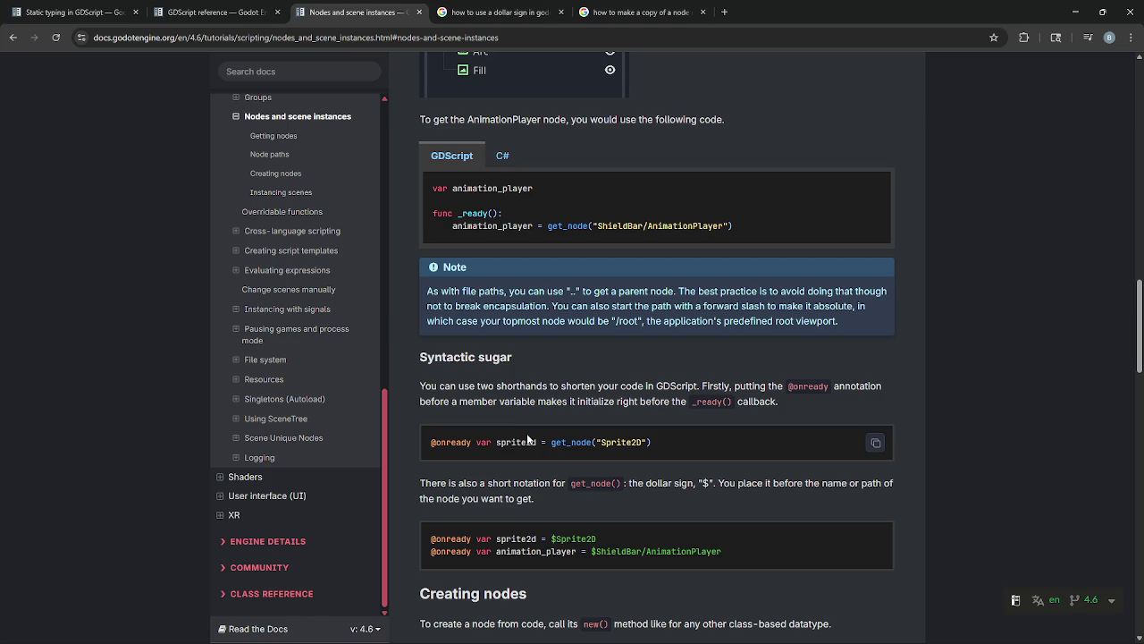
- Highlight the ShieldBar/AnimationPlayer path, then select the scene path string on line 3
drag(596, 227, 755, 227)
click(761, 228)
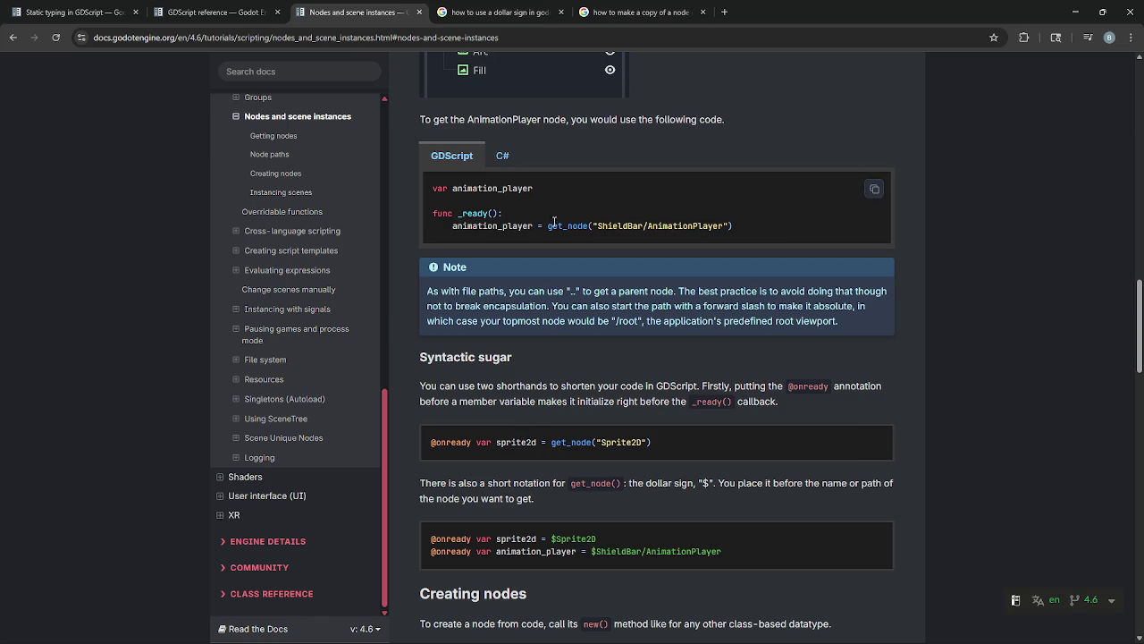
key(alt+Tab)
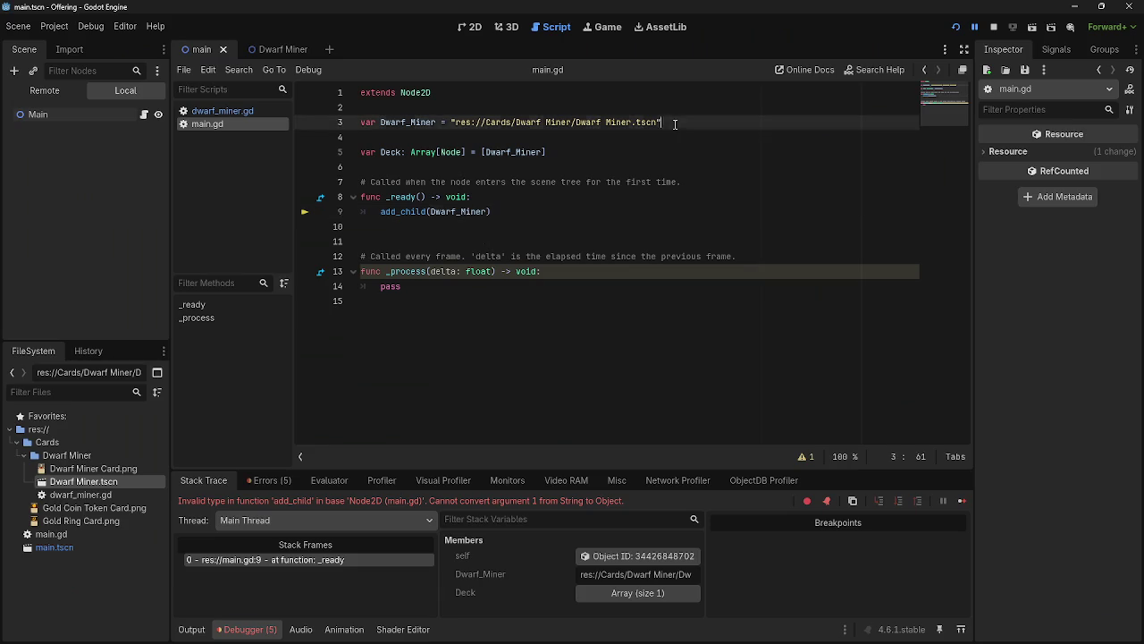
drag(663, 121, 452, 123)
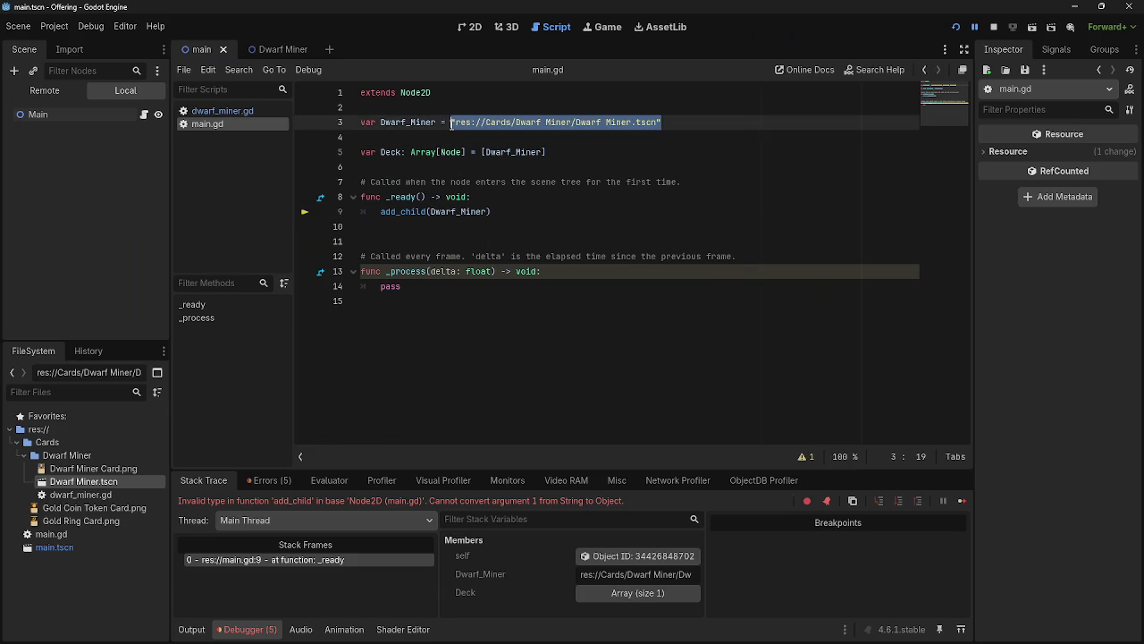
- Delete the "res://Cards/Dwarf Miner/Dwarf Miner.tscn" path string from line 3 of main.gd
key(alt+Tab)
key(alt+Tab)
click(465, 122)
mouse_move(451, 122)
mouse_down()
mouse_move(687, 122)
mouse_move(440, 123)
mouse_move(657, 123)
mouse_up()
click(457, 132)
click(526, 213)
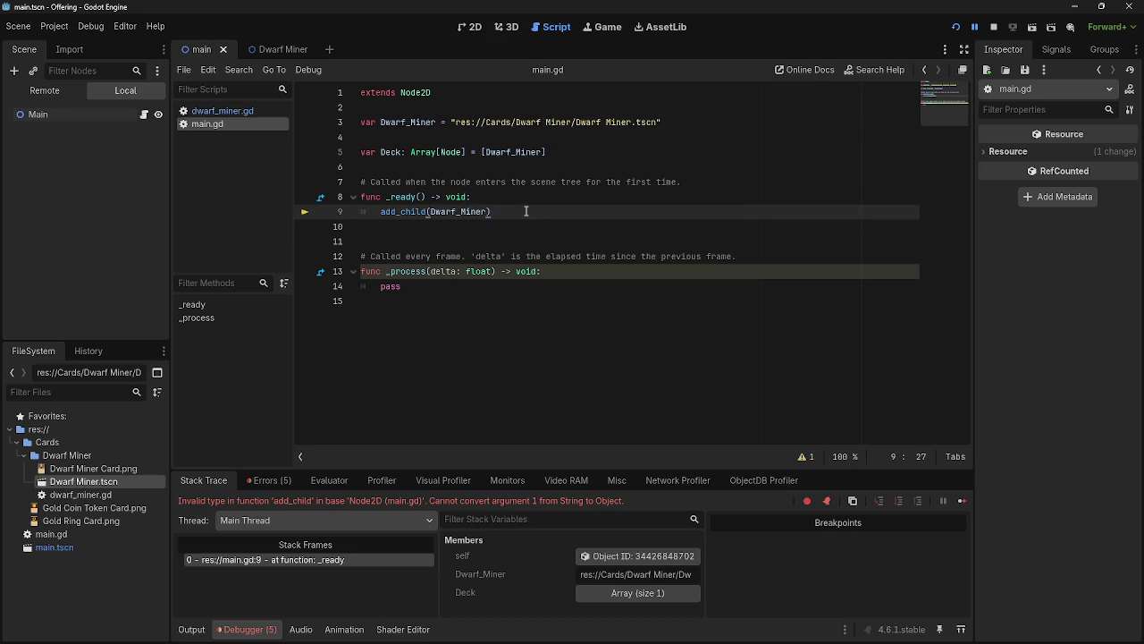
triple_click(428, 211)
drag(665, 123, 450, 124)
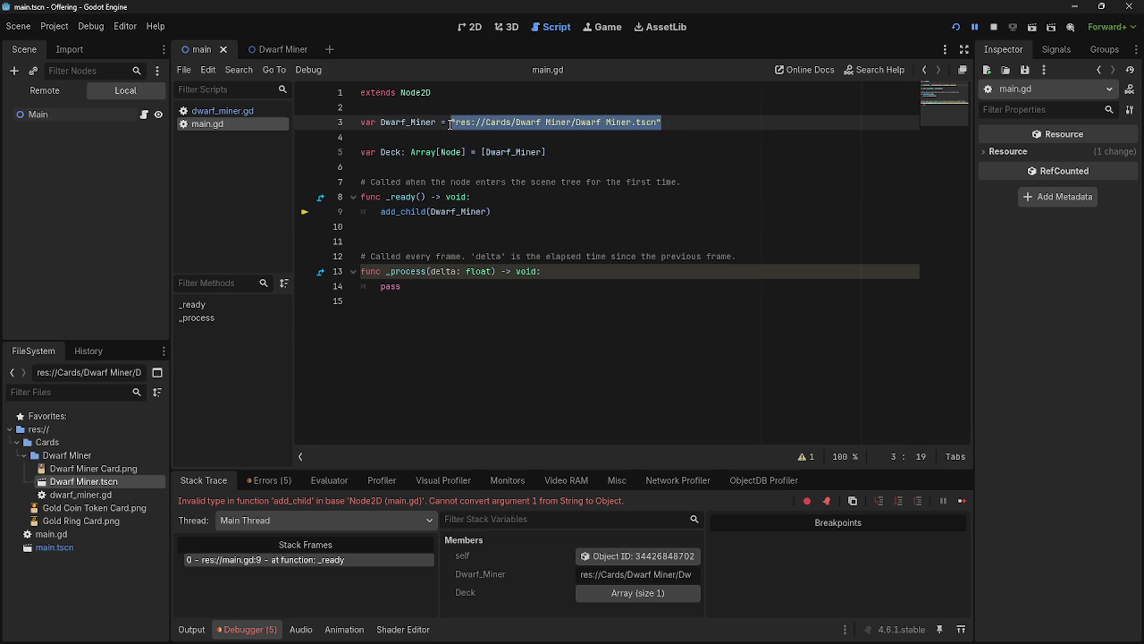
key(Delete)
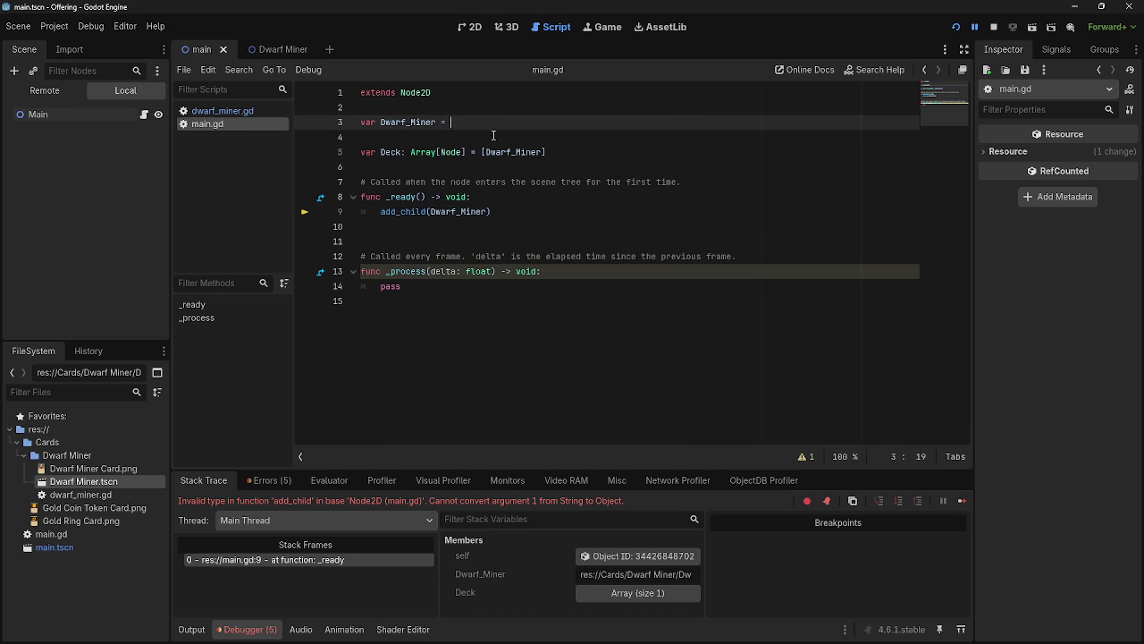
- Check the Nodes and scene instances docs, then trim a character and return to the _ready line
click(496, 131)
key(alt+Tab)
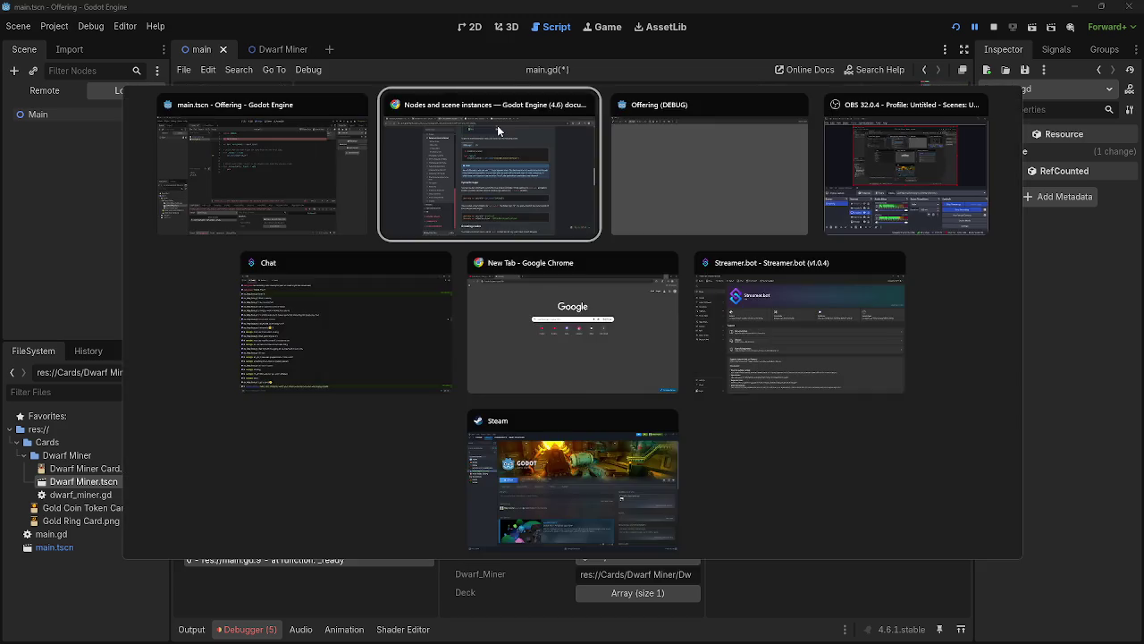
key(ctrl+1)
key(ctrl+3)
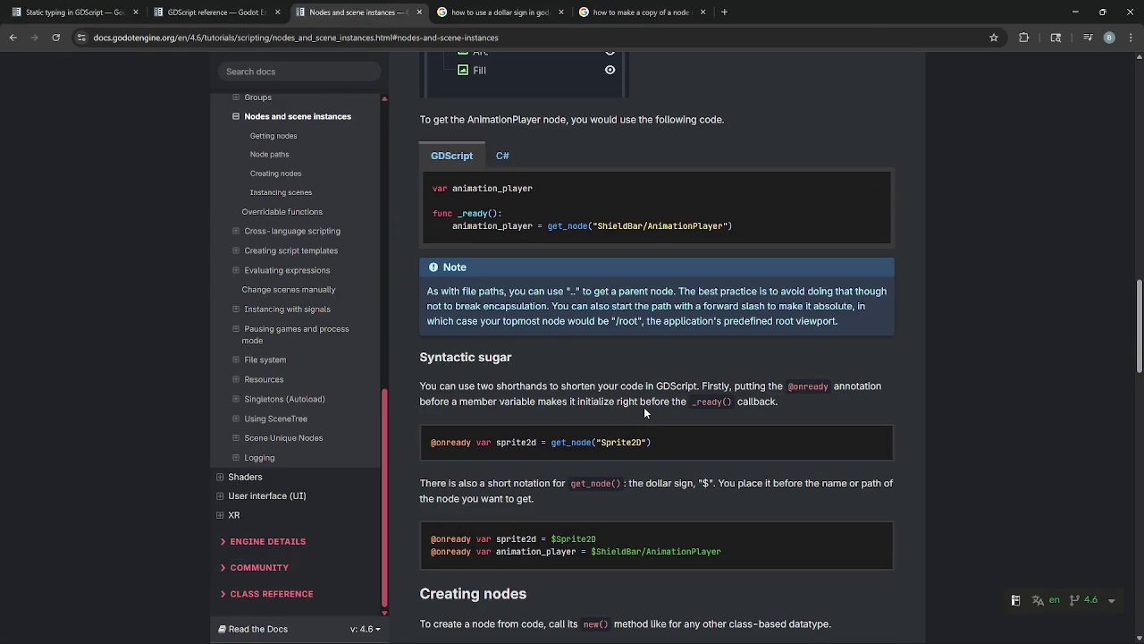
key(alt+Tab)
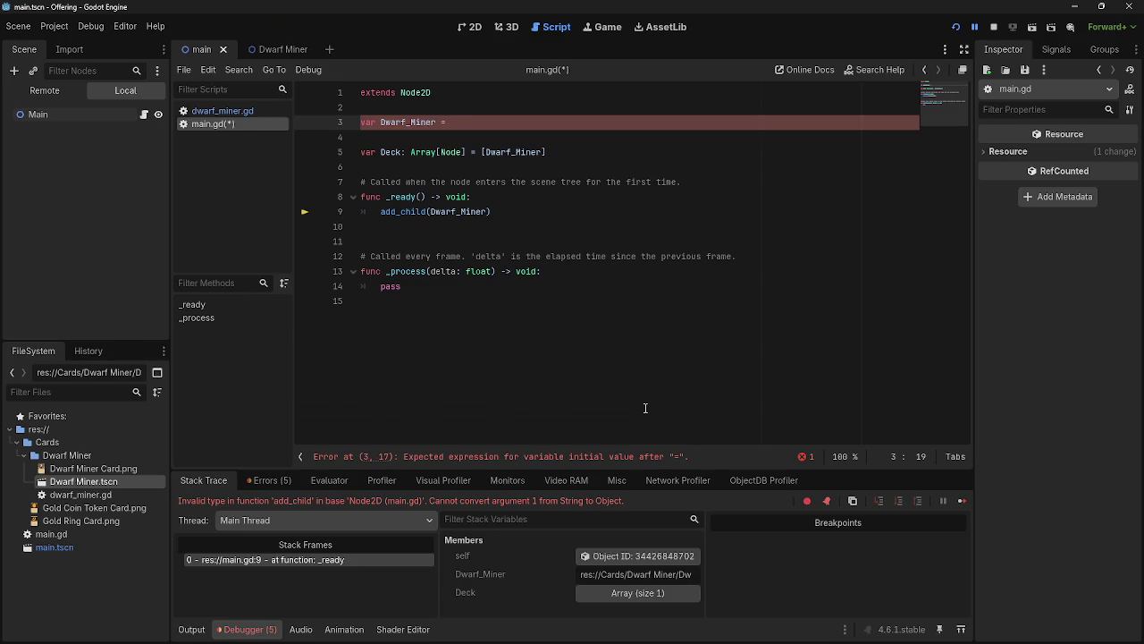
key(alt+Tab)
key(BackSpace)
key(BackSpace)
key(BackSpace)
click(554, 200)
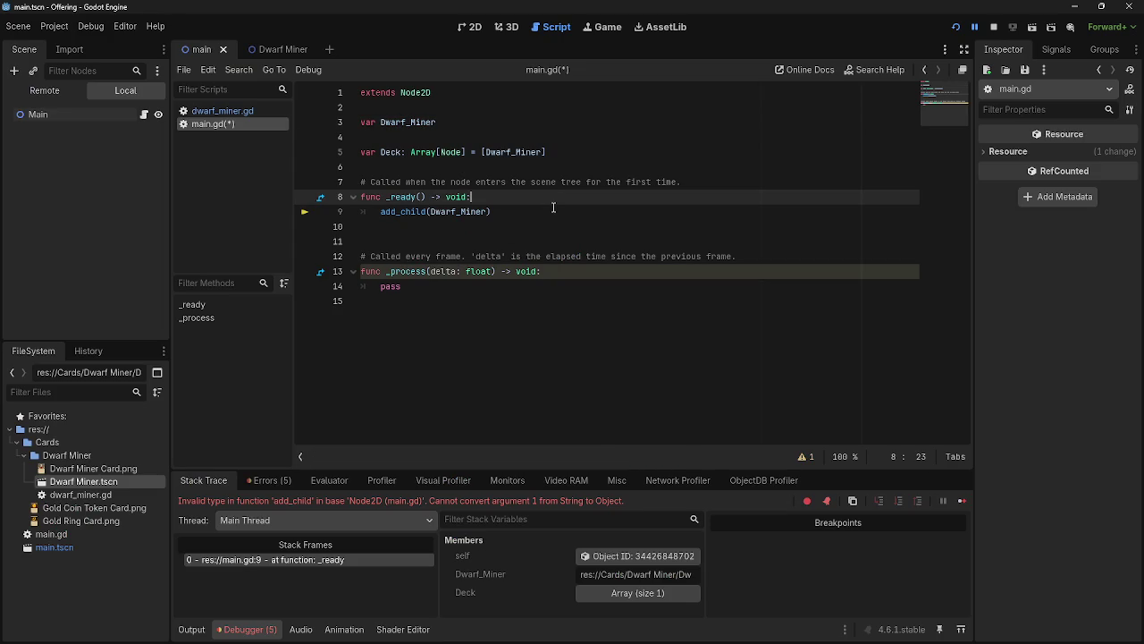
- Add a blank line above add_child, trying and then removing .instantiate()
key(Return)
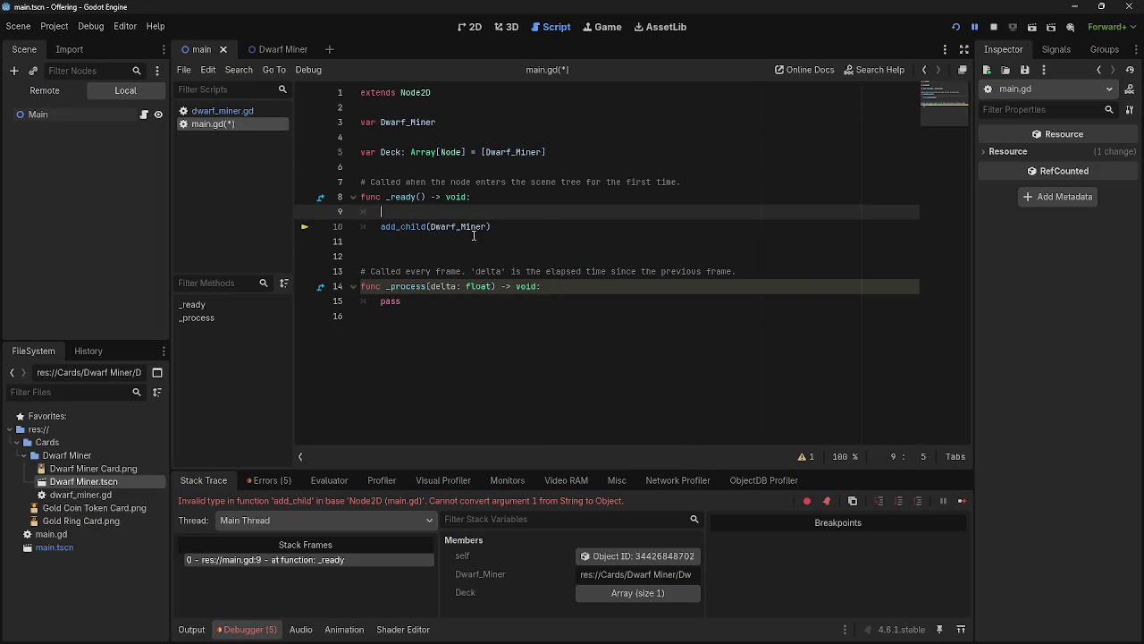
text(.instantiate())
drag(458, 210, 375, 212)
key(BackSpace)
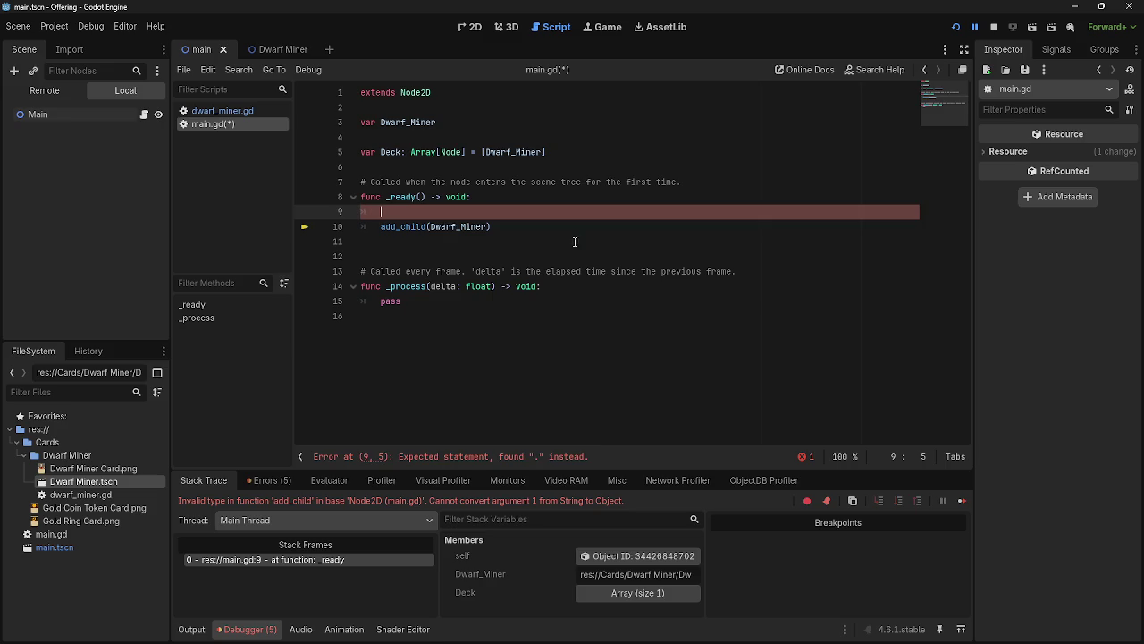
key(alt+Tab)
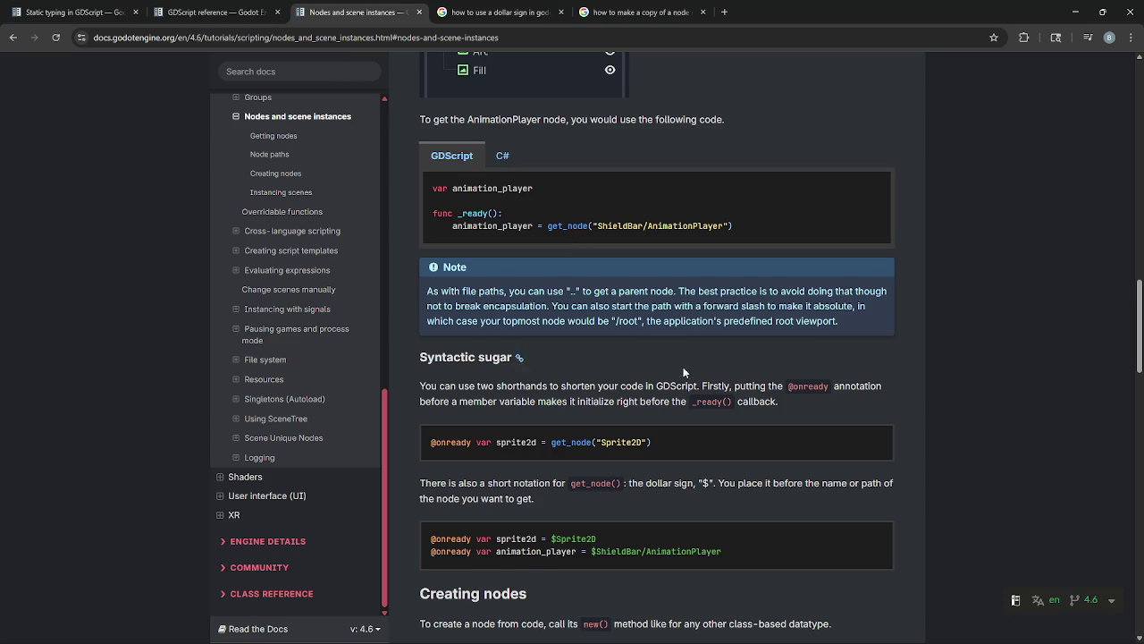
scroll(632, 338, up, 1)
key(alt+Tab)
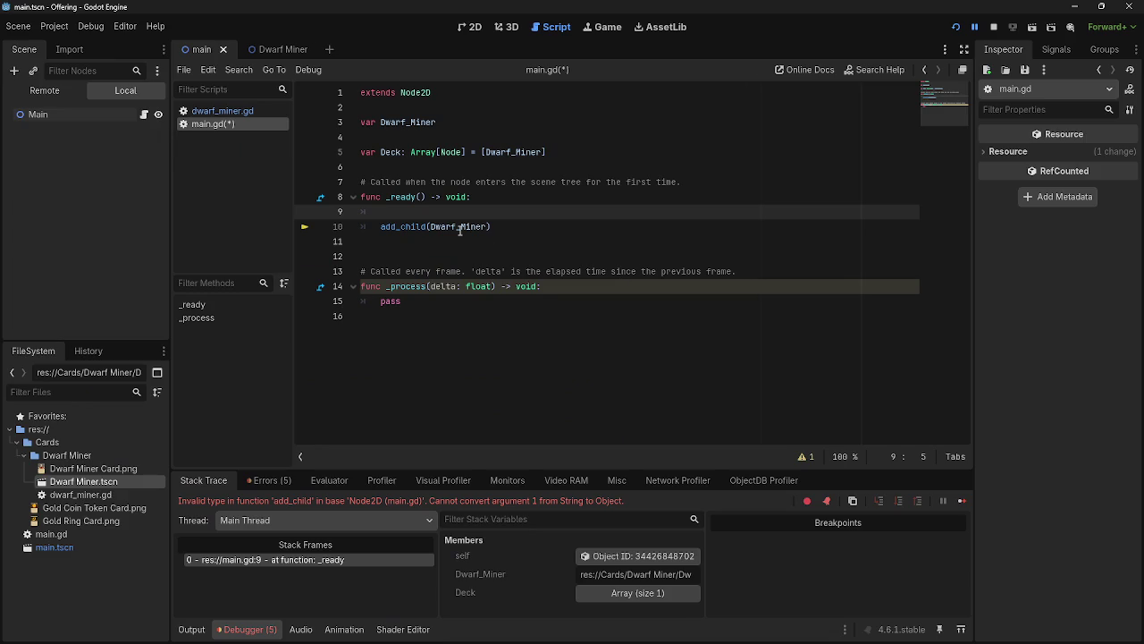
- Write Dwarf_Miner = get_node(Dwarf_Miner) on line 9 using autocompletion
text(Dwar)
key(Return)
key(alt+Tab)
key(alt+Tab)
text(get)
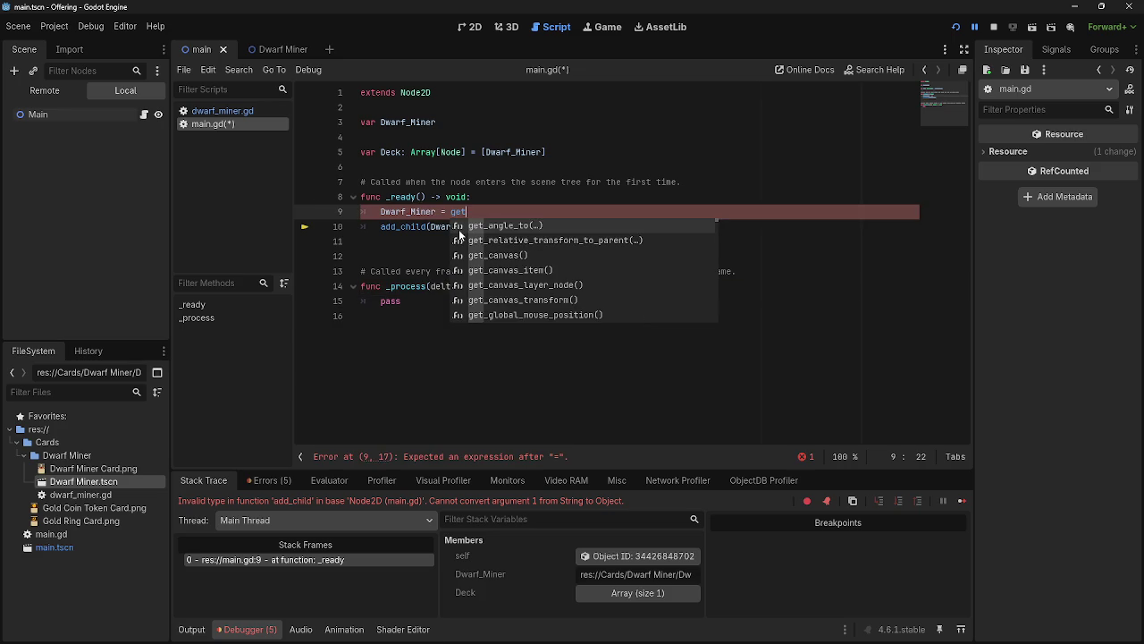
text(_node)
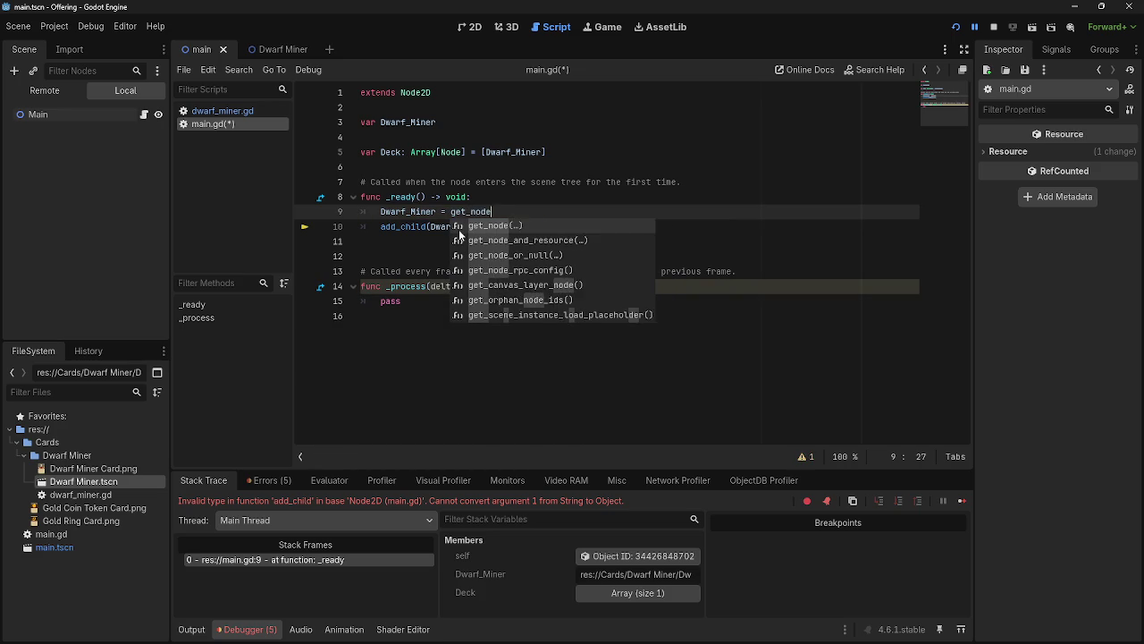
key(Return)
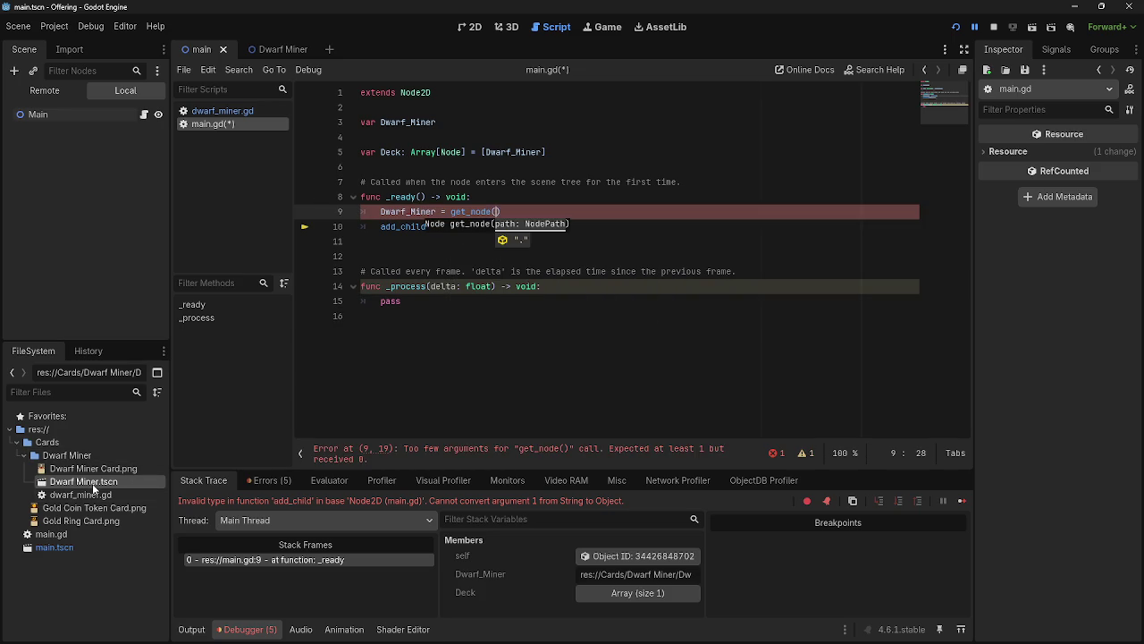
text(Dwarf_Miner)
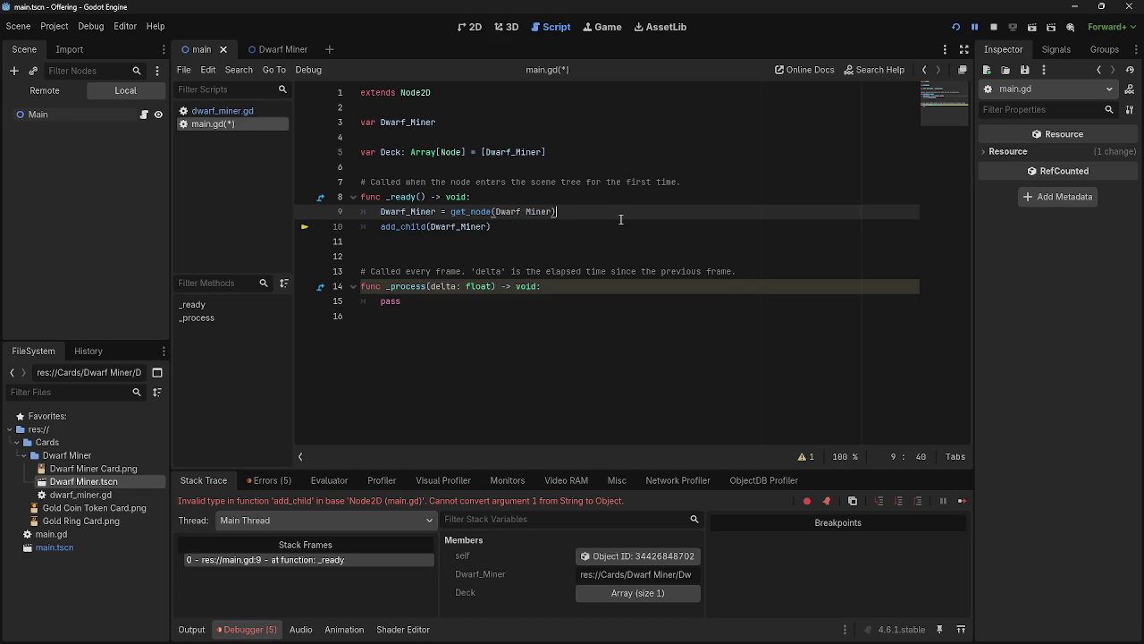
- Following the docs' get_node example, quote the argument as "Dwarf Miner" and run the game
key(alt+Tab)
drag(594, 285, 729, 285)
key(alt+Tab)
drag(555, 212, 496, 214)
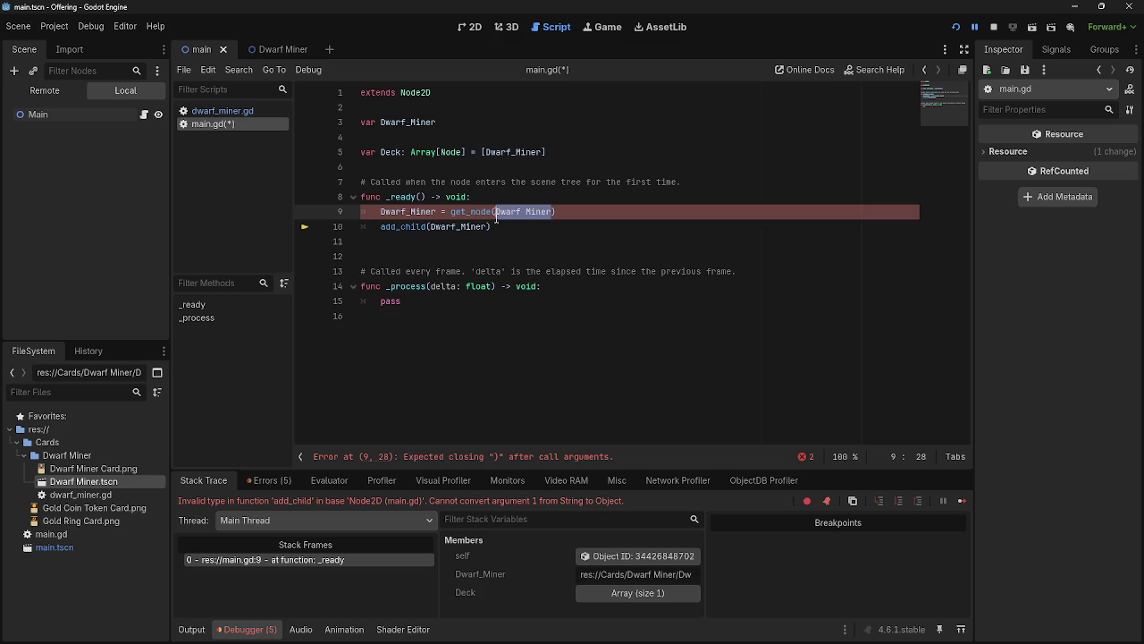
text(")
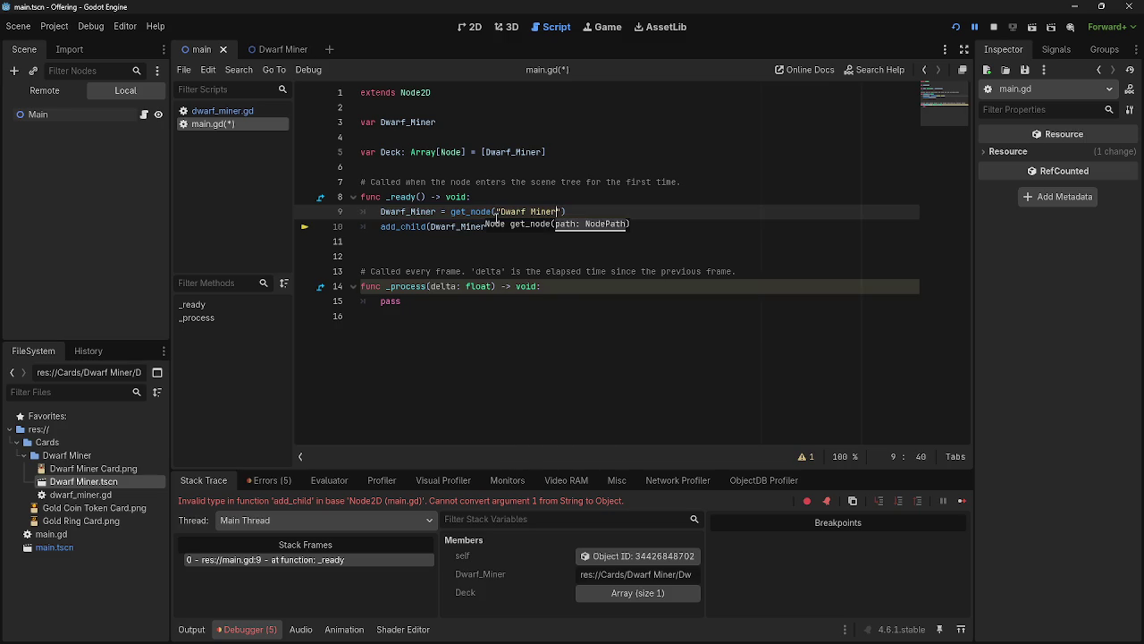
click(616, 214)
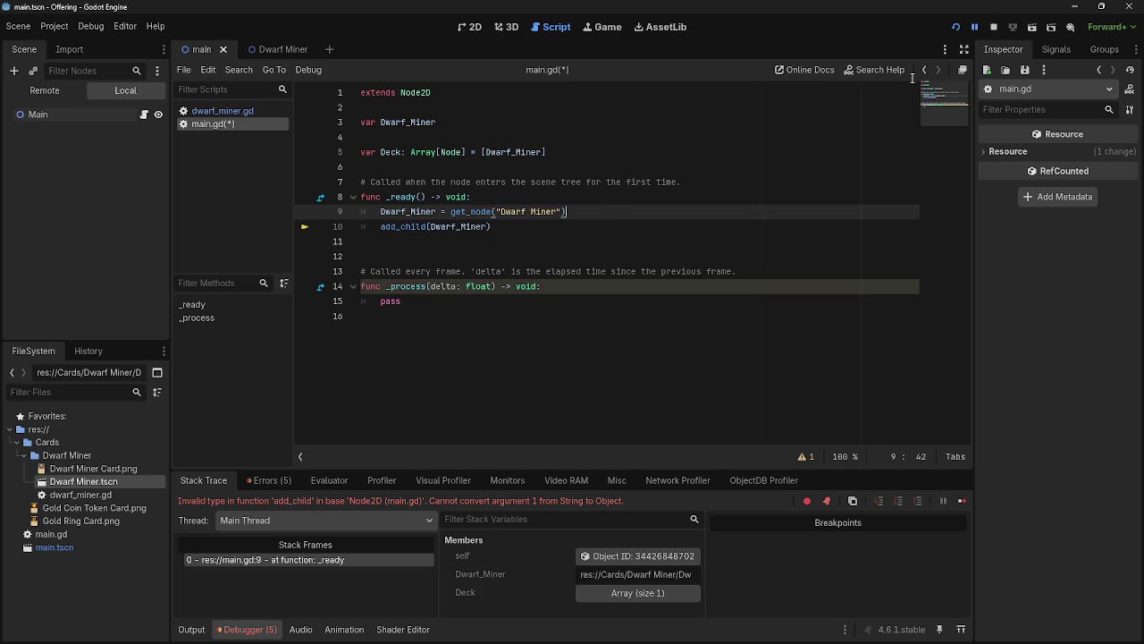
click(956, 26)
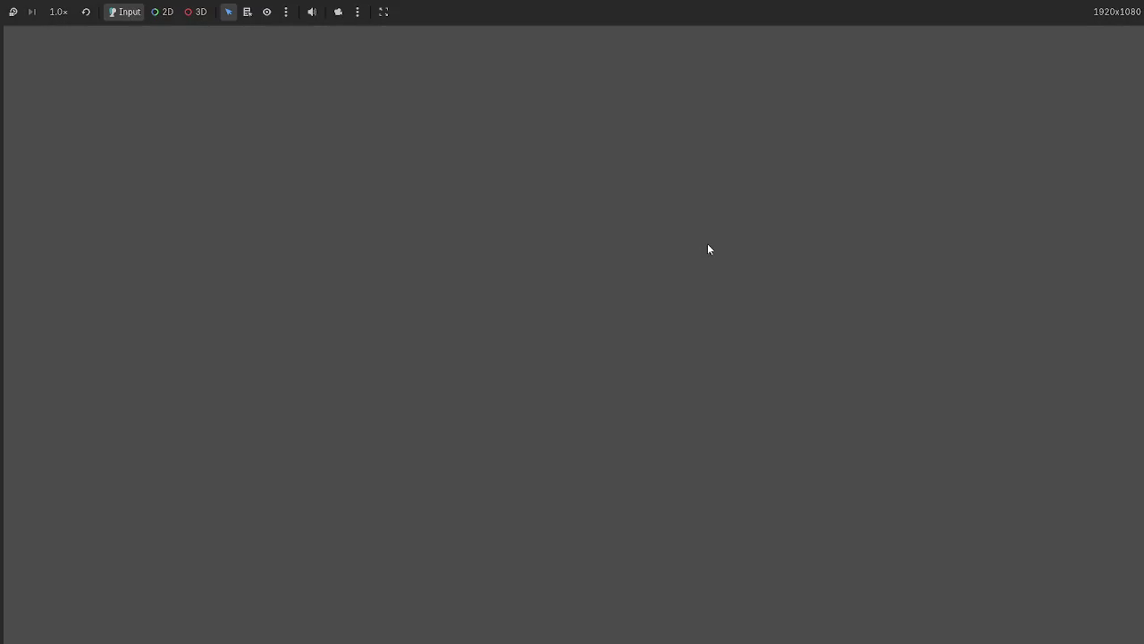
- Inspect the Debugger errors: line 10's null child and line 9's Node not found "Dwarf Miner"
key(alt+Tab)
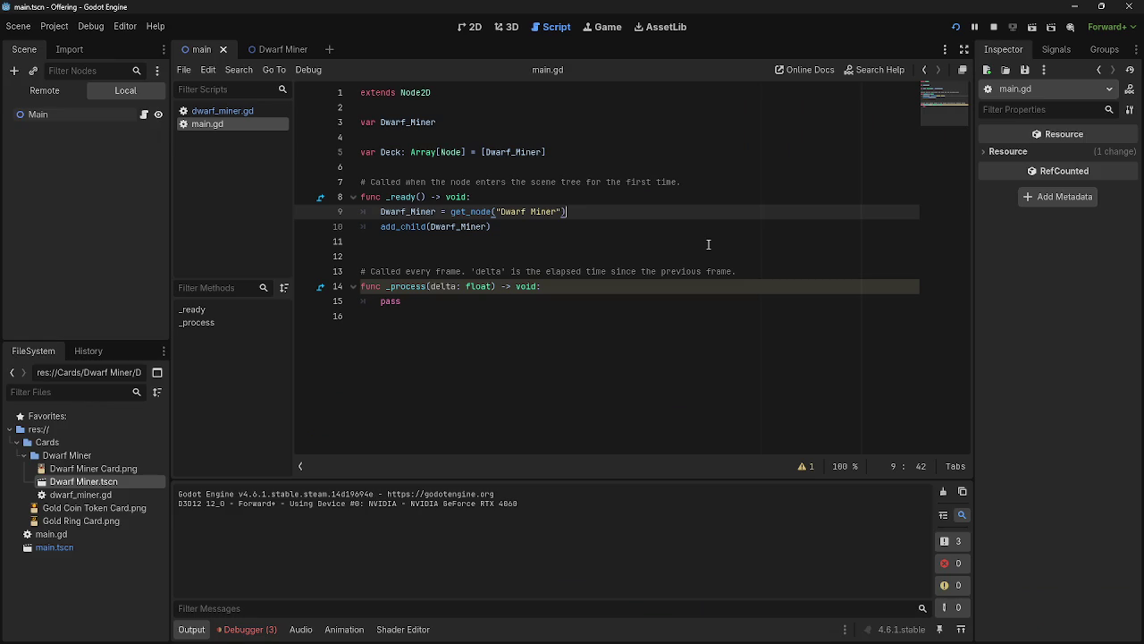
click(246, 629)
click(270, 480)
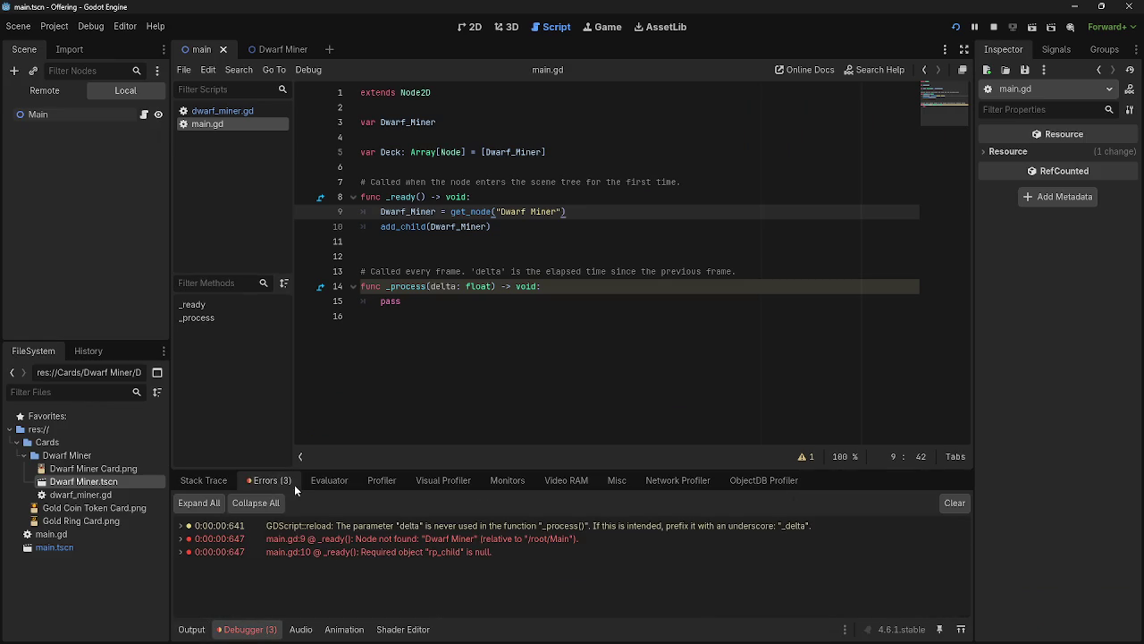
click(422, 549)
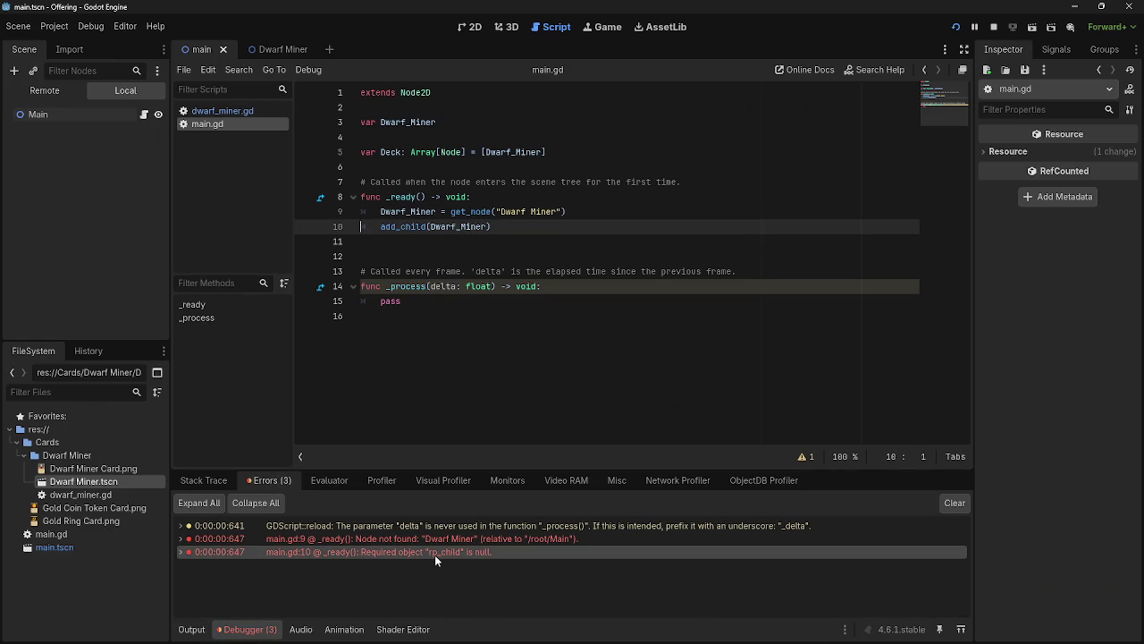
click(411, 539)
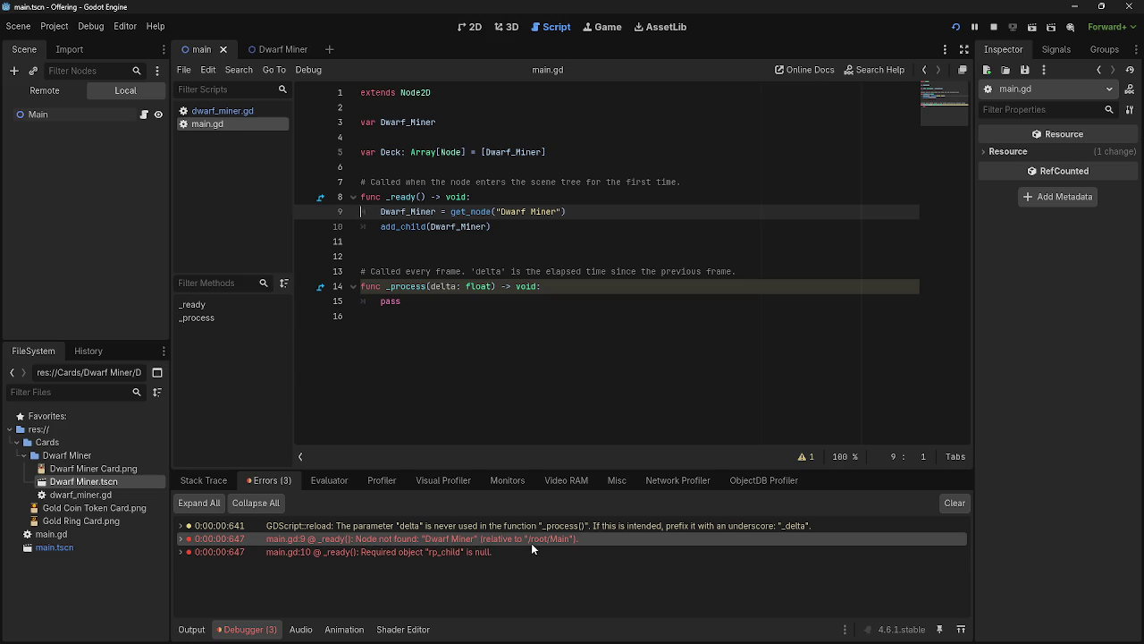
- Replace the get_node argument with the Dwarf Miner scene's res:// path and rerun the game
drag(562, 212, 497, 212)
key(BackSpace)
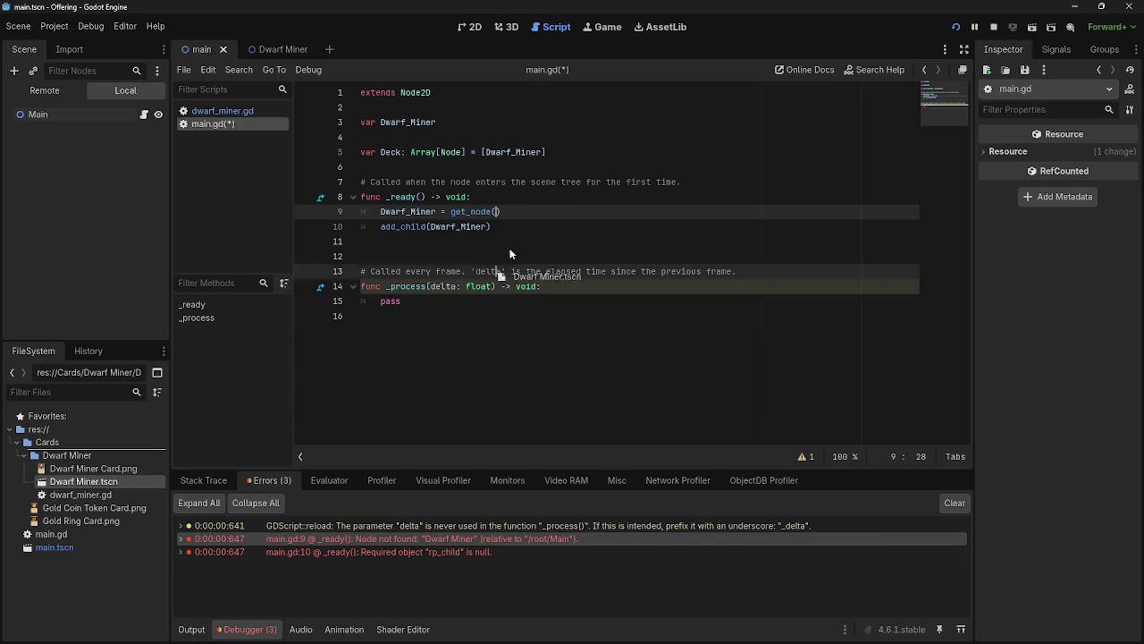
click(528, 218)
click(993, 26)
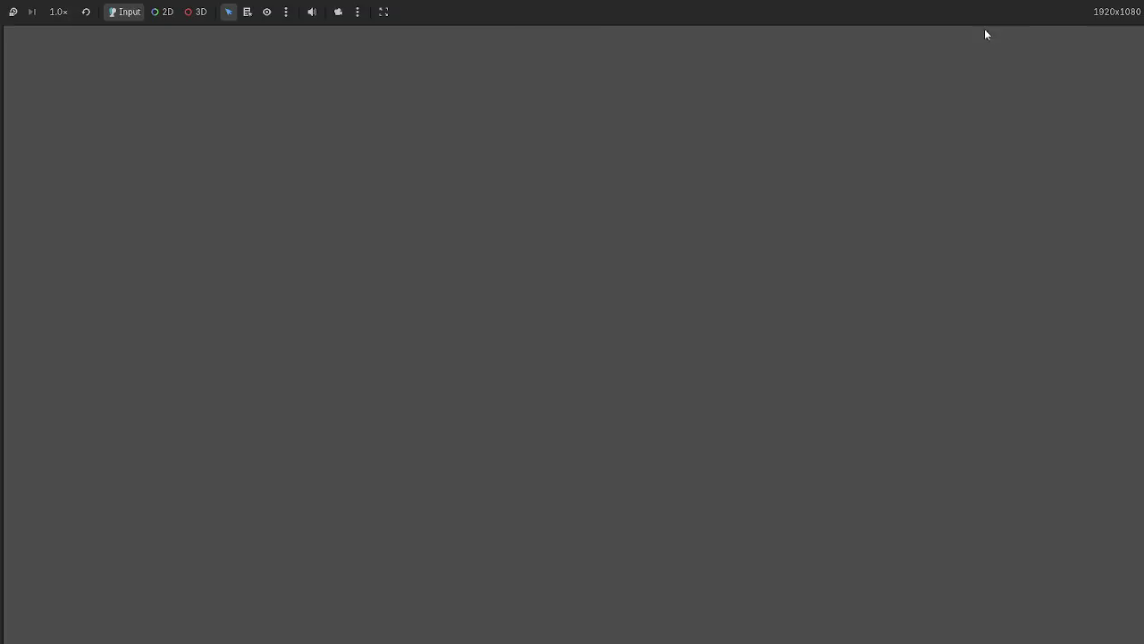
- Review the line 9 and line 10 errors again, then consult the Nodes and scene instances docs
key(alt+Tab)
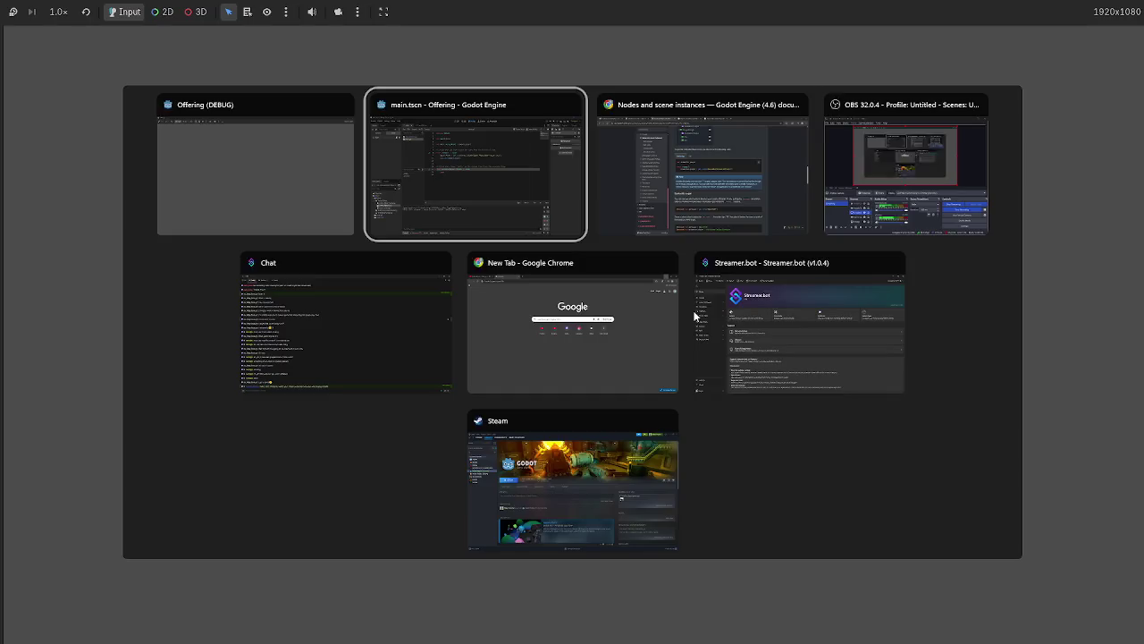
click(231, 637)
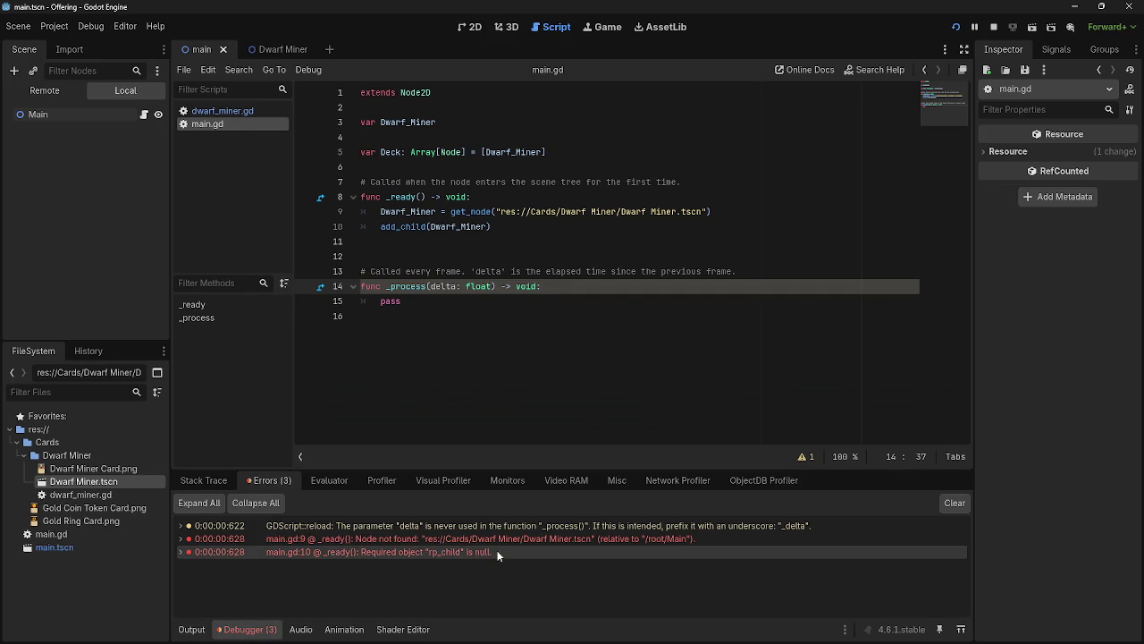
click(395, 538)
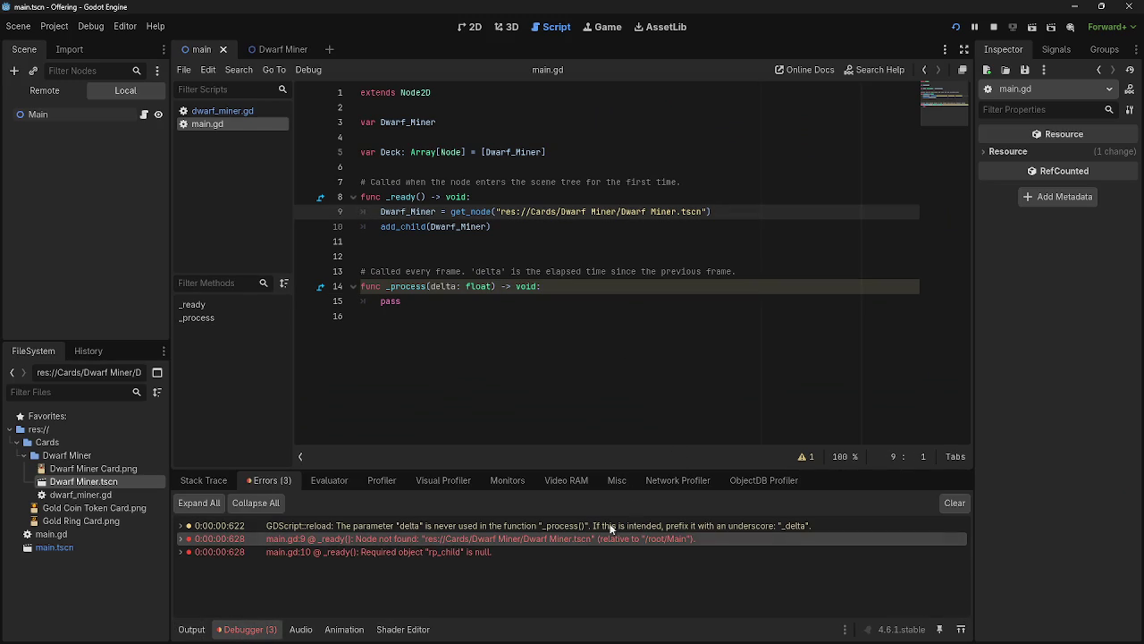
click(512, 552)
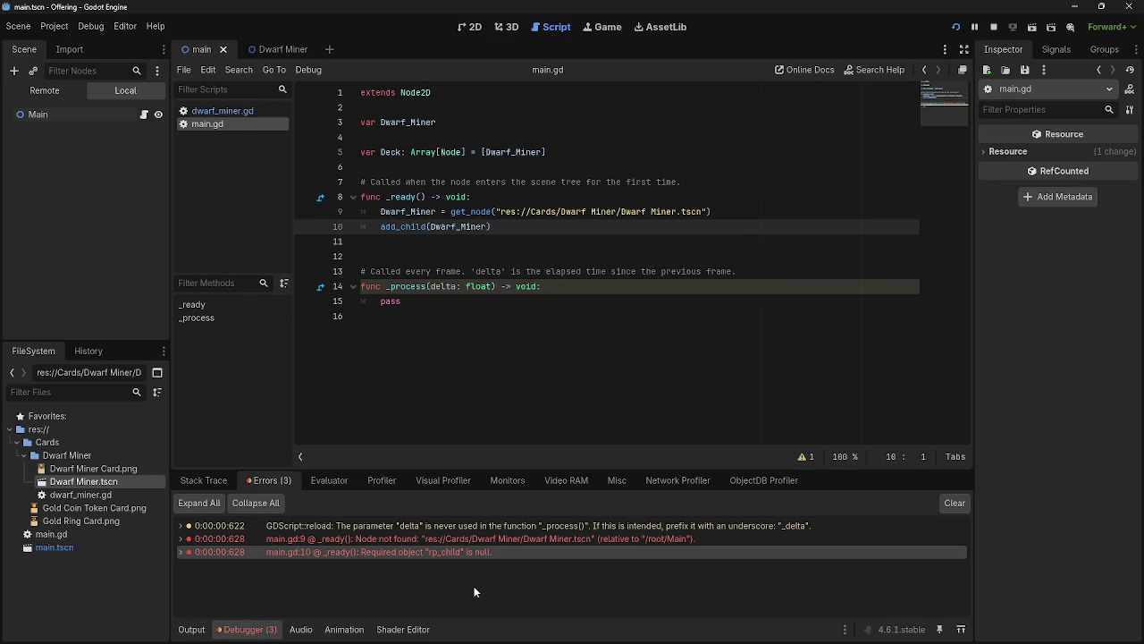
key(alt+Tab)
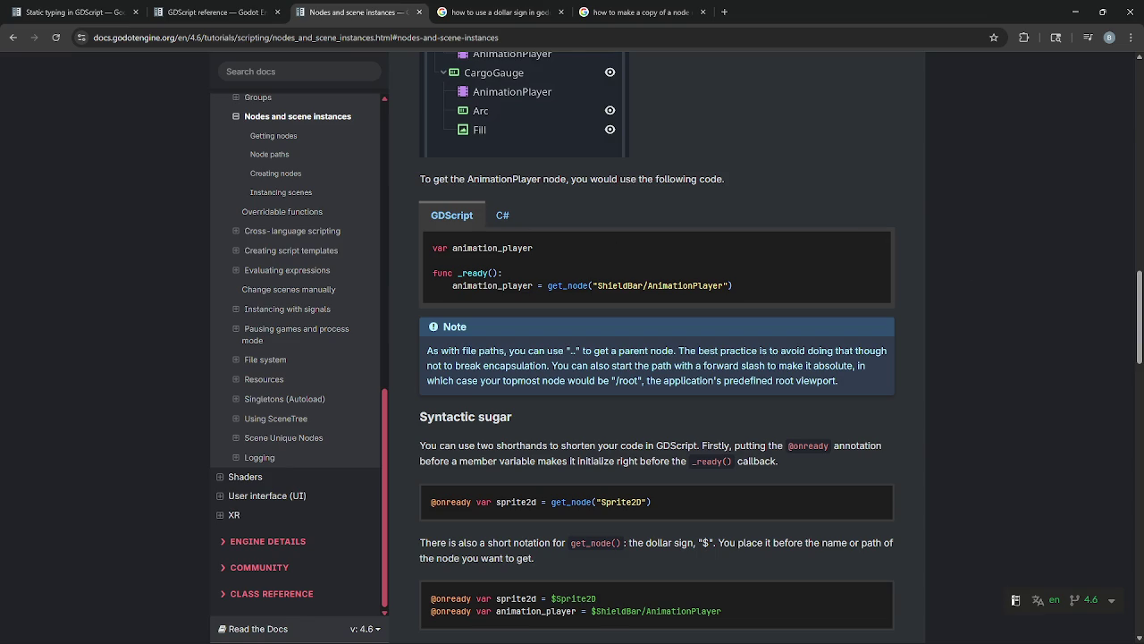
key(alt+Tab)
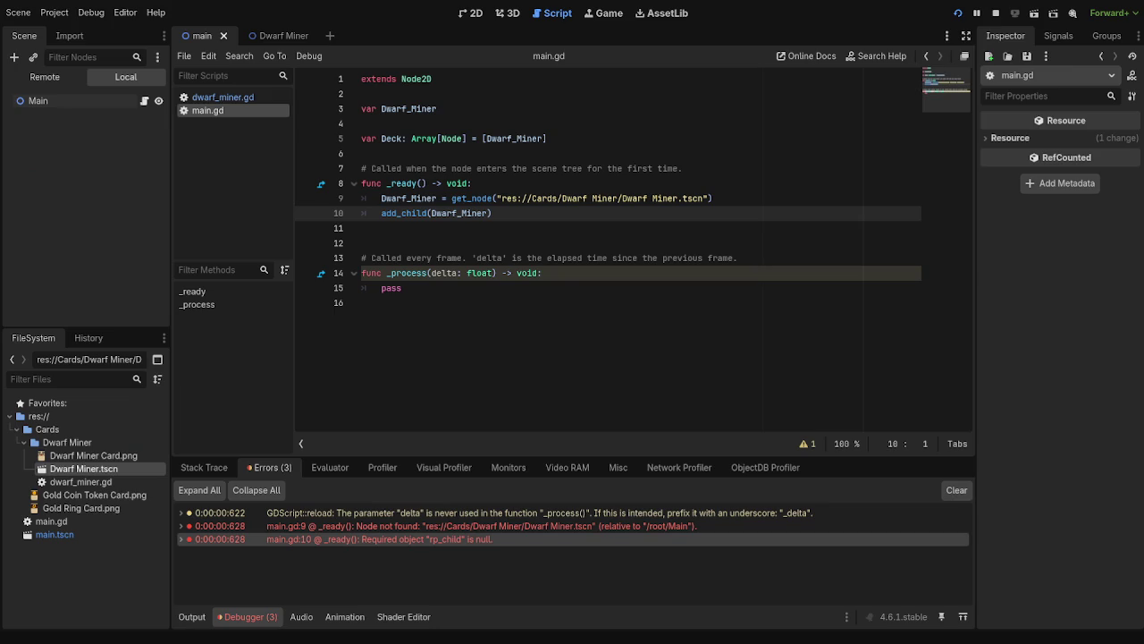
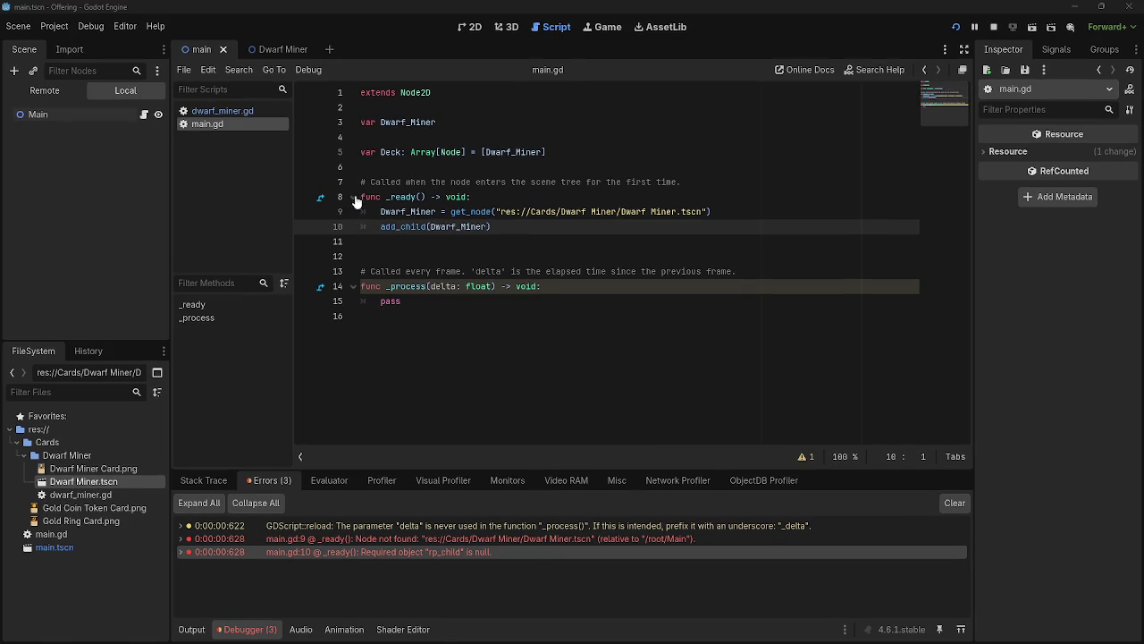
- Complete line 3 as Dwarf_Miner = preload() with the Dwarf Miner.tscn path
click(454, 121)
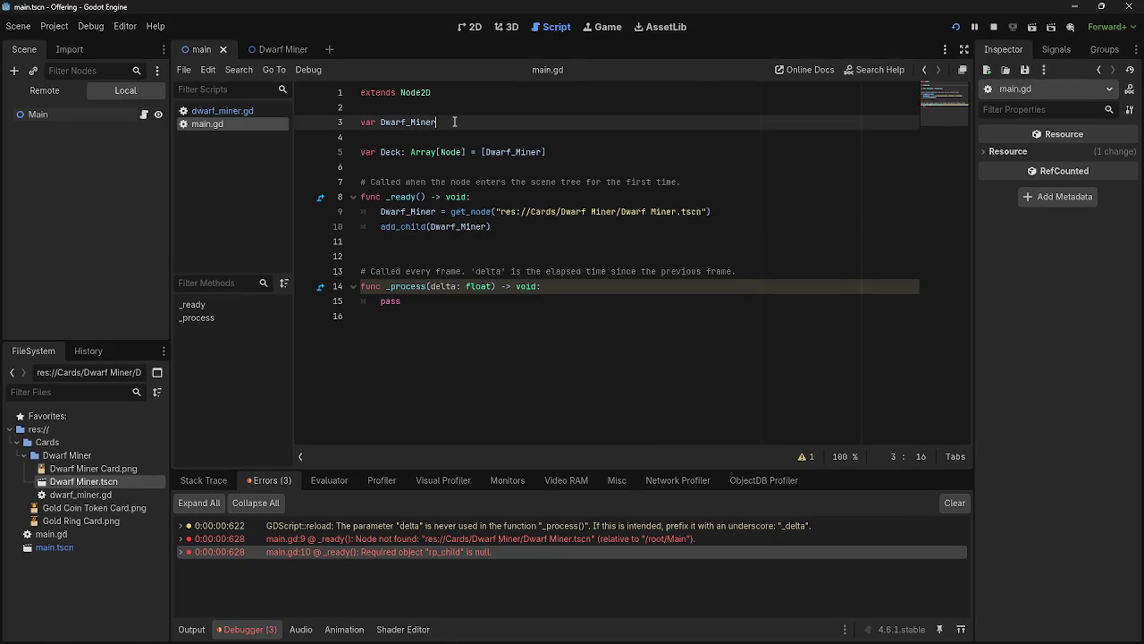
text(= preload()
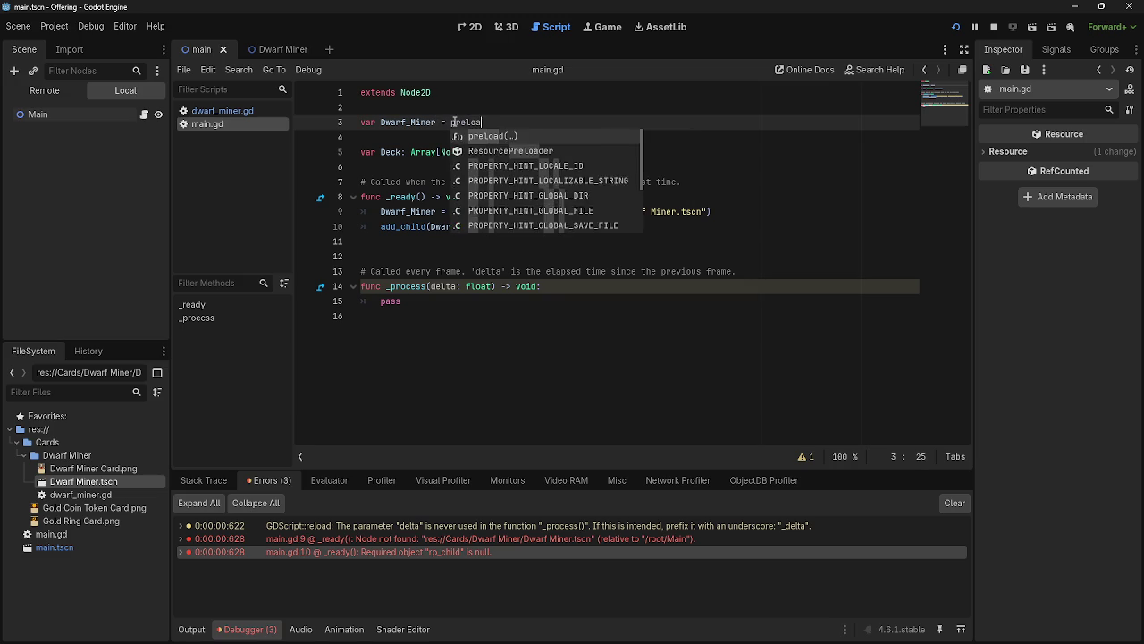
key(BackSpace)
key(BackSpace)
key(BackSpace)
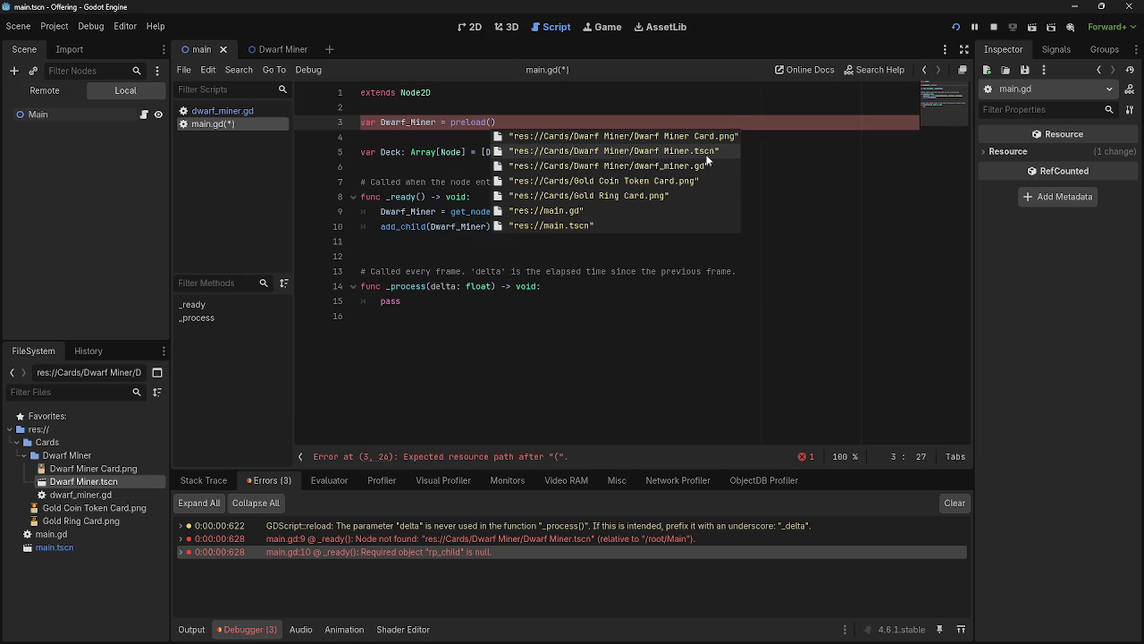
click(706, 152)
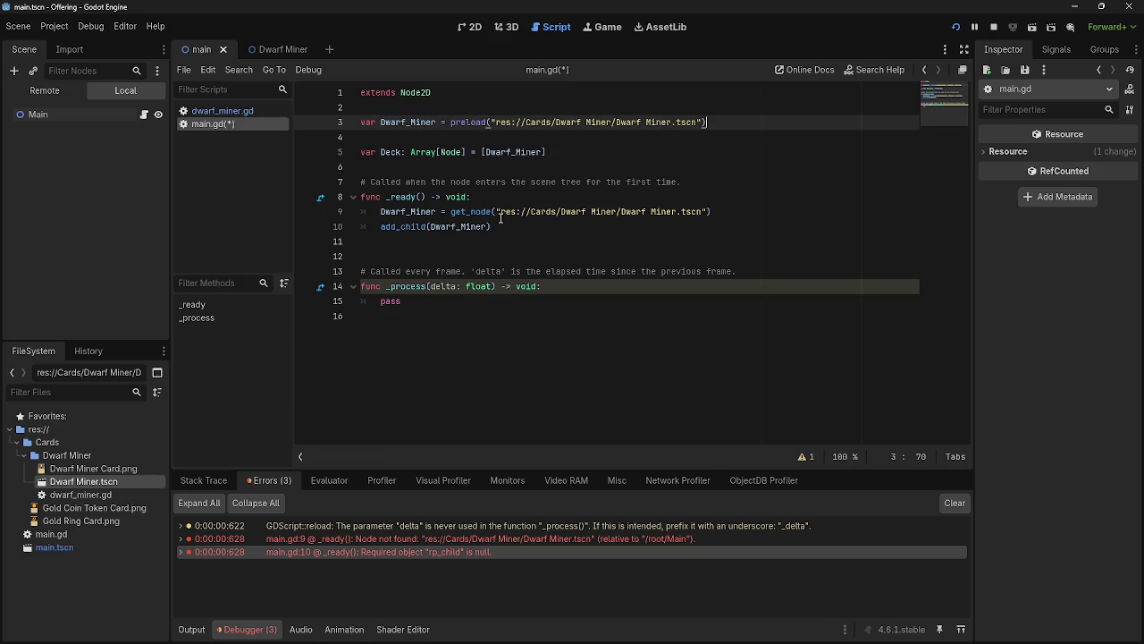
- Replace the get_node/add_child code in _ready() with Dwarf_Miner.instantiate()
click(500, 227)
mouse_move(492, 227)
mouse_down()
mouse_move(382, 213)
mouse_move(451, 212)
mouse_move(438, 213)
mouse_up()
key(BackSpace)
text(.)
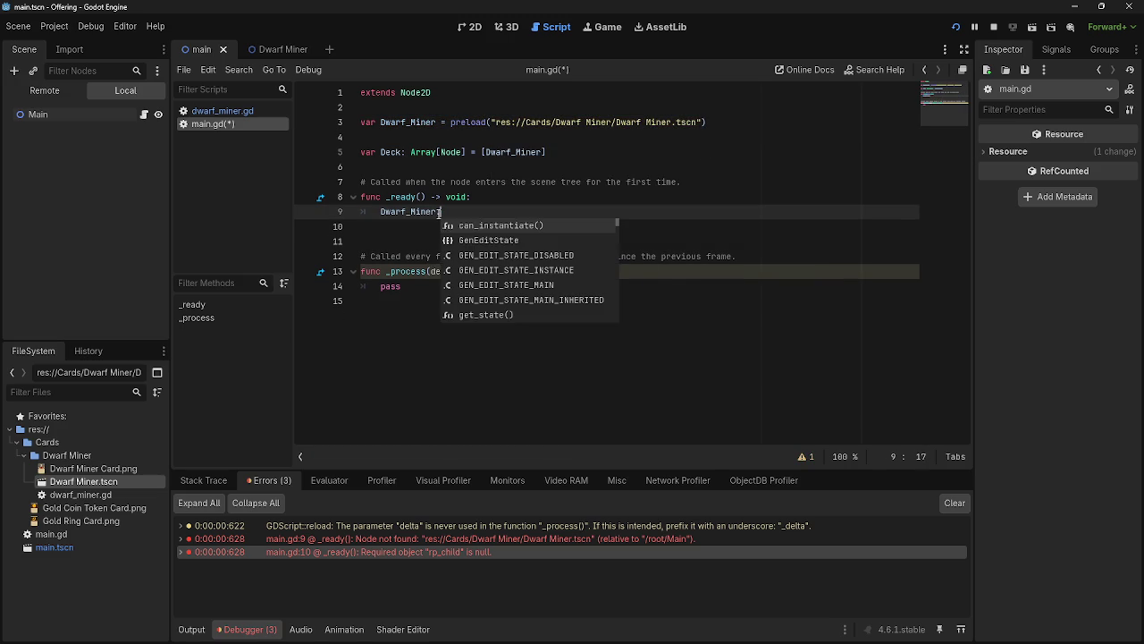
text(inst)
key(Return)
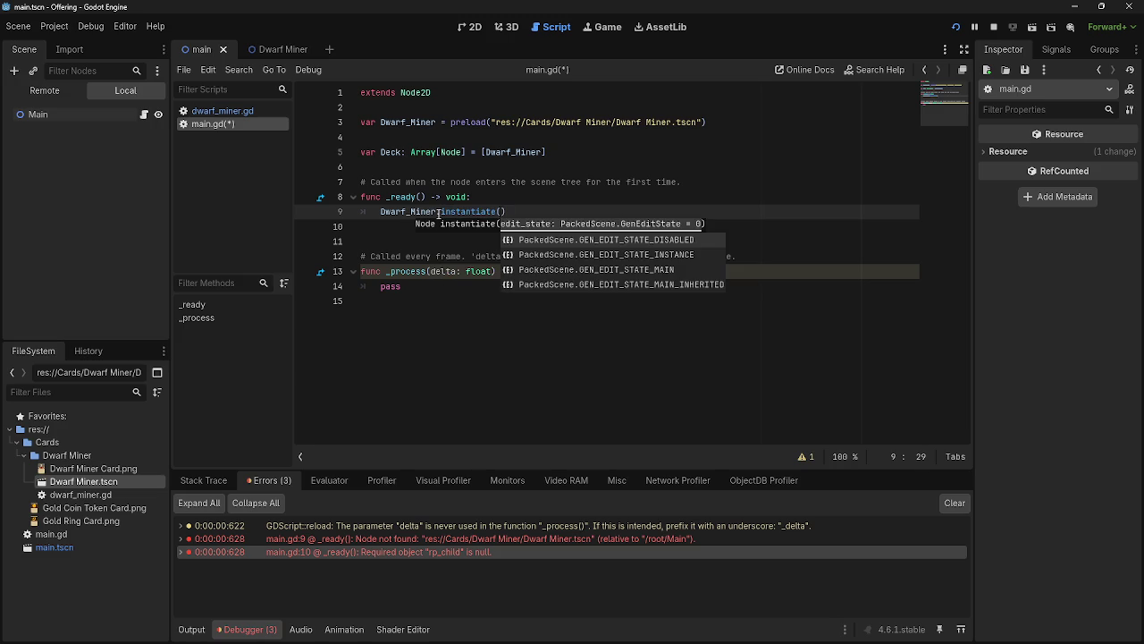
- Close the instantiate() call, run the project, and jump to the line 5 TypedArray error
text())
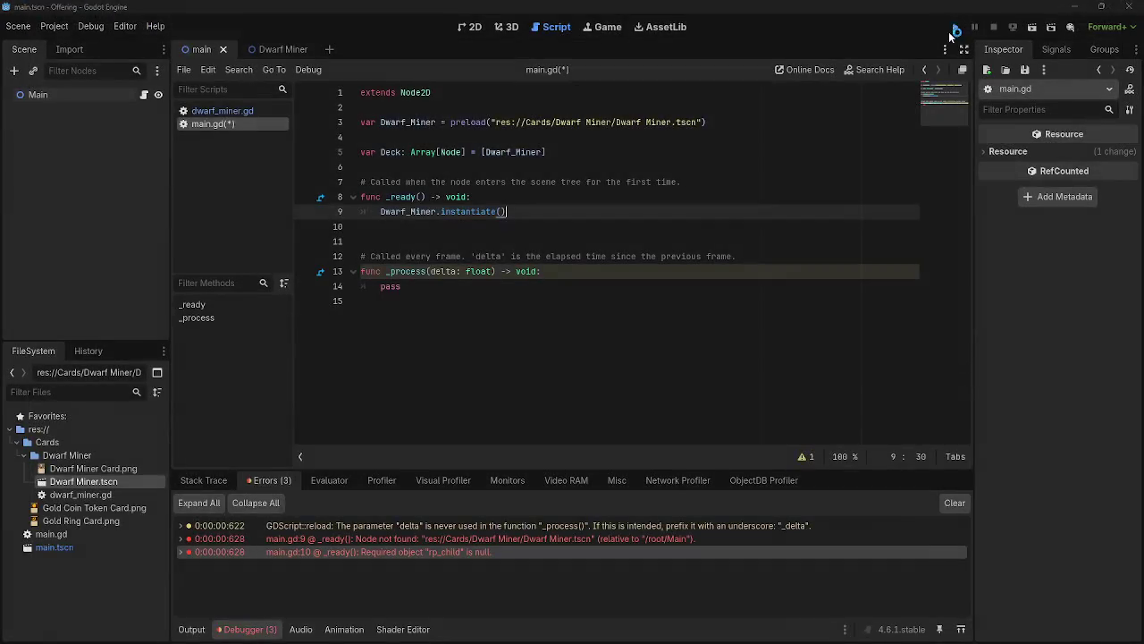
click(955, 26)
key(alt+Tab)
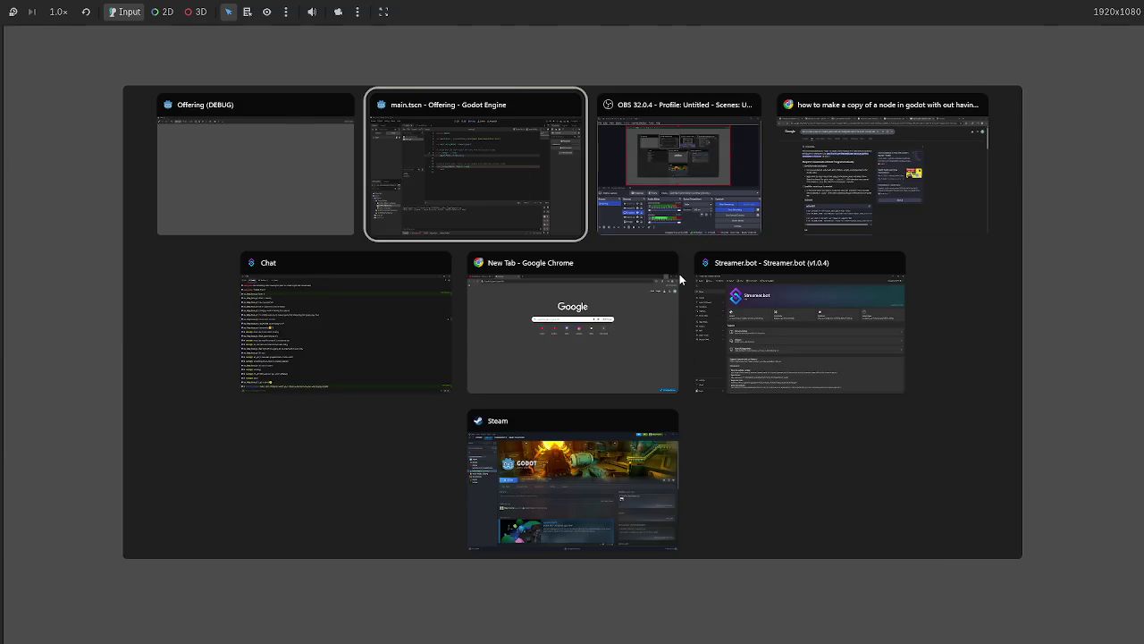
click(239, 630)
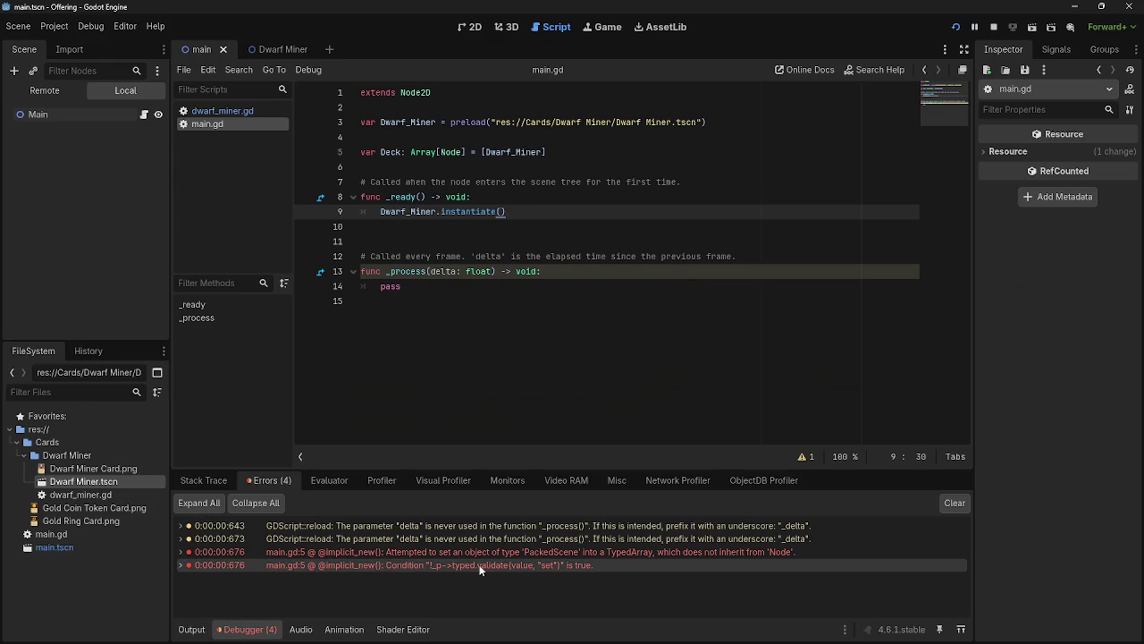
click(578, 552)
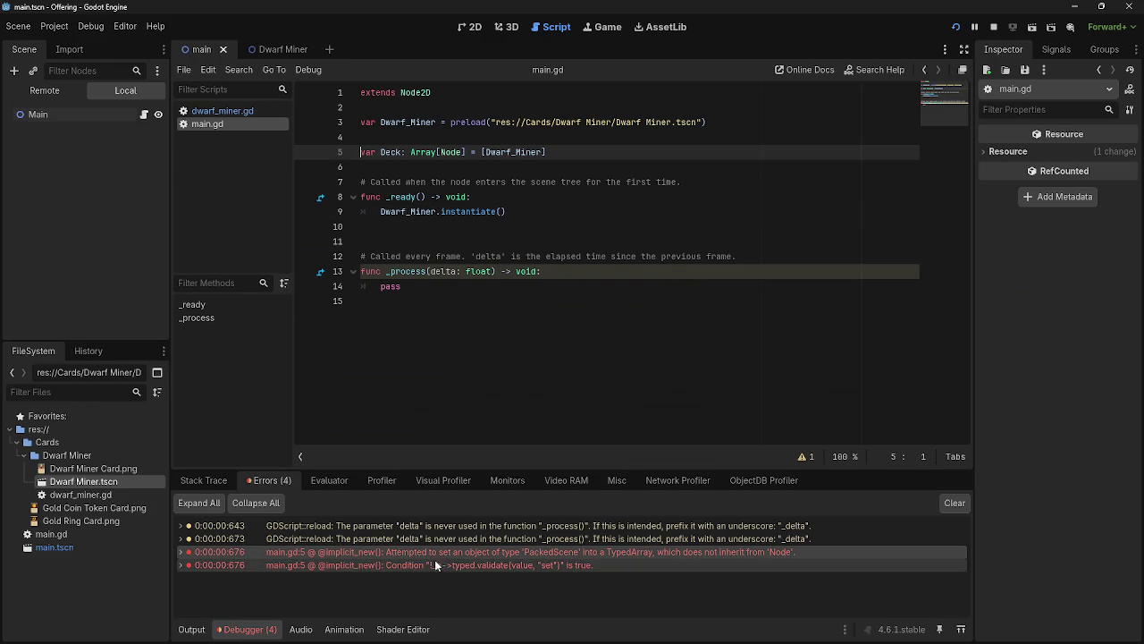
- Delete the var Deck array line and run the project again with F5
drag(547, 152, 357, 159)
key(Escape)
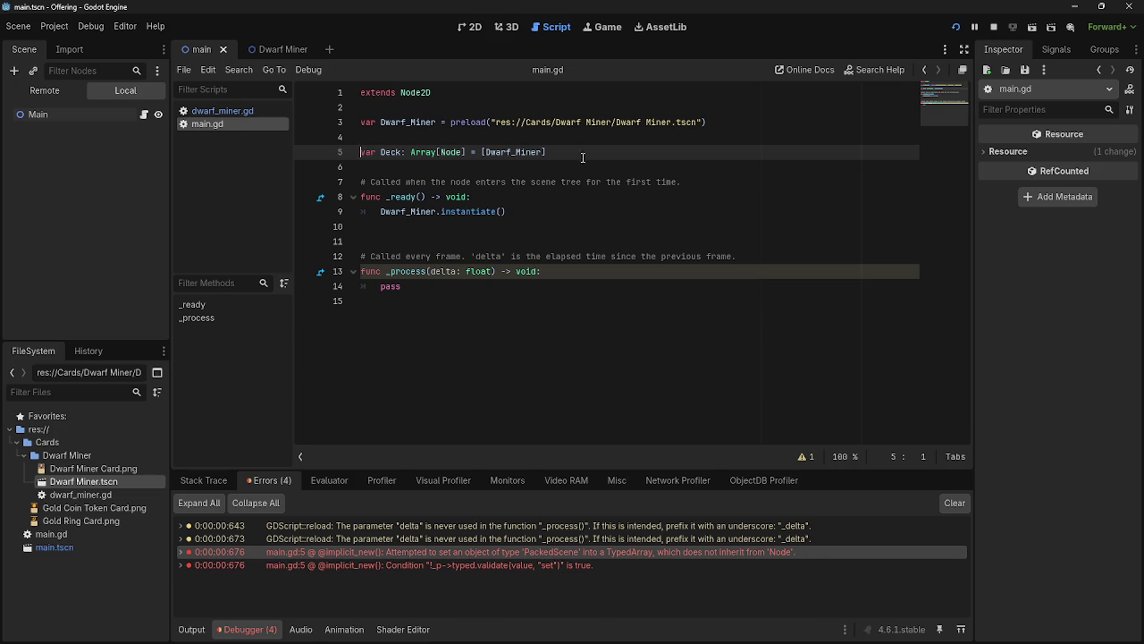
drag(543, 153, 330, 154)
key(BackSpace)
key(BackSpace)
key(BackSpace)
click(361, 152)
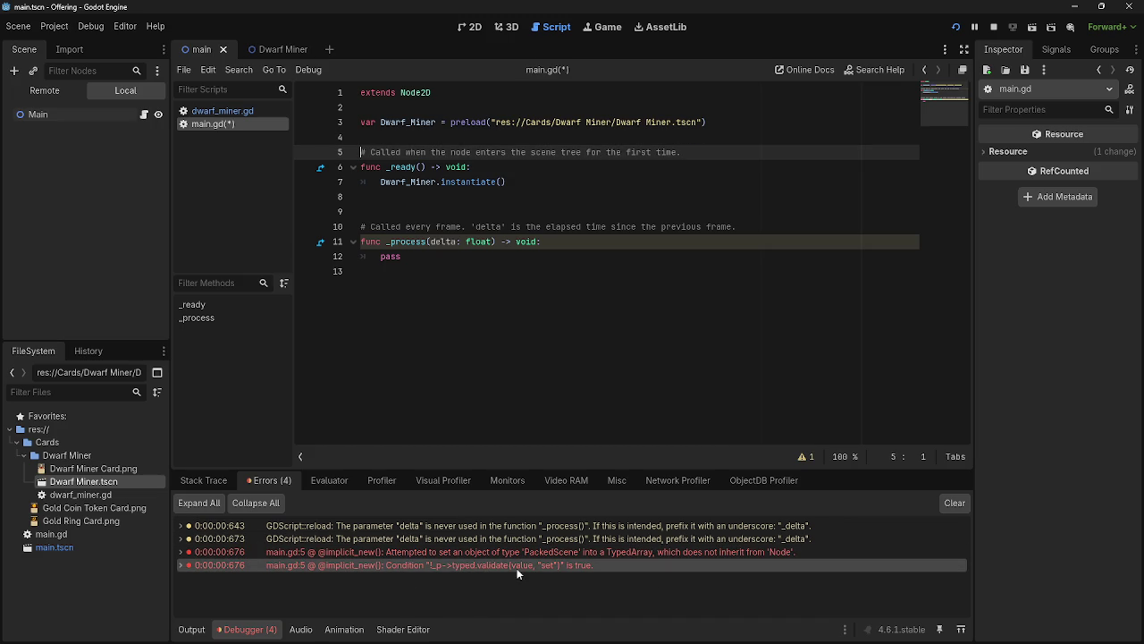
click(554, 178)
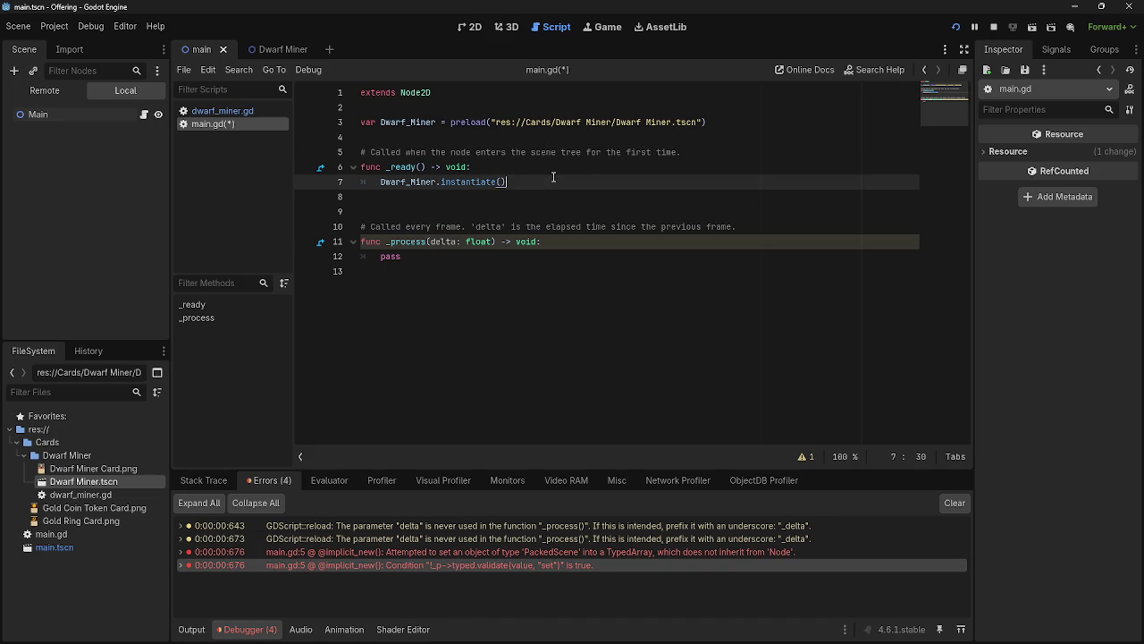
key(F5)
key(alt+Tab)
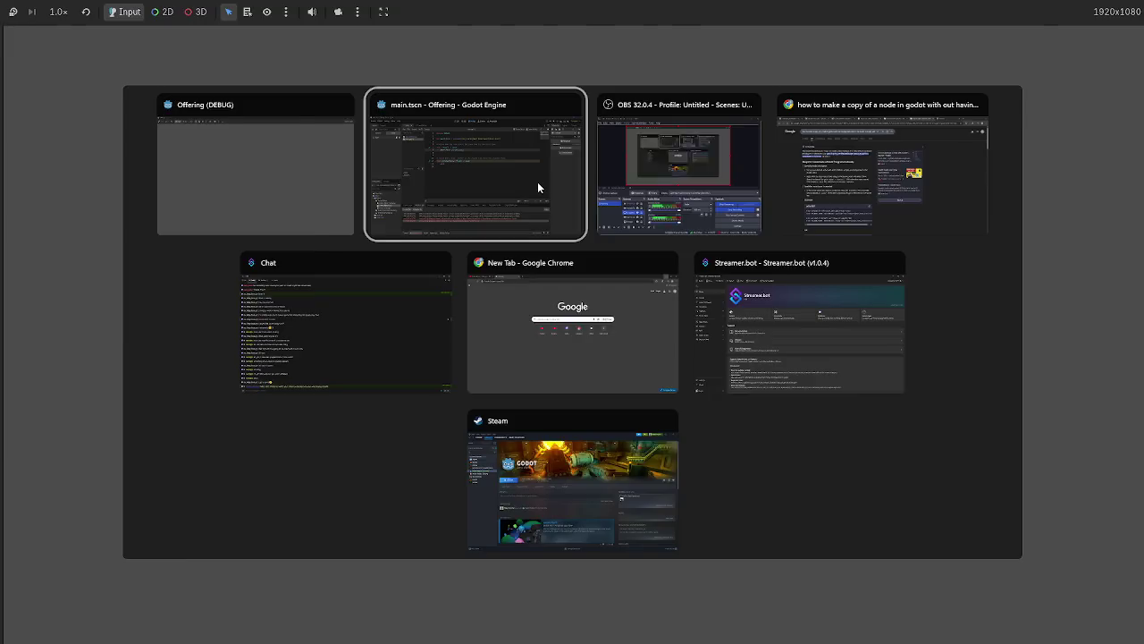
- Change preload() to load() on line 3, then save and rerun with F5
click(537, 183)
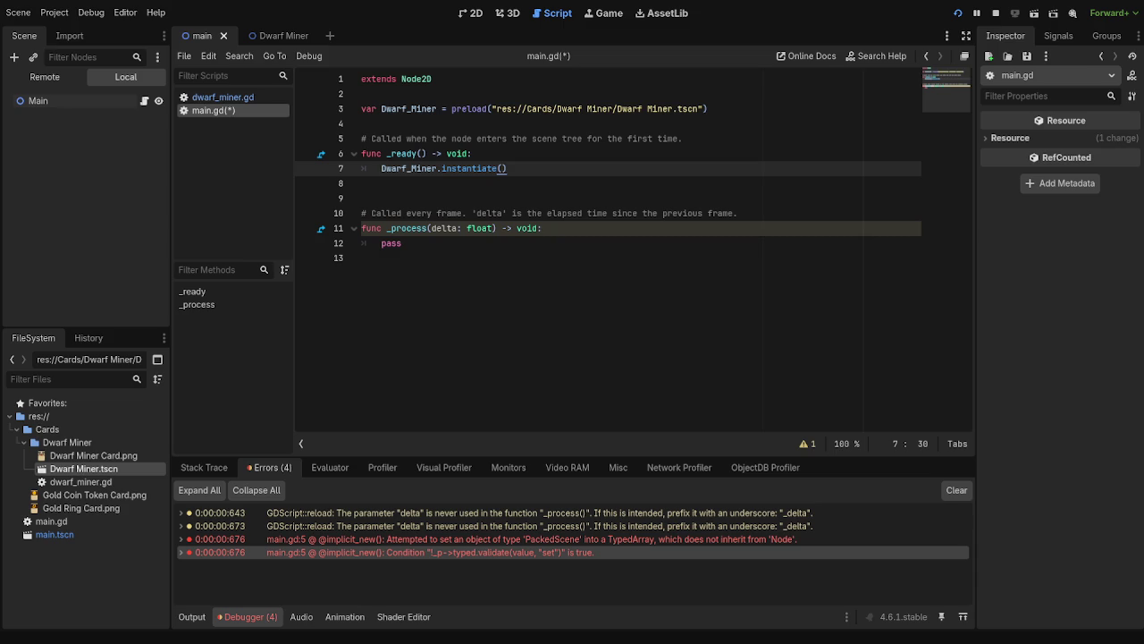
drag(466, 108, 452, 108)
key(BackSpace)
key(F5)
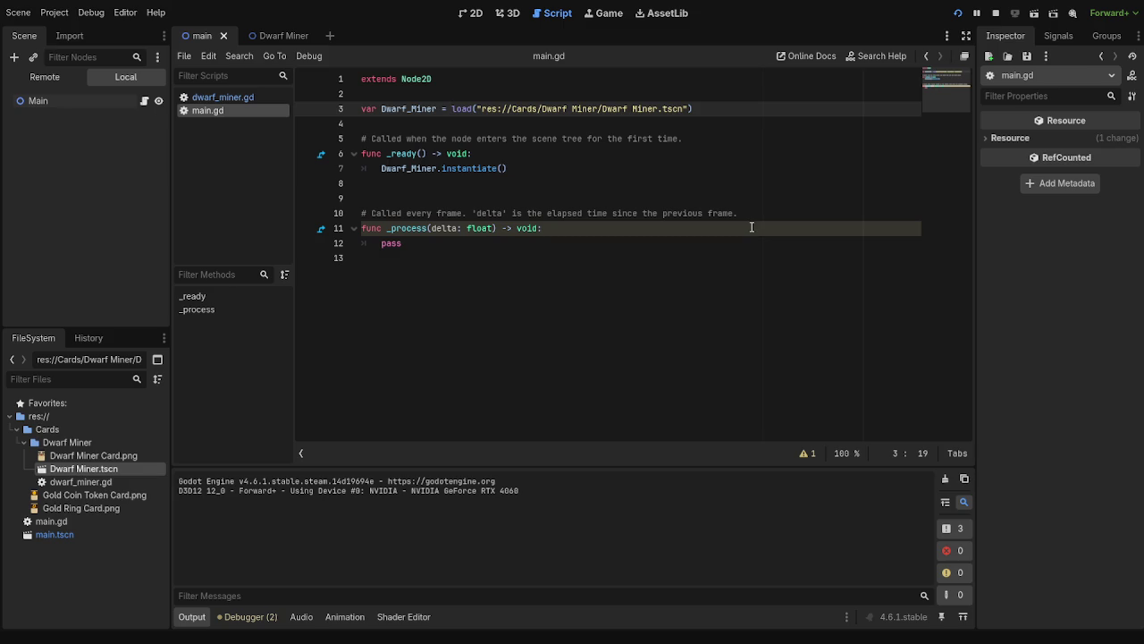
- Check the Errors list for the two unused-delta warnings and stop the running game
click(249, 616)
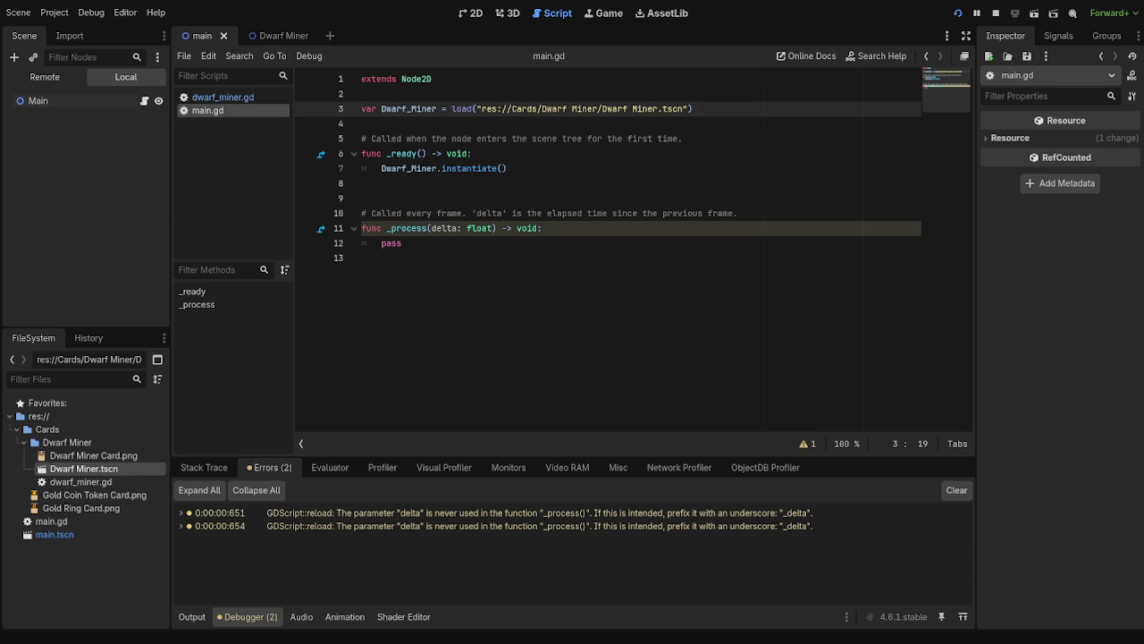
click(996, 13)
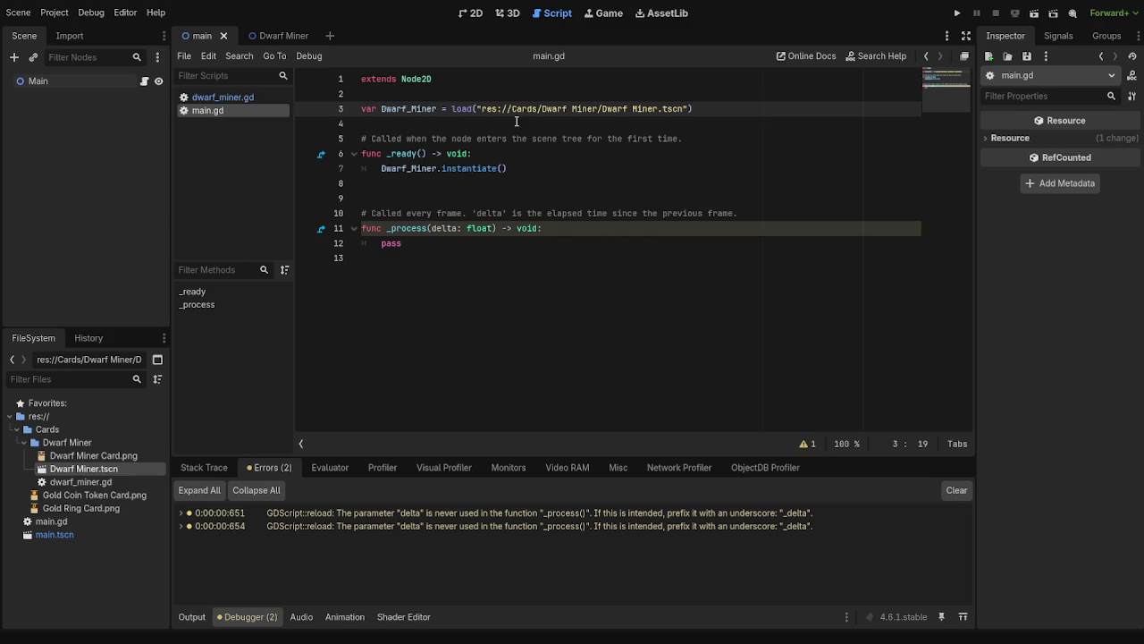
- Change line 3 back to preload() and add a new line after the instantiate() call
text(pre)
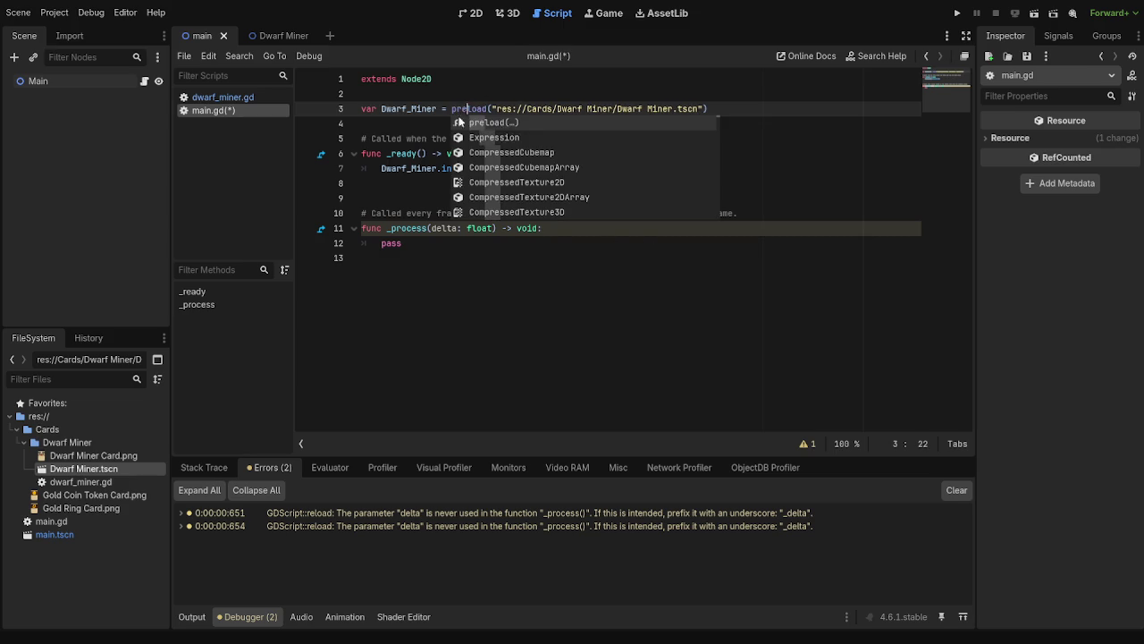
click(766, 108)
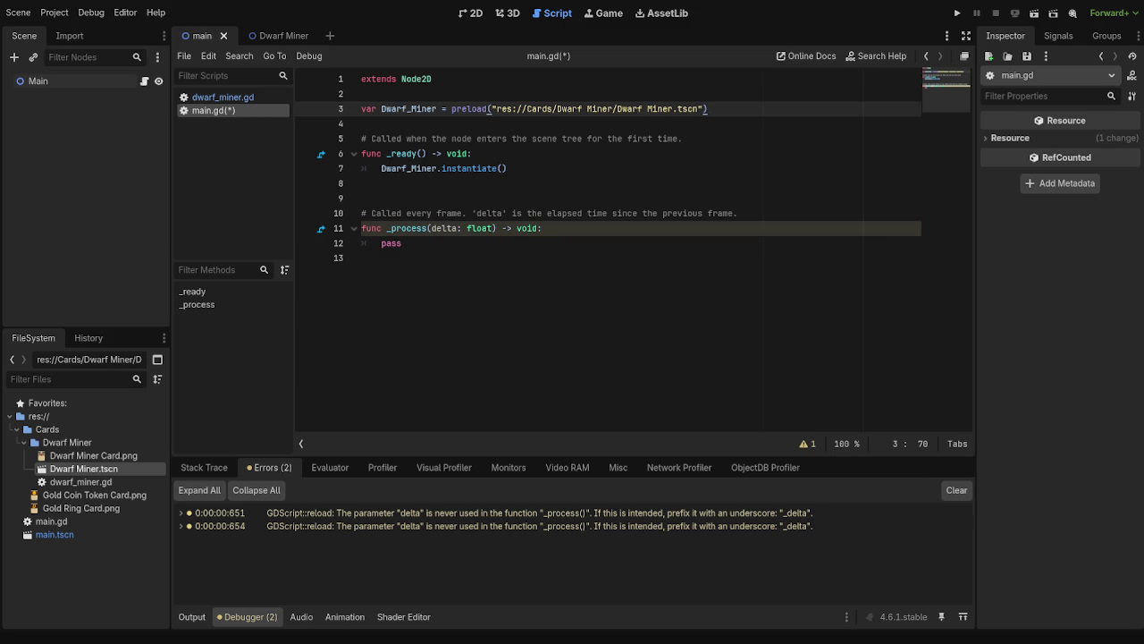
click(543, 167)
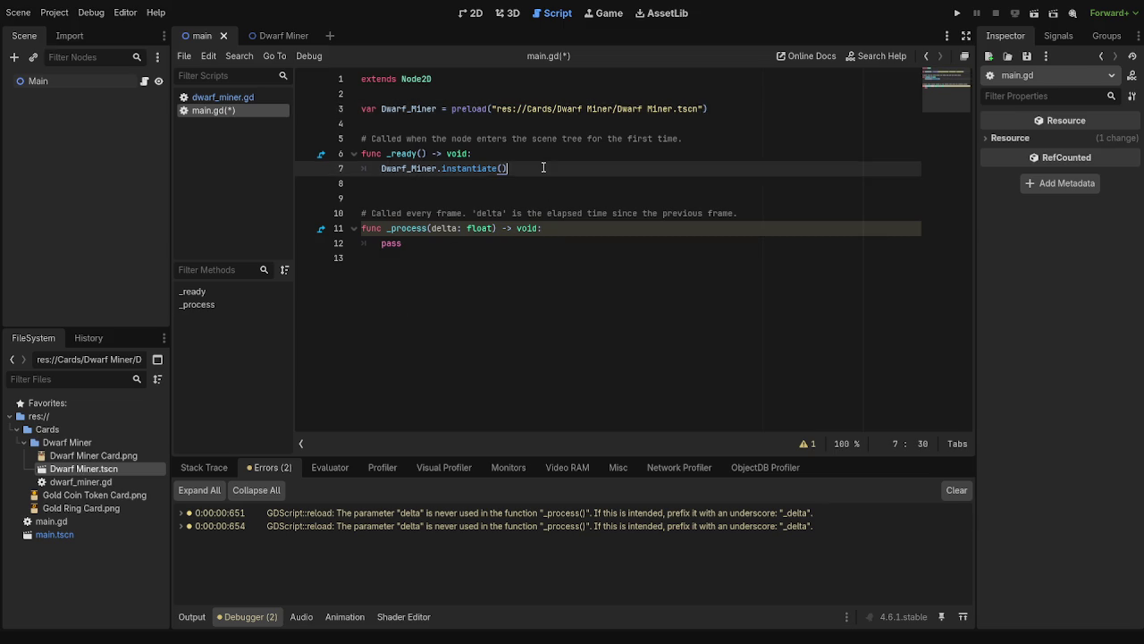
key(Return)
key(Return)
- Try a Dwarf_Miner reference on line 8, erase it, and bring up the Godot docs
key(BackSpace)
key(BackSpace)
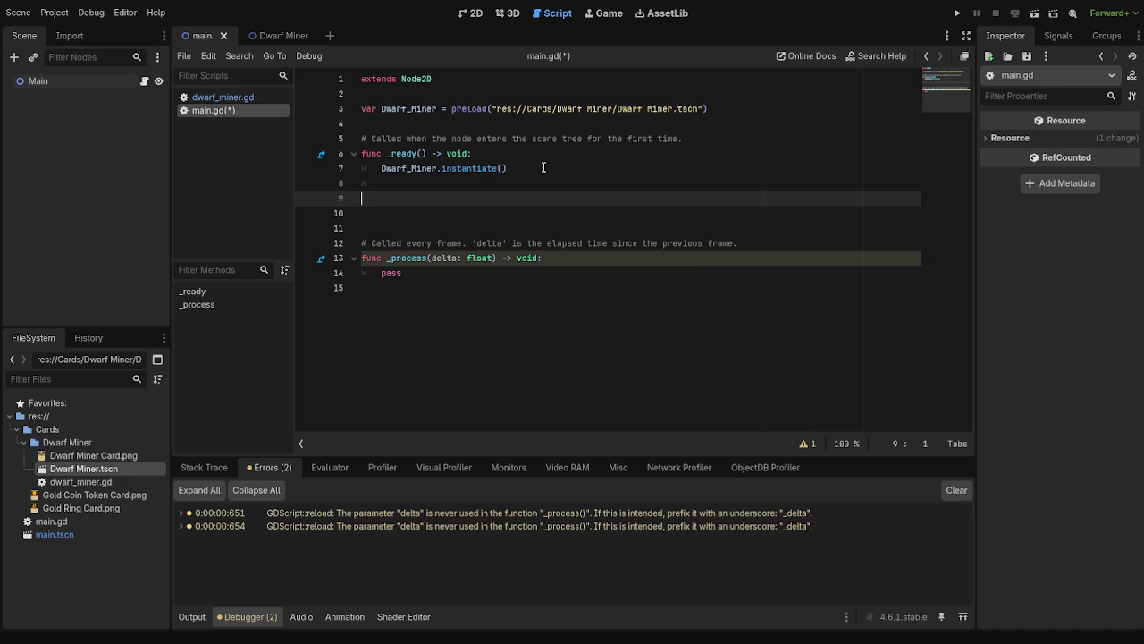
text(dD)
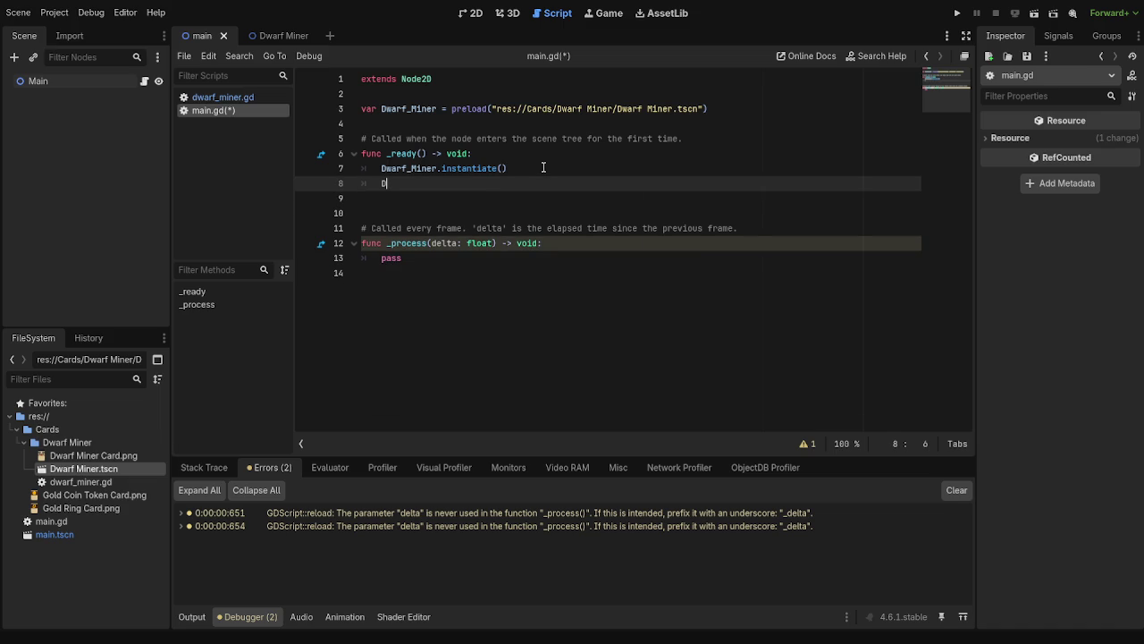
text(w)
key(Return)
key(BackSpace)
key(BackSpace)
key(BackSpace)
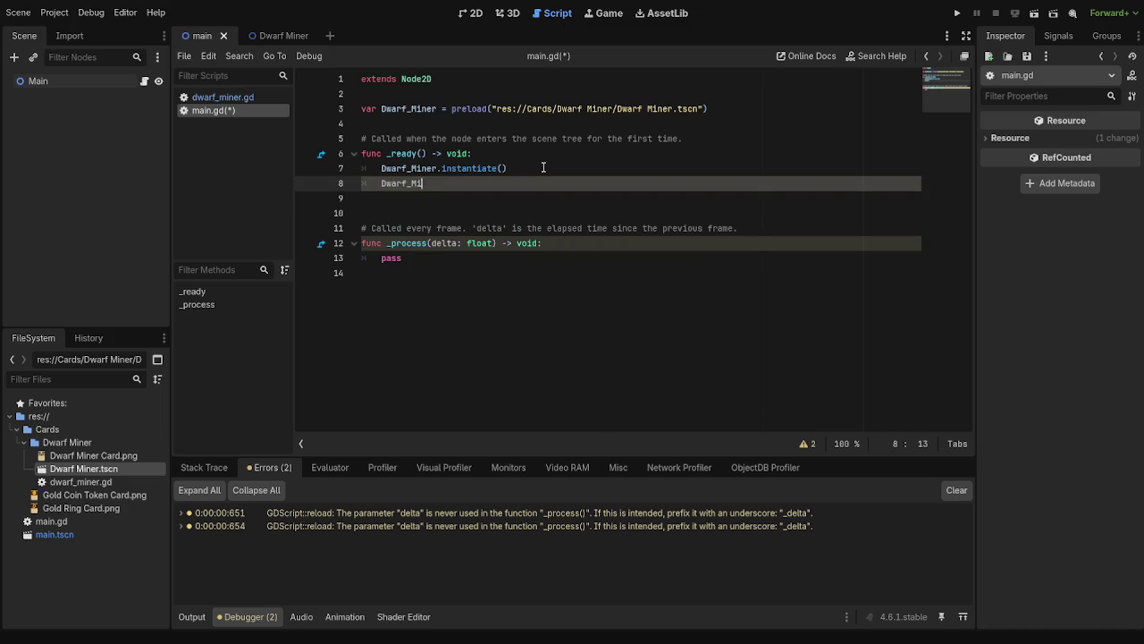
key(BackSpace)
key(BackSpace)
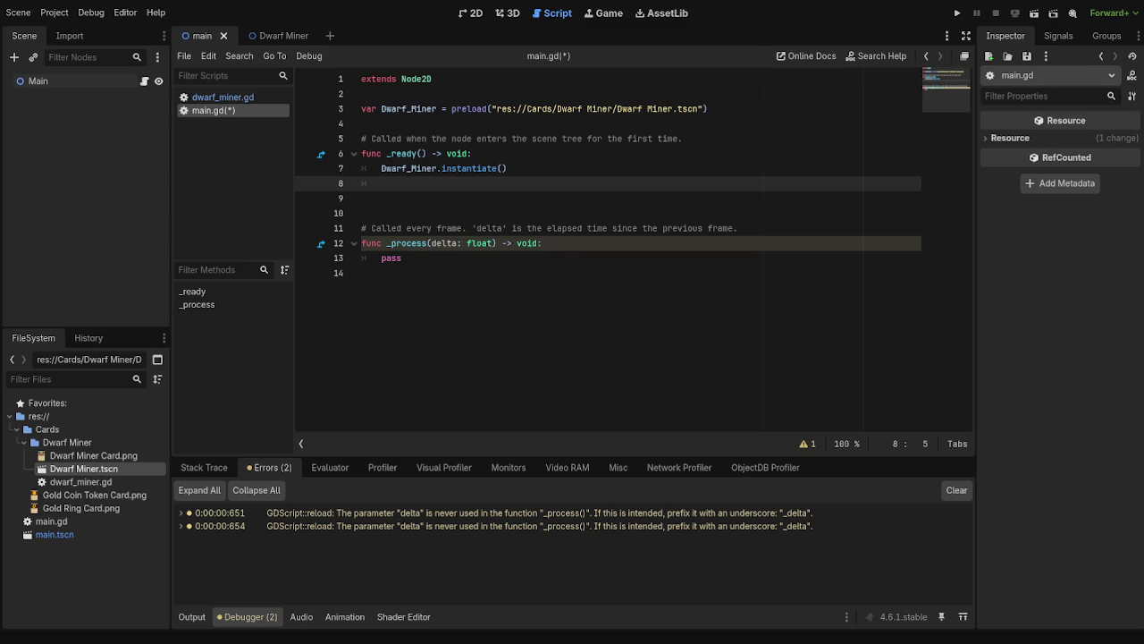
key(alt+Tab)
scroll(766, 383, down, 2)
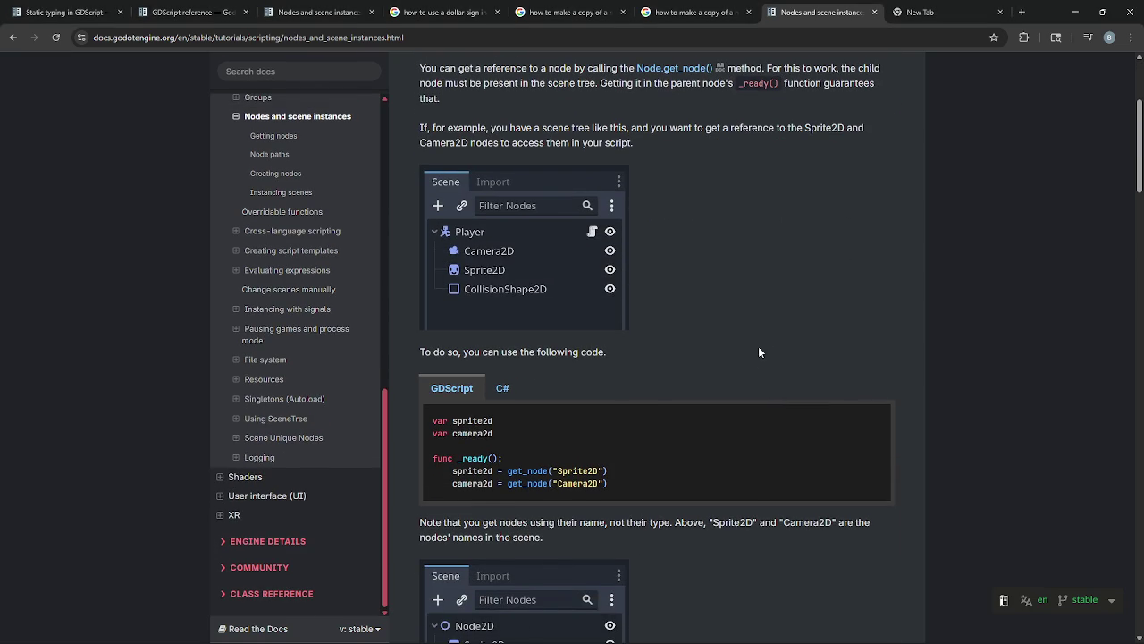
- Scroll to Instancing scenes and highlight the sentences about load() and preloading scenes
scroll(769, 385, down, 3)
scroll(717, 367, up, 1)
scroll(716, 368, down, 1)
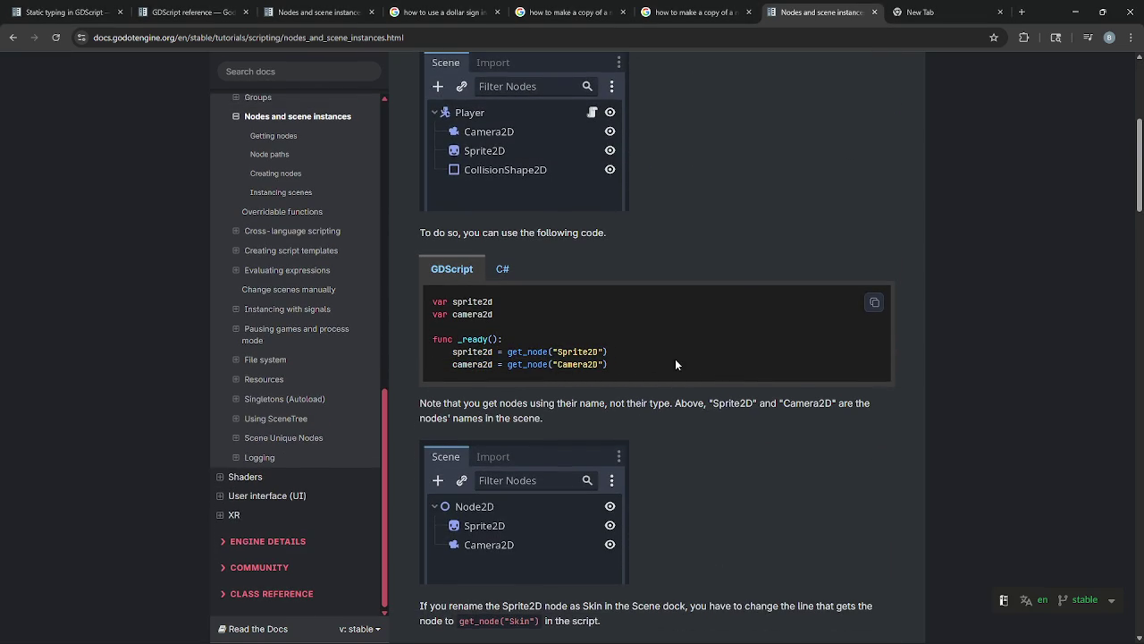
scroll(675, 358, down, 2)
scroll(675, 359, down, 10)
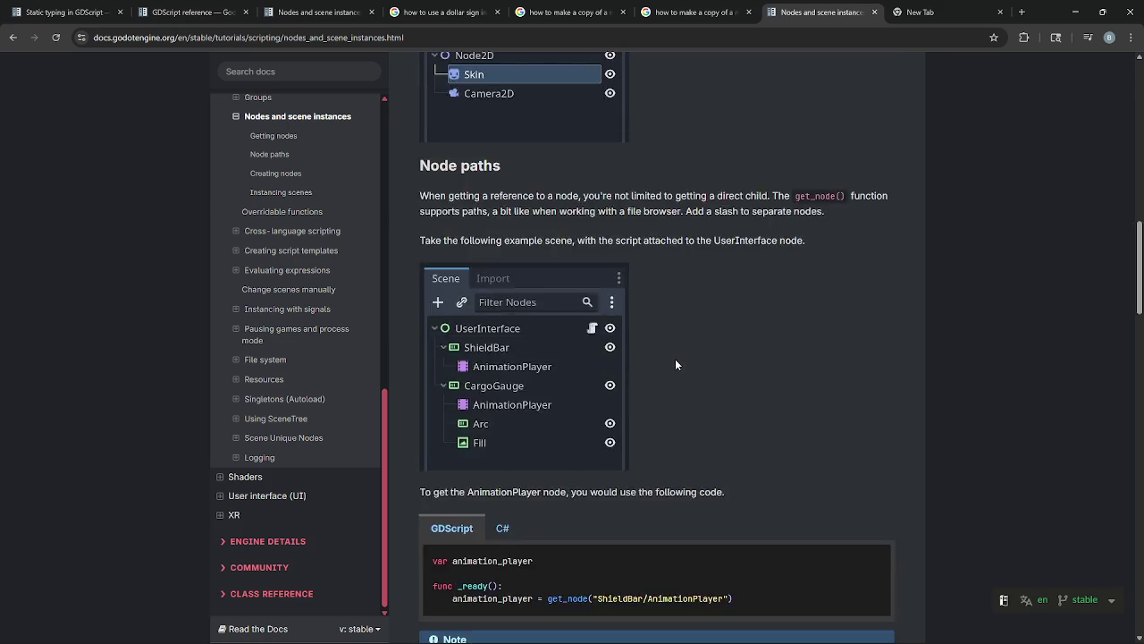
scroll(675, 358, down, 1)
scroll(545, 274, up, 3)
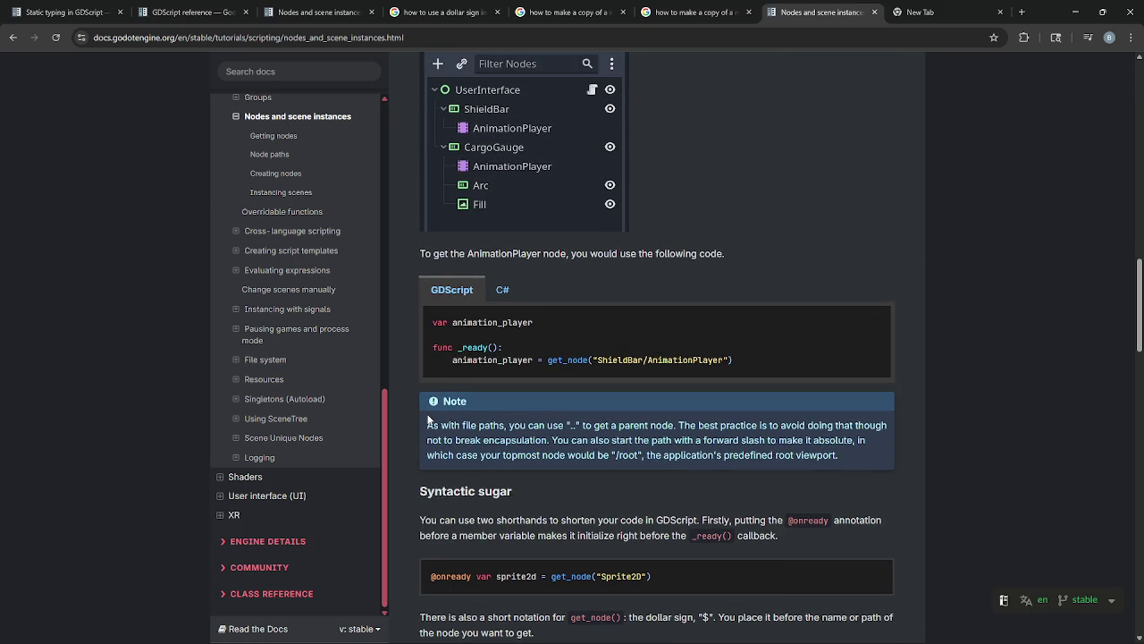
scroll(433, 429, down, 5)
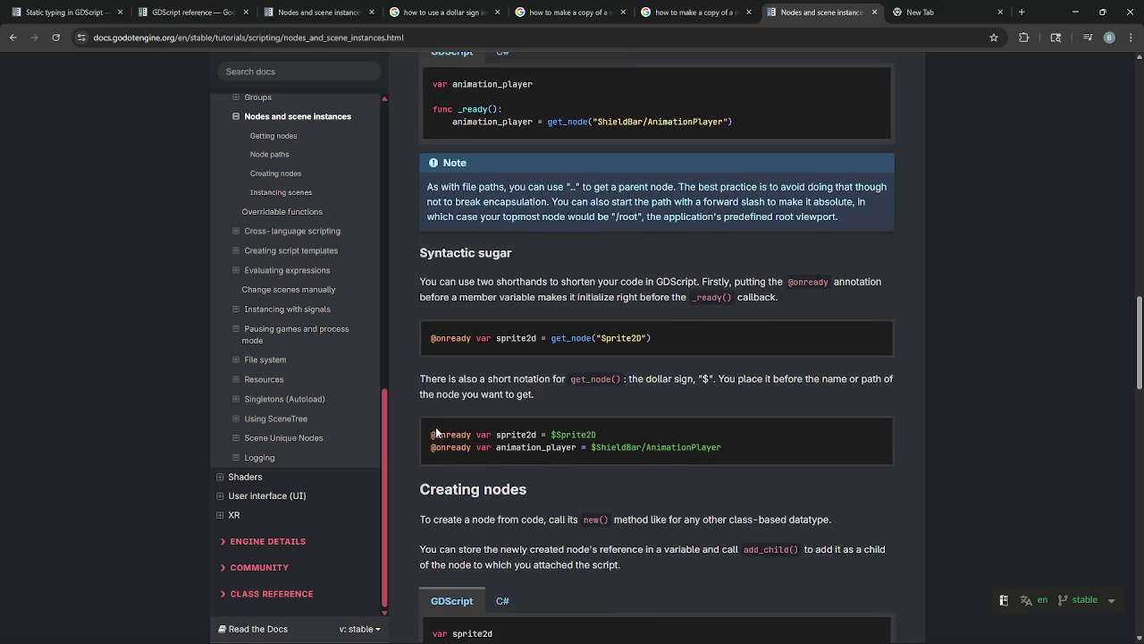
scroll(436, 431, down, 6)
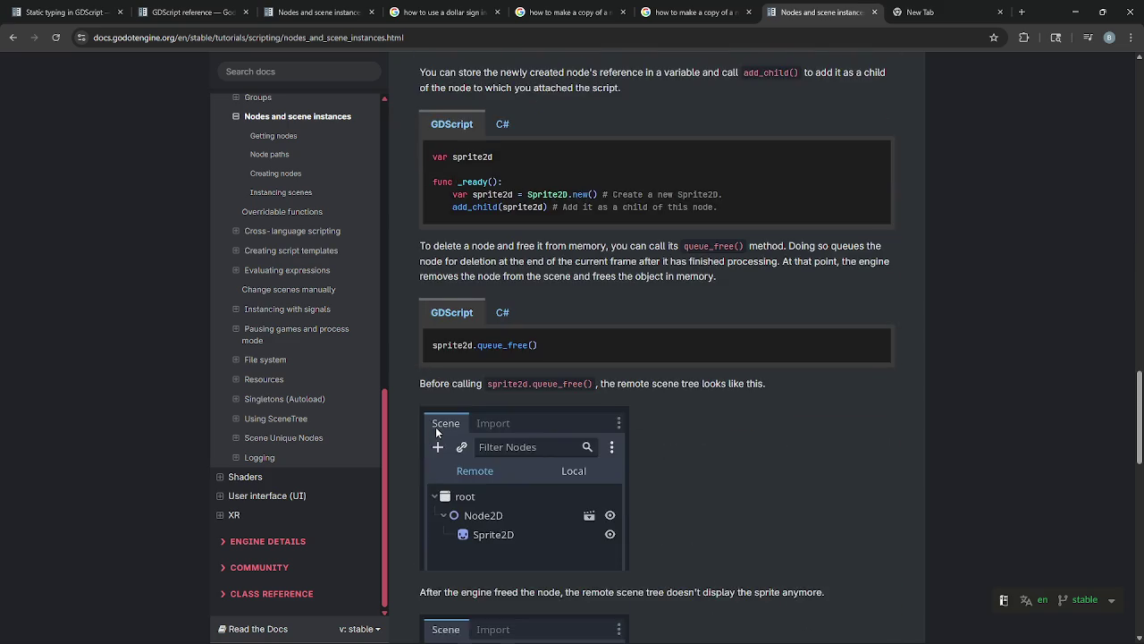
scroll(437, 431, down, 6)
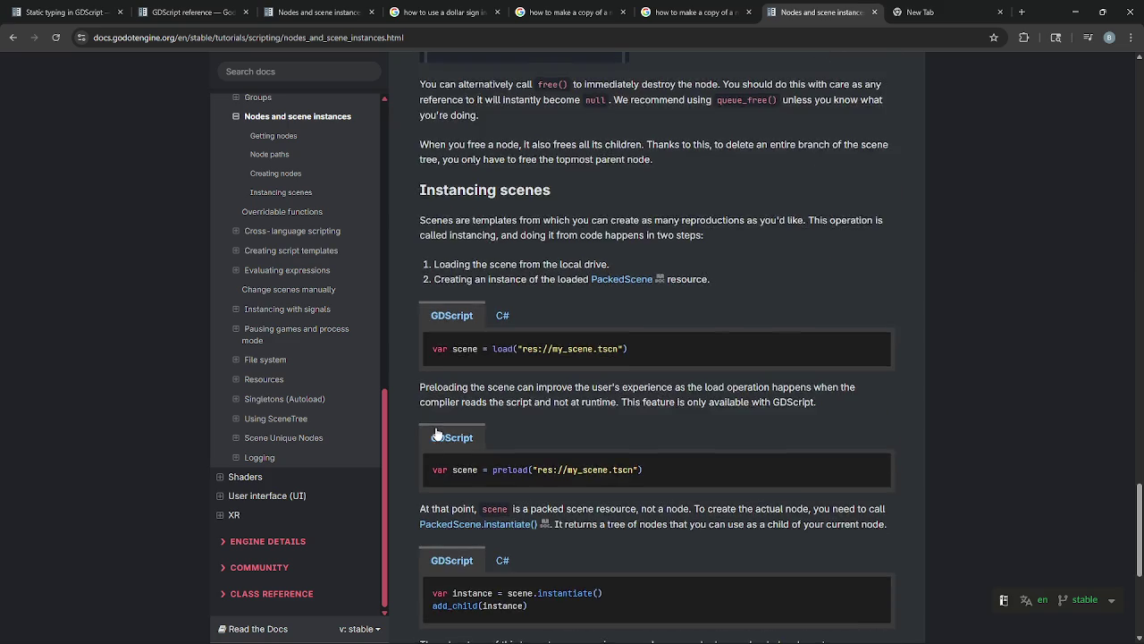
mouse_move(419, 328)
mouse_down()
mouse_move(841, 328)
mouse_move(488, 344)
mouse_move(596, 352)
mouse_up()
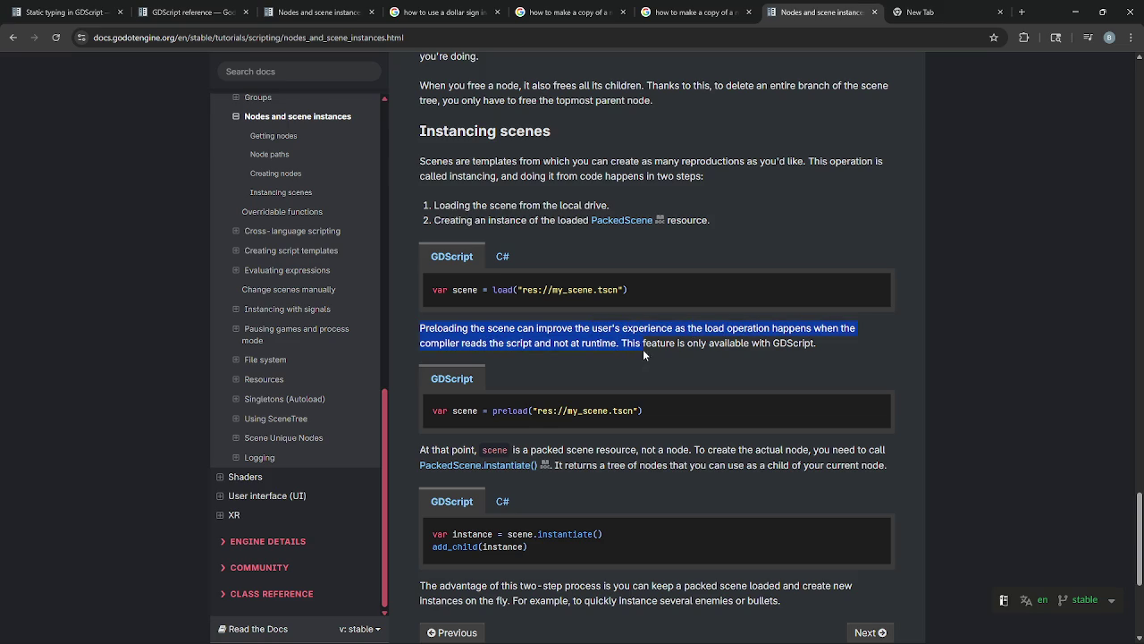
drag(667, 355, 819, 350)
click(826, 343)
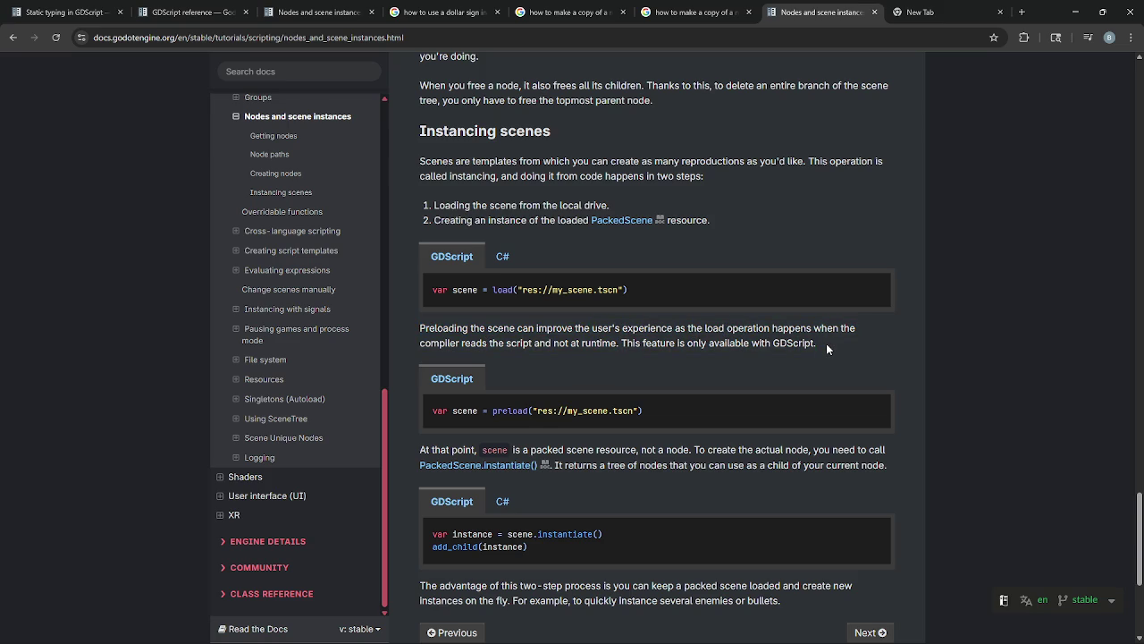
scroll(826, 343, up, 1)
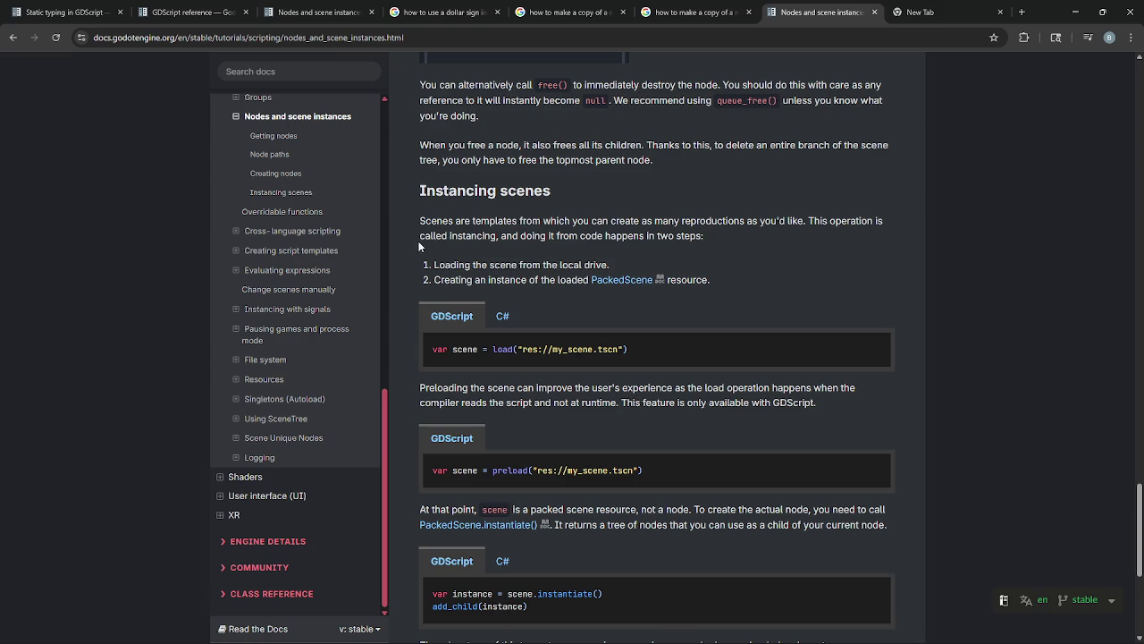
drag(466, 349, 718, 356)
click(717, 356)
- Highlight the 'At that point' paragraph on creating actual nodes from the packed scene
scroll(738, 260, down, 3)
scroll(738, 260, down, 1)
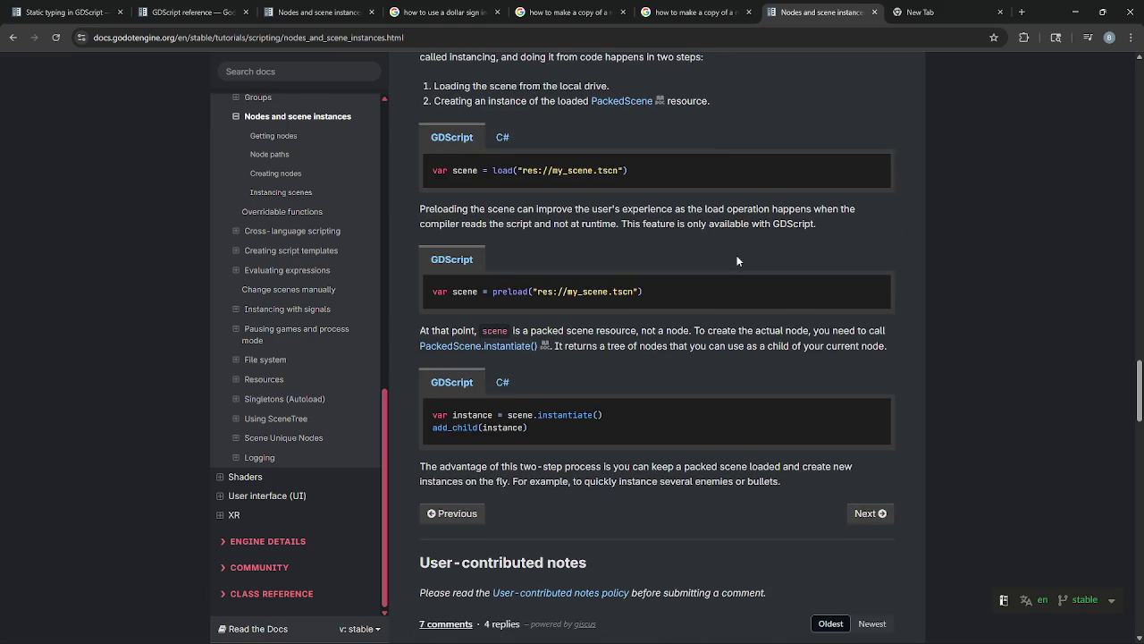
drag(406, 327, 918, 341)
click(918, 342)
drag(415, 327, 887, 347)
click(815, 341)
drag(420, 329, 888, 331)
click(513, 331)
click(640, 330)
click(724, 330)
click(887, 330)
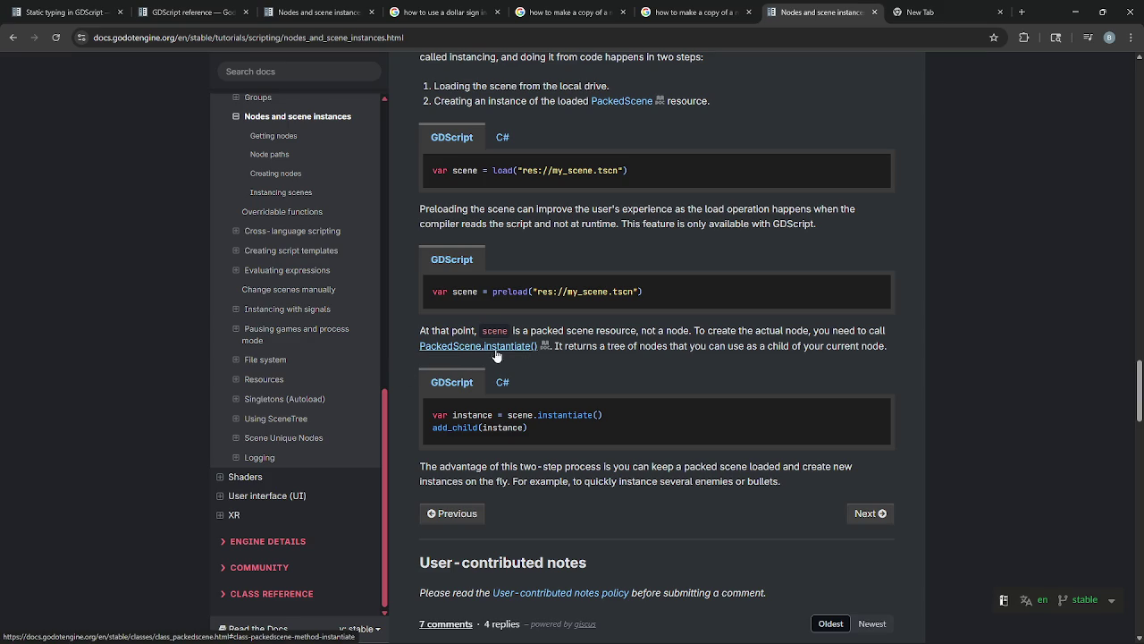
drag(574, 350, 620, 351)
click(615, 350)
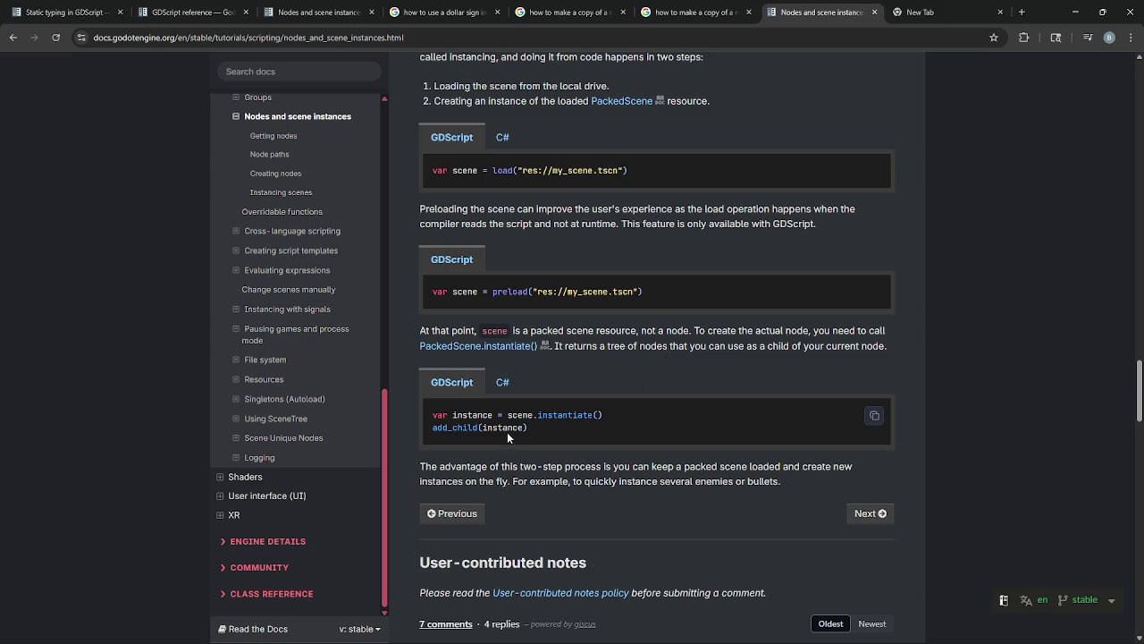
- Select the var instance = scene.instantiate() example and the preload code line
drag(432, 413, 609, 429)
click(608, 429)
triple_click(556, 430)
click(556, 430)
drag(427, 414, 663, 414)
click(664, 414)
drag(506, 415, 657, 418)
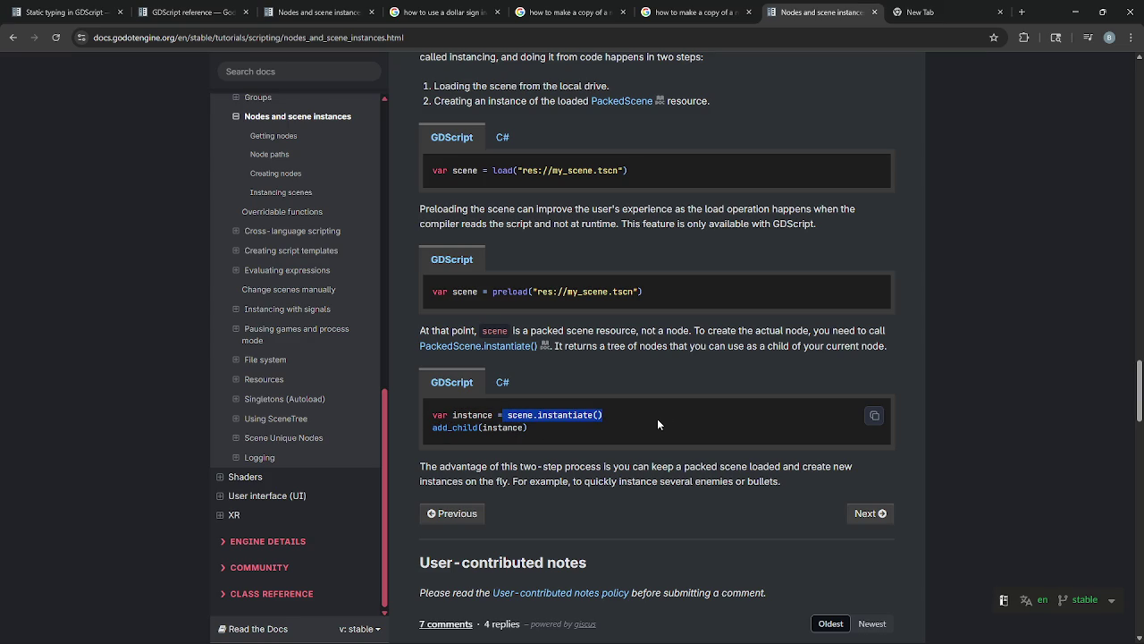
click(657, 418)
drag(451, 295, 681, 293)
click(700, 294)
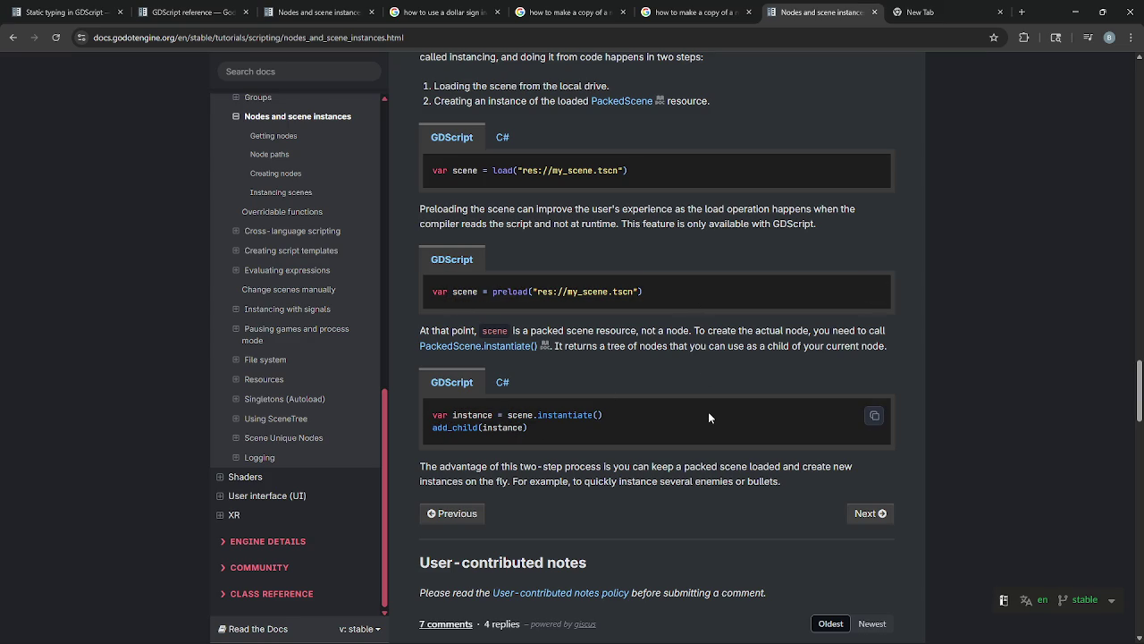
key(alt+Tab)
key(alt+Tab)
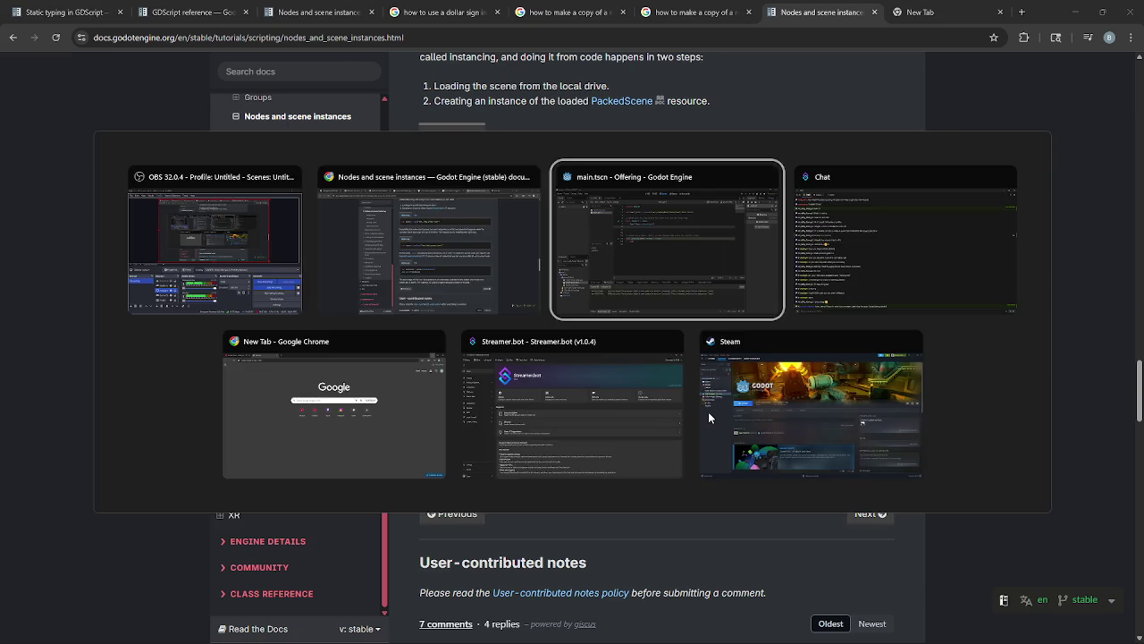
- Add a blank line below line 4 in main.gd and compare it with the docs
click(453, 136)
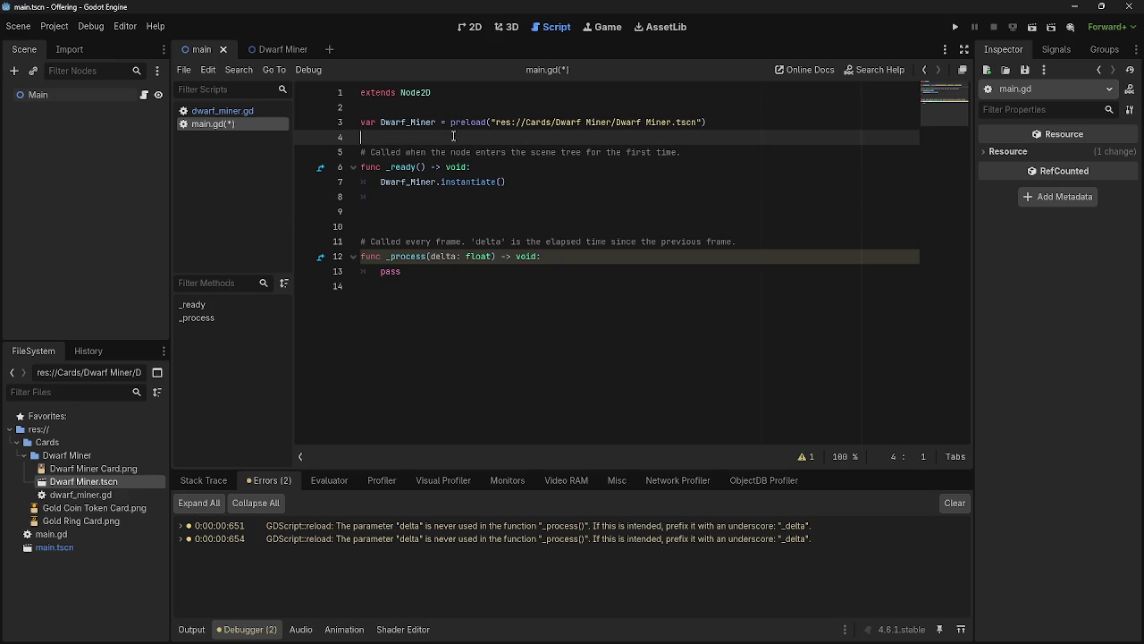
key(Return)
key(Up)
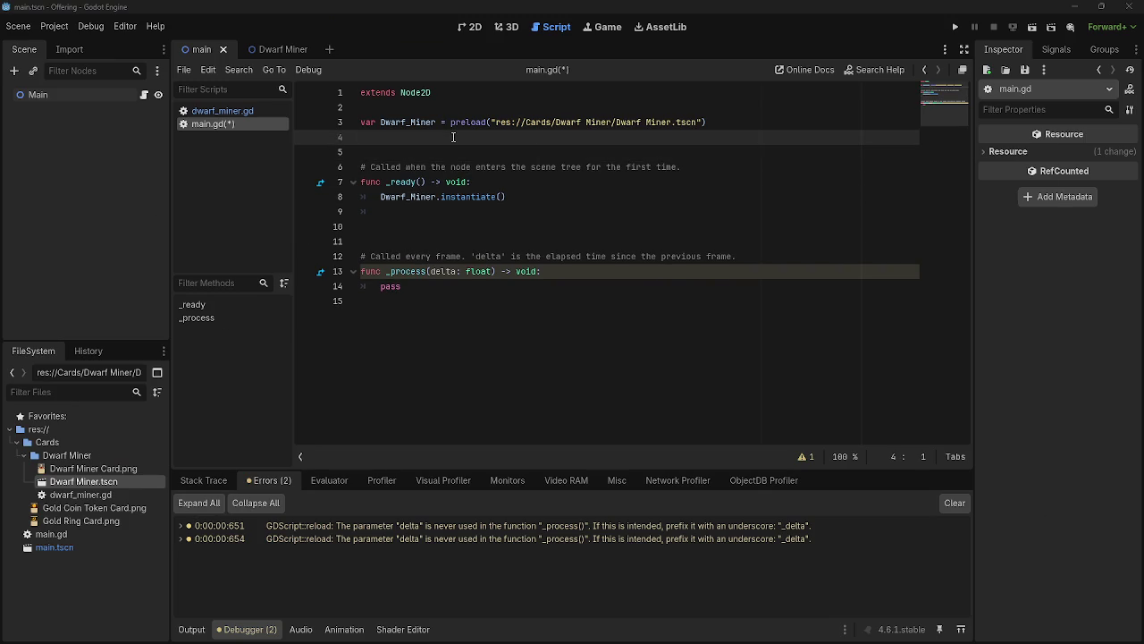
key(alt+Tab)
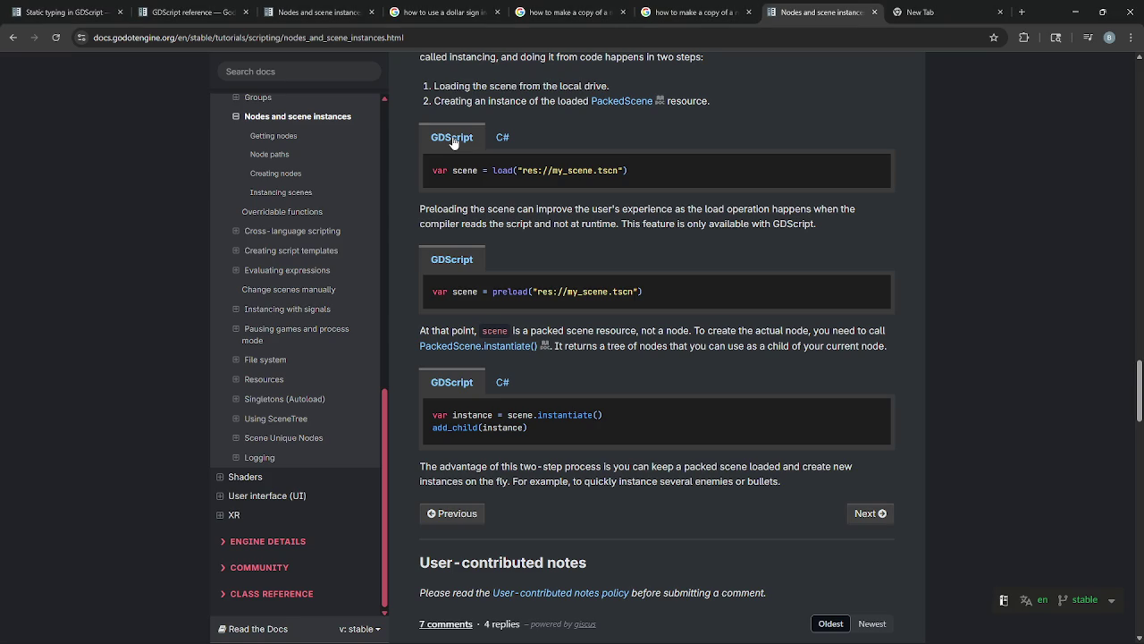
key(alt+Tab)
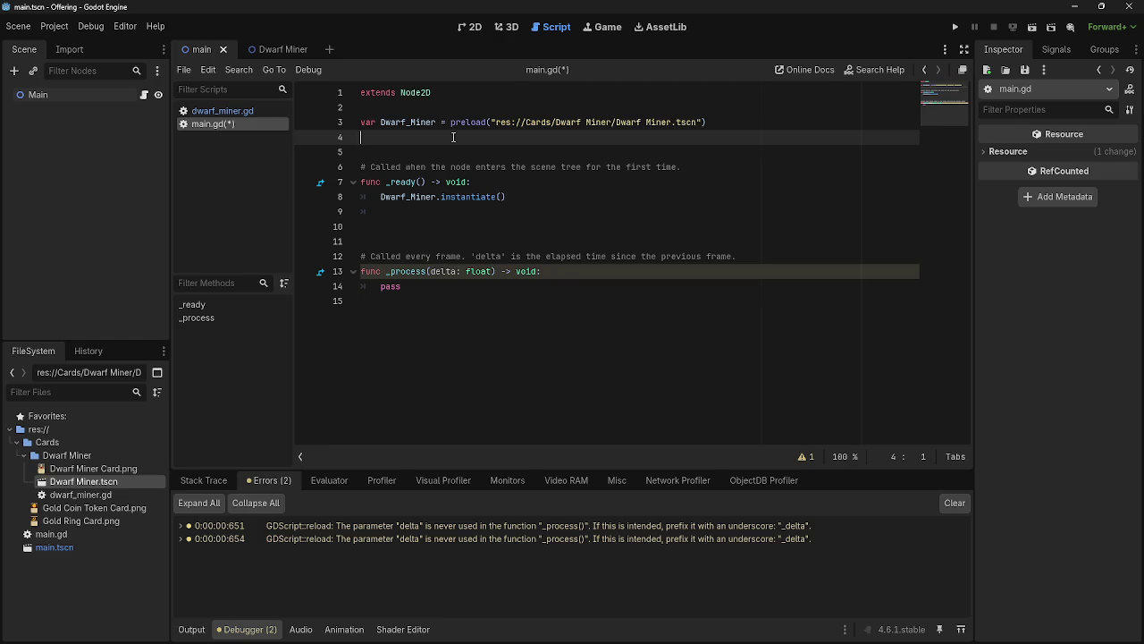
key(alt+Tab)
key(alt+Tab)
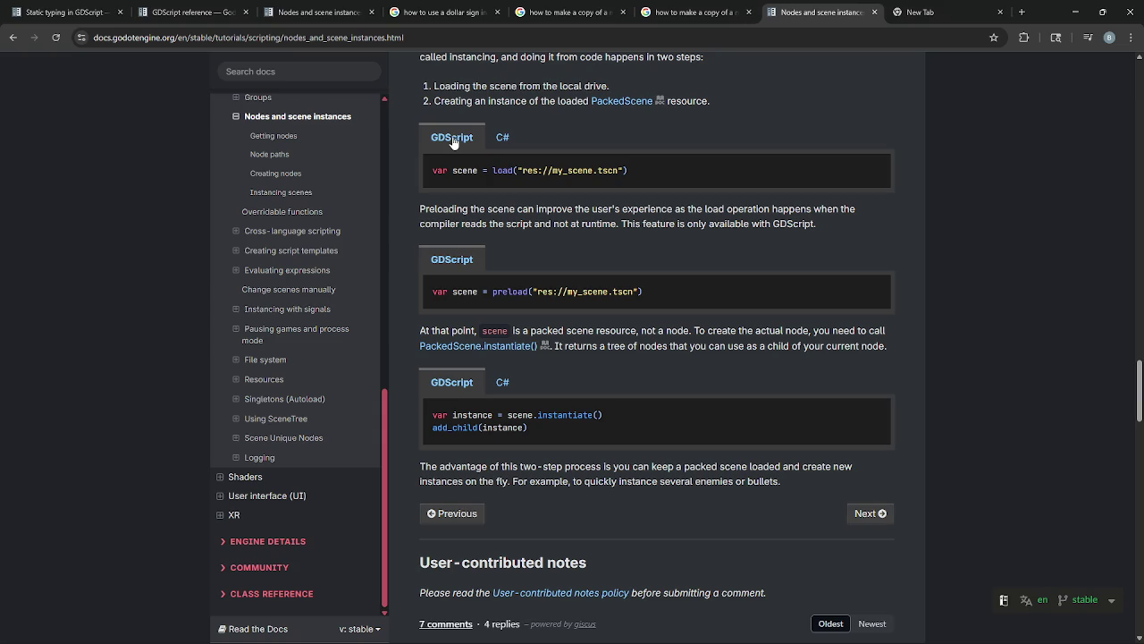
key(alt+Tab)
key(alt+Tab)
key(alt+Tab)
- Remove the stray text and place the caret on the instantiate line 8
key(BackSpace)
key(BackSpace)
key(BackSpace)
click(537, 211)
click(438, 197)
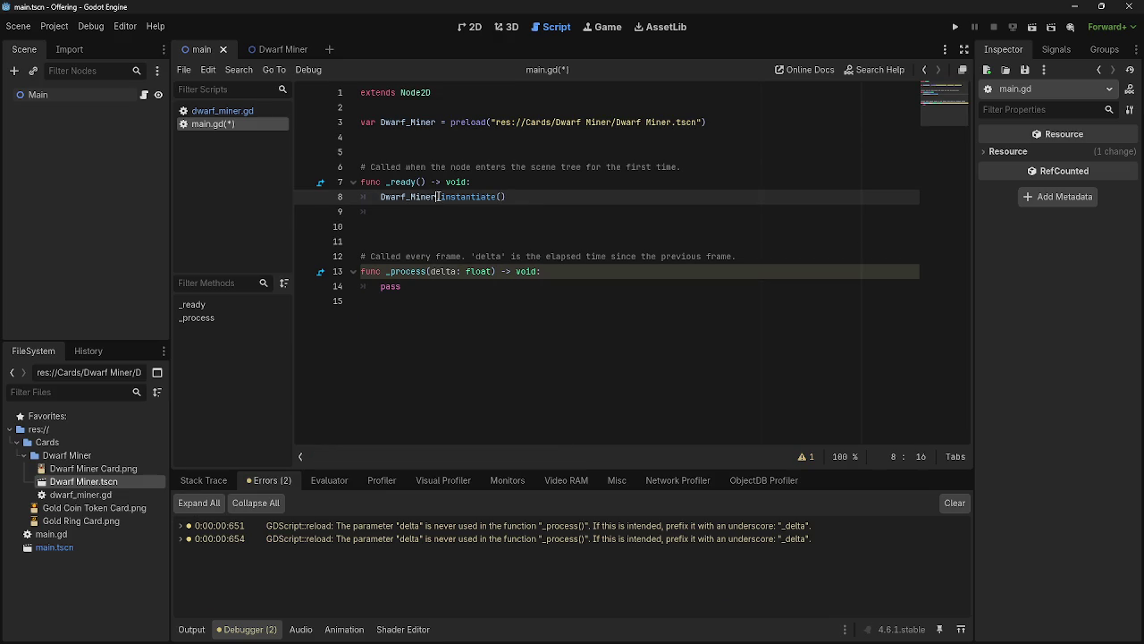
key(alt+Tab)
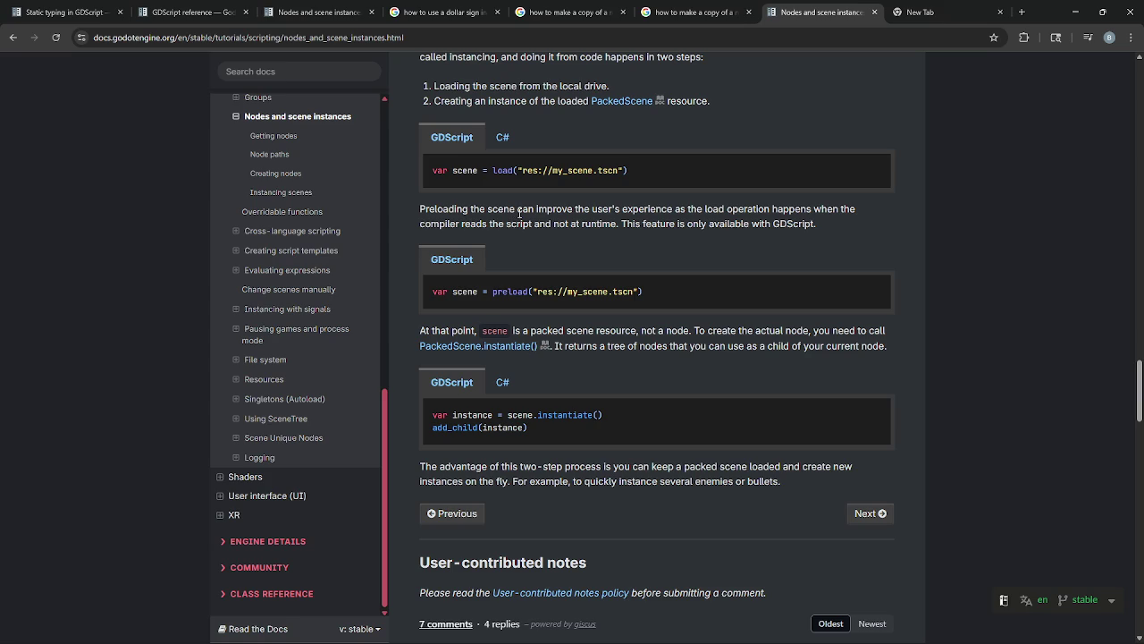
- Add add_child(Dwarf_Miner) on line 9 of _ready() using autocomplete
key(alt+Tab)
text(add)
key(Return)
text(Dwa)
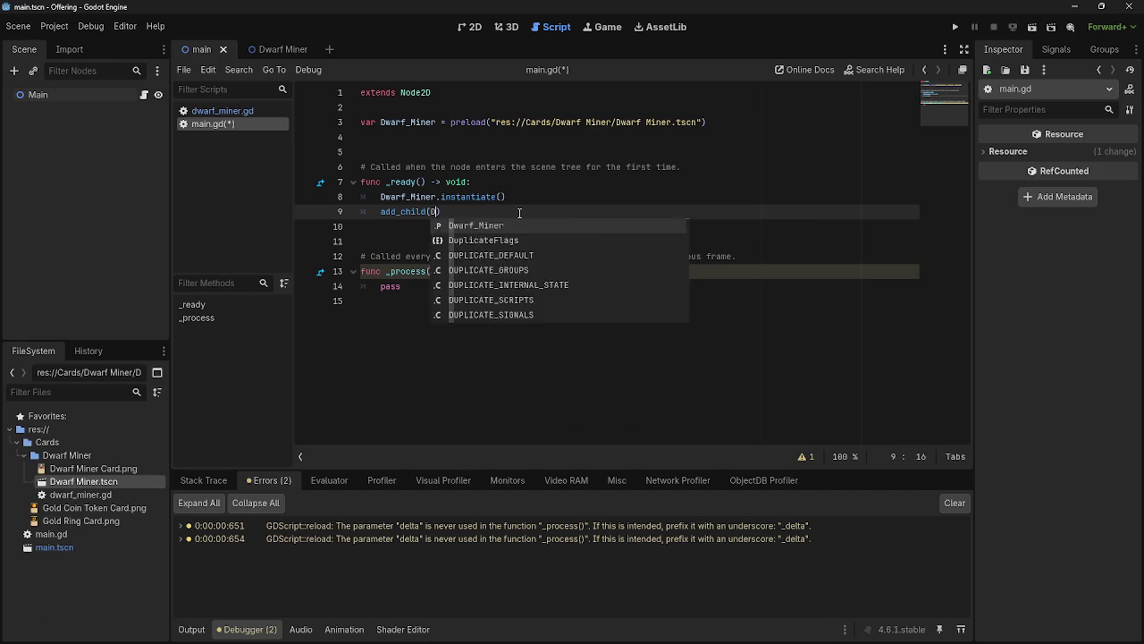
key(Return)
- Run the project and jump to the null rp_child error on line 9
click(954, 27)
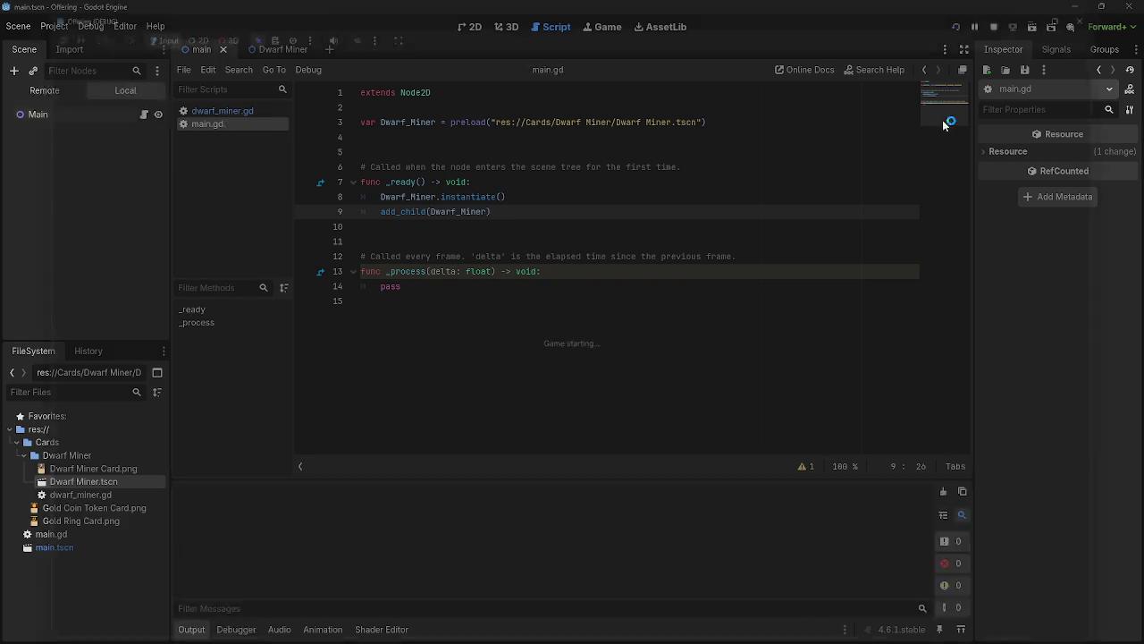
key(alt+Tab)
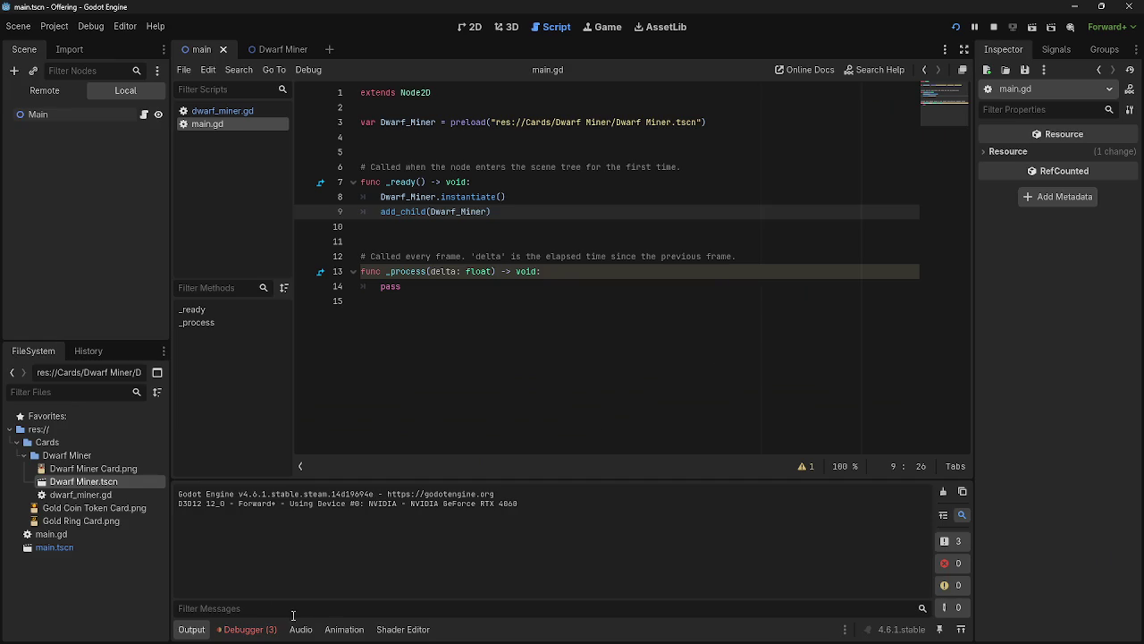
click(243, 630)
double_click(382, 554)
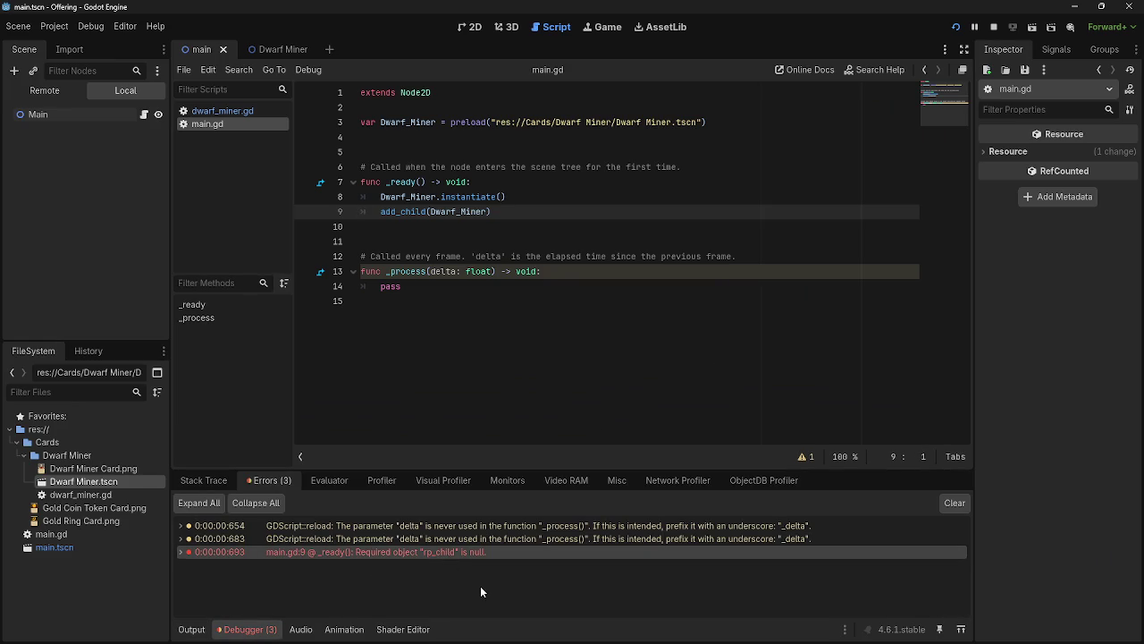
key(shift+F11)
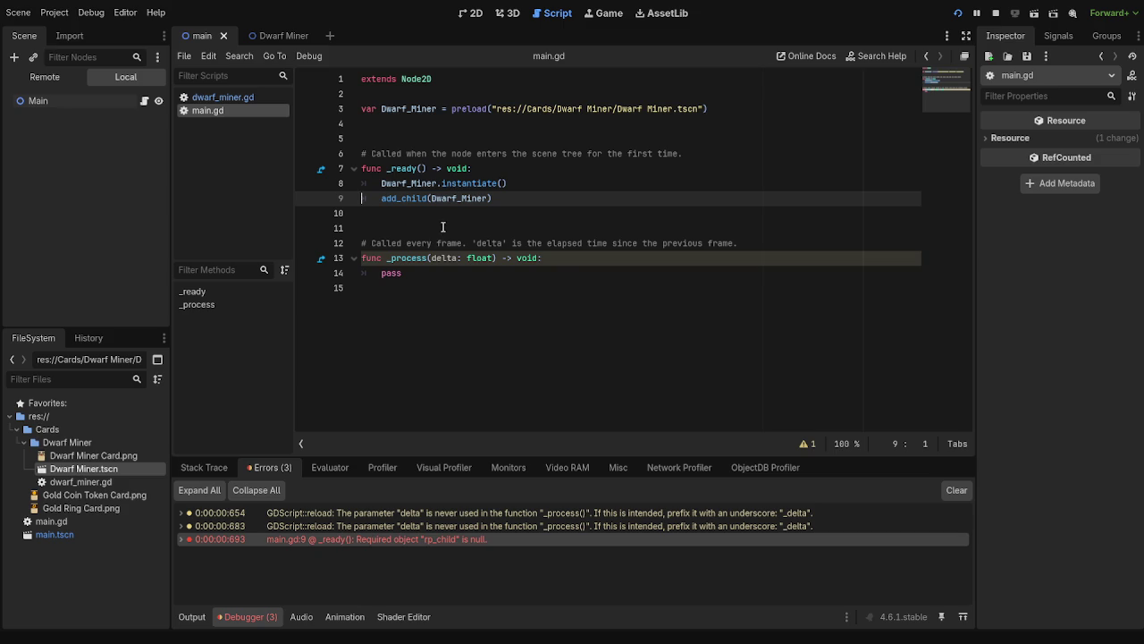
click(415, 182)
click(419, 109)
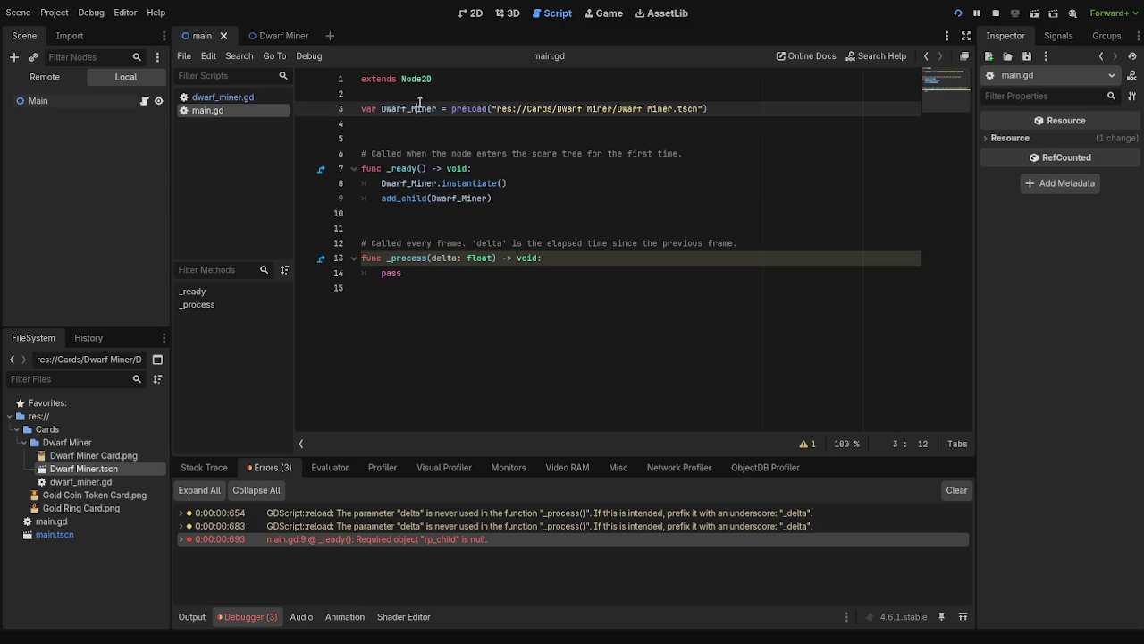
click(437, 108)
click(477, 184)
click(523, 184)
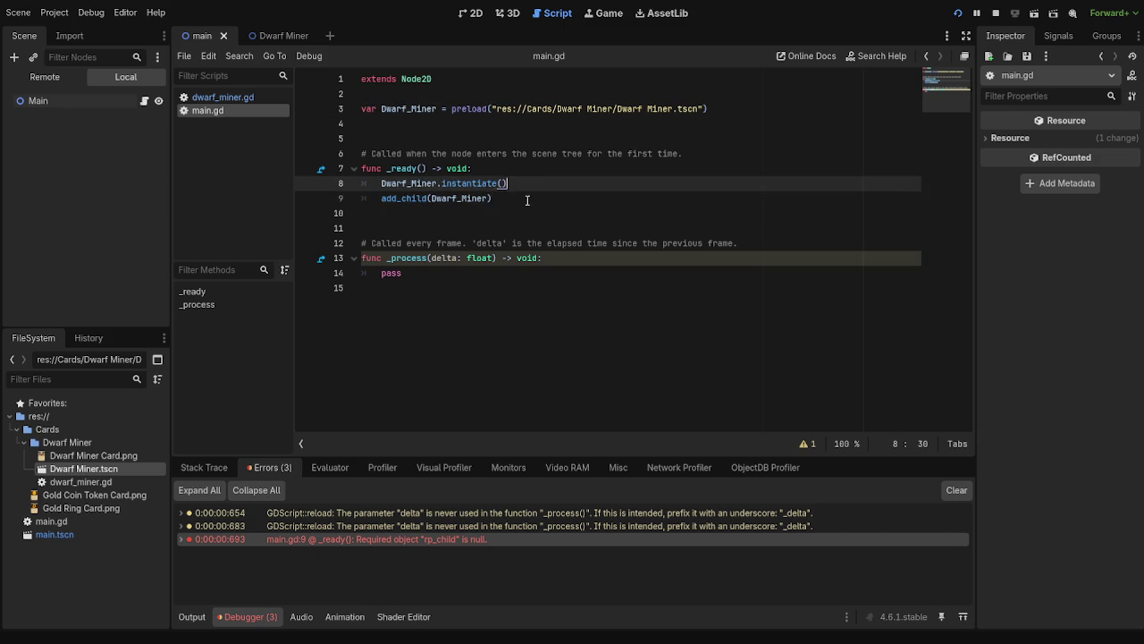
click(405, 109)
click(545, 198)
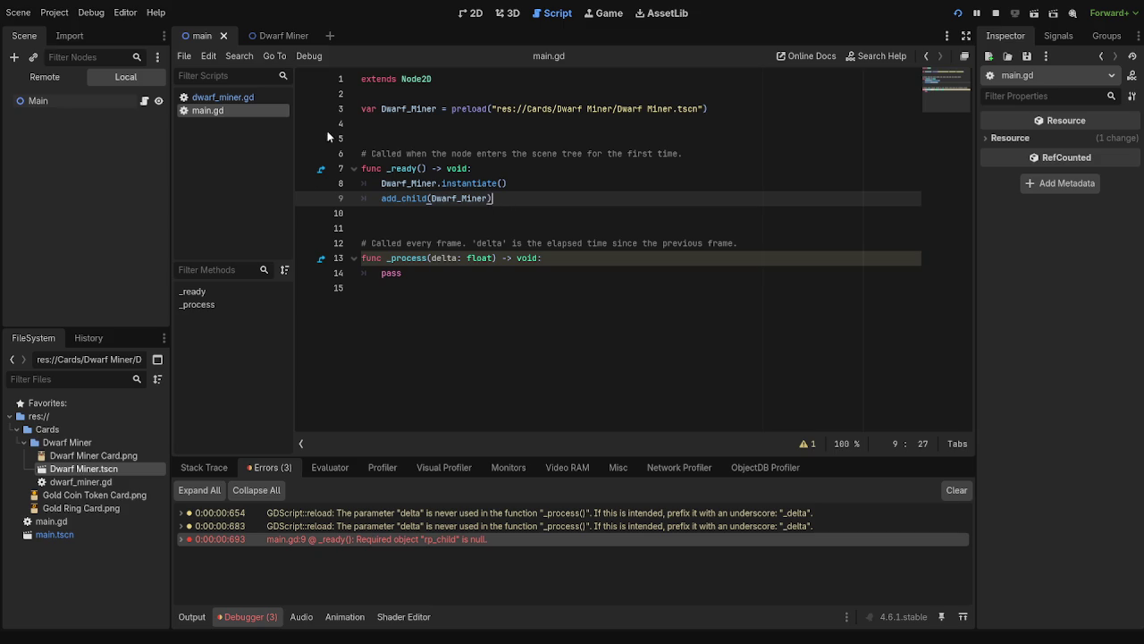
click(71, 466)
click(575, 254)
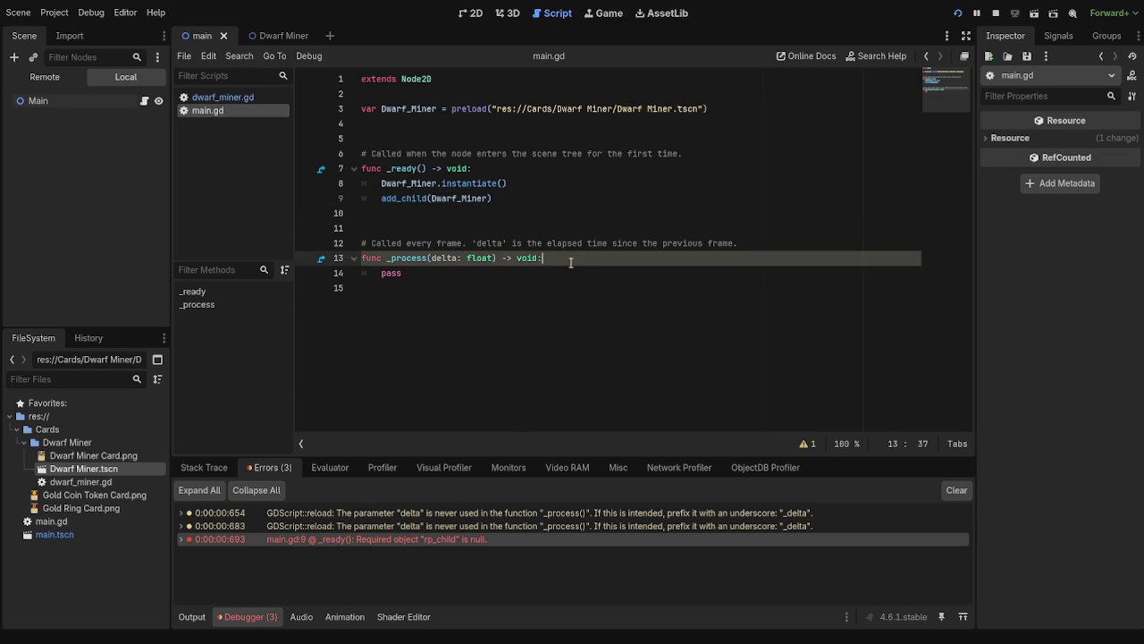
click(572, 273)
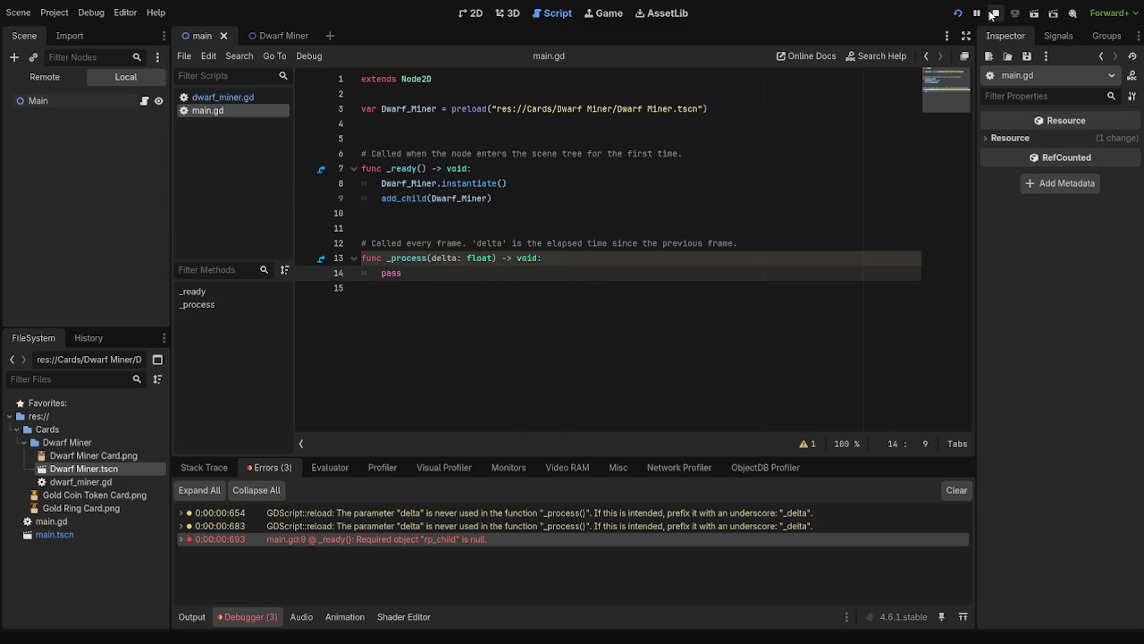
click(958, 14)
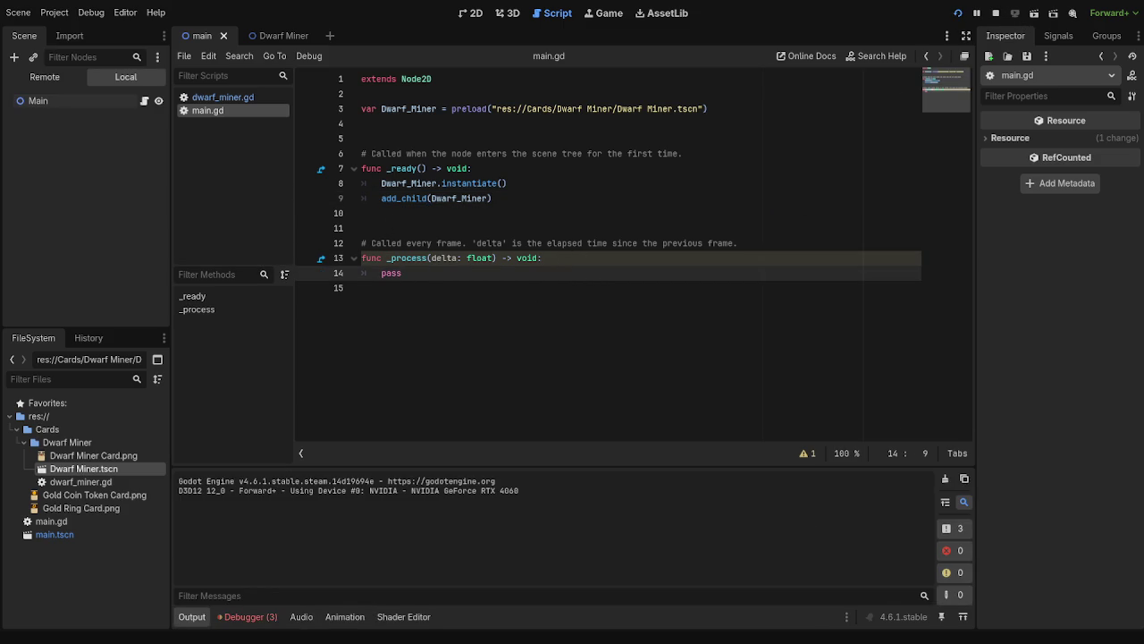
- Open the Errors list and jump to the rp_child null error at main.gd line 9
click(255, 616)
click(466, 541)
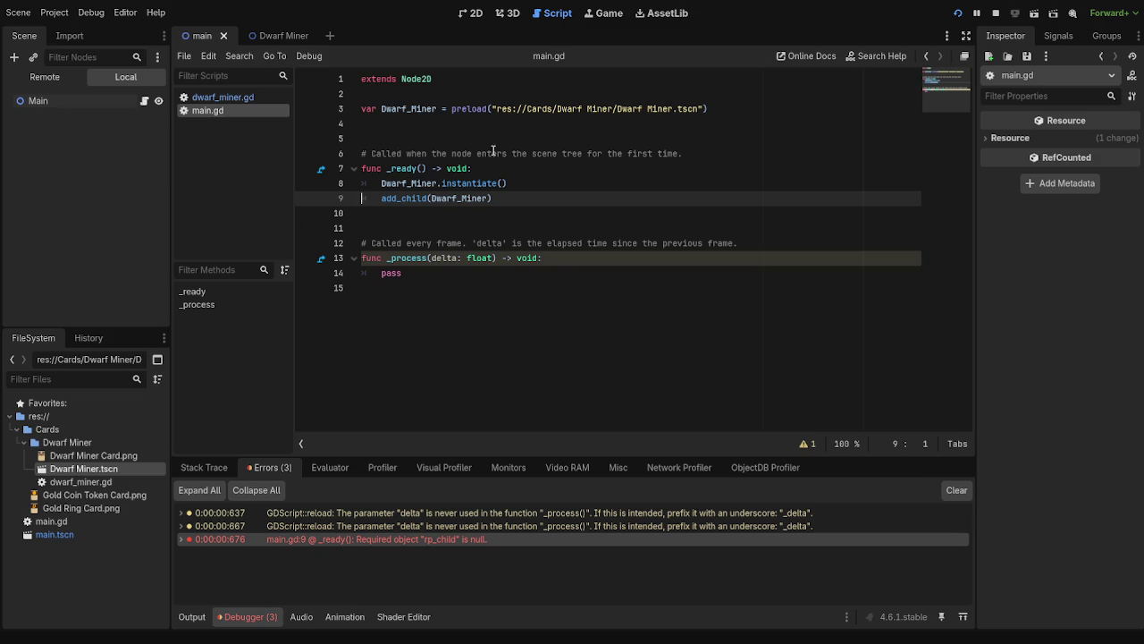
- Replace line 3's preload path by dragging Dwarf Miner.tscn in from the FileSystem dock
drag(705, 110, 493, 114)
key(Delete)
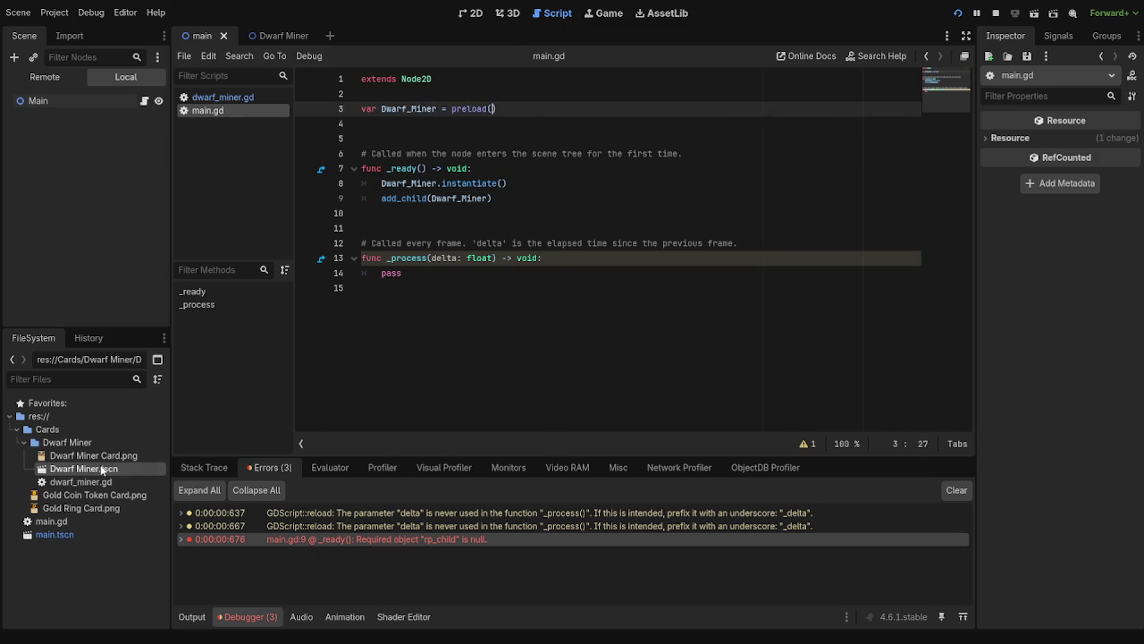
mouse_move(96, 469)
mouse_down()
mouse_move(500, 143)
mouse_move(493, 110)
mouse_up()
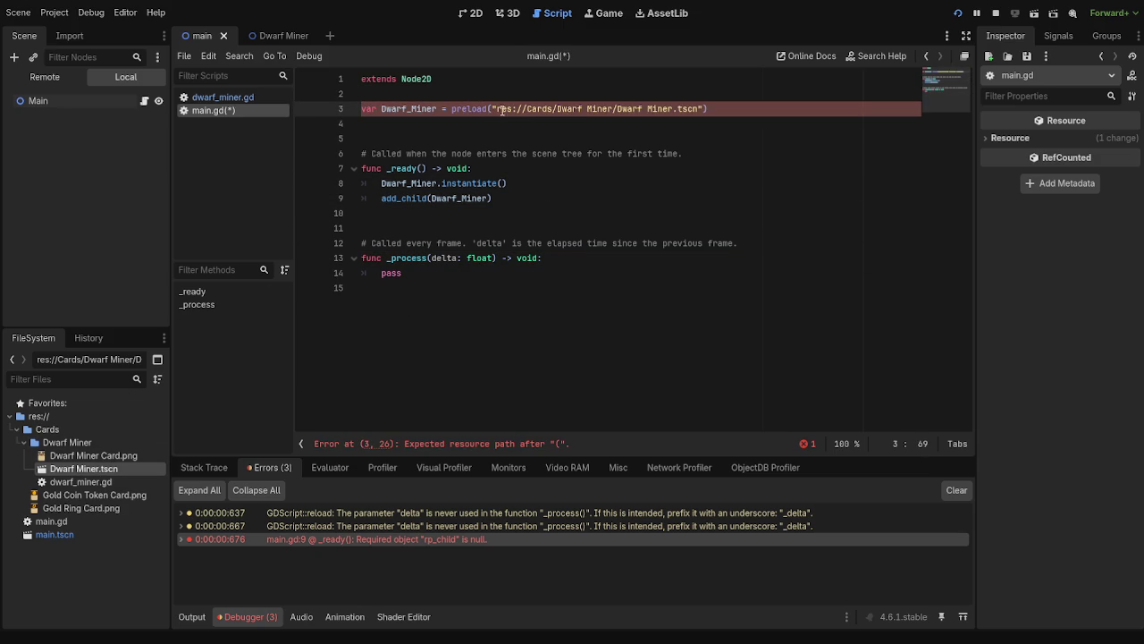
click(589, 108)
key(BackSpace)
click(686, 108)
click(582, 108)
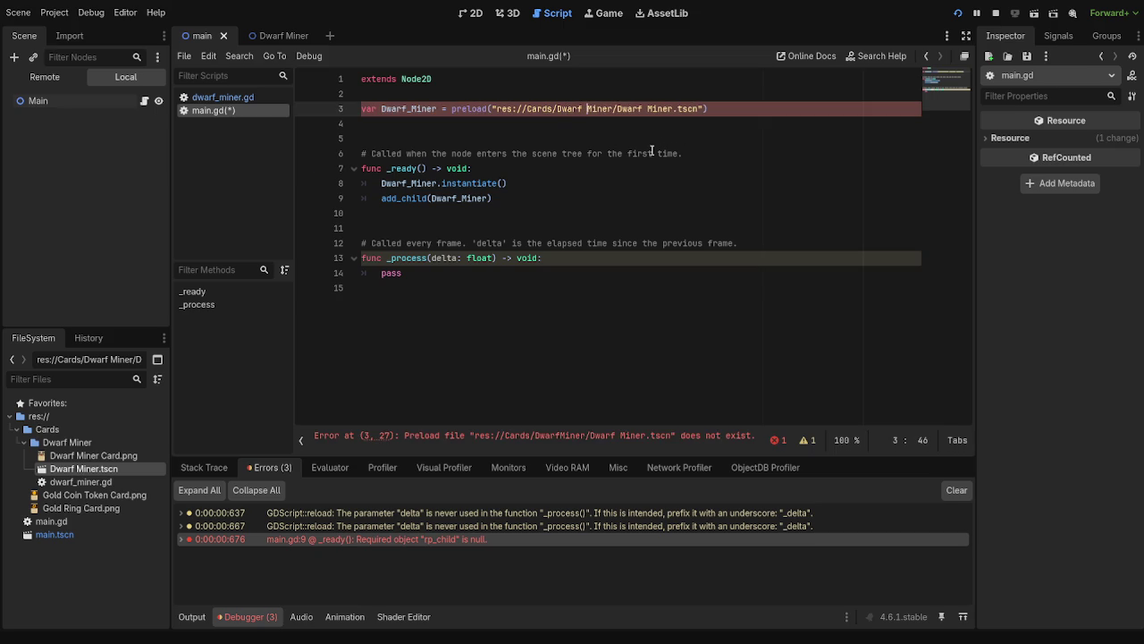
click(723, 105)
click(530, 109)
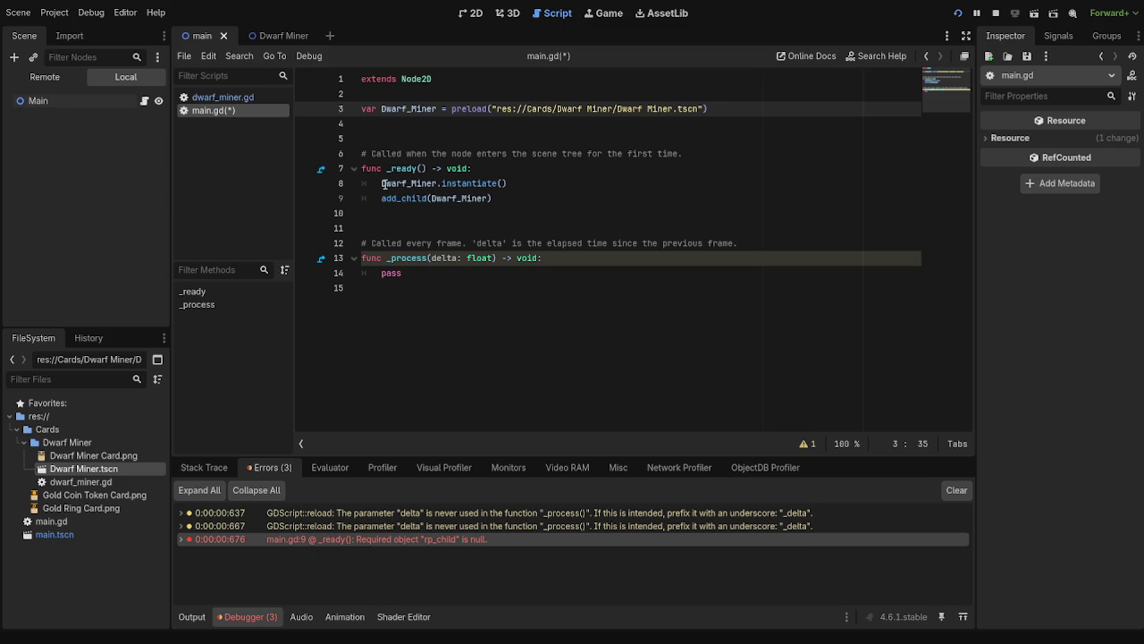
- Review the instantiate and add_child lines, then select the Main node in the Scene dock
drag(382, 183, 540, 184)
click(540, 185)
click(537, 198)
triple_click(521, 198)
click(544, 192)
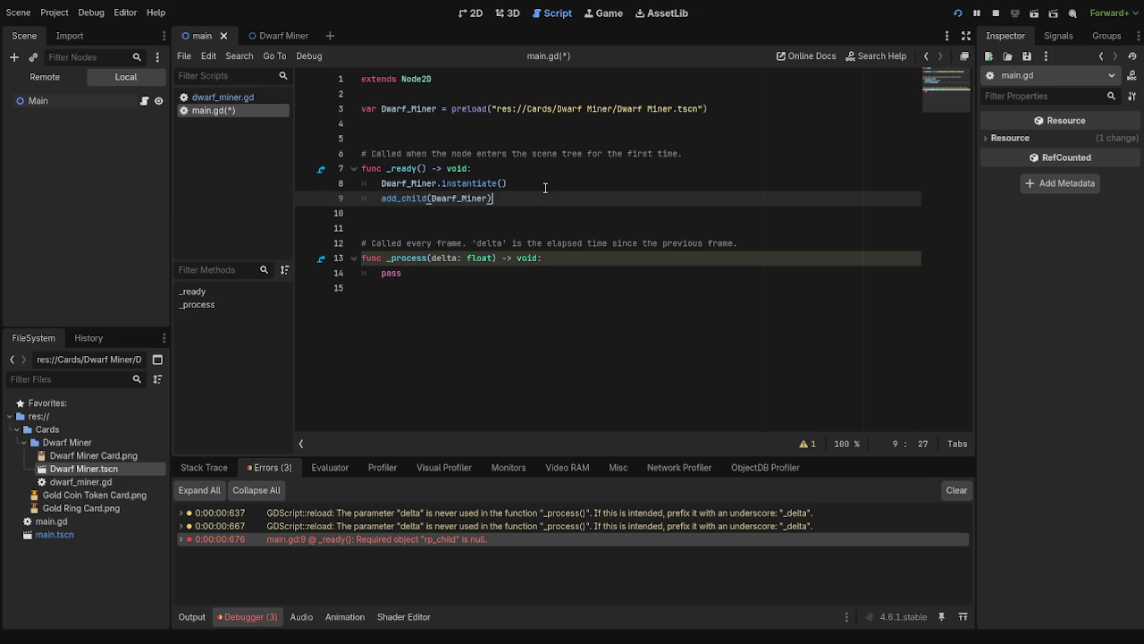
click(67, 95)
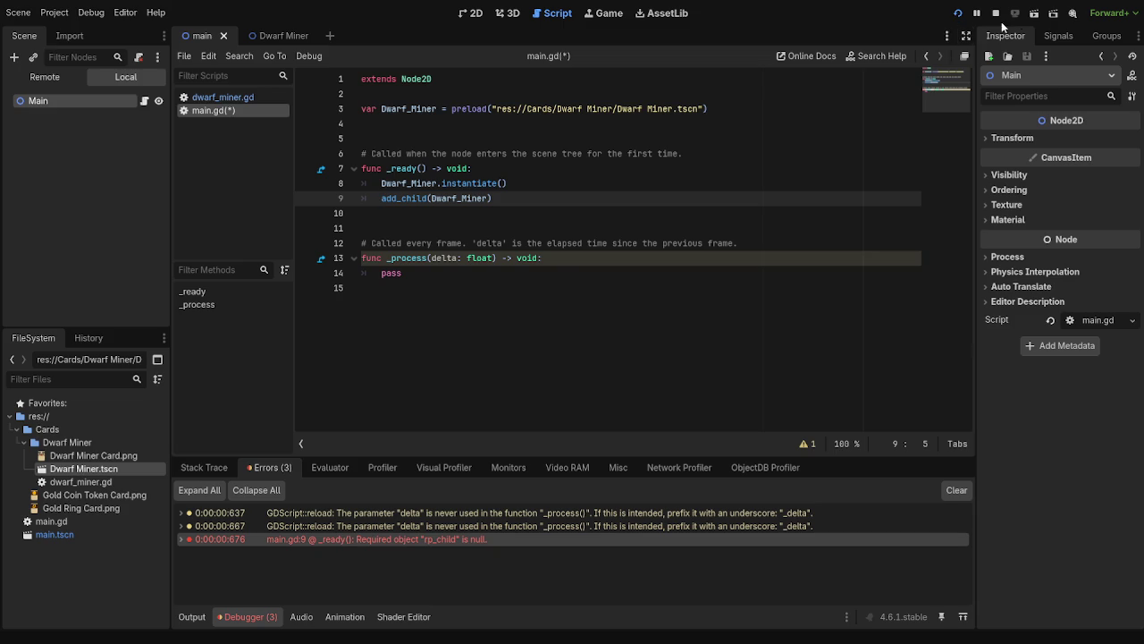
- Stop and rerun the project, then jump from the Errors list to the null rp_child error at line 9
click(996, 14)
key(End)
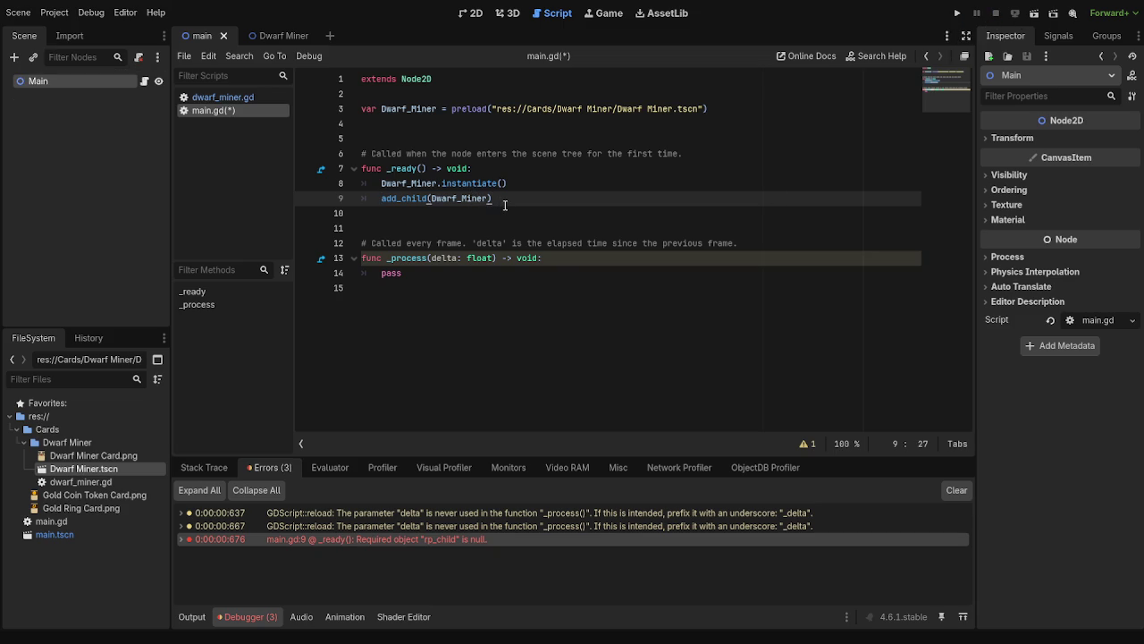
click(956, 13)
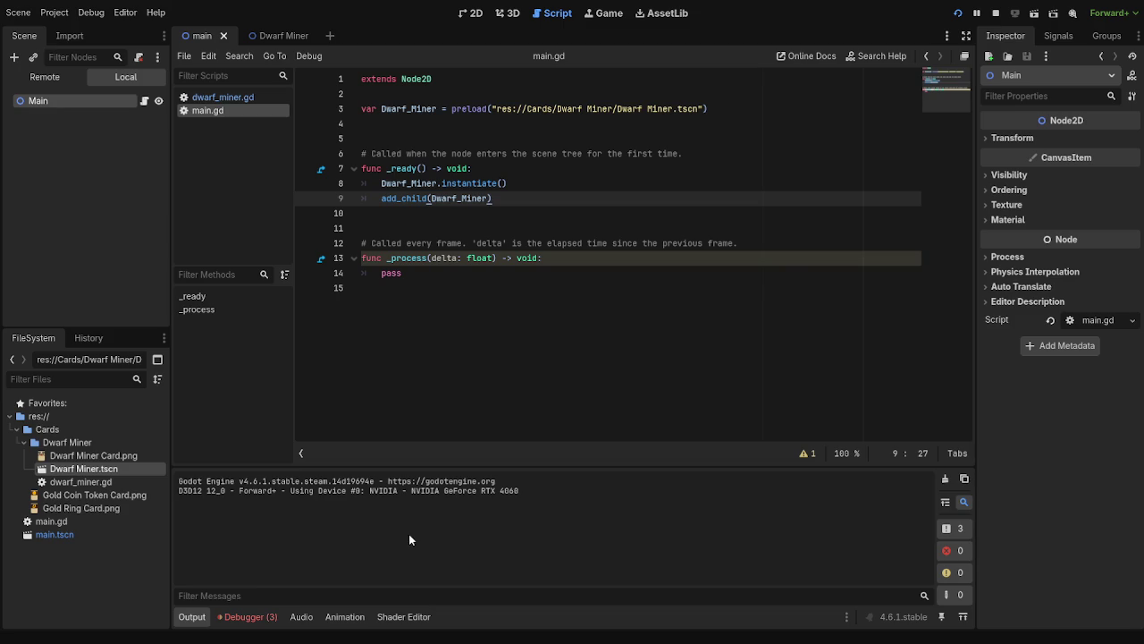
click(268, 616)
click(370, 542)
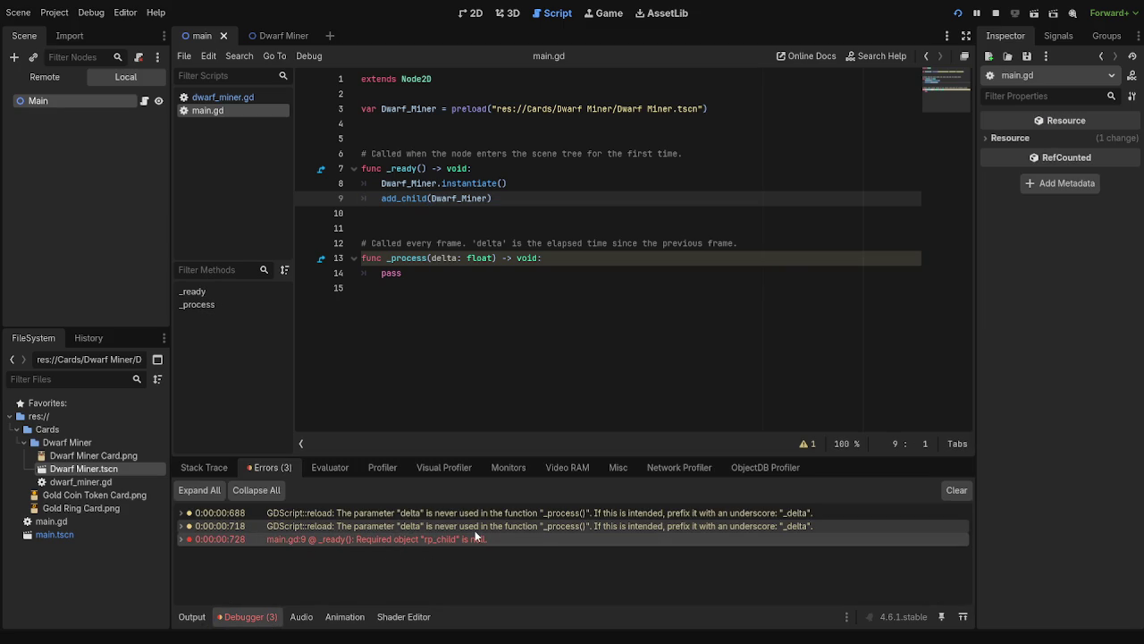
- Select and review the instantiate and add_child code on lines 8–9 of main.gd
click(508, 197)
click(531, 185)
click(533, 195)
click(529, 185)
mouse_move(527, 186)
mouse_down()
mouse_move(381, 185)
mouse_move(537, 194)
mouse_move(364, 109)
mouse_up()
click(382, 198)
click(537, 195)
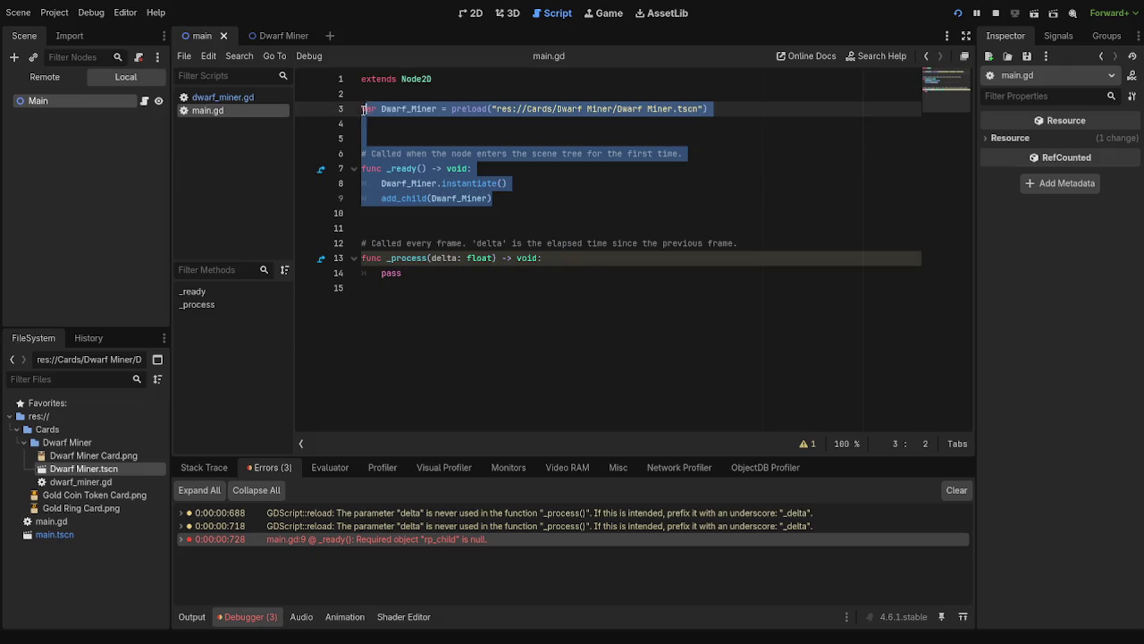
click(651, 242)
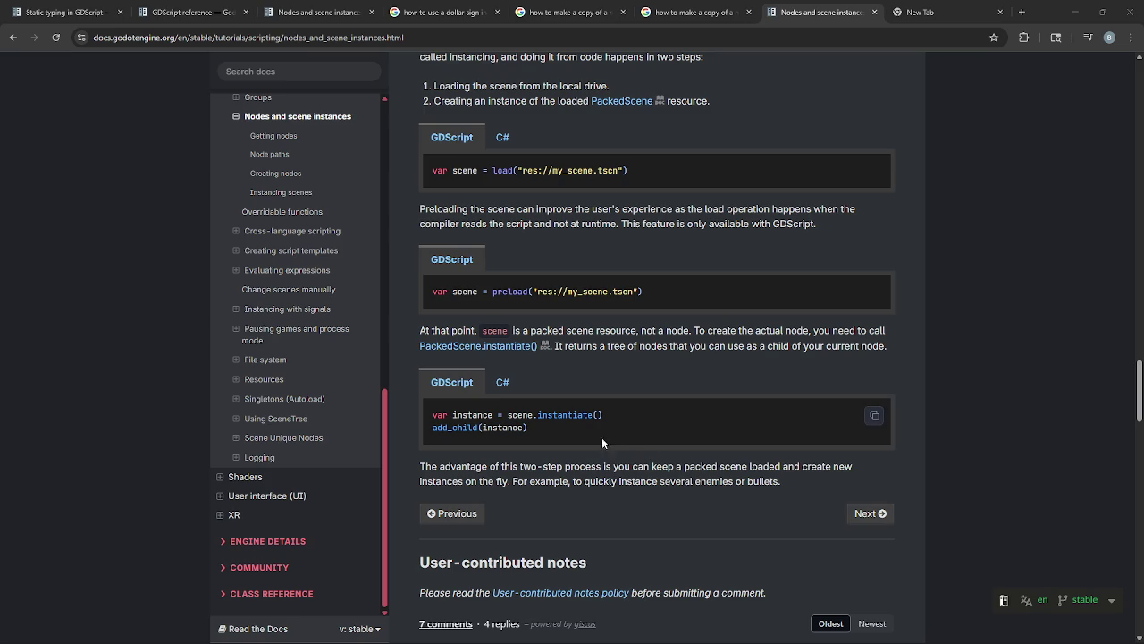
- Read the docs paragraph on keeping a packed scene loaded for instancing enemies or bullets
drag(419, 466, 787, 473)
click(788, 475)
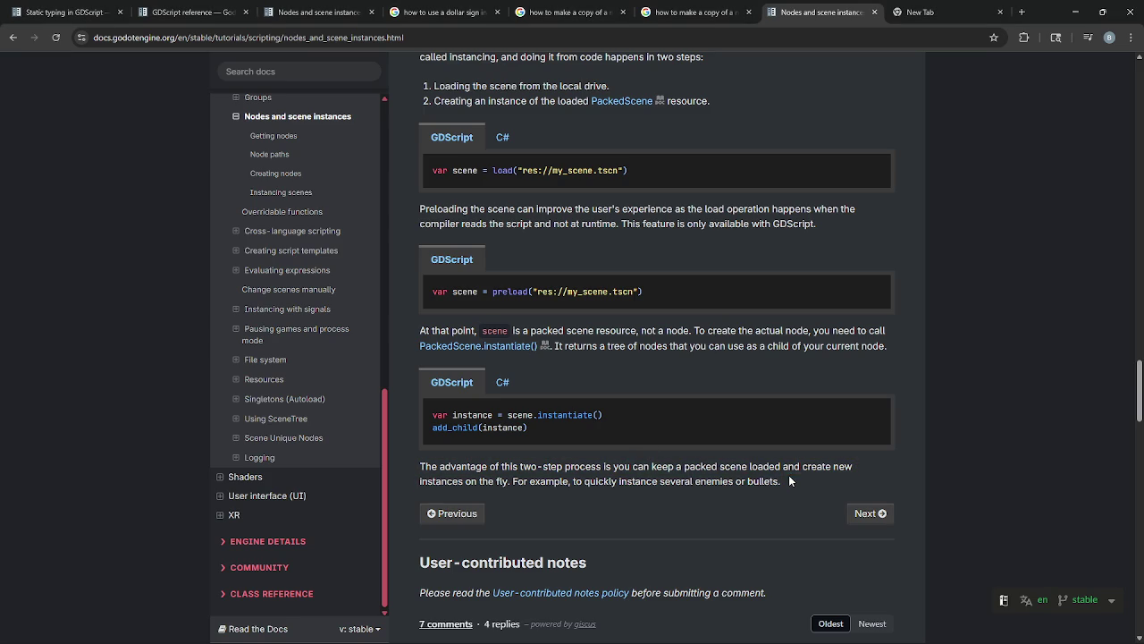
drag(434, 466, 749, 466)
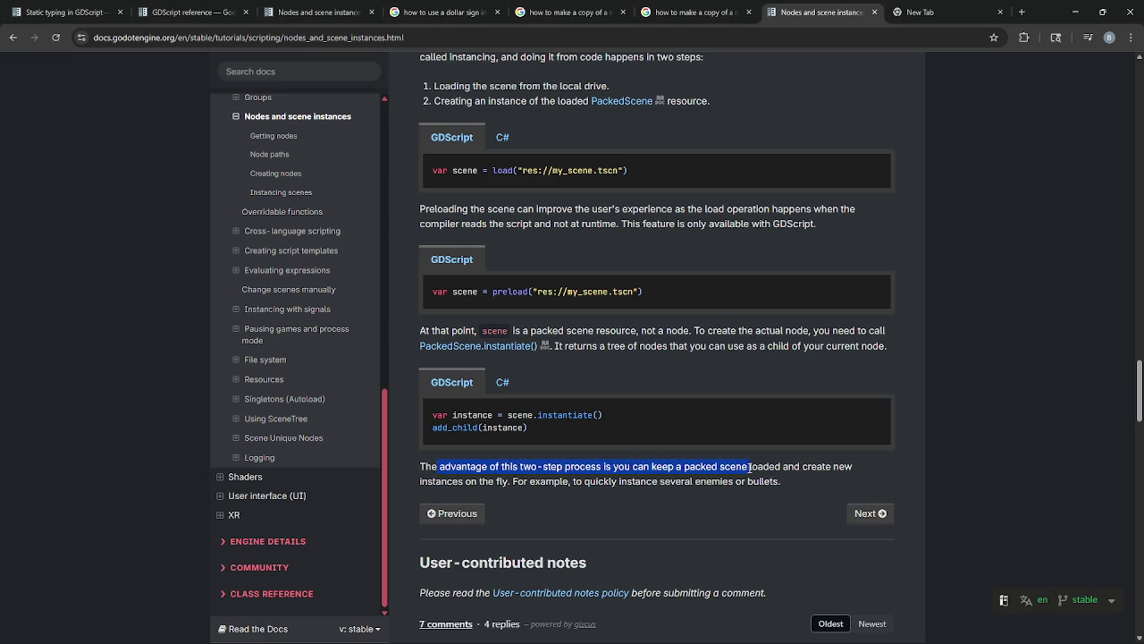
click(749, 466)
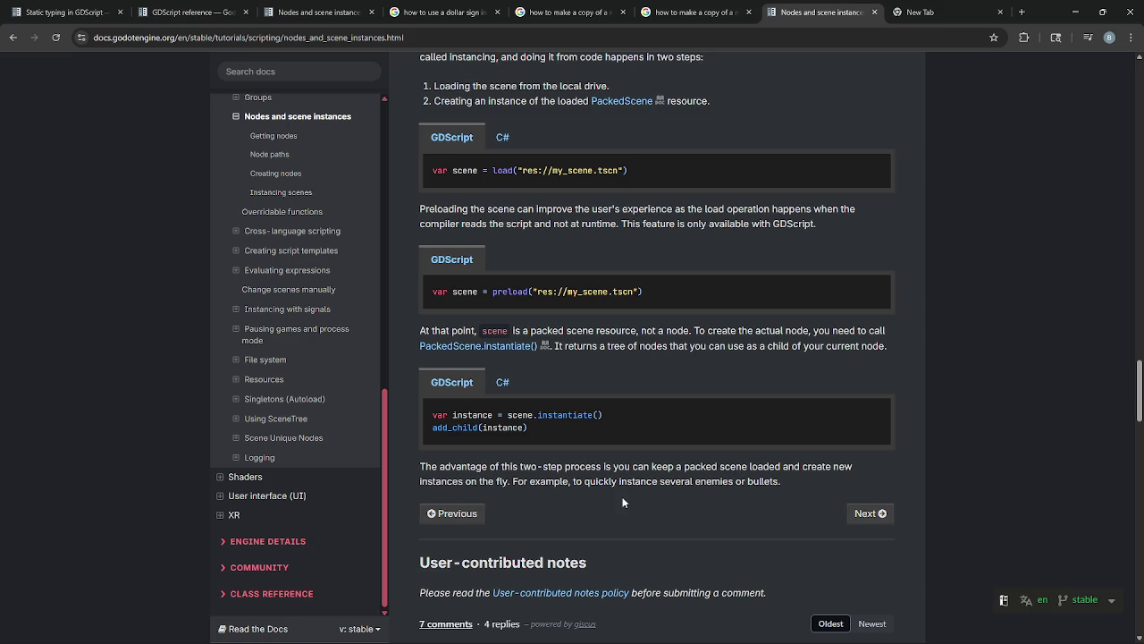
drag(613, 482, 777, 486)
click(808, 492)
- Review the var scene = preload example in the docs, then return to the Godot editor
scroll(802, 487, down, 2)
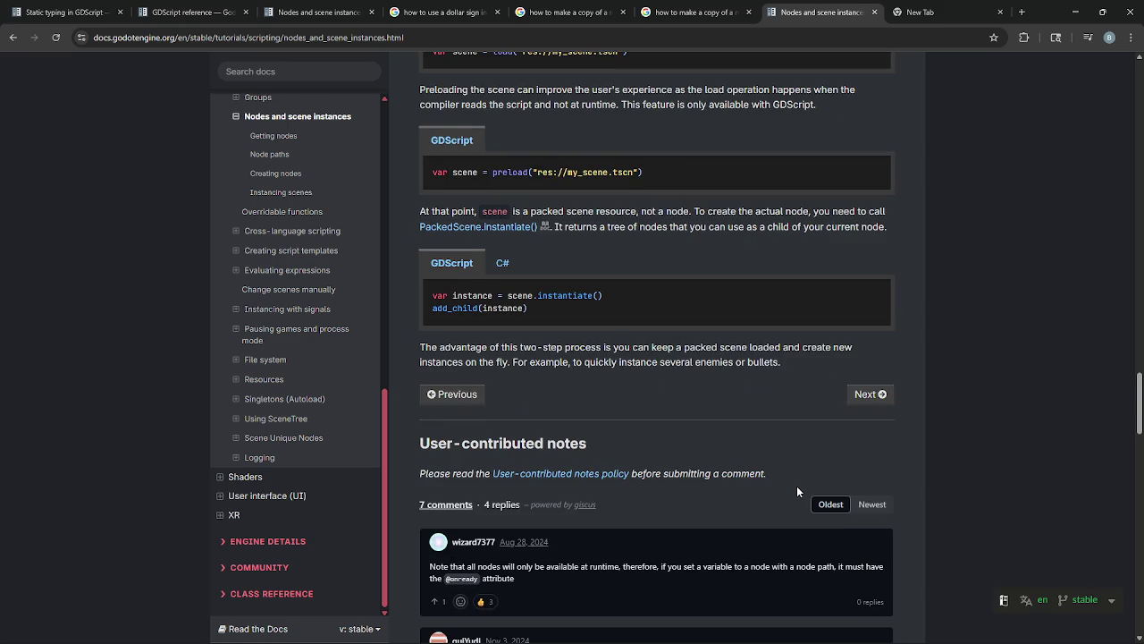
scroll(797, 485, up, 4)
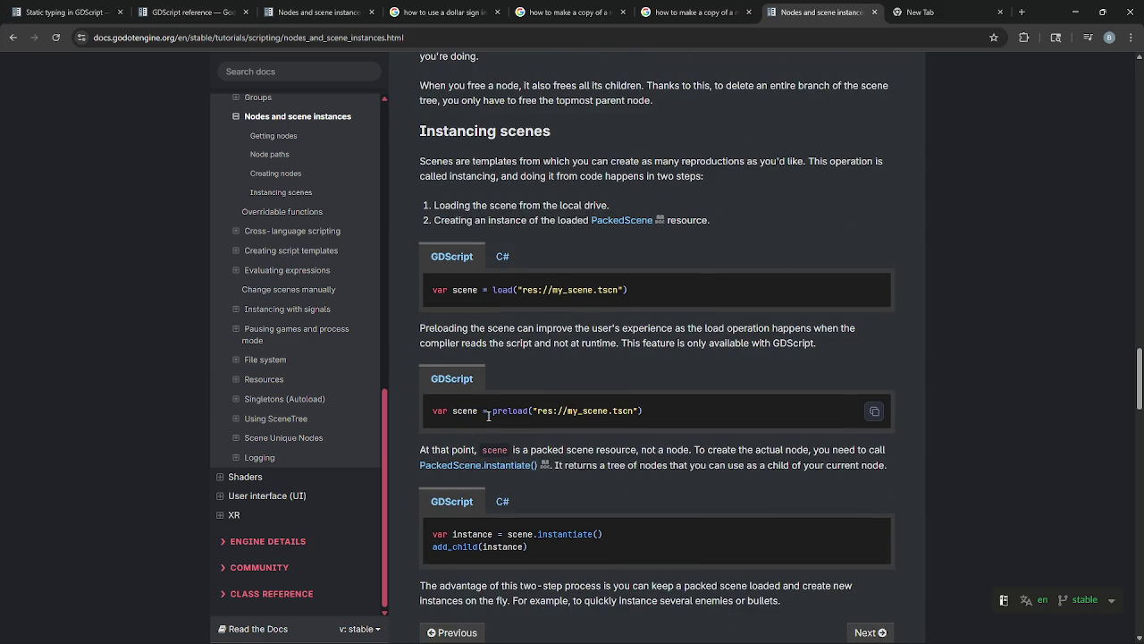
drag(433, 411, 509, 421)
click(733, 407)
key(alt+Tab)
key(alt+Tab)
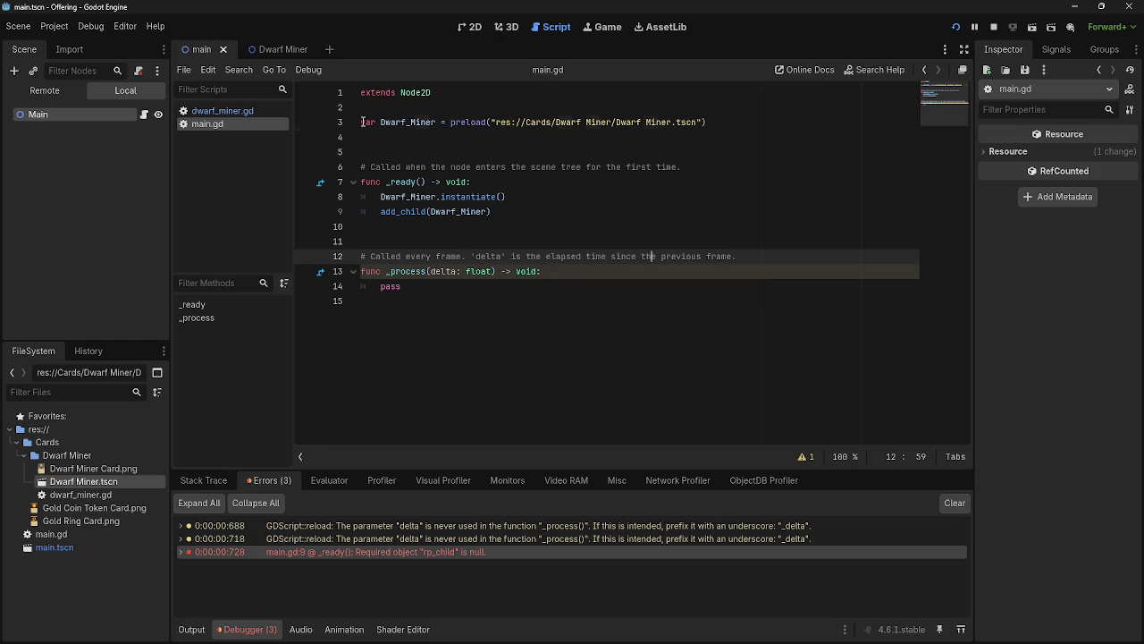
drag(363, 122, 758, 122)
click(755, 123)
drag(489, 122, 702, 122)
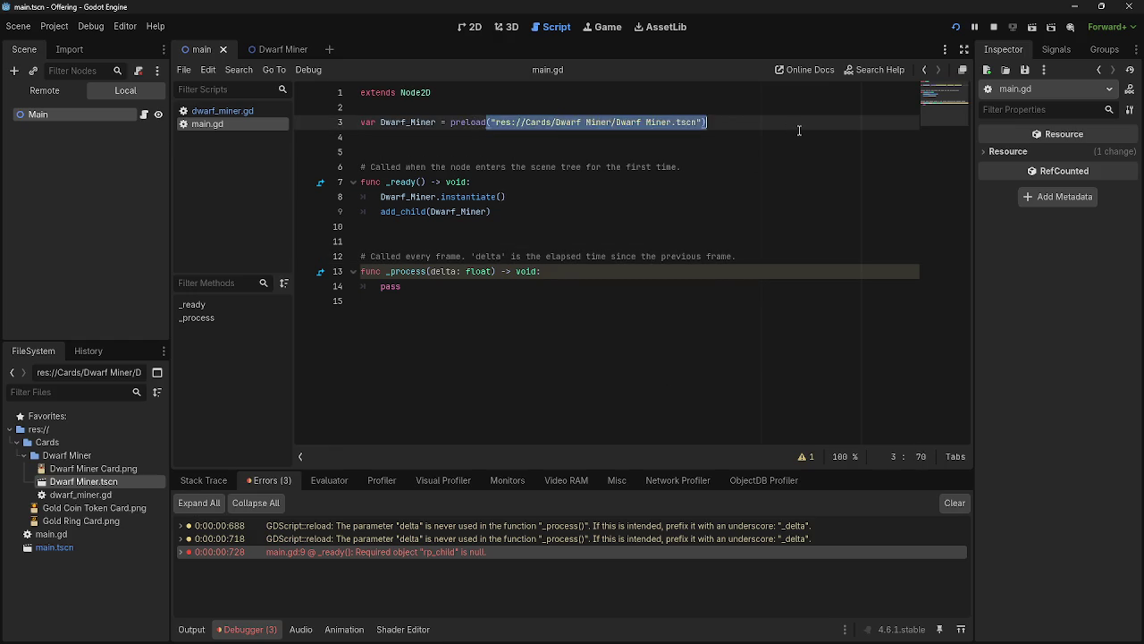
click(795, 132)
key(alt+Tab)
drag(434, 534, 588, 534)
click(572, 542)
drag(503, 534, 680, 533)
click(677, 537)
key(alt+Tab)
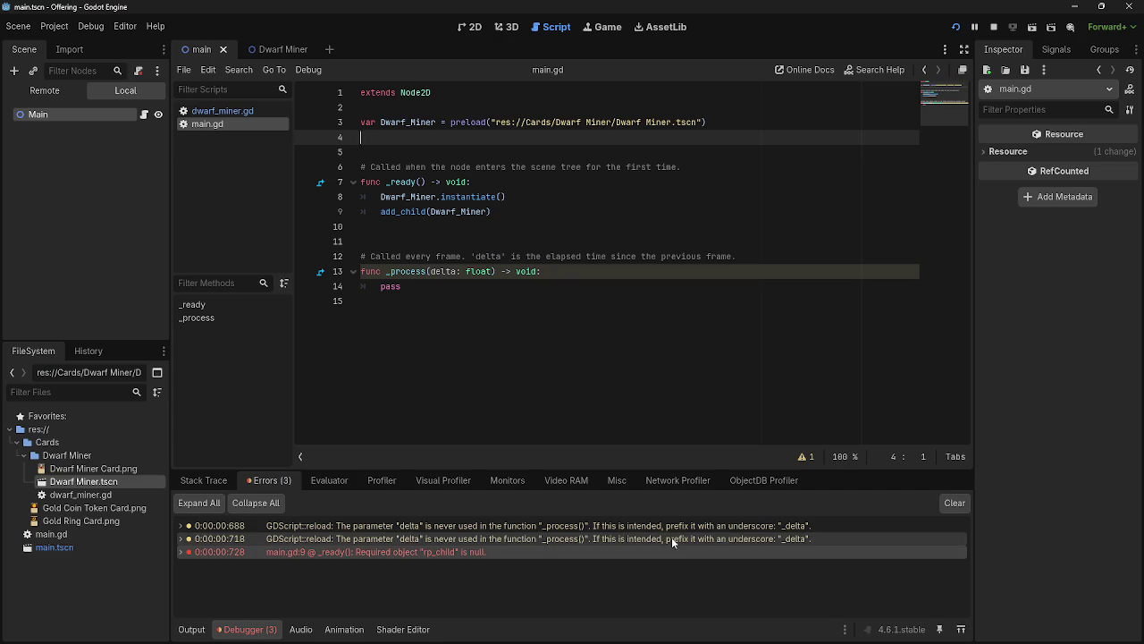
click(414, 122)
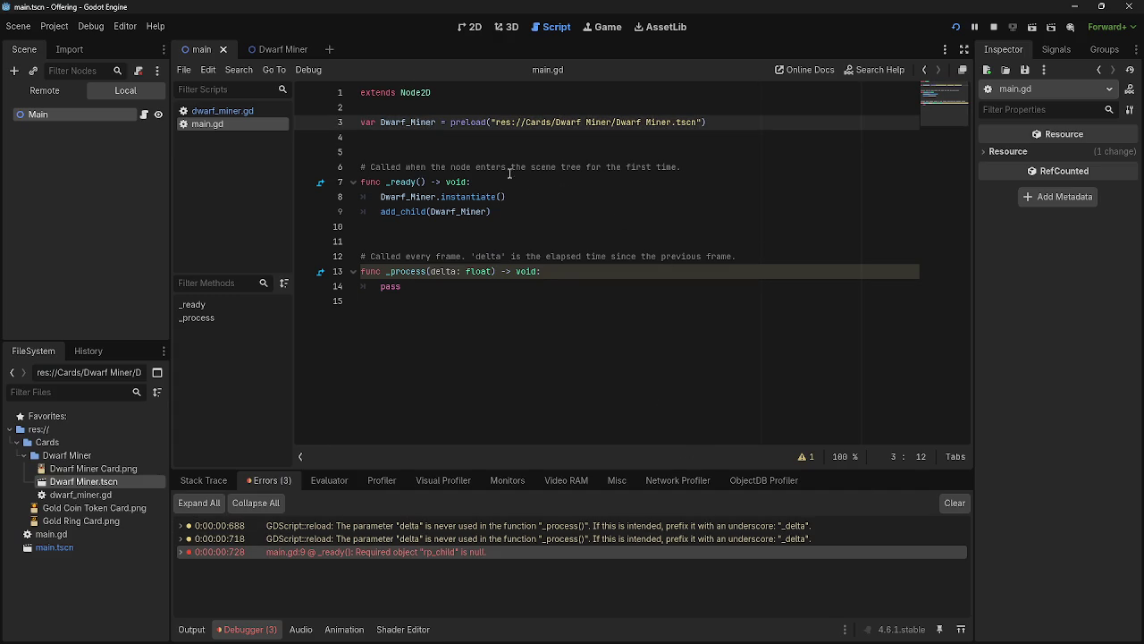
key(alt+Tab)
key(alt+Tab)
key(alt+Tab)
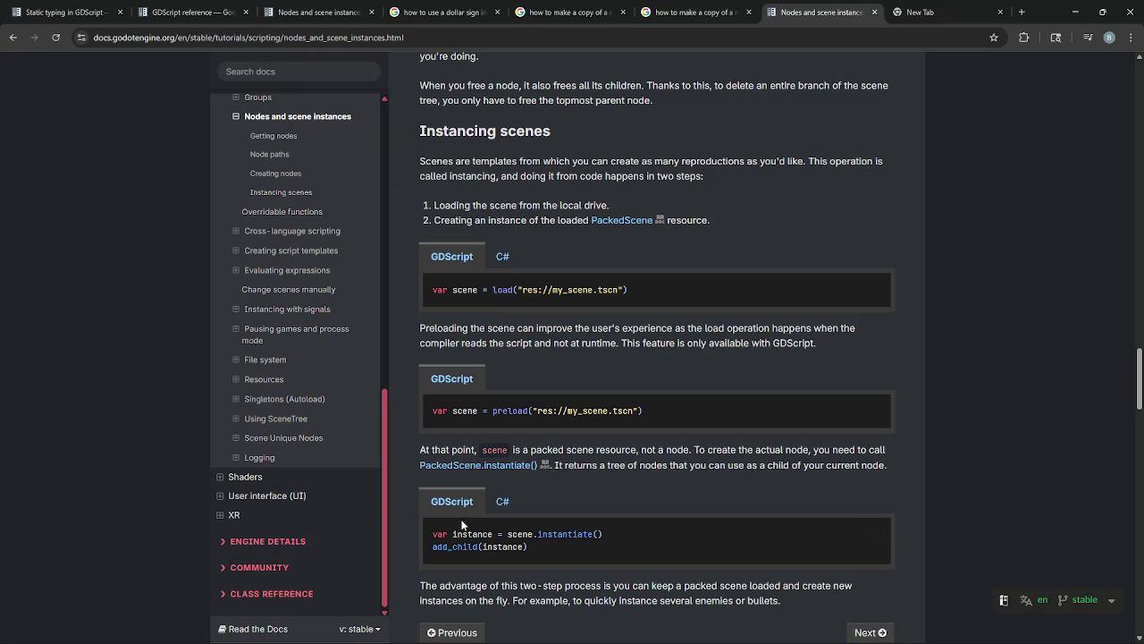
key(alt+Tab)
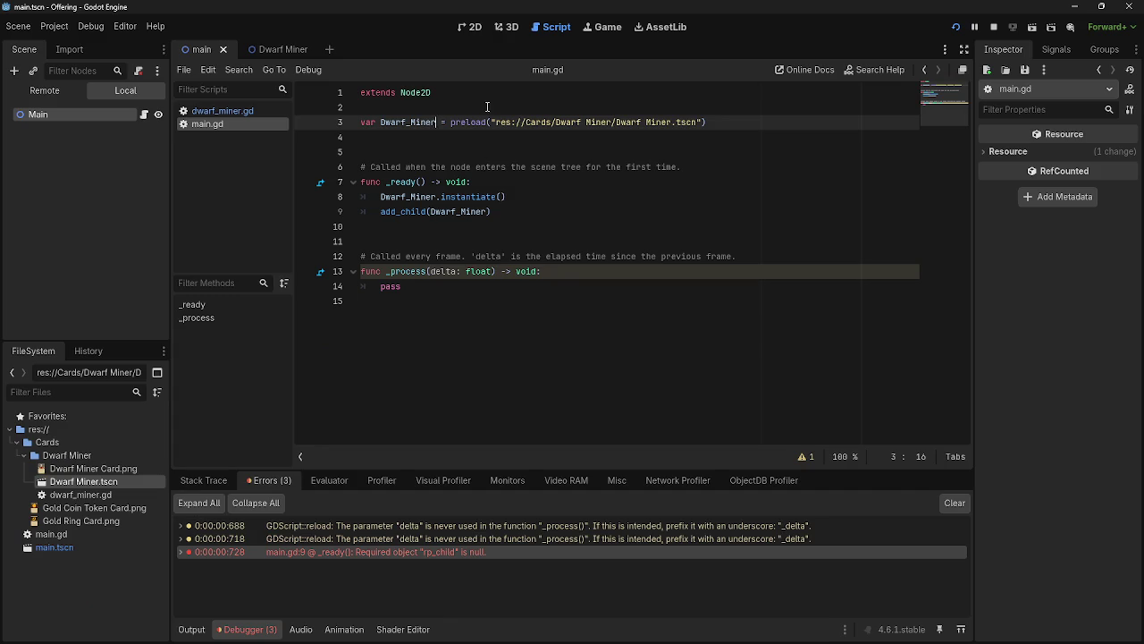
click(411, 198)
key(alt+Tab)
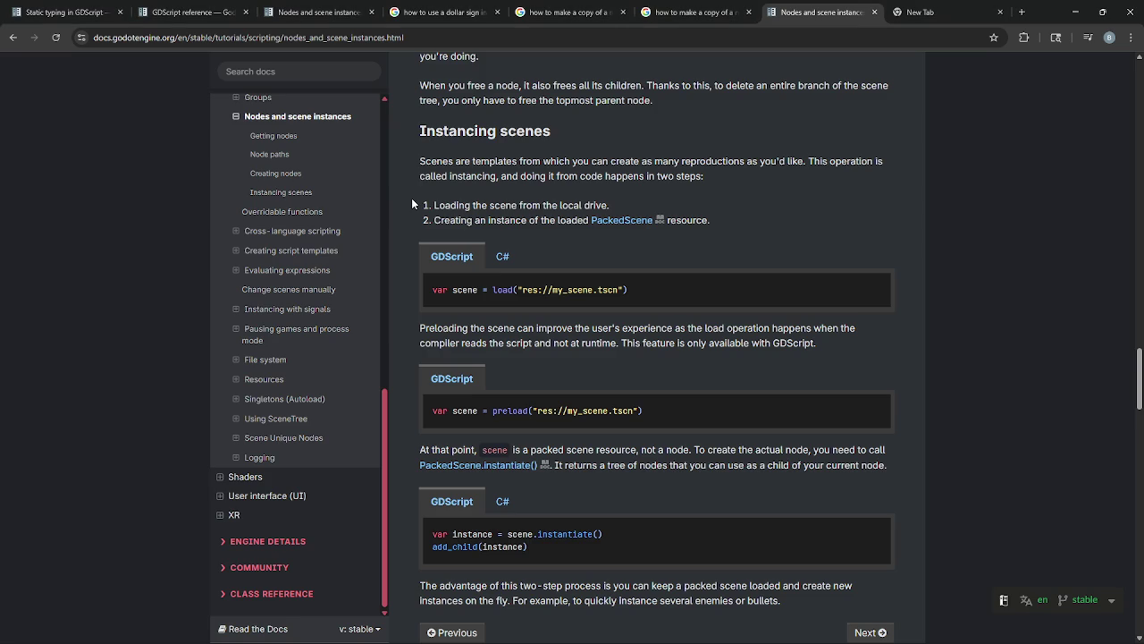
triple_click(431, 533)
click(692, 494)
key(alt+Tab)
key(alt+Tab)
key(alt+Tab)
triple_click(506, 197)
- Rewrite line 8 as var instance = scene.instantiate, following the docs example
click(506, 197)
shift+click(382, 197)
text(va)
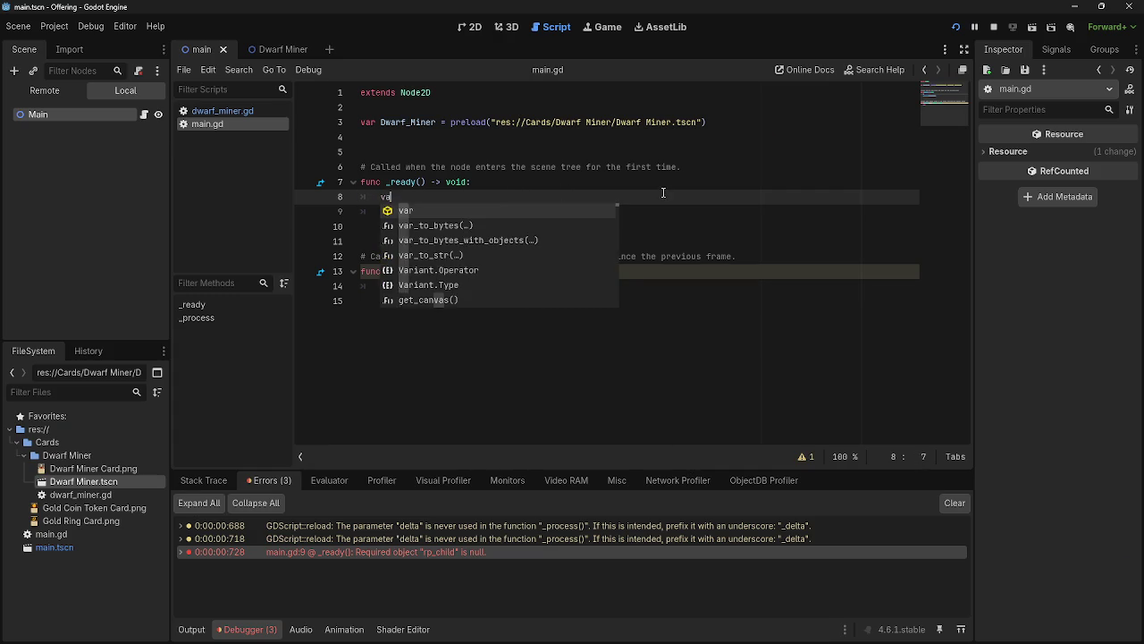
text(r instance =)
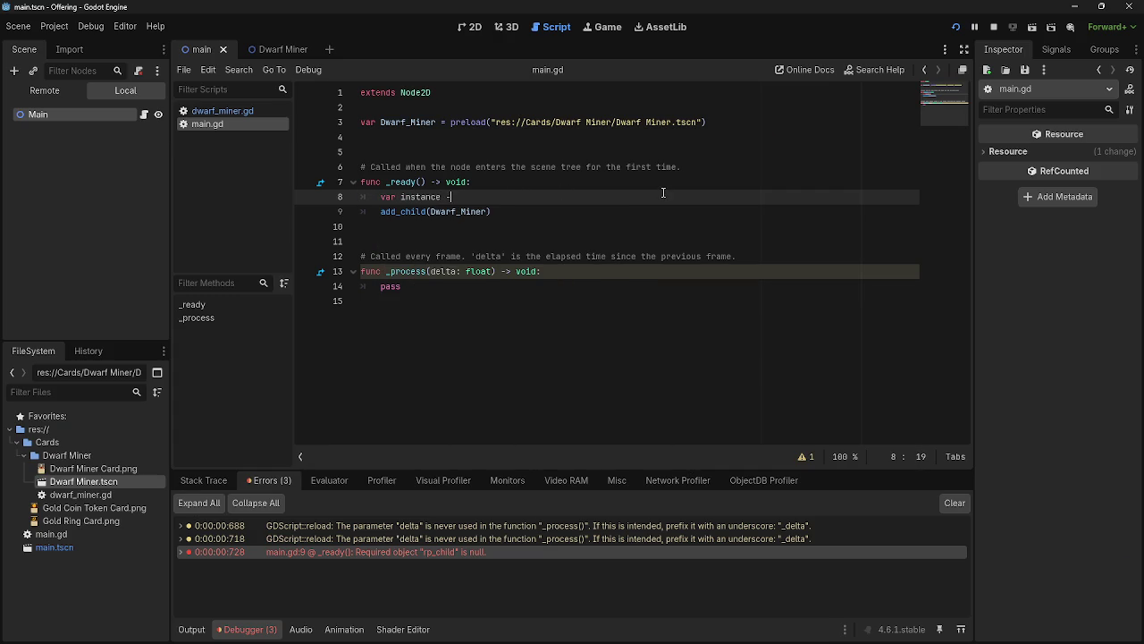
key(alt+Tab)
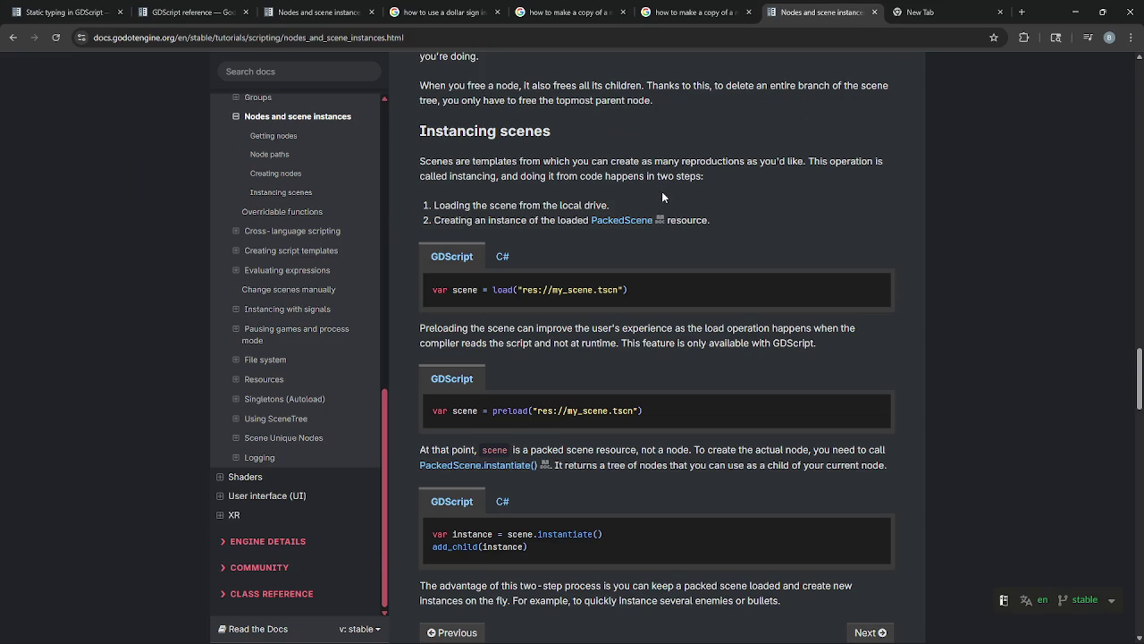
key(alt+Tab)
text(sce)
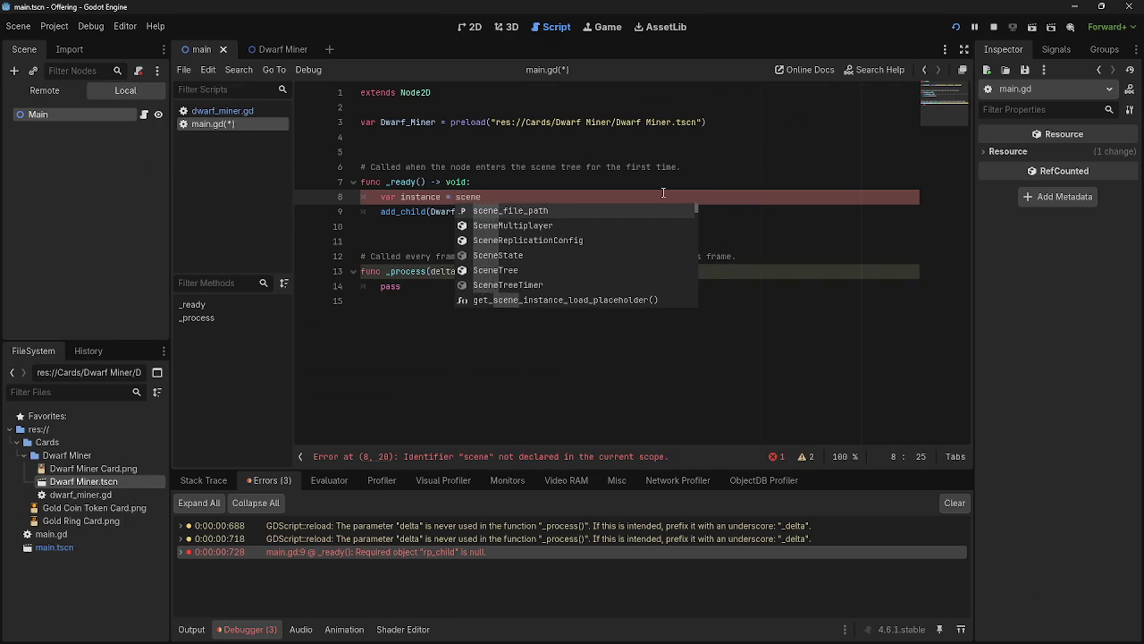
key(alt+Tab)
key(alt+Tab)
text(ne)
key(alt+Tab)
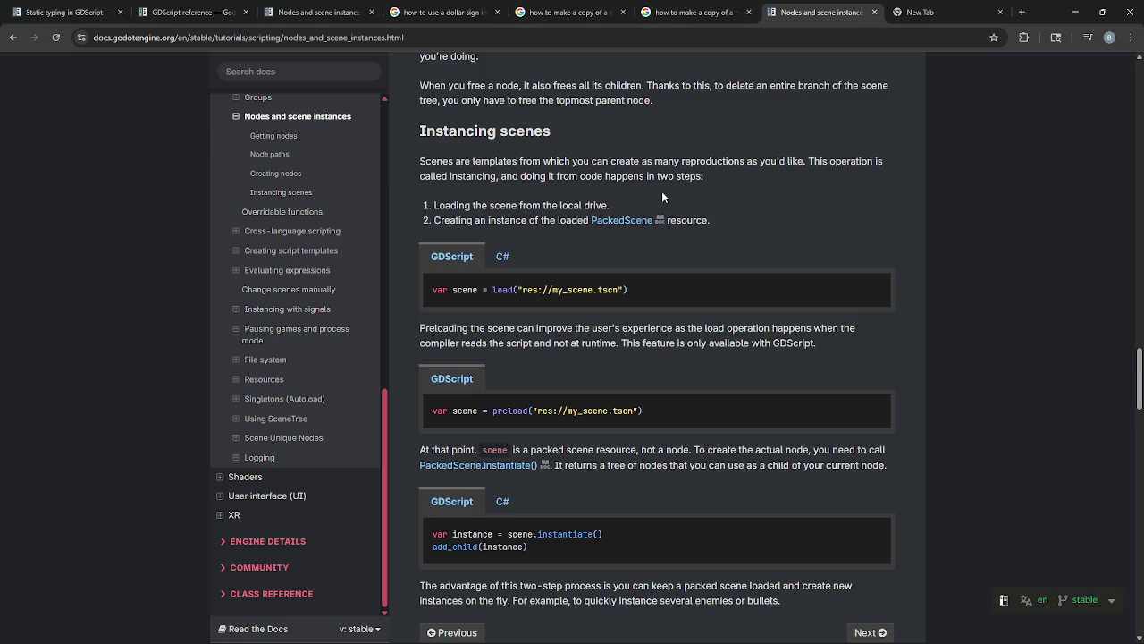
key(alt+Tab)
text(.)
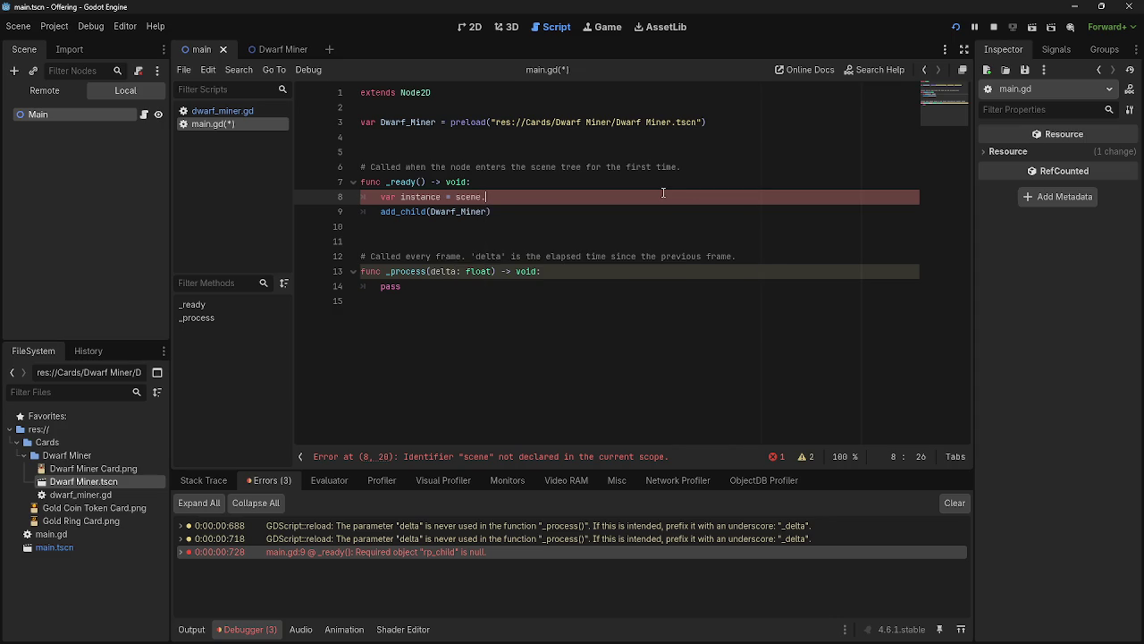
text(insta)
text(tiate)
key(BackSpace)
key(BackSpace)
key(BackSpace)
text(nti)
text(ate)
key(alt+Tab)
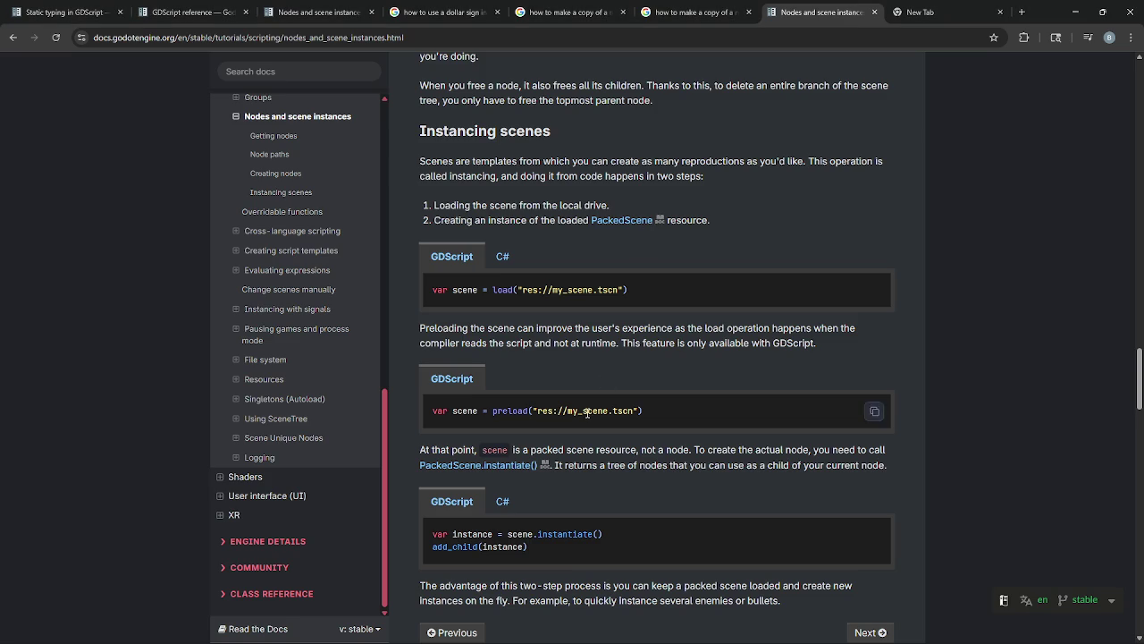
- Change scene.instantiate on line 8 to Dwarf_Miner.instantiate() using autocomplete
drag(603, 534, 506, 543)
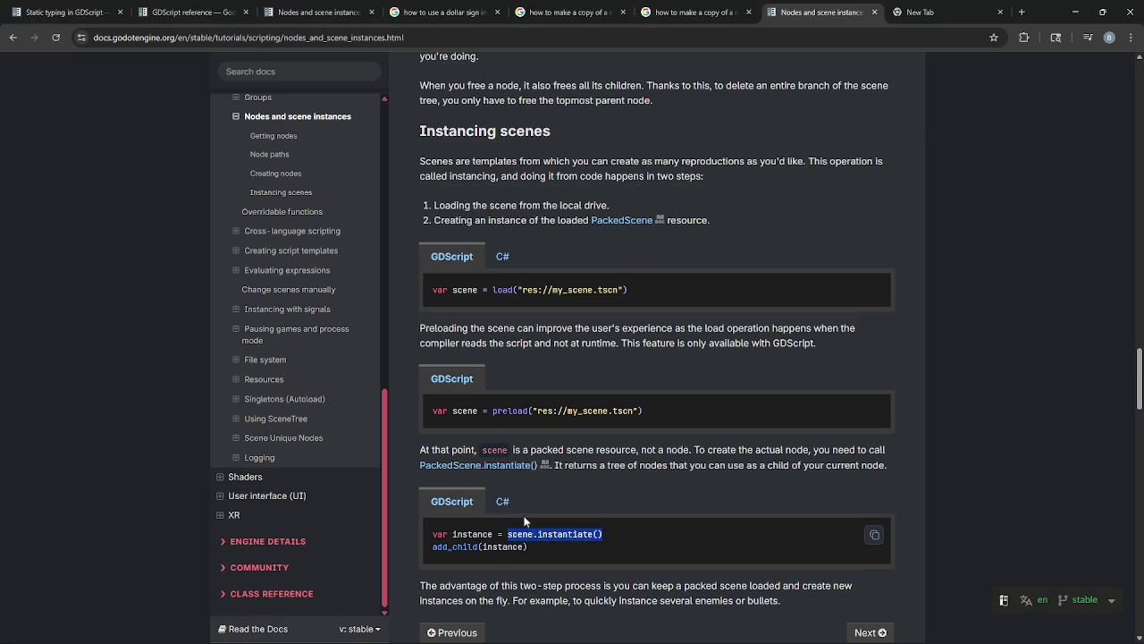
key(alt+Tab)
drag(554, 199, 457, 198)
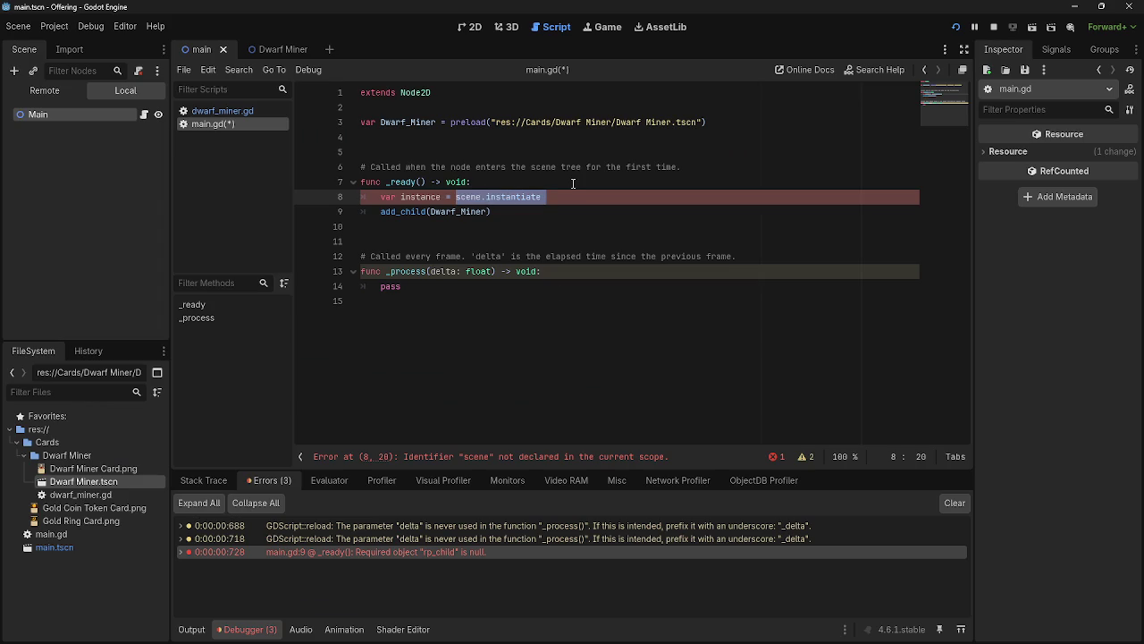
text(Dwarf_Miner)
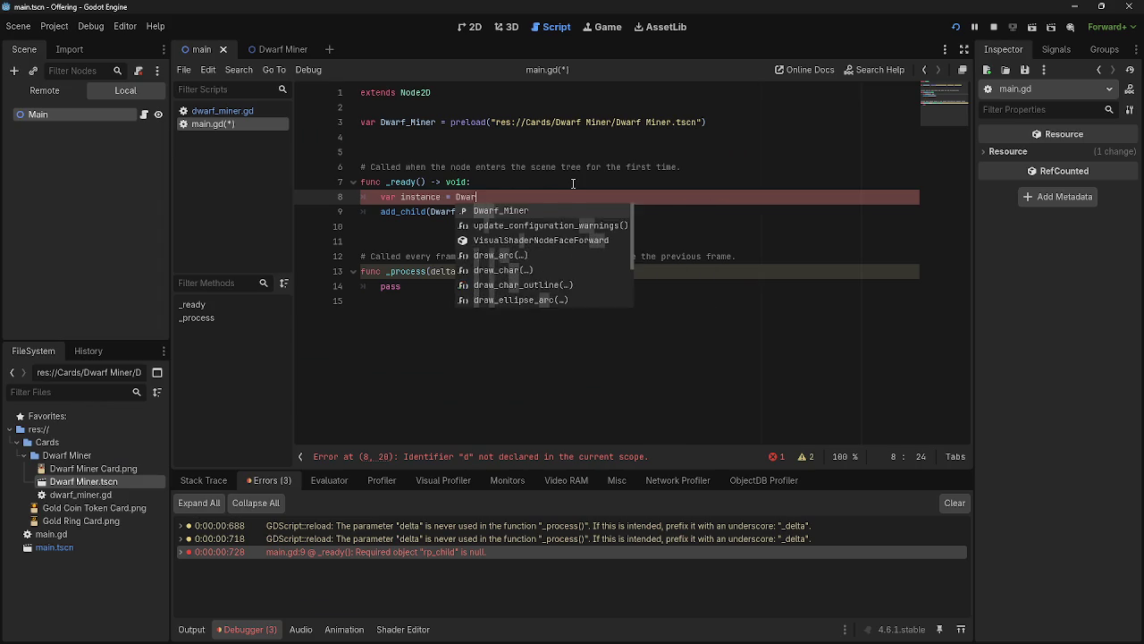
key(Return)
text(.instantiate()
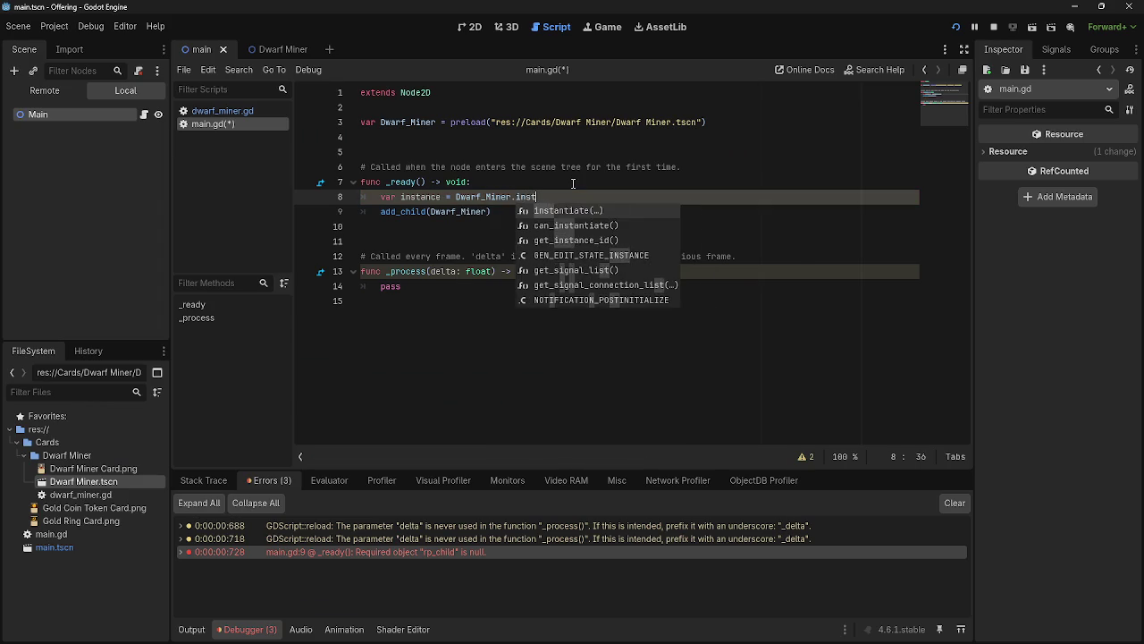
key(Return)
key(Escape)
key(alt+Tab)
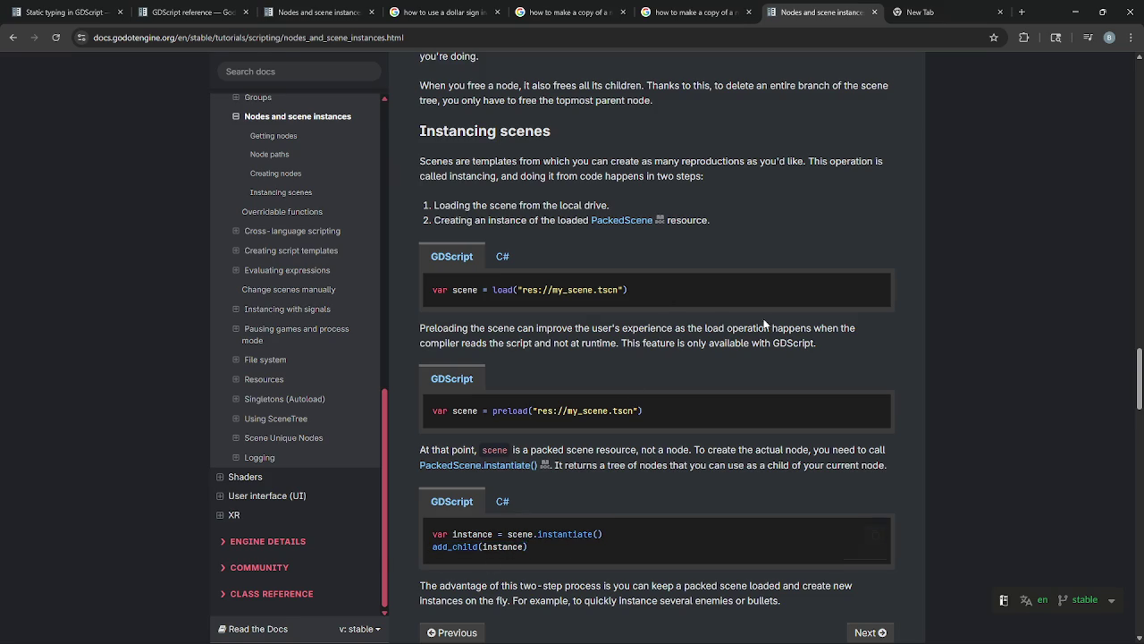
key(alt+Tab)
double_click(432, 212)
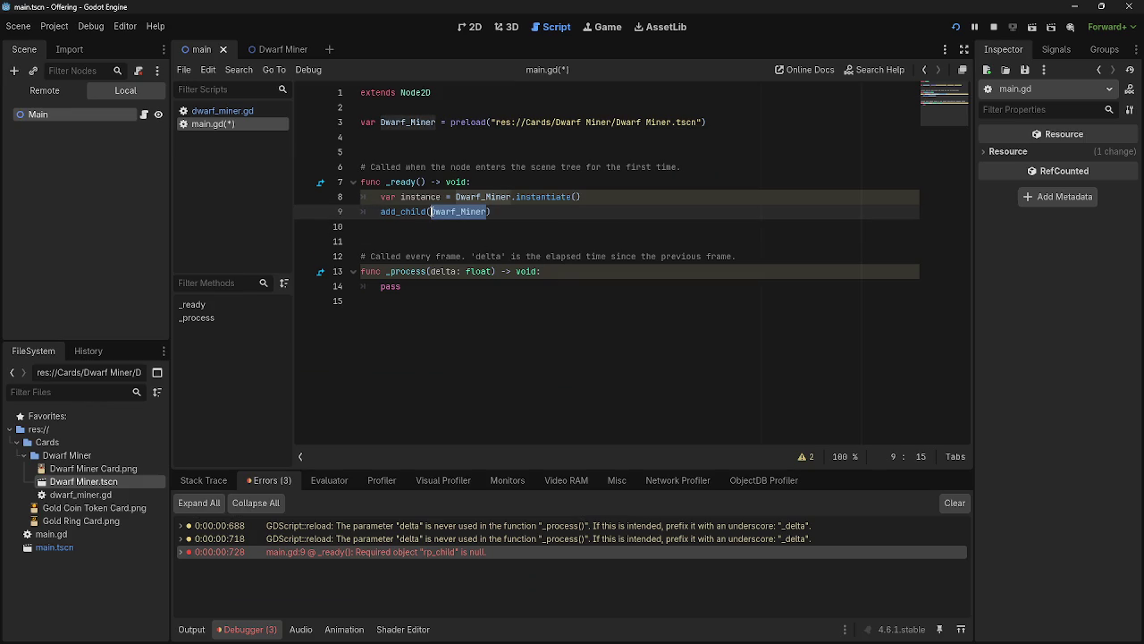
- Change line 9 to add_child(instance), correcting the instnace typo
text(instnace)
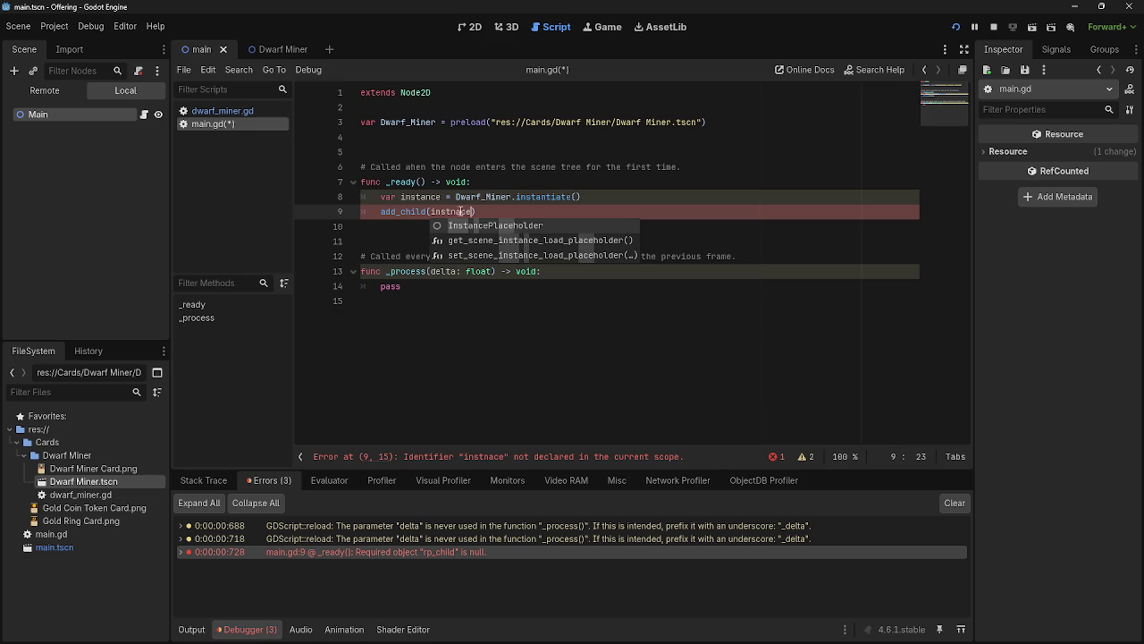
click(458, 211)
key(BackSpace)
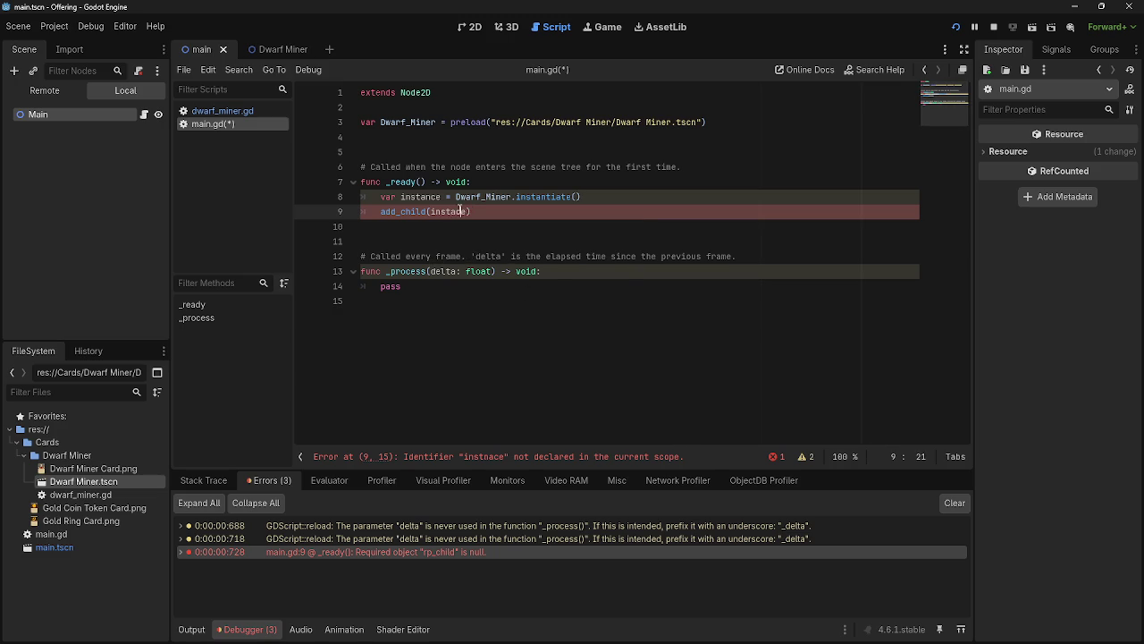
text(n)
click(614, 215)
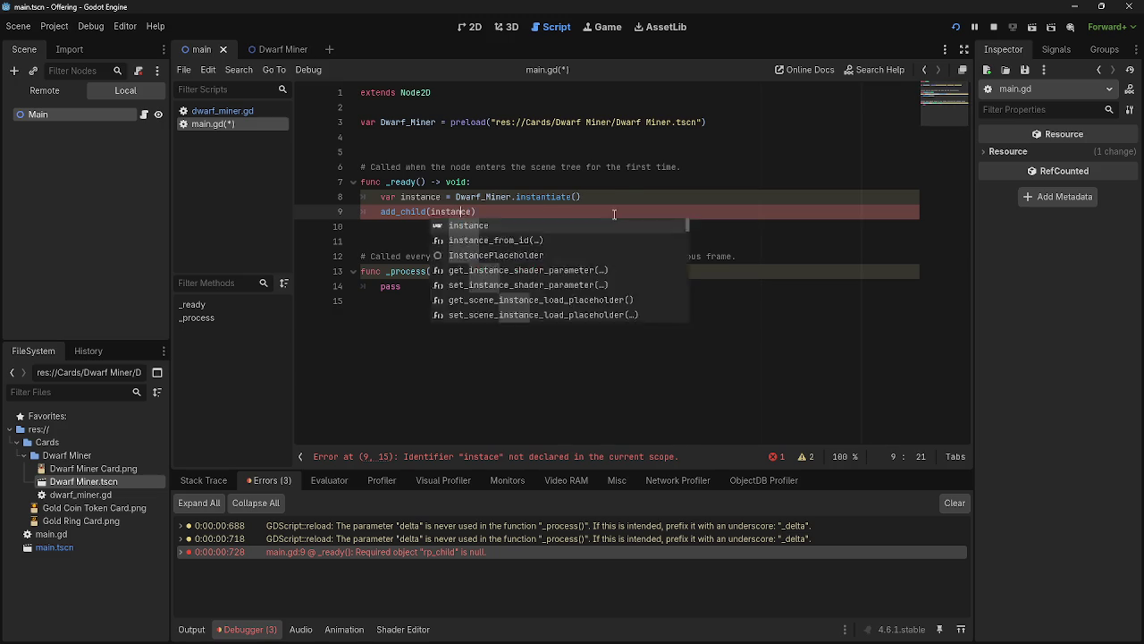
- Briefly replace pass on line 14 with orphan, then restore pass
click(537, 286)
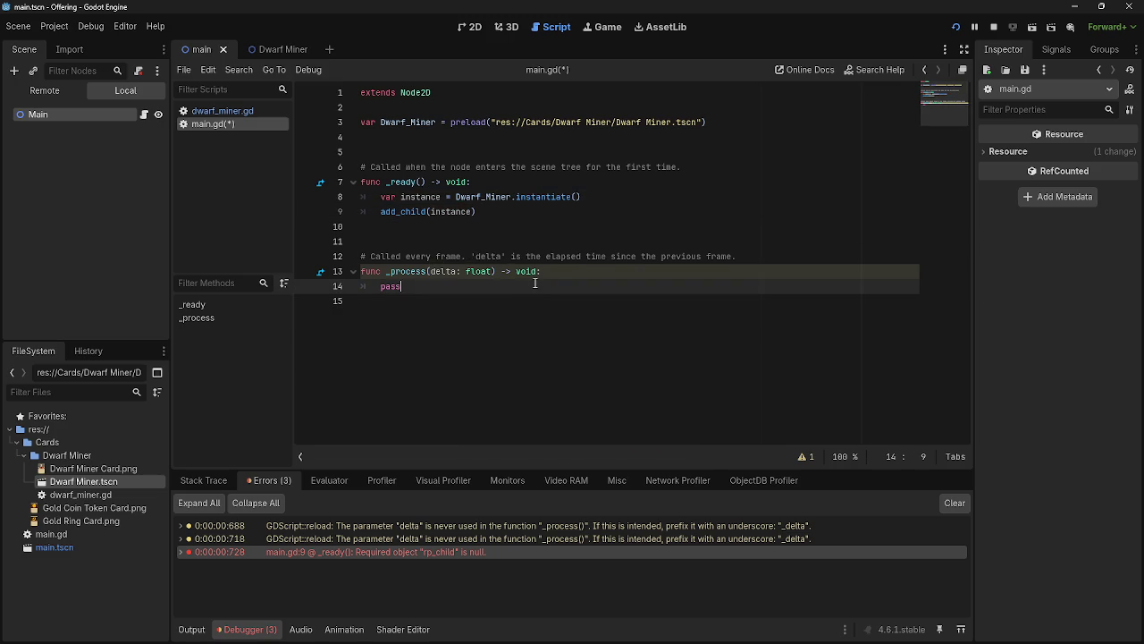
key(BackSpace)
key(BackSpace)
key(BackSpace)
text(orpah)
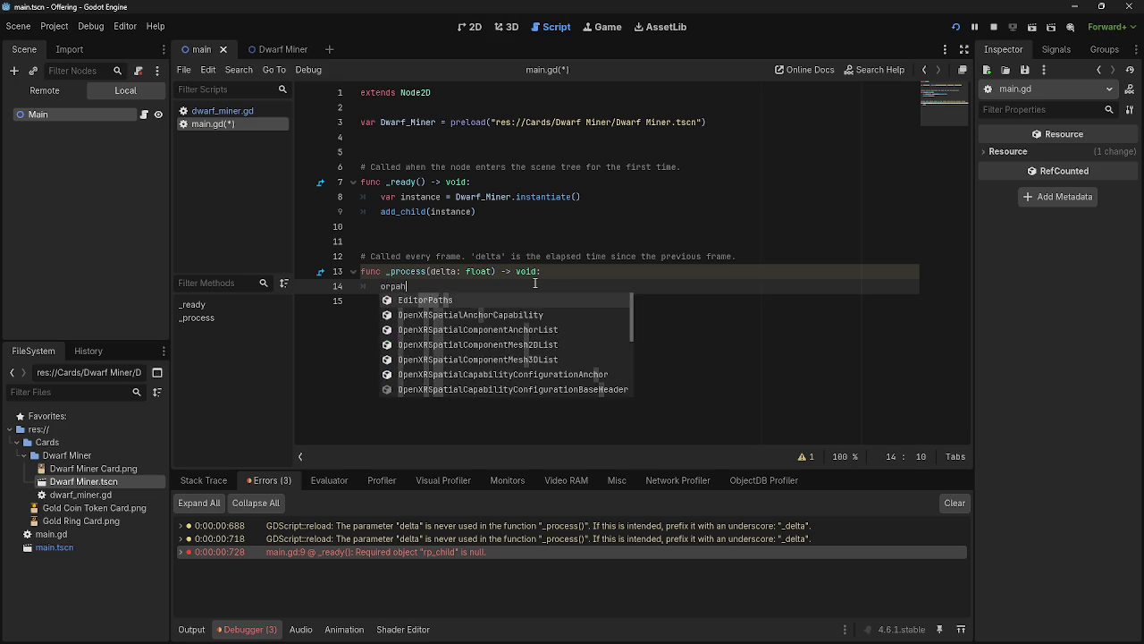
key(BackSpace)
key(BackSpace)
text(han)
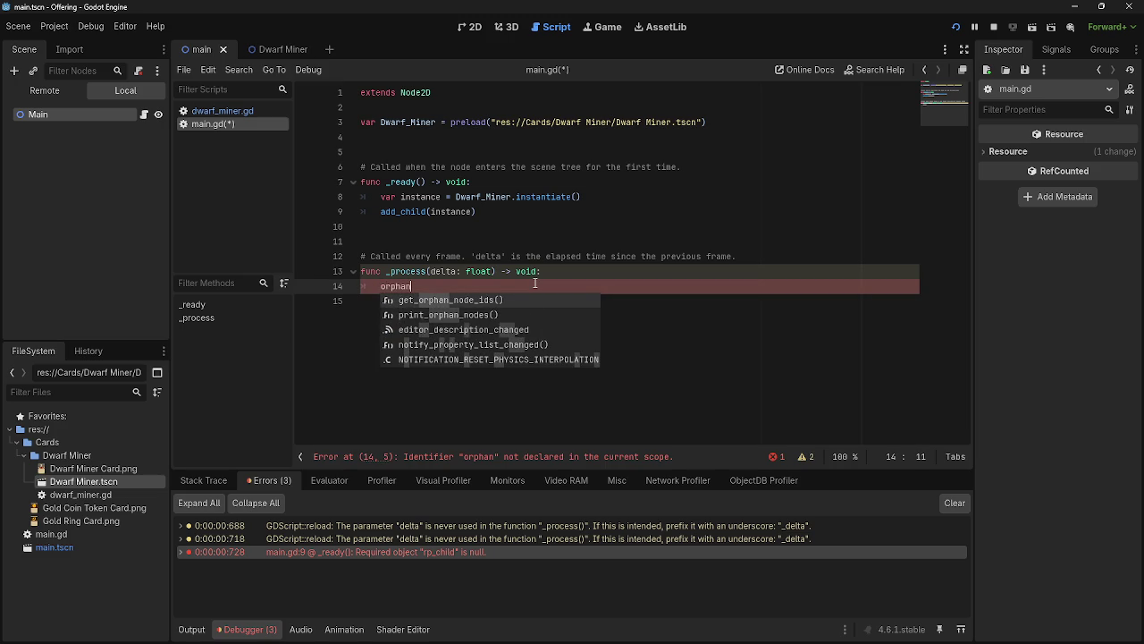
key(BackSpace)
key(BackSpace)
key(BackSpace)
text(pass)
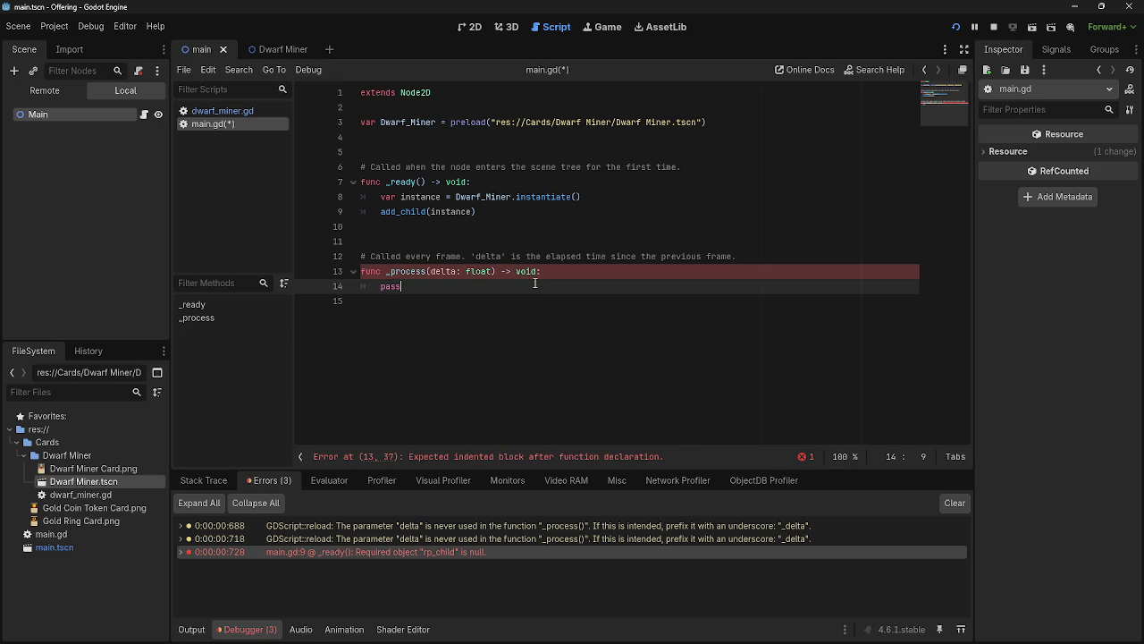
click(571, 221)
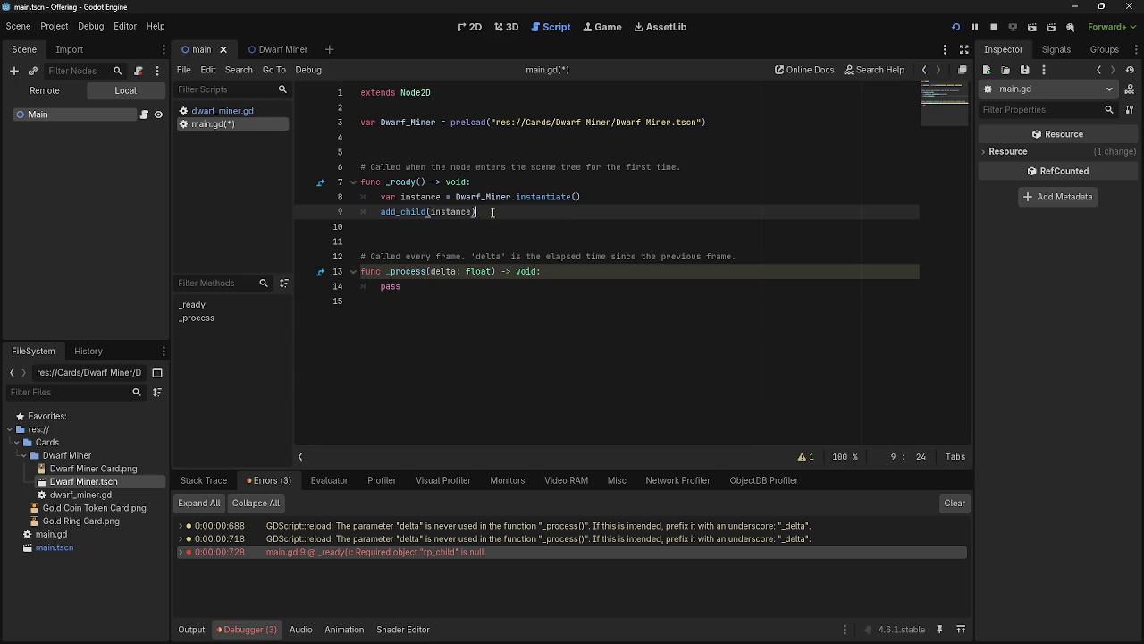
drag(382, 198, 549, 221)
- Run the project to confirm one Dwarf Miner card spawns, then stop it with F8
click(549, 224)
drag(381, 197, 590, 218)
click(590, 223)
click(550, 219)
click(544, 234)
click(544, 219)
click(545, 234)
click(545, 219)
click(957, 27)
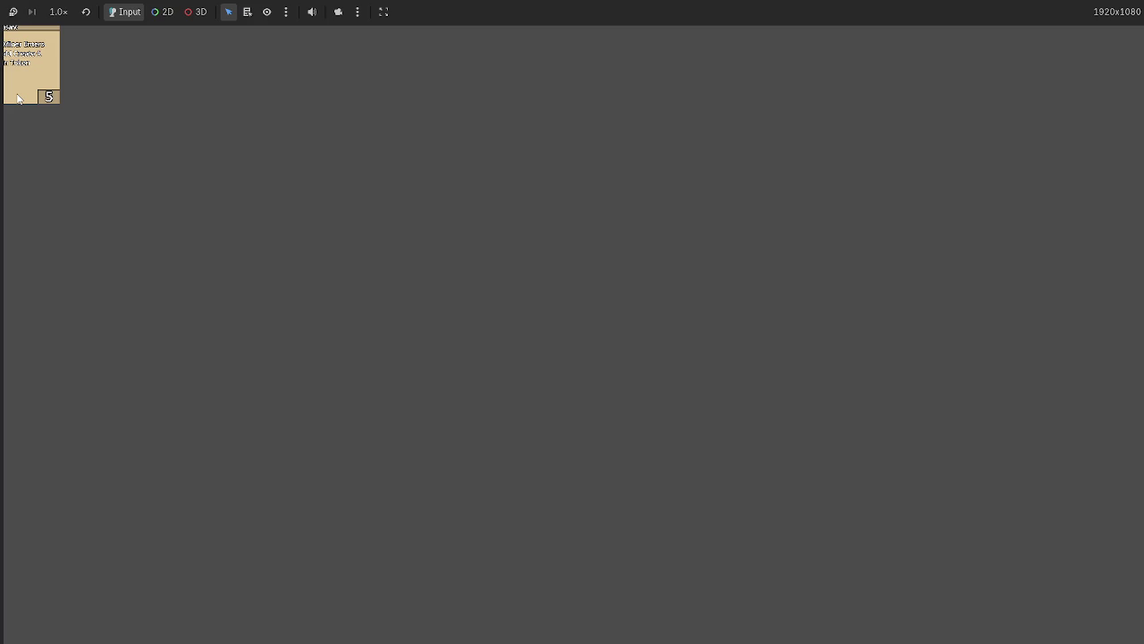
key(F8)
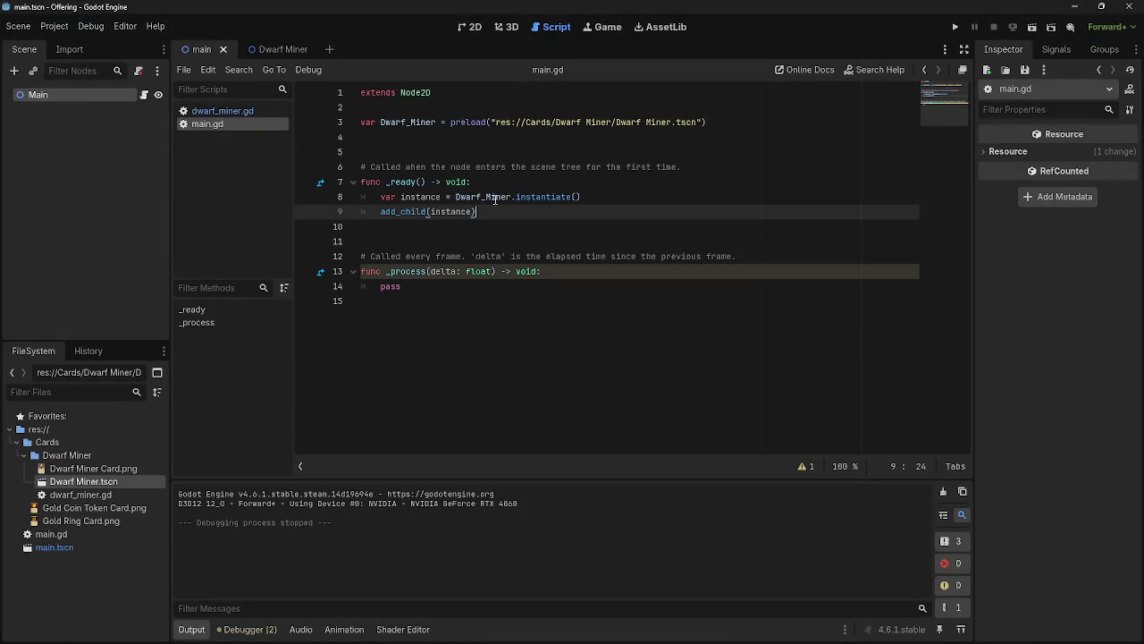
- Add an empty indented line after add_child(instance), typing and then deleting set
drag(382, 212, 542, 214)
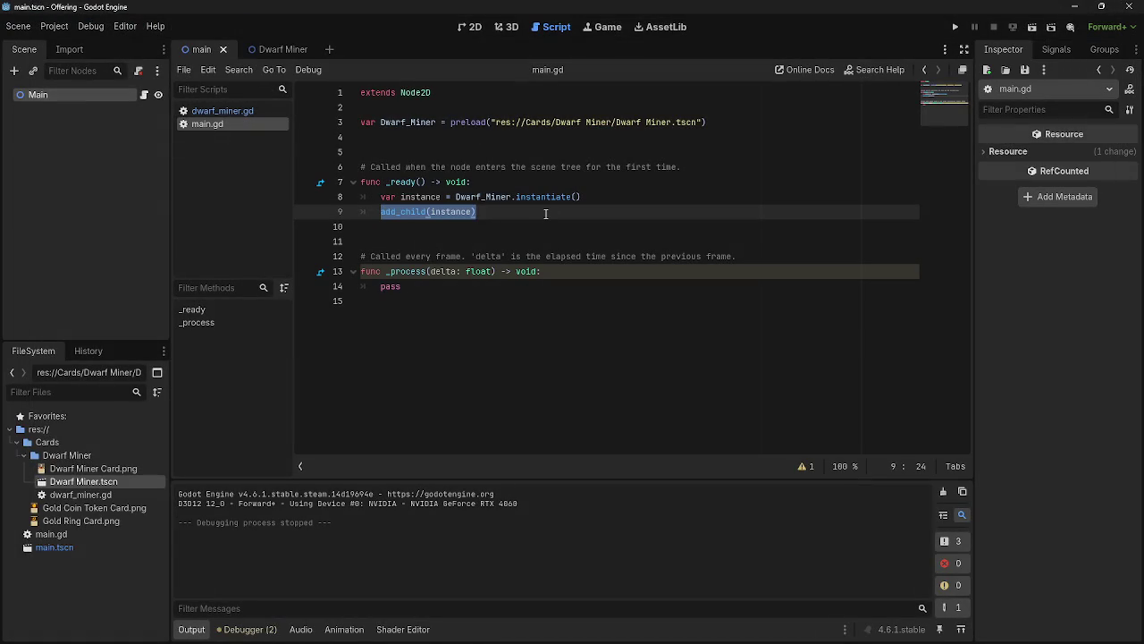
click(545, 214)
key(Return)
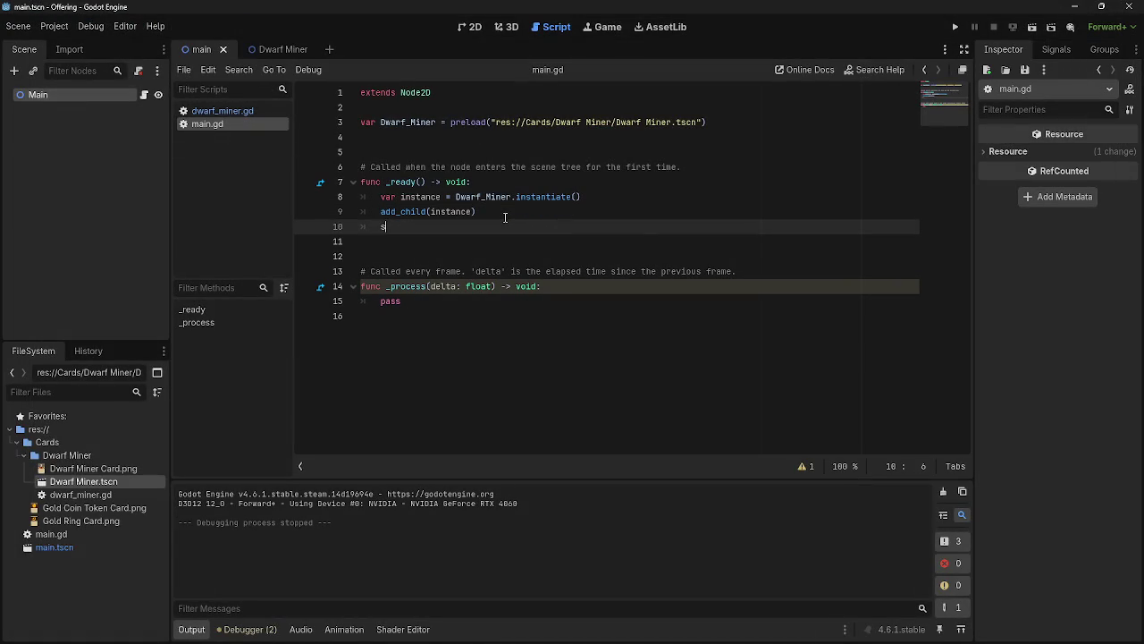
text(et)
key(BackSpace)
key(BackSpace)
key(BackSpace)
text(set)
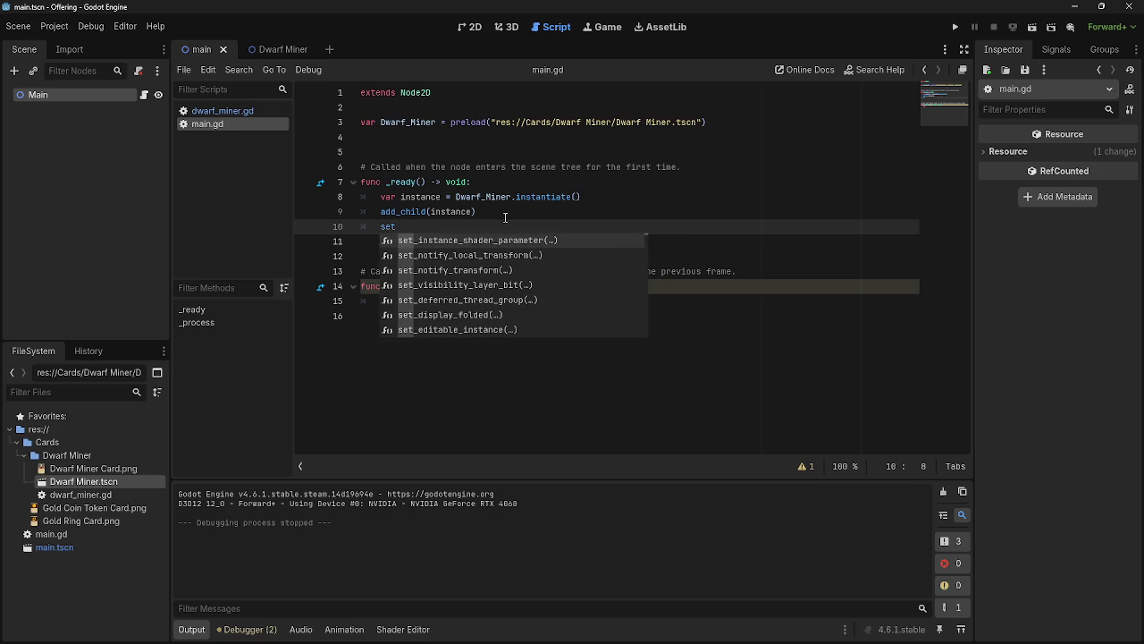
text(.)
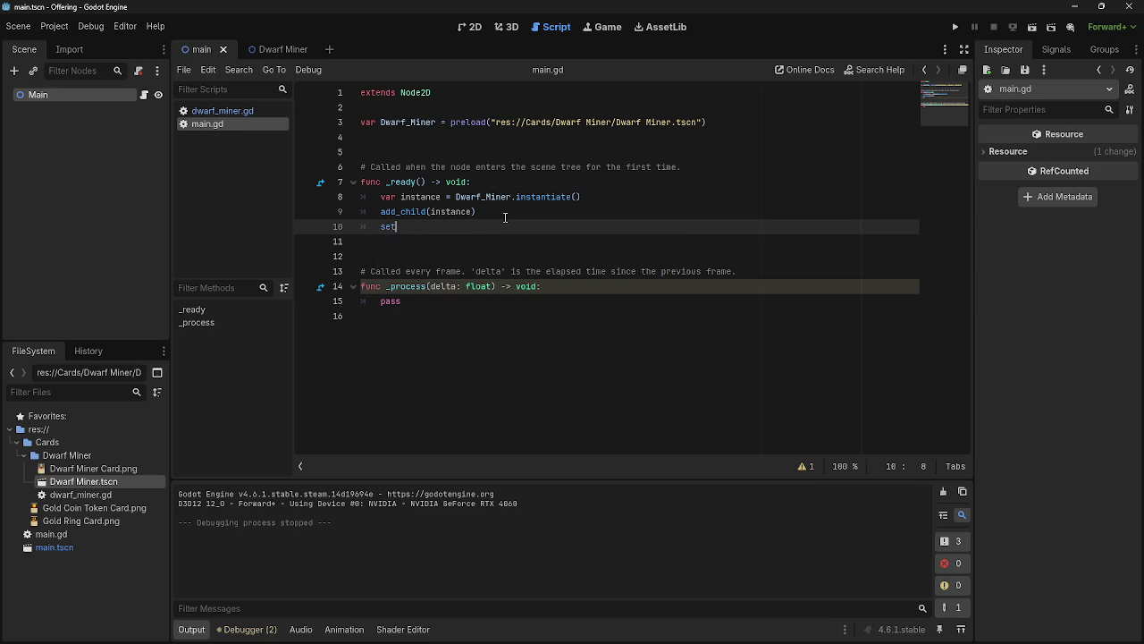
key(BackSpace)
key(BackSpace)
key(BackSpace)
- Rerun the project, close it with F8, inspect the main scene in 2D, then return to main.gd
key(alt+Tab)
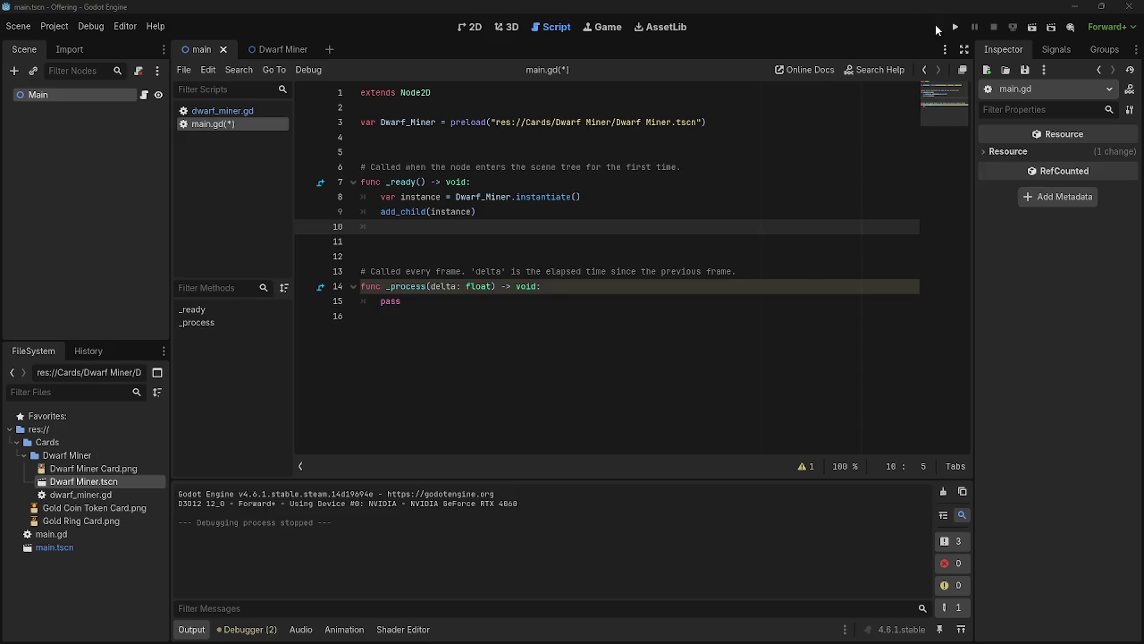
click(954, 27)
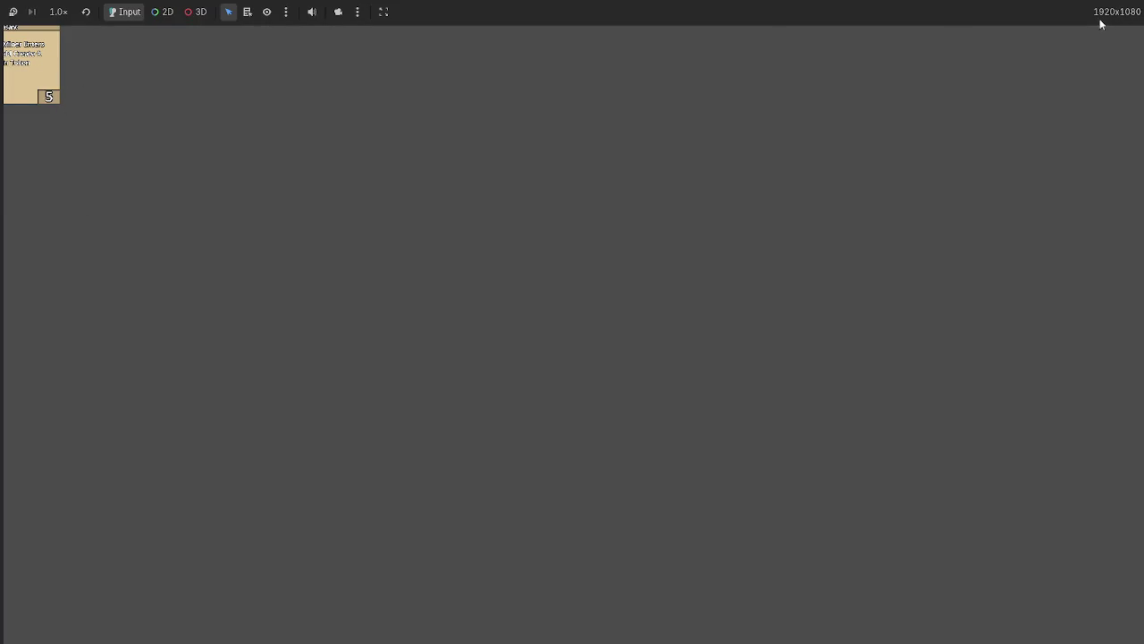
key(F8)
click(474, 26)
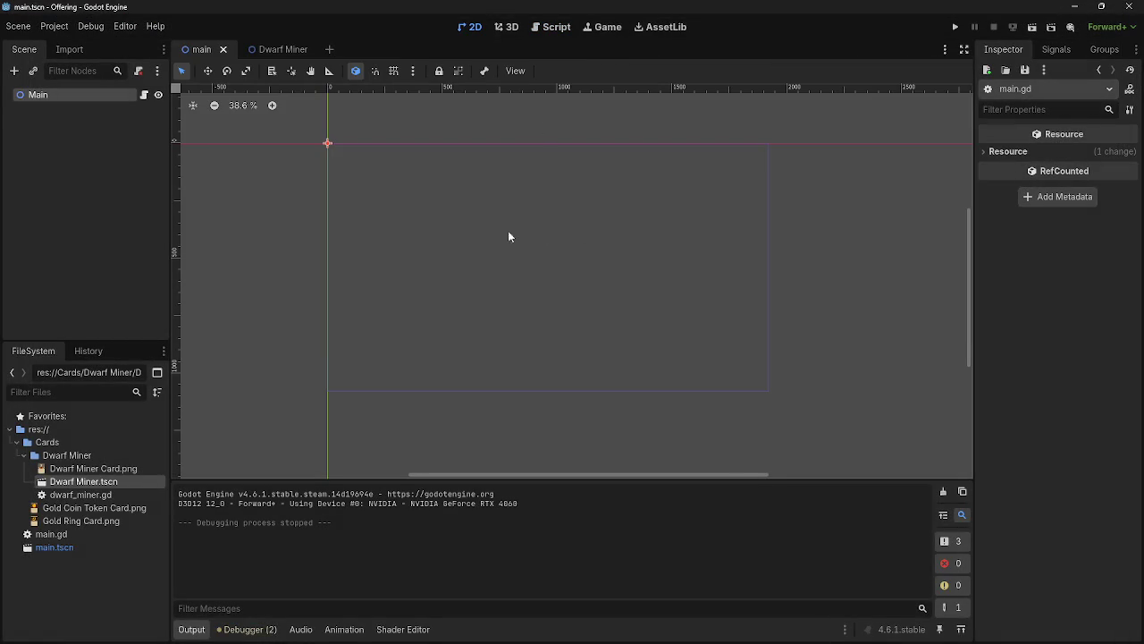
scroll(401, 147, up, 1)
mouse_move(402, 147)
mouse_down()
mouse_move(508, 133)
mouse_move(381, 134)
mouse_up()
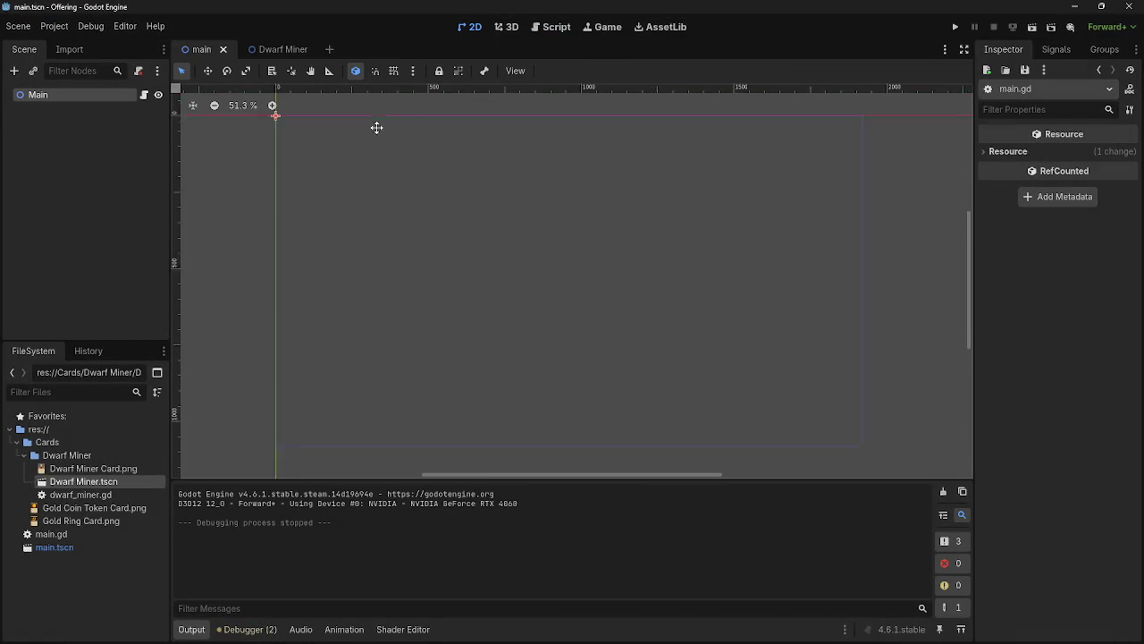
scroll(393, 156, down, 1)
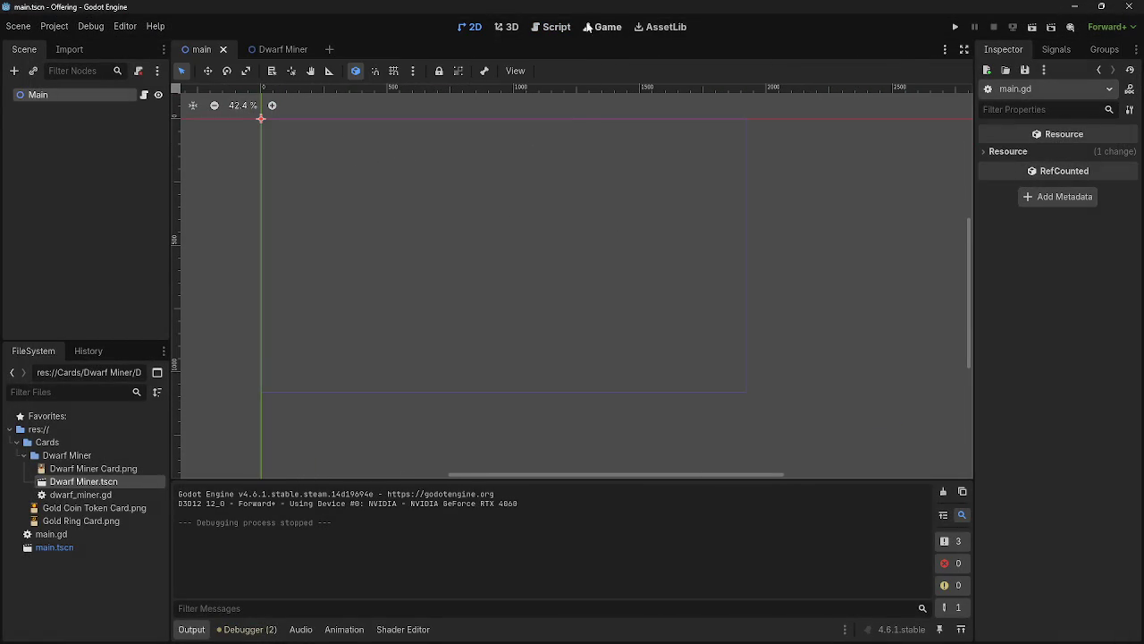
click(547, 27)
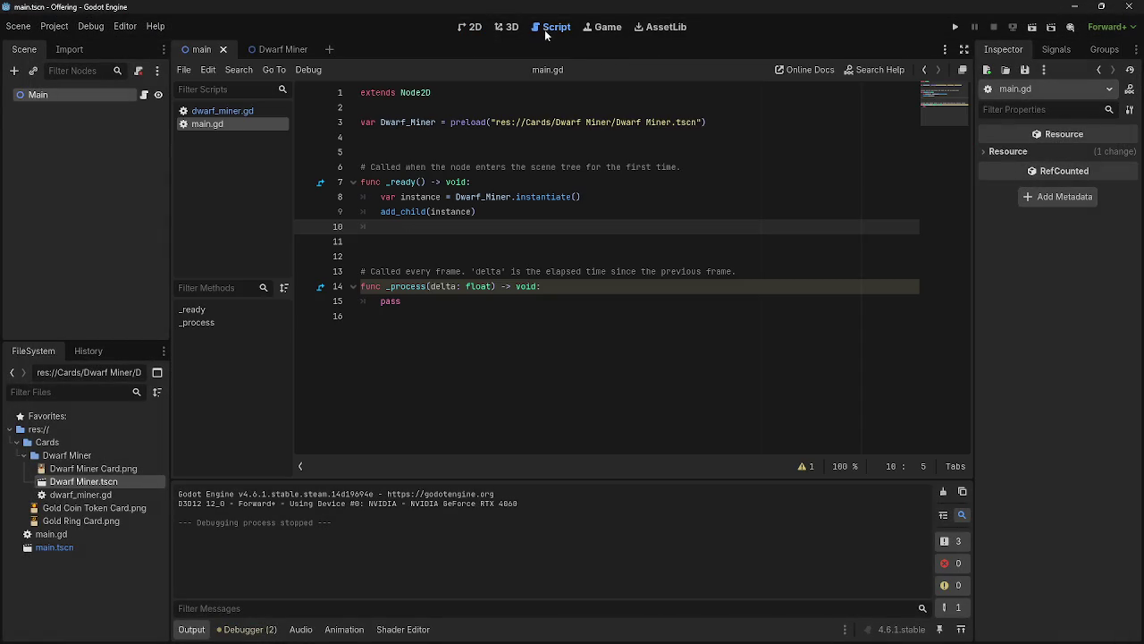
- Type a var Deck declaration on a new line below the preload line
click(474, 137)
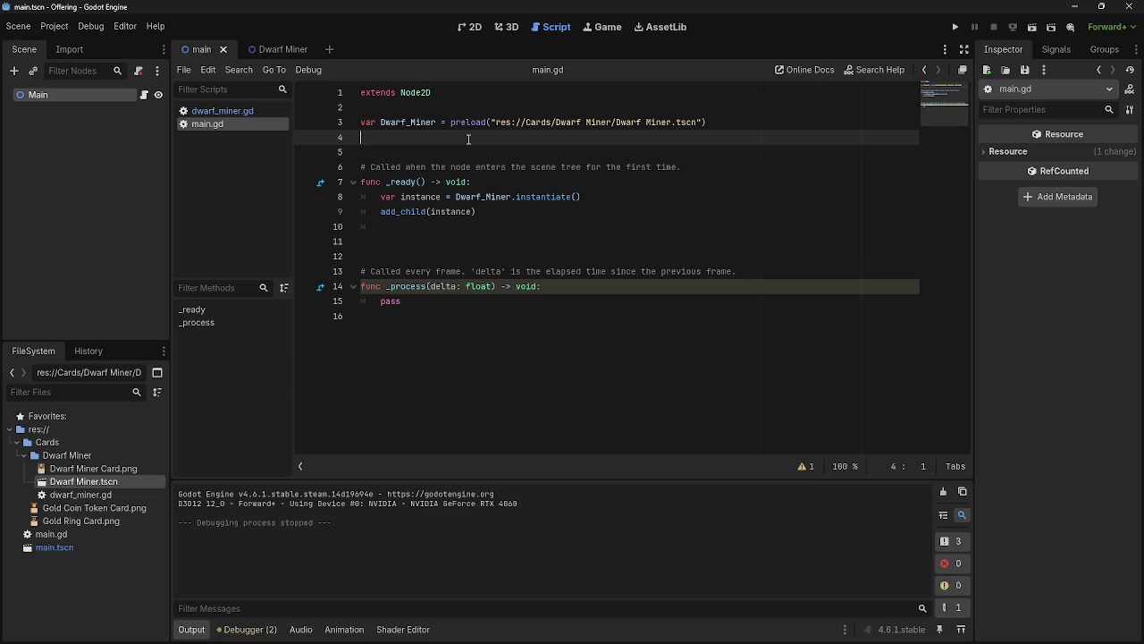
key(Return)
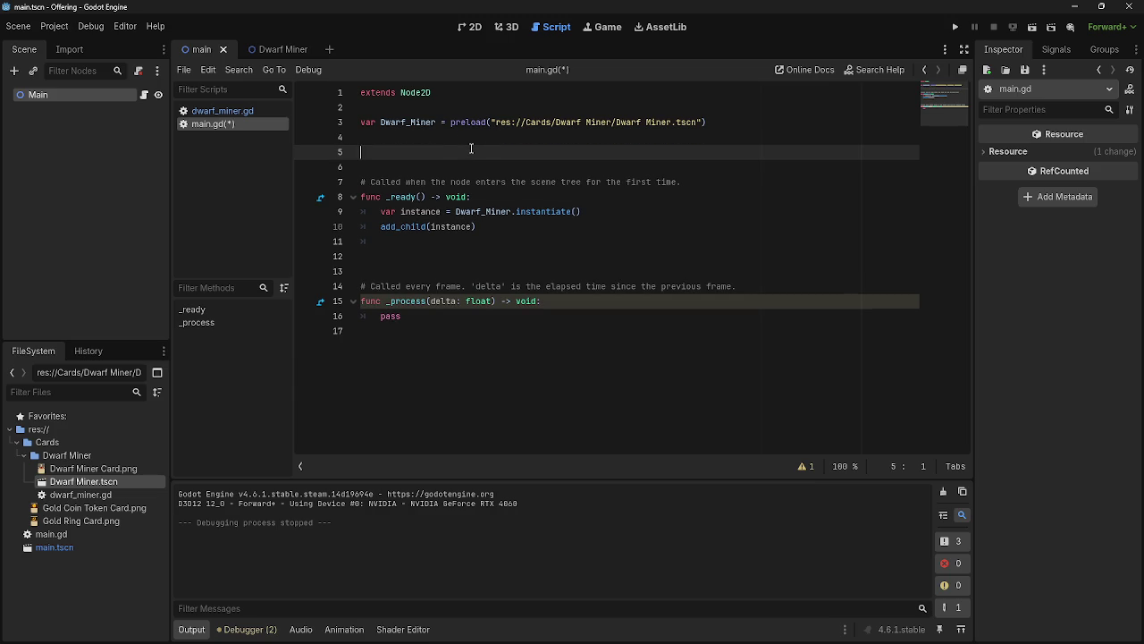
text(vaer)
key(BackSpace)
text(r)
key(BackSpace)
key(BackSpace)
text(Deck)
text( ar)
key(BackSpace)
key(BackSpace)
key(BackSpace)
key(BackSpace)
key(BackSpace)
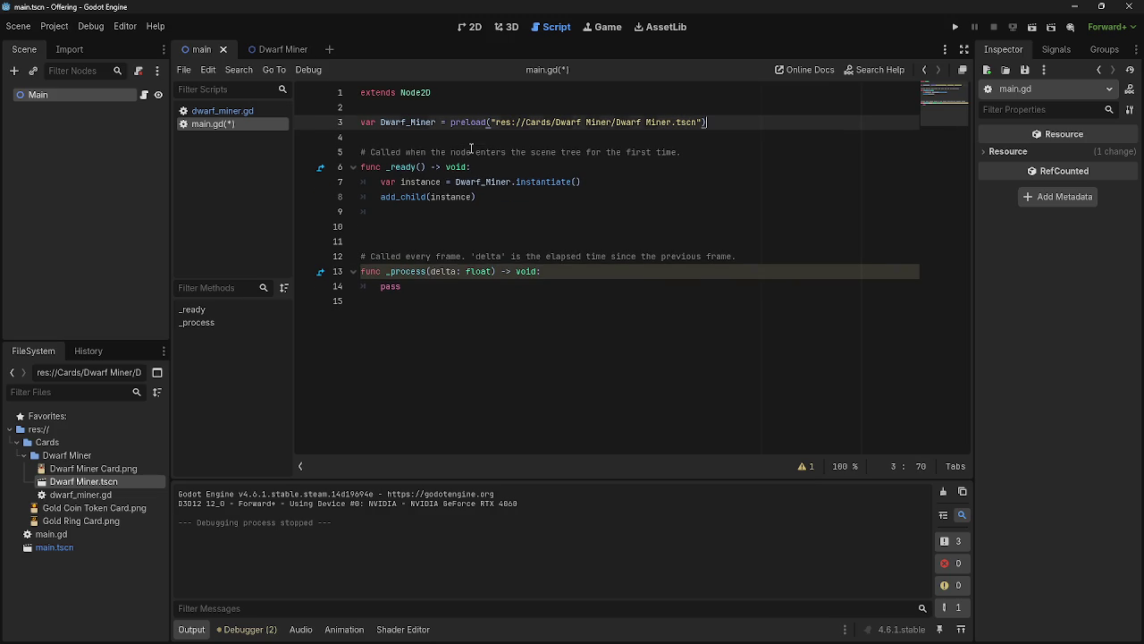
key(Return)
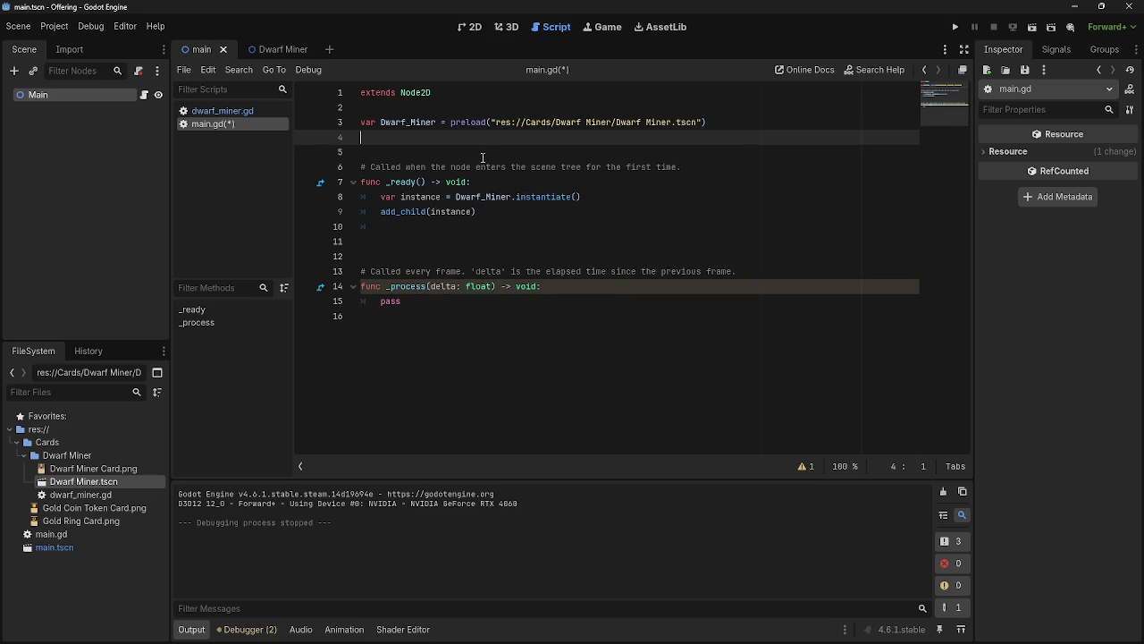
drag(744, 119, 339, 125)
click(421, 139)
- Duplicate the add_child(instance) line and run the game with F5
triple_click(485, 212)
key(ctrl+c)
key(End)
key(Return)
key(ctrl+v)
key(F5)
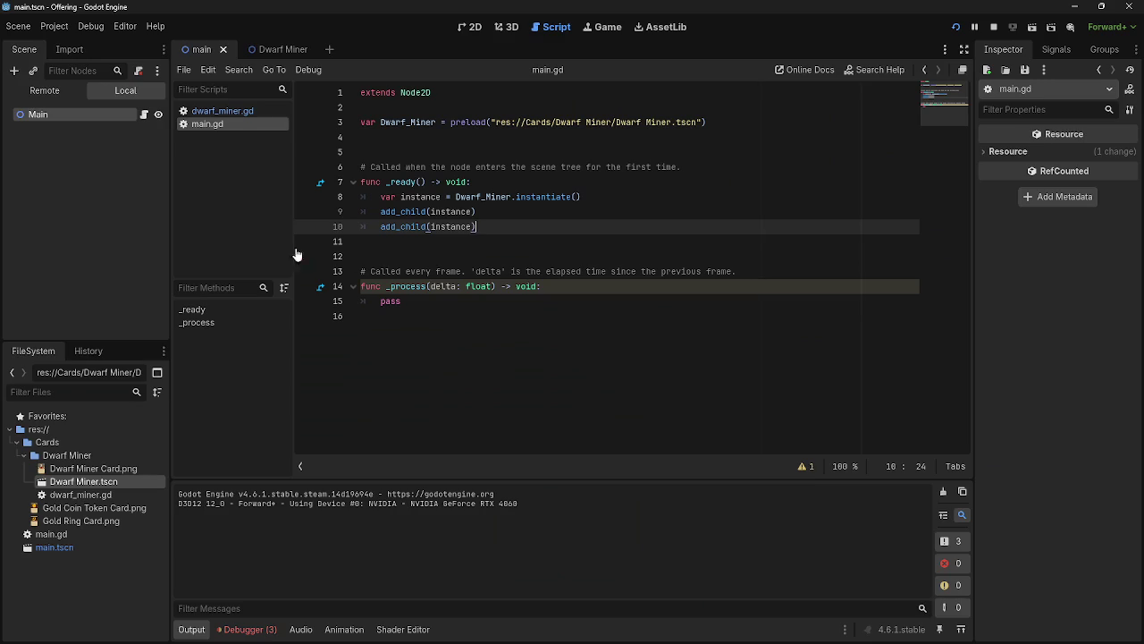
- Stop the game and delete the duplicate add_child(instance) line
click(93, 117)
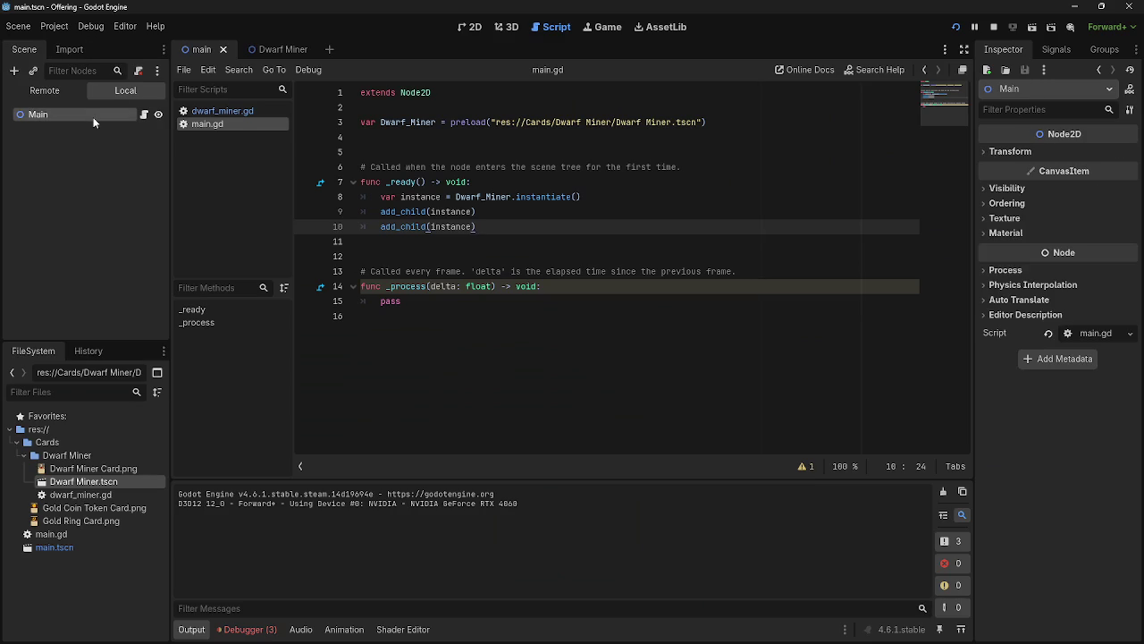
key(alt+Tab)
key(alt+Tab)
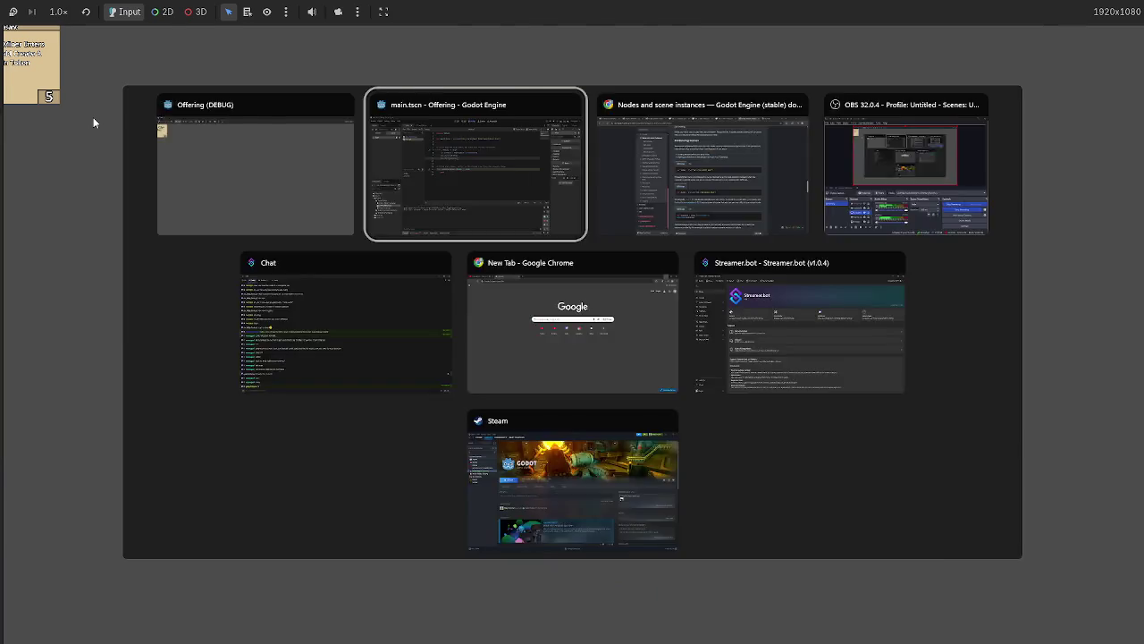
key(alt+Tab)
key(alt+Tab)
key(alt+Tab)
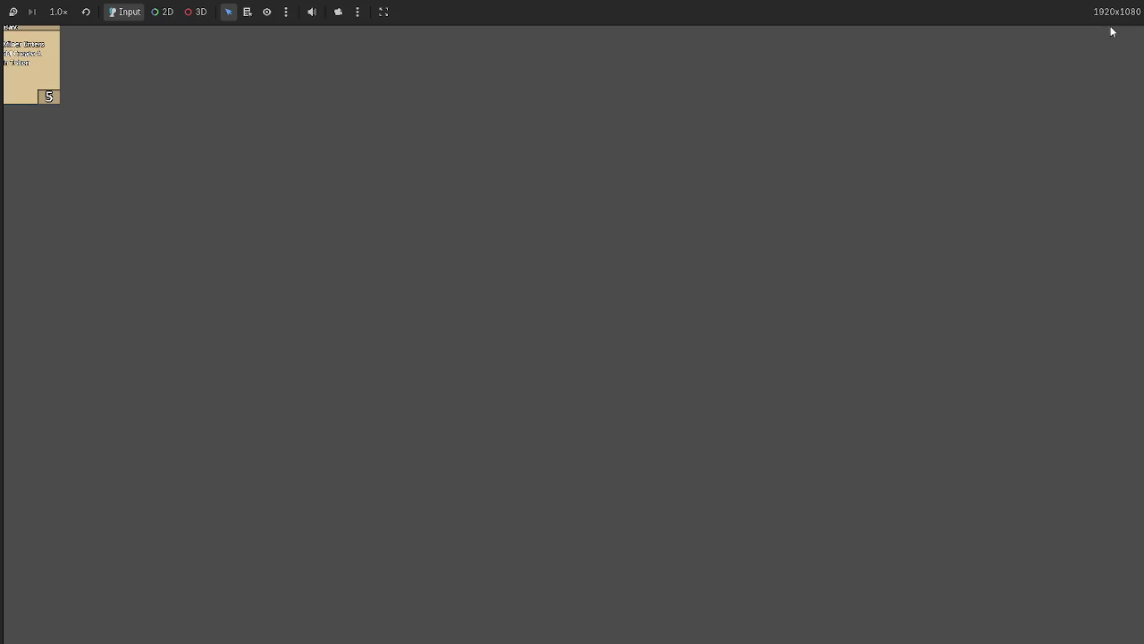
key(alt+Tab)
click(994, 28)
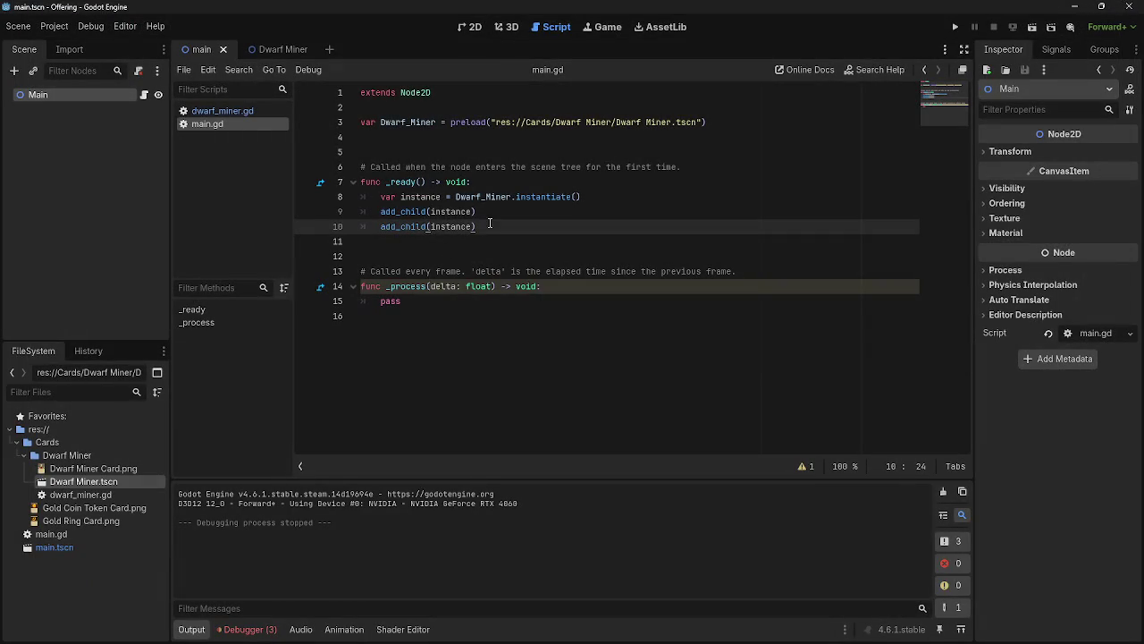
drag(487, 226, 351, 227)
key(BackSpace)
key(BackSpace)
key(Down)
text(c)
key(BackSpace)
key(BackSpace)
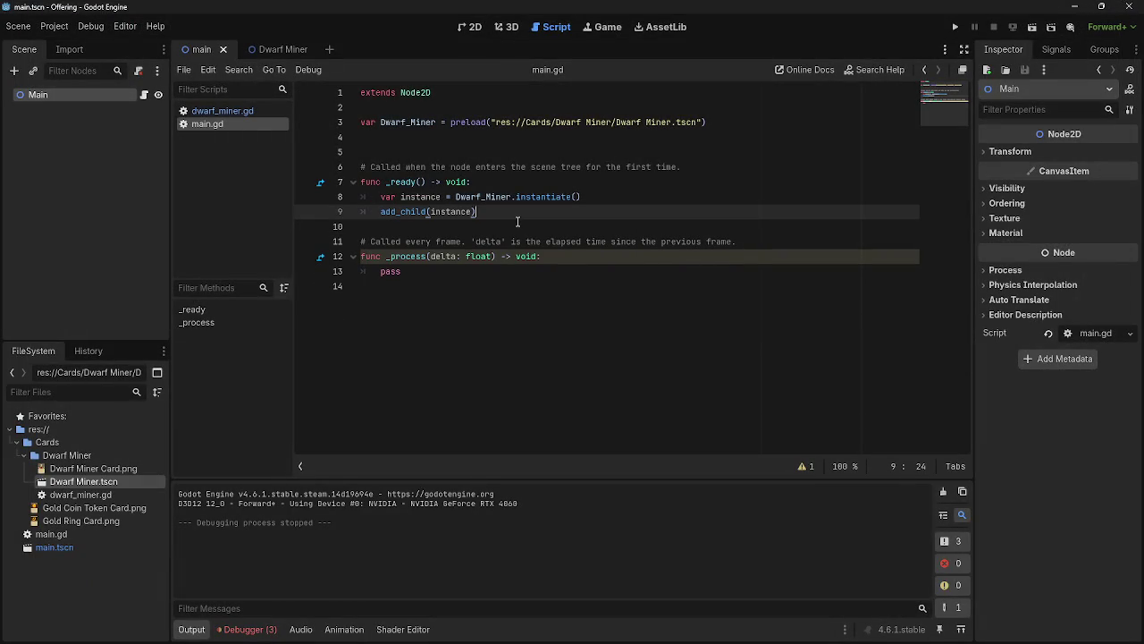
key(alt+Tab)
click(518, 226)
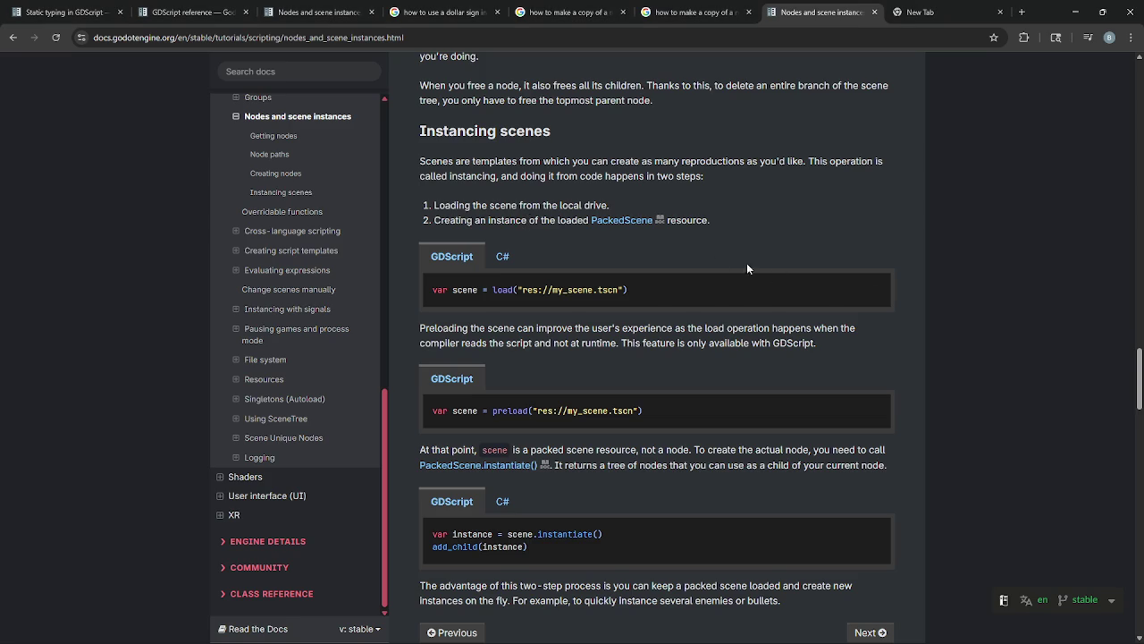
scroll(713, 261, down, 3)
scroll(788, 279, down, 1)
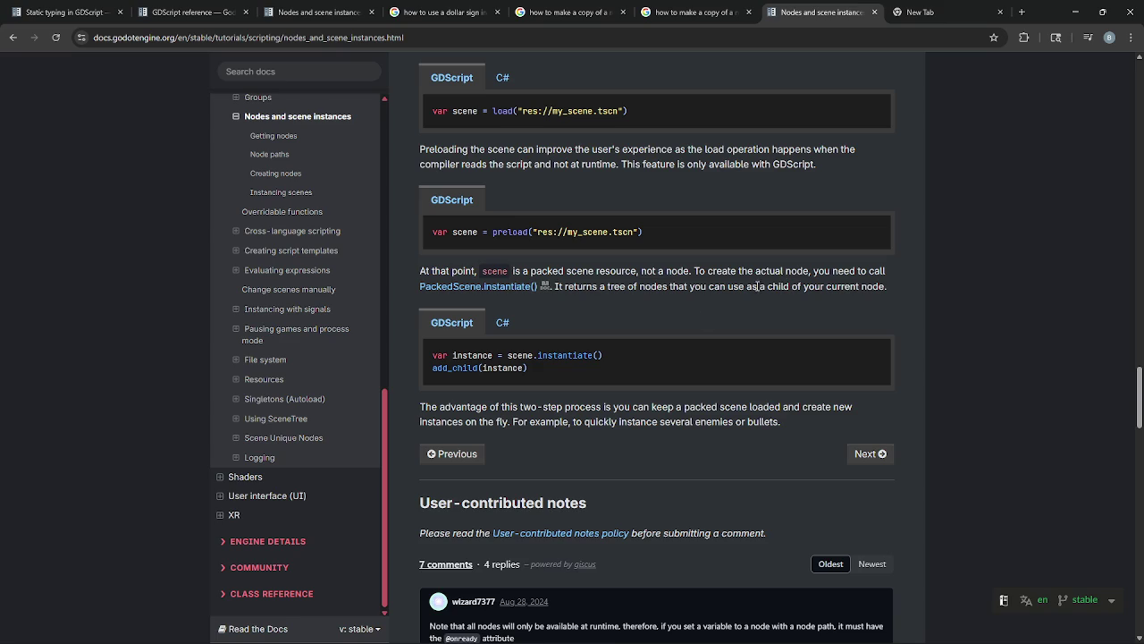
scroll(584, 346, up, 2)
key(alt+Tab)
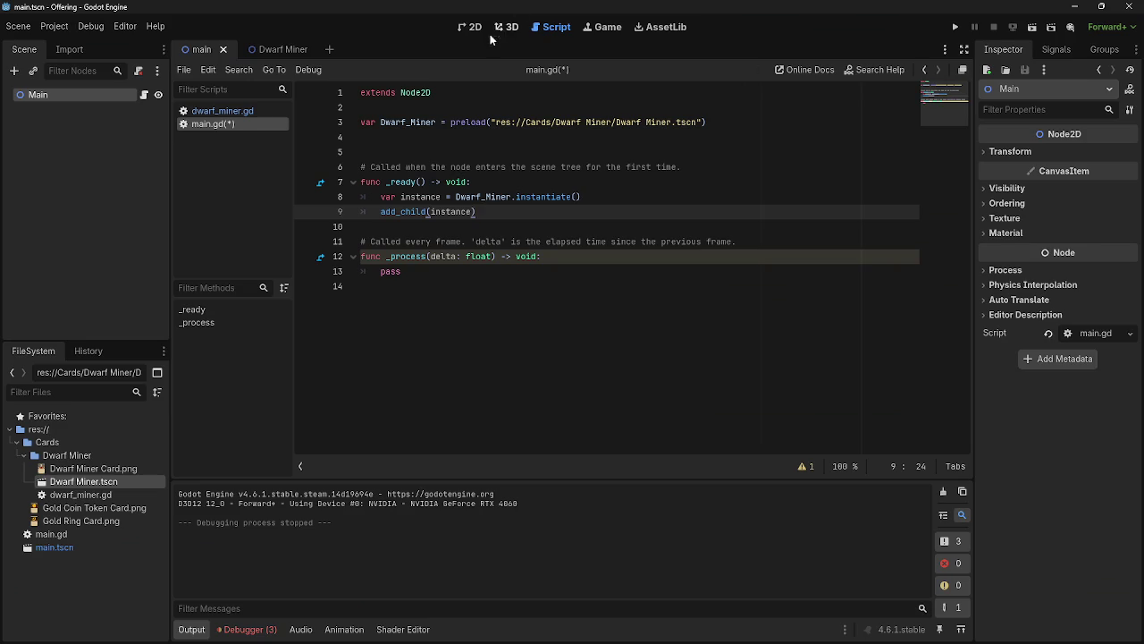
- Insert blank lines after add_child and below the preload line in main.gd
key(Return)
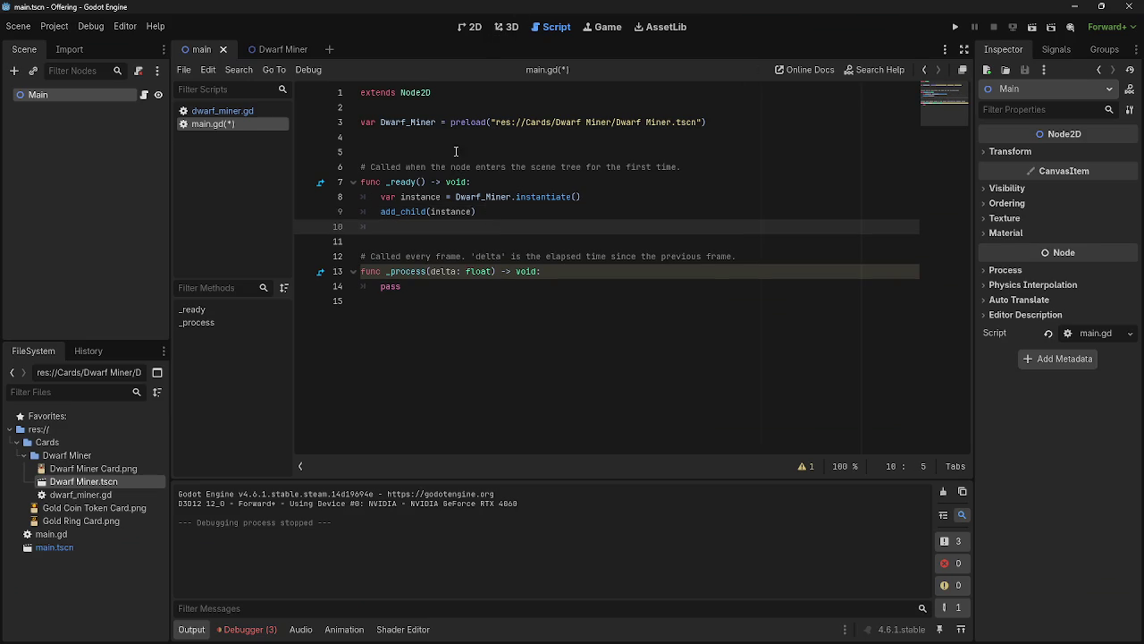
click(421, 109)
click(420, 137)
key(Return)
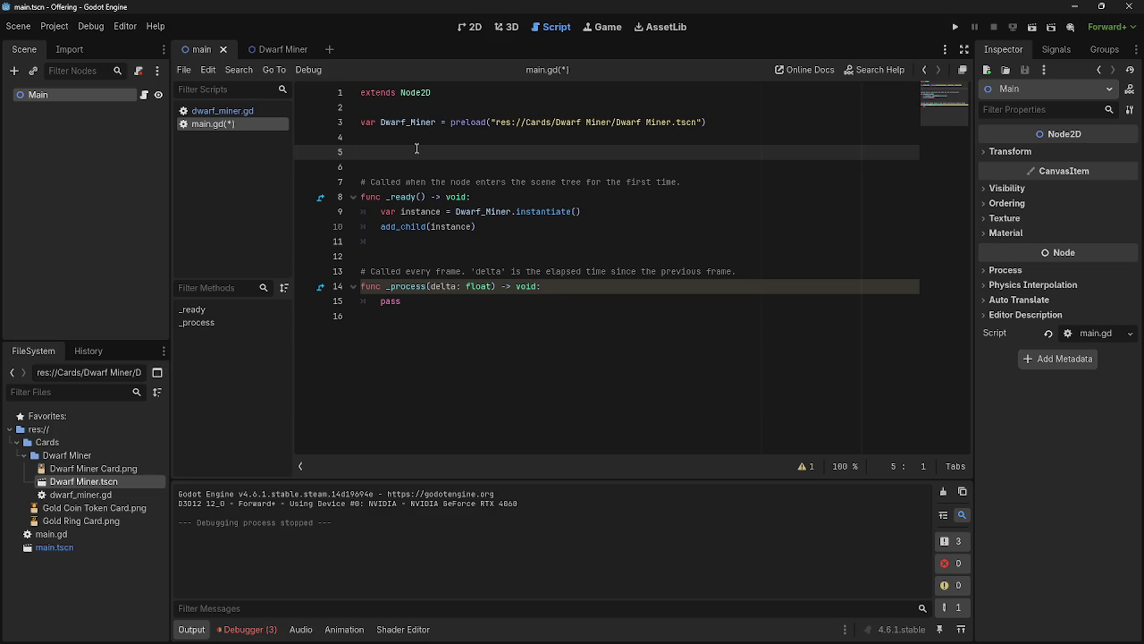
- Run the project from the 2D view to check the single Dwarf Miner card, then close it
click(472, 28)
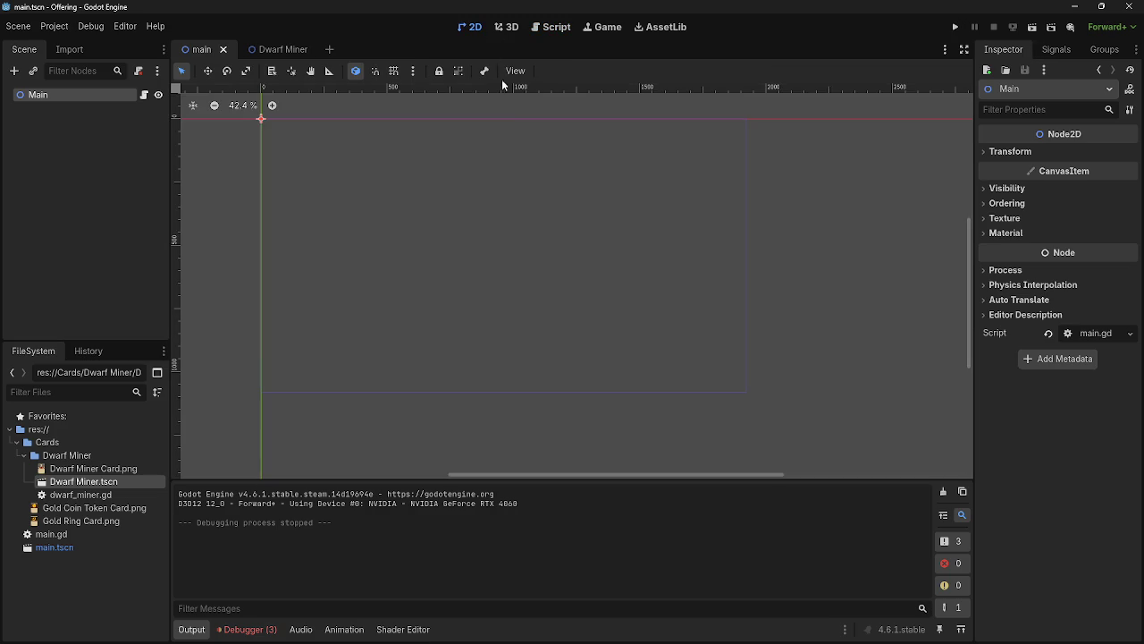
click(555, 27)
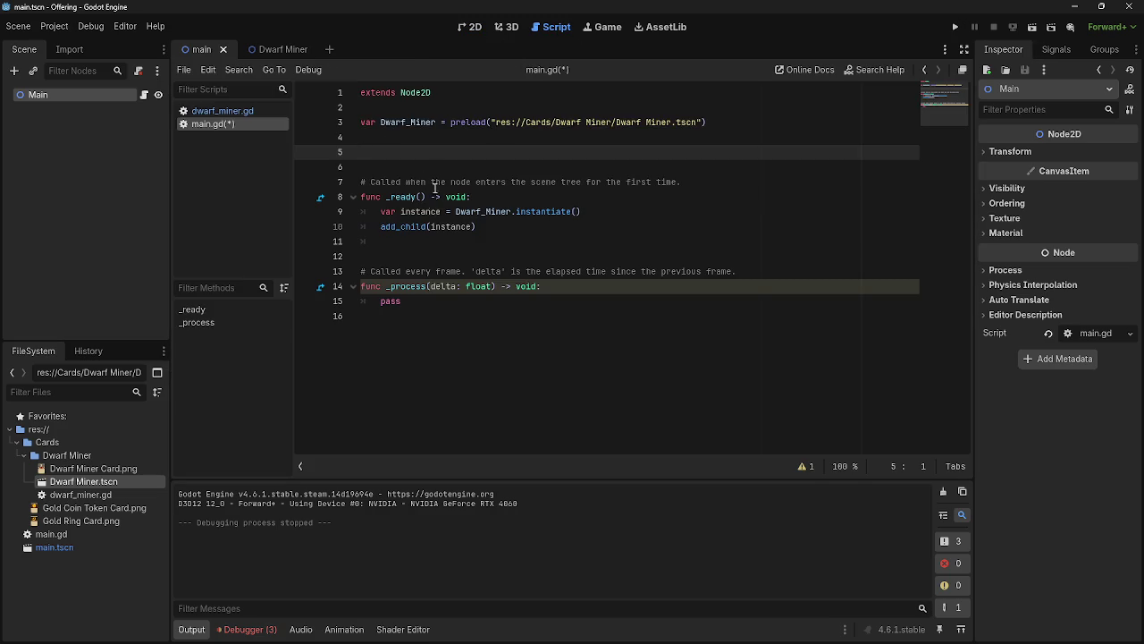
click(467, 29)
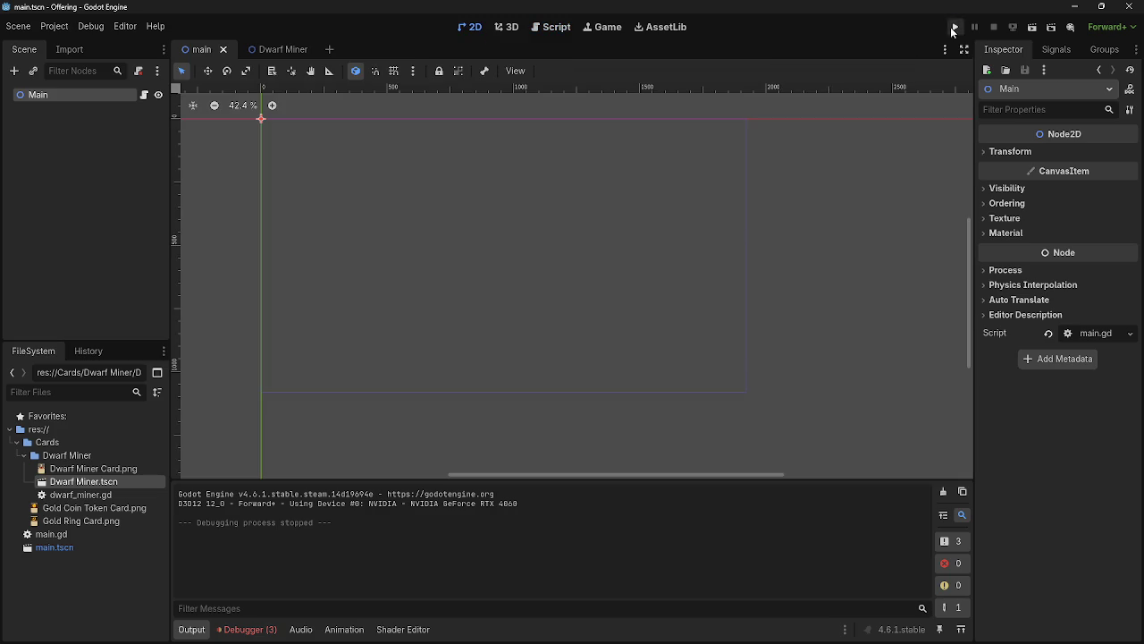
click(954, 28)
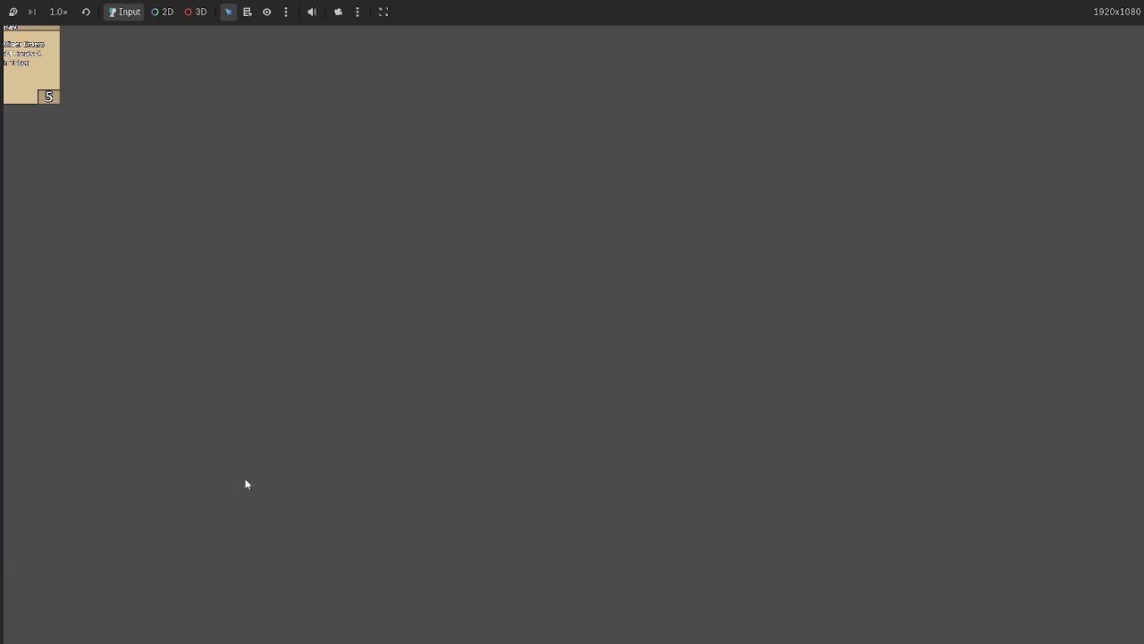
key(F8)
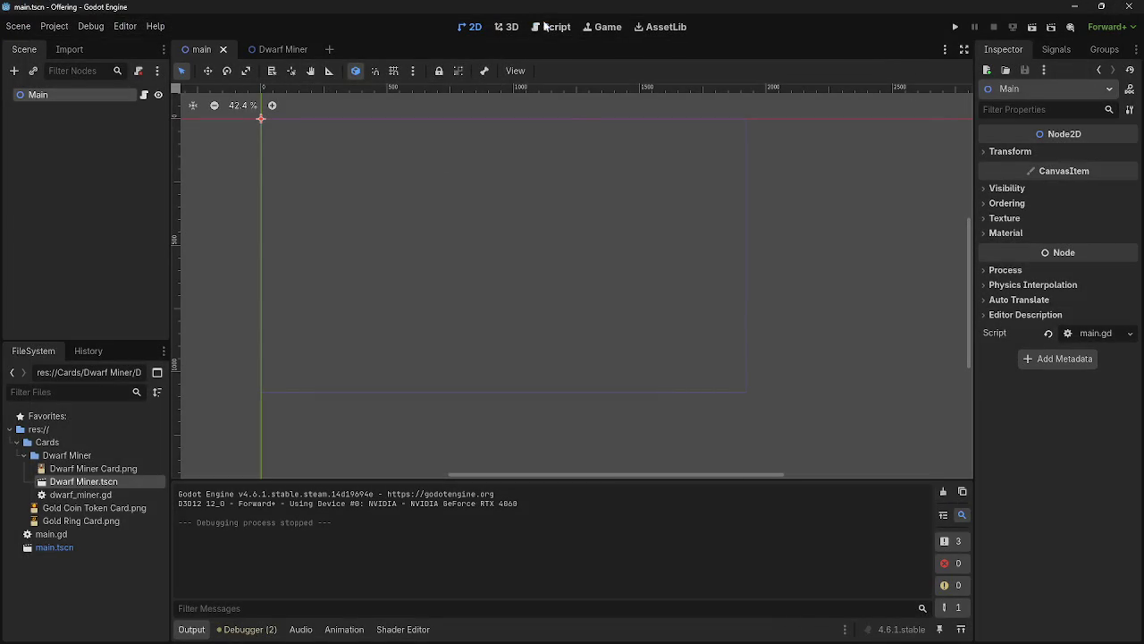
- In main.gd, delete the empty line after add_child(instance) in _ready()
click(536, 25)
click(420, 239)
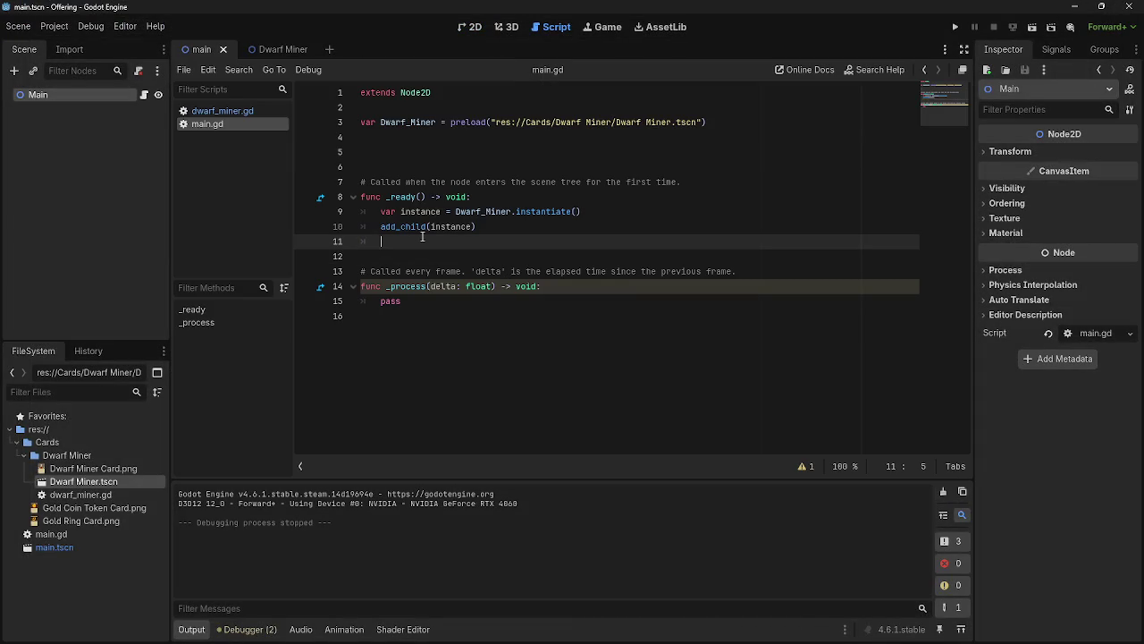
drag(376, 226, 549, 228)
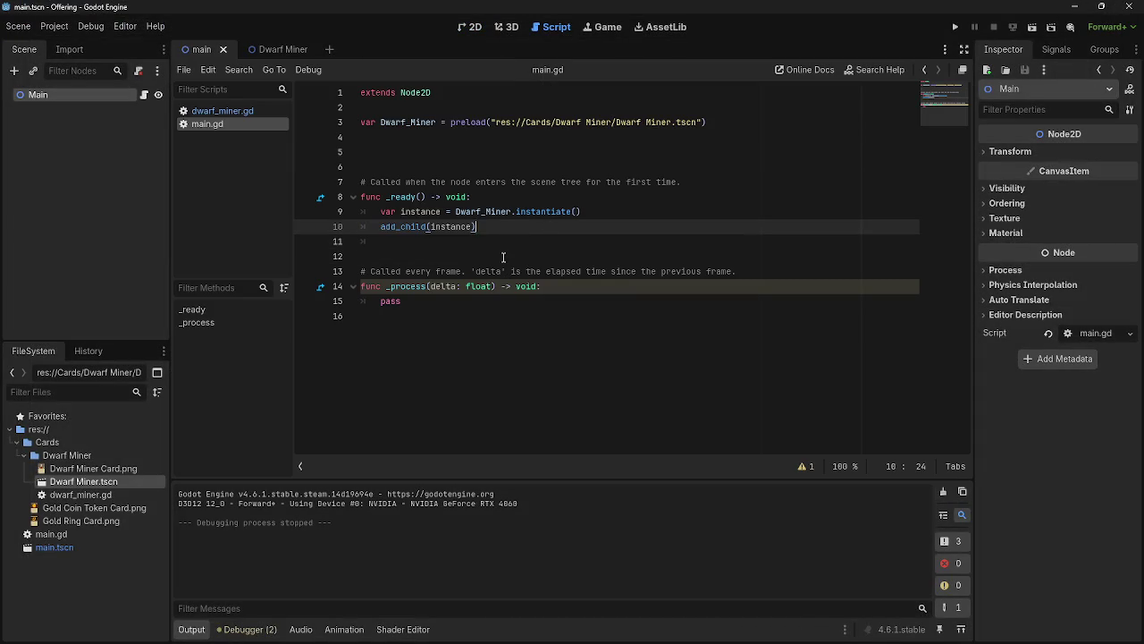
click(503, 256)
click(503, 248)
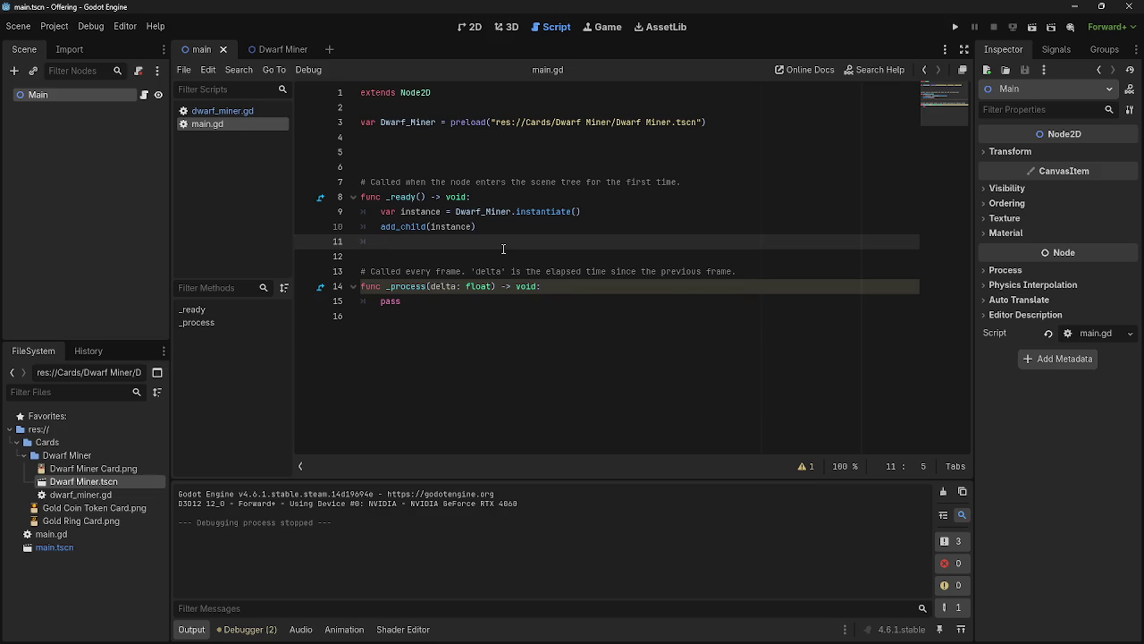
key(BackSpace)
key(BackSpace)
- Add an empty line at the end of main.gd and glance at the 2D scene
click(461, 311)
key(Return)
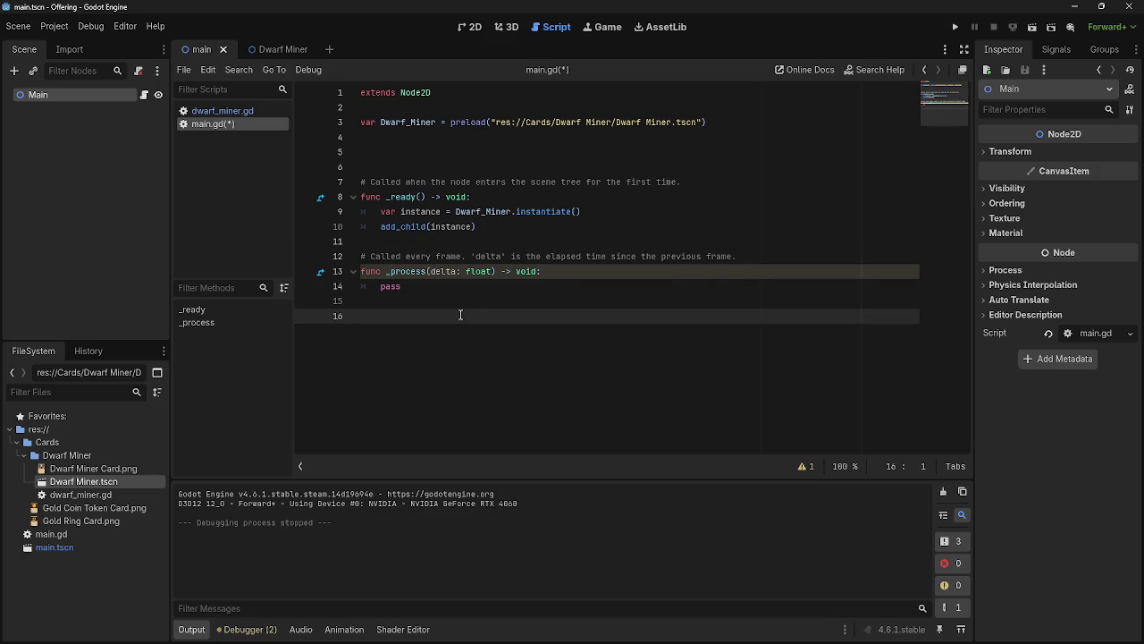
click(506, 28)
click(471, 28)
click(549, 29)
click(474, 28)
click(550, 28)
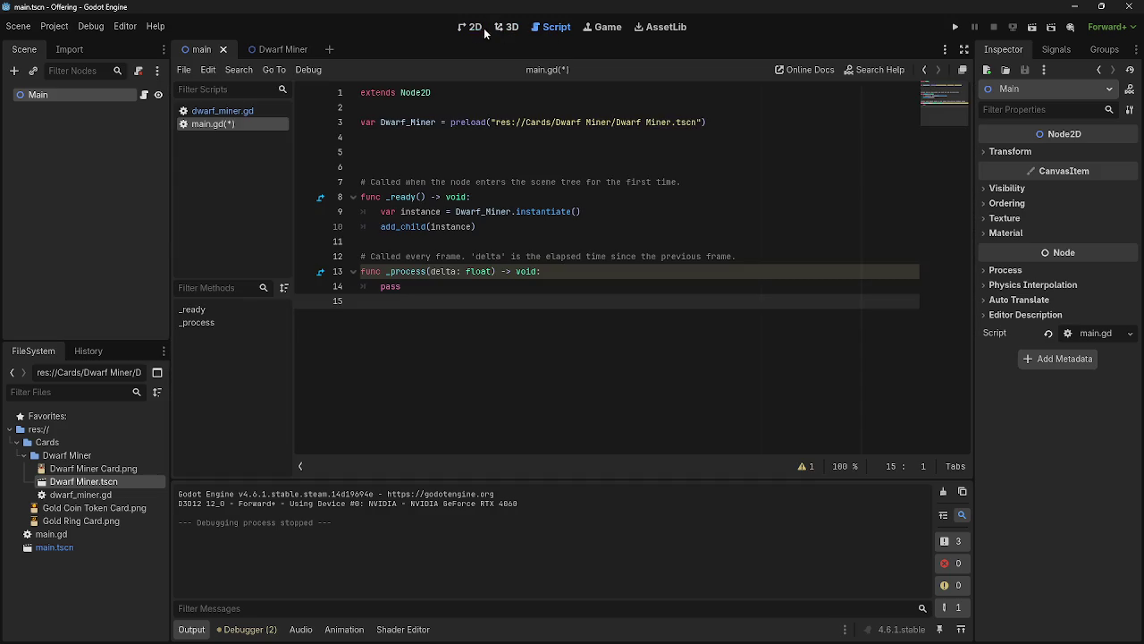
click(474, 27)
click(549, 28)
- Adjust the two empty lines below the preload line in main.gd
click(423, 139)
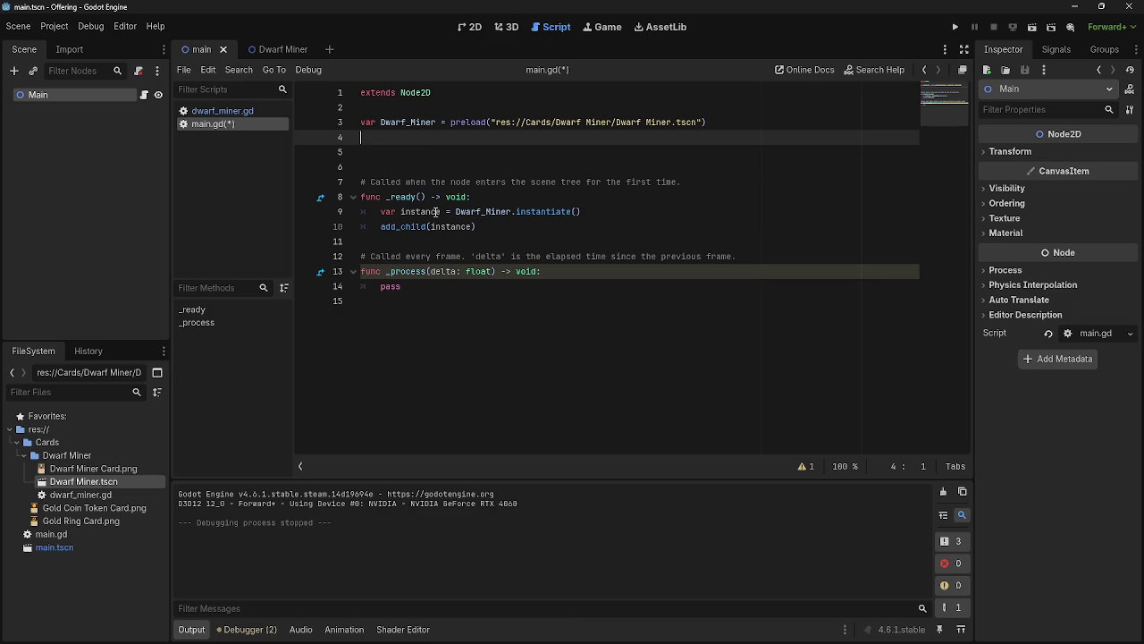
mouse_move(573, 629)
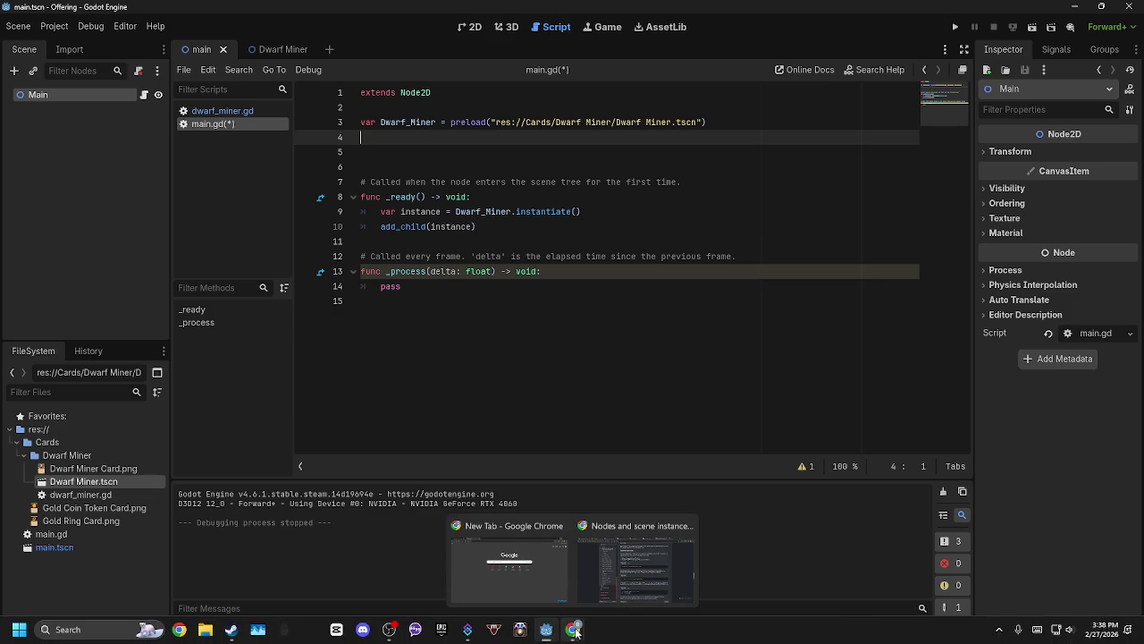
click(431, 150)
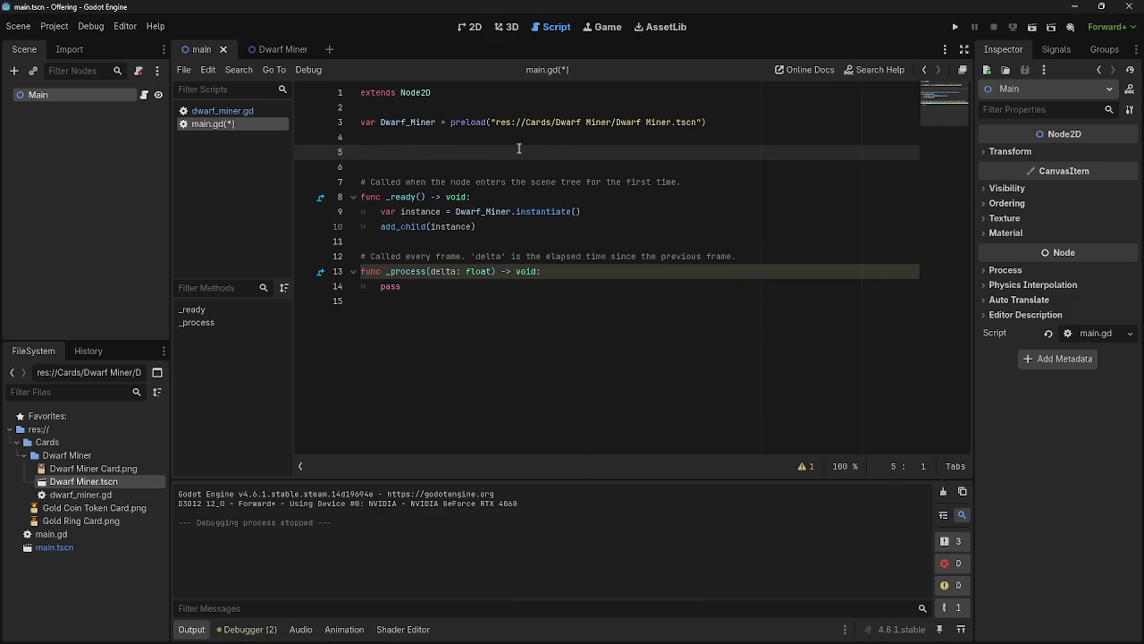
key(BackSpace)
key(BackSpace)
key(Return)
key(Return)
- Drag the Dwarf Miner card image into the main scene as a sprite
click(503, 33)
click(470, 30)
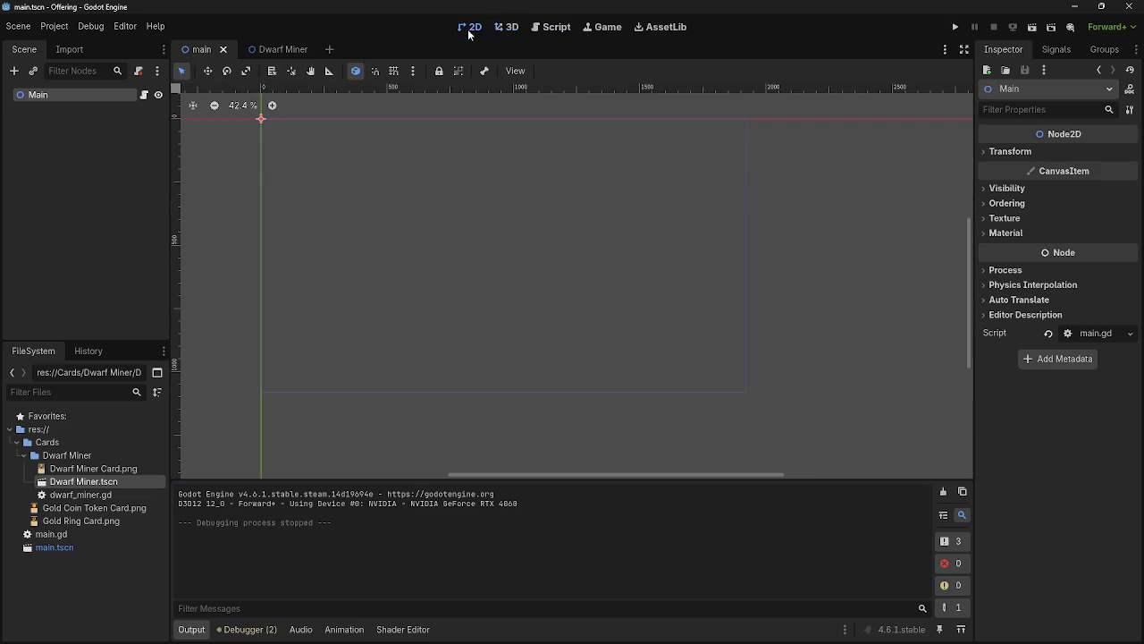
click(535, 32)
click(478, 27)
click(279, 50)
click(200, 49)
mouse_move(89, 468)
mouse_down()
mouse_move(324, 358)
mouse_move(429, 278)
mouse_move(542, 249)
mouse_up()
- Try a 0.25 scale on the card sprite and compare with the Dwarf Miner scene's sprite scale
click(1010, 257)
click(1094, 330)
text(0.26)
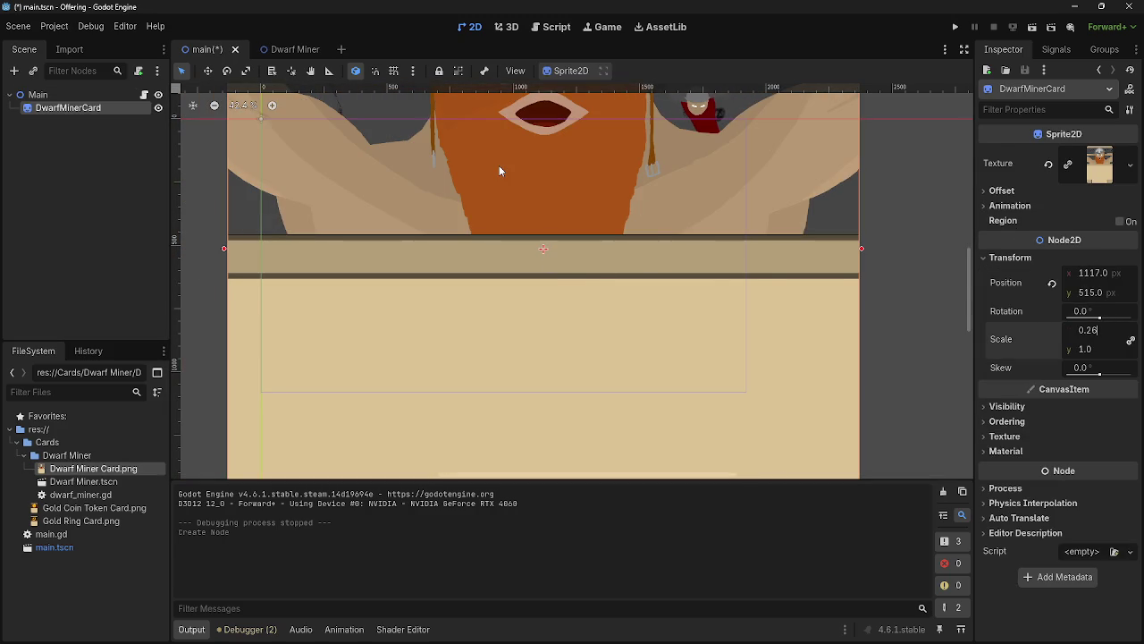
key(Return)
click(288, 49)
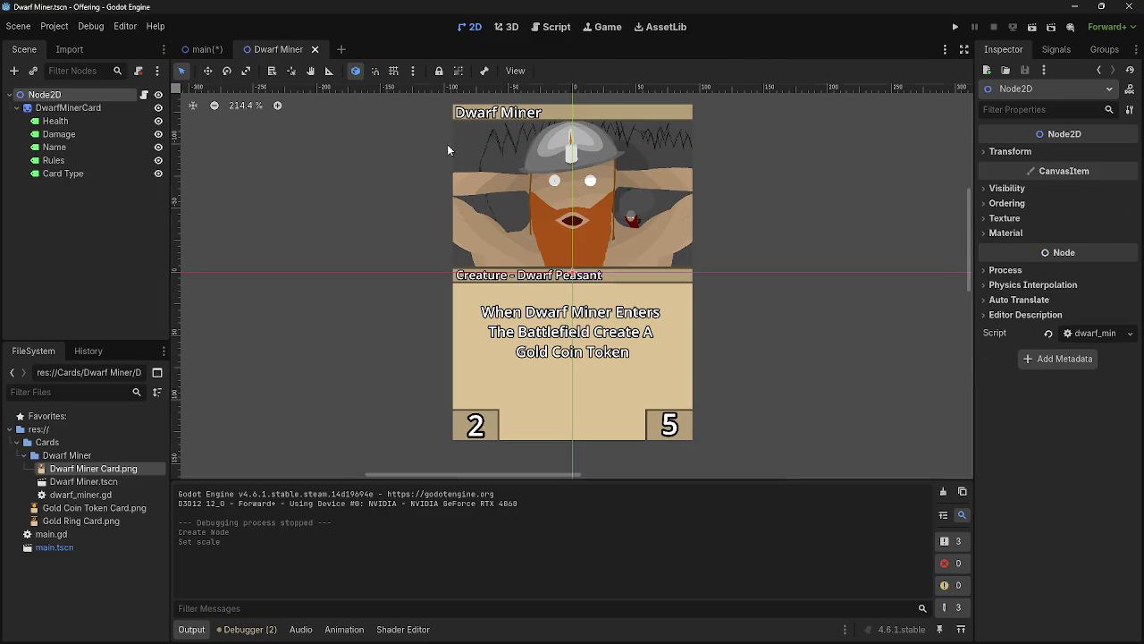
click(1050, 149)
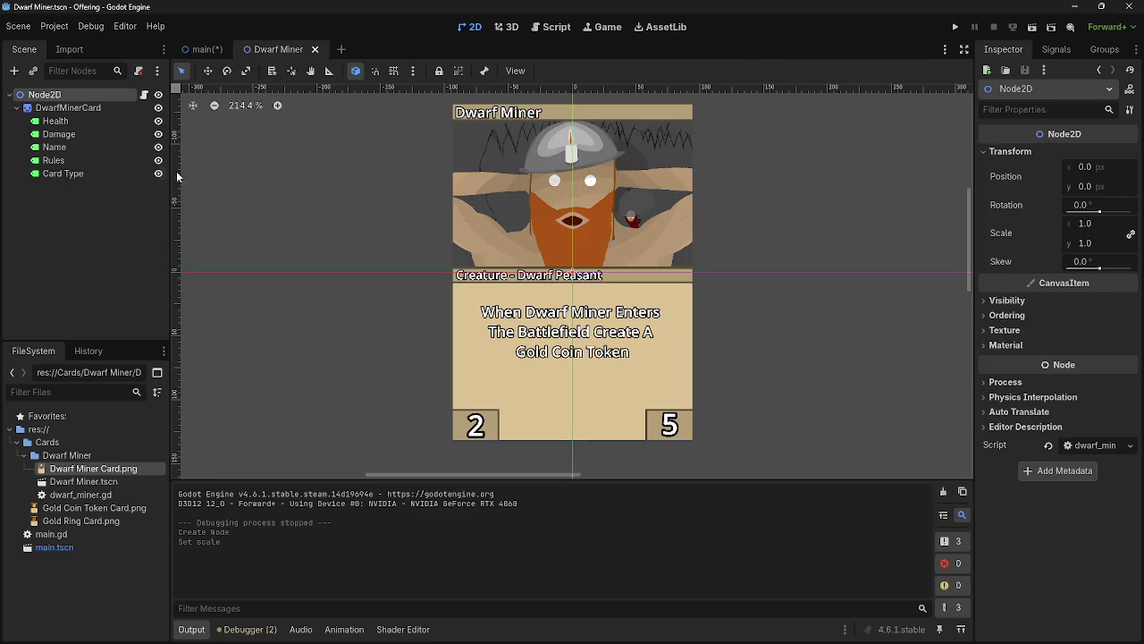
click(68, 108)
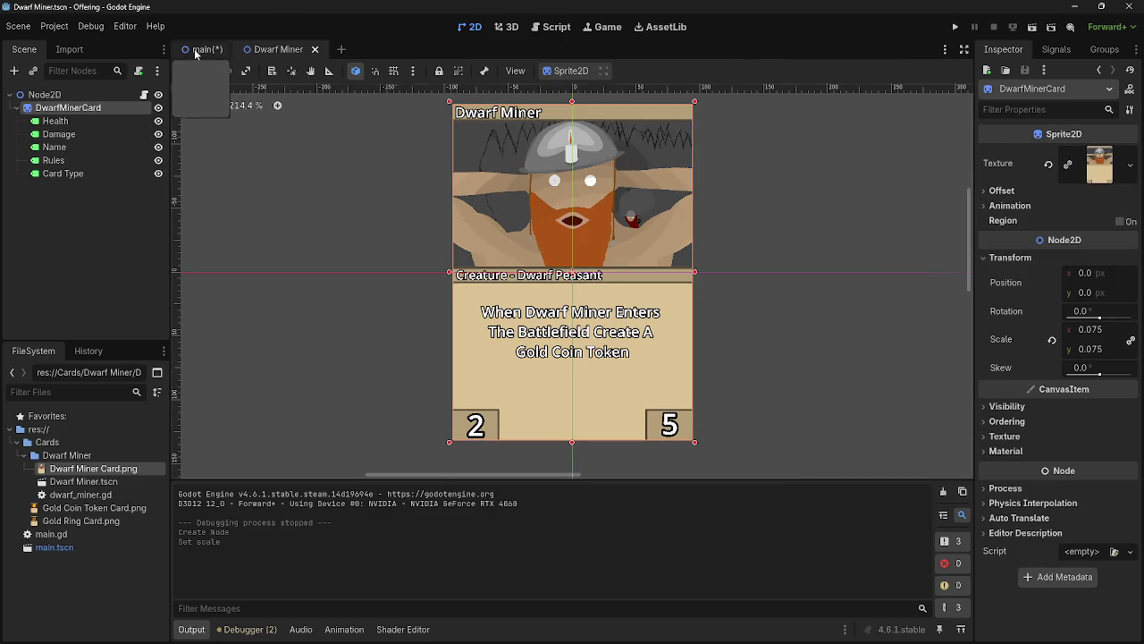
click(202, 49)
- Set the card's scale to 0.075 and drag it to the lower-left at (143, 899)
click(1088, 331)
text(0)
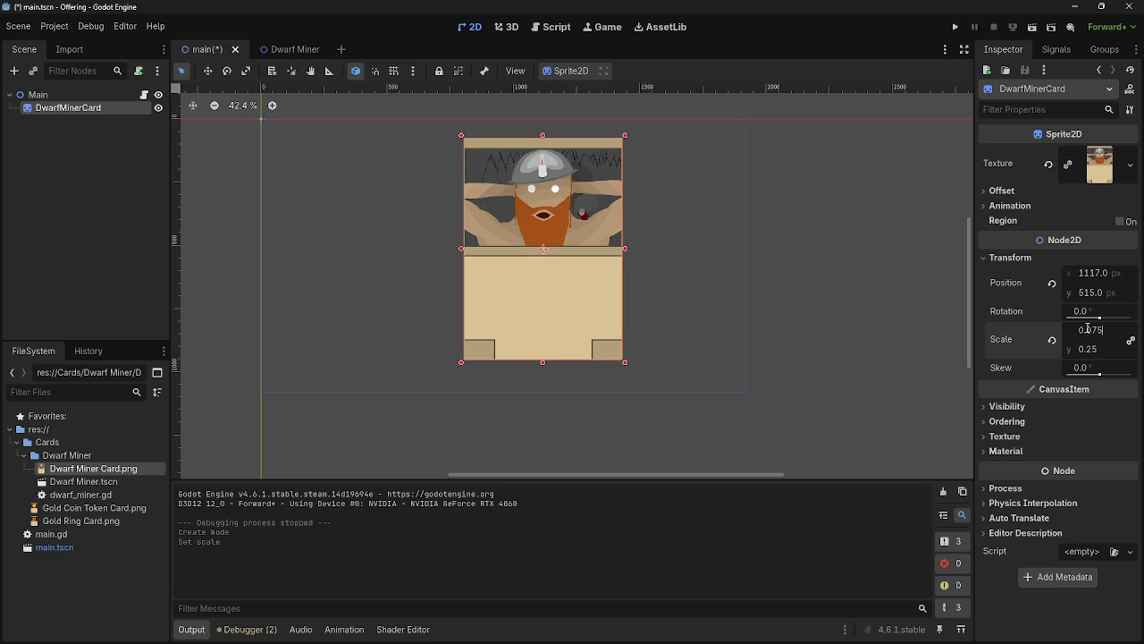
key(Return)
drag(548, 231, 305, 322)
- Set the card sprite's Modulate tint to fully black
click(1063, 407)
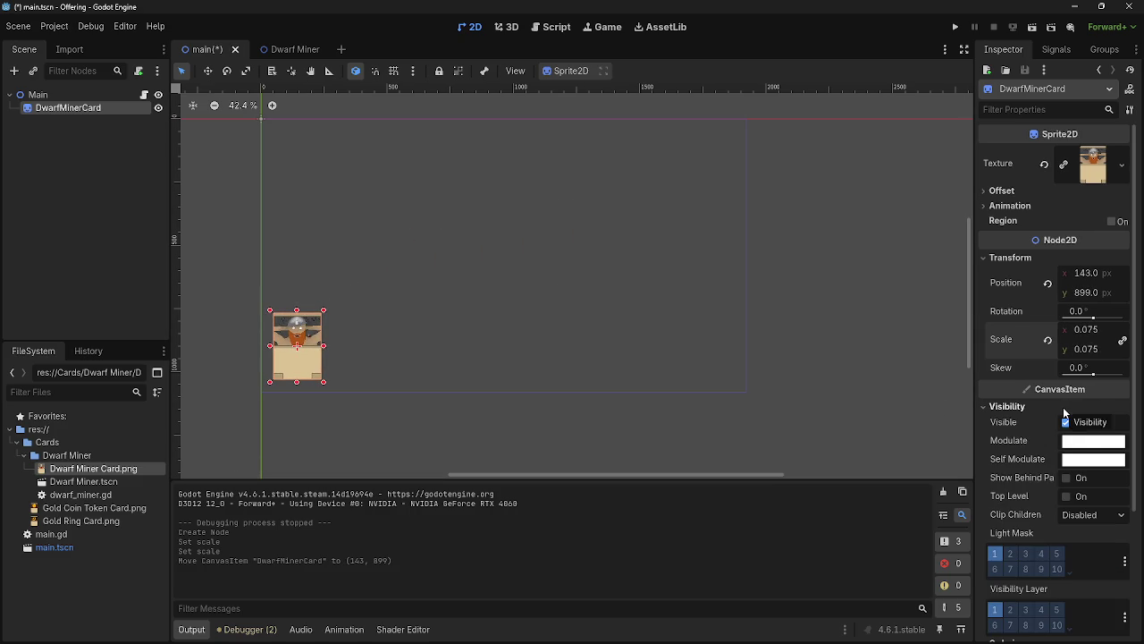
click(1080, 445)
mouse_move(1032, 333)
mouse_down()
mouse_move(1095, 333)
mouse_move(778, 337)
mouse_up()
click(817, 355)
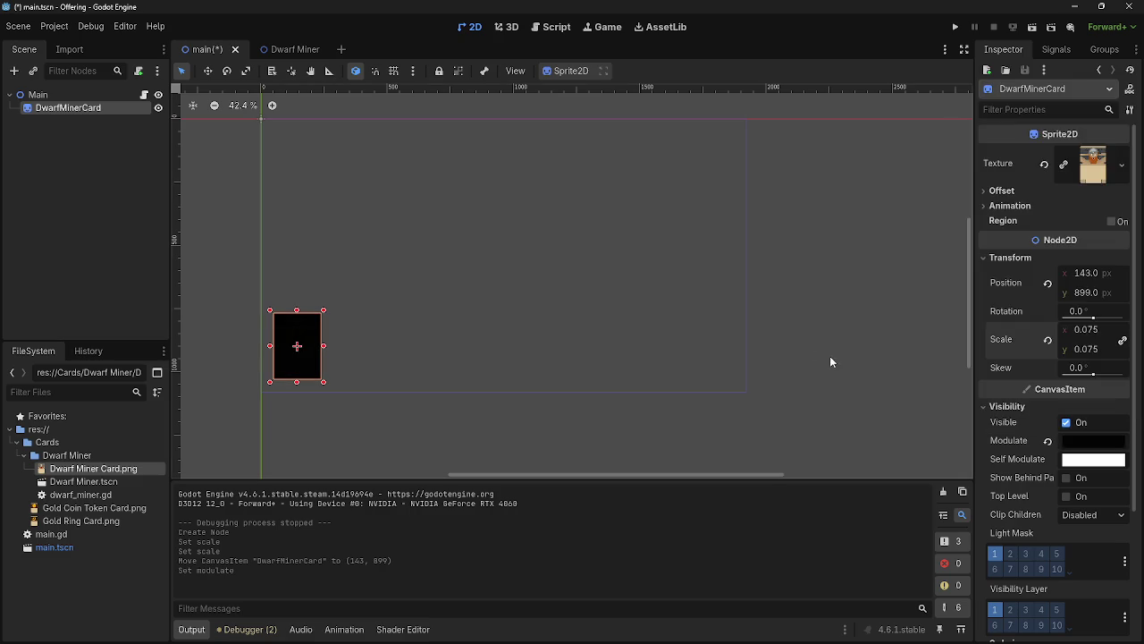
click(870, 256)
- Rename the DwarfMinerCard node to Deck
scroll(233, 351, up, 5)
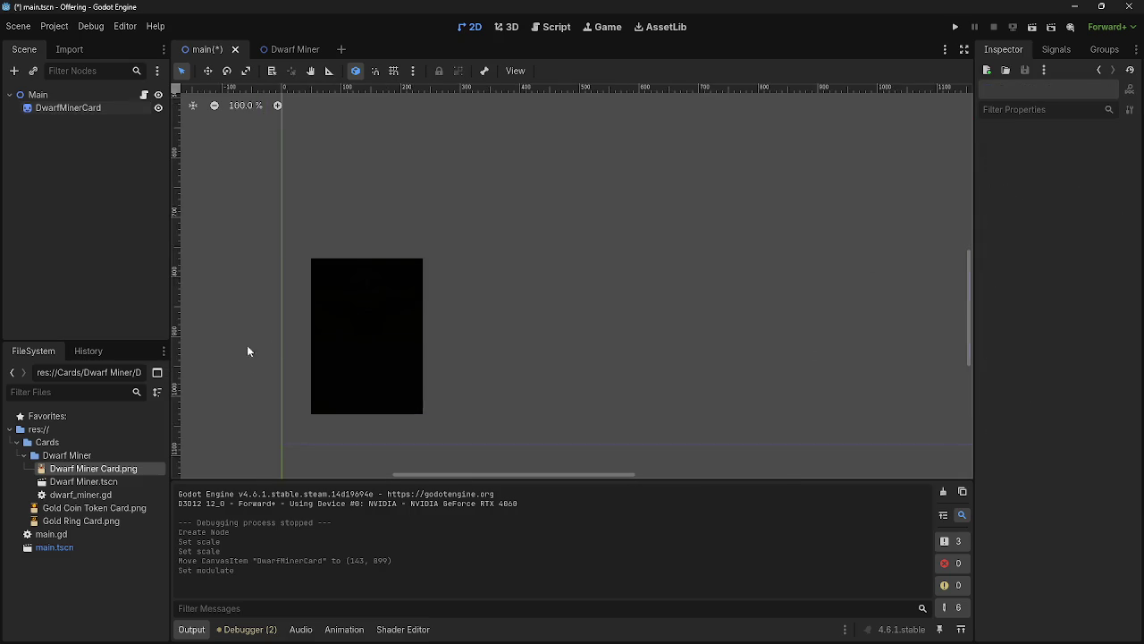
click(74, 107)
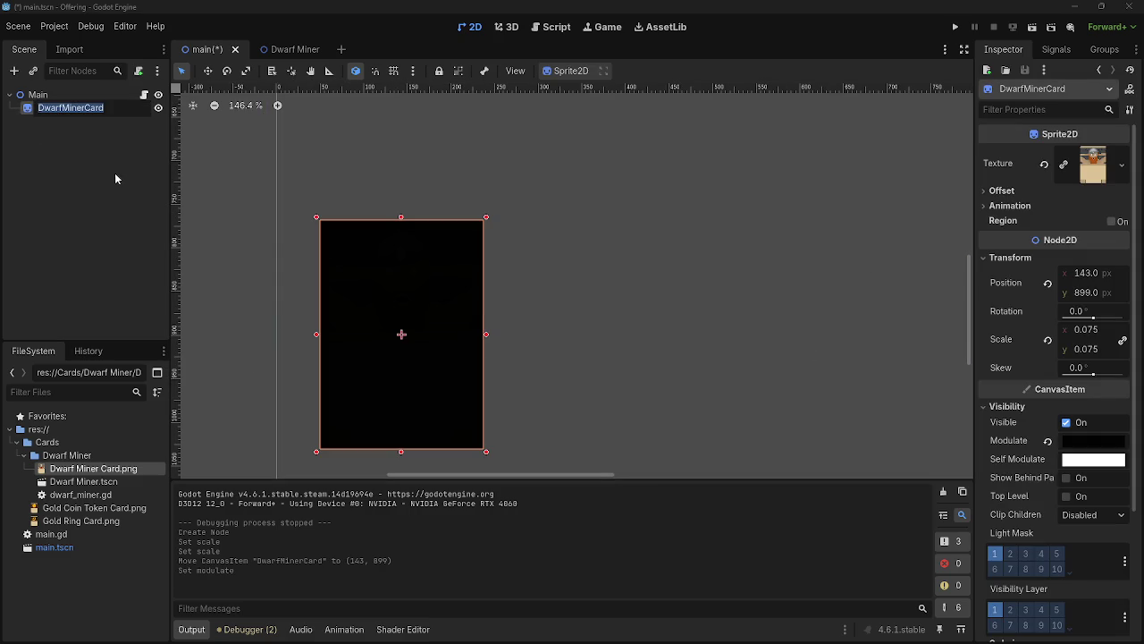
text(fae)
key(Return)
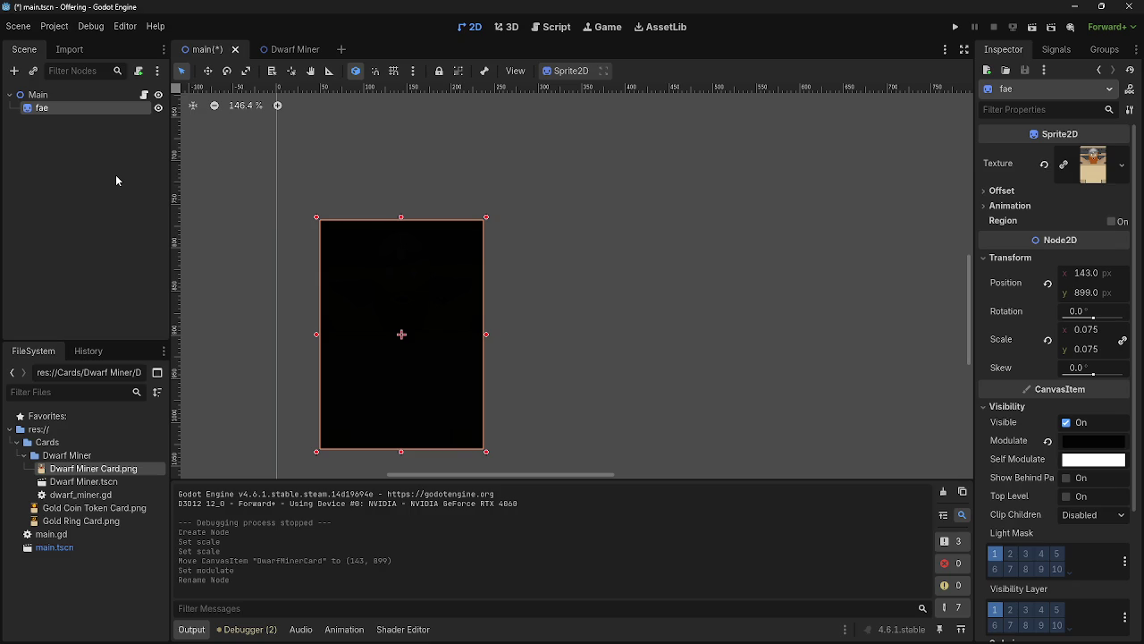
double_click(75, 108)
text(D)
key(Return)
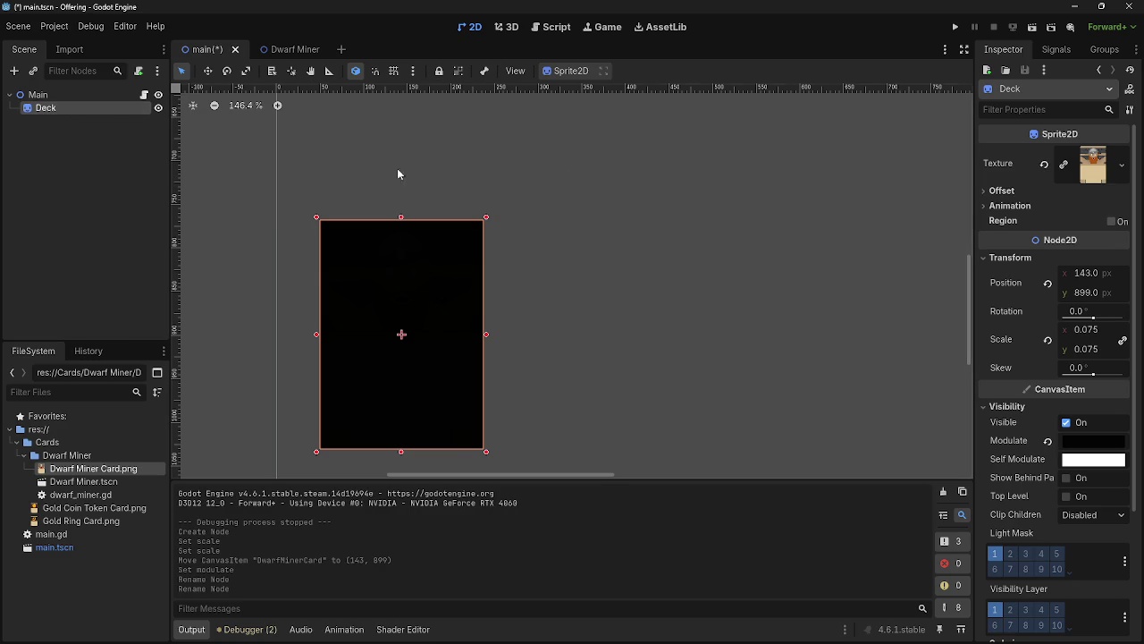
- Run the game, nudge the Deck card slightly lower, and run again to check
click(955, 28)
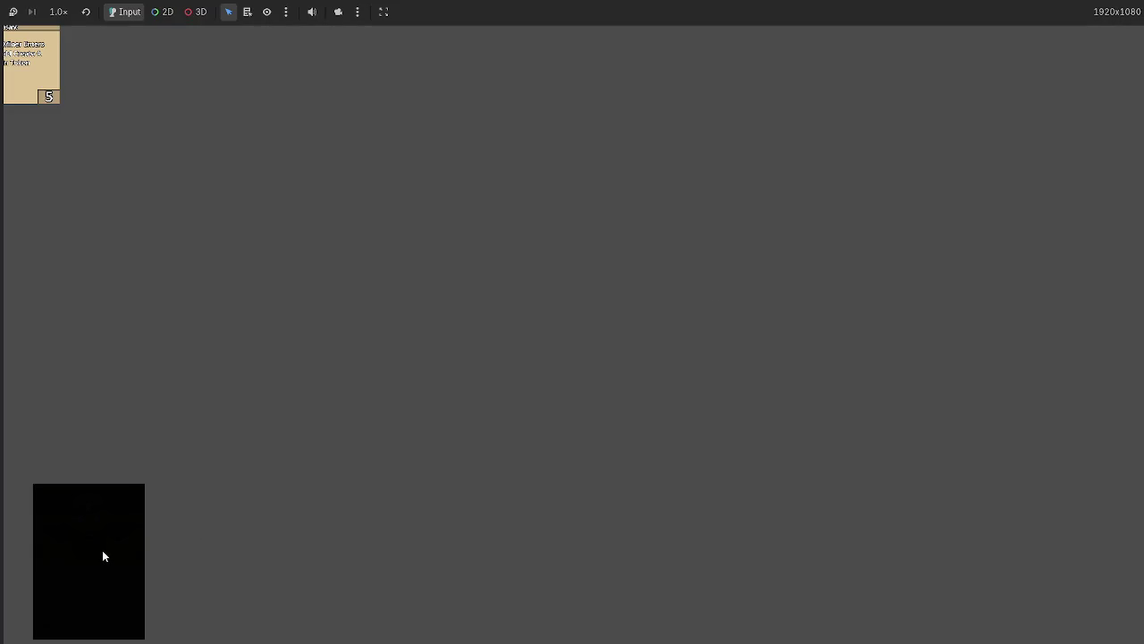
key(F8)
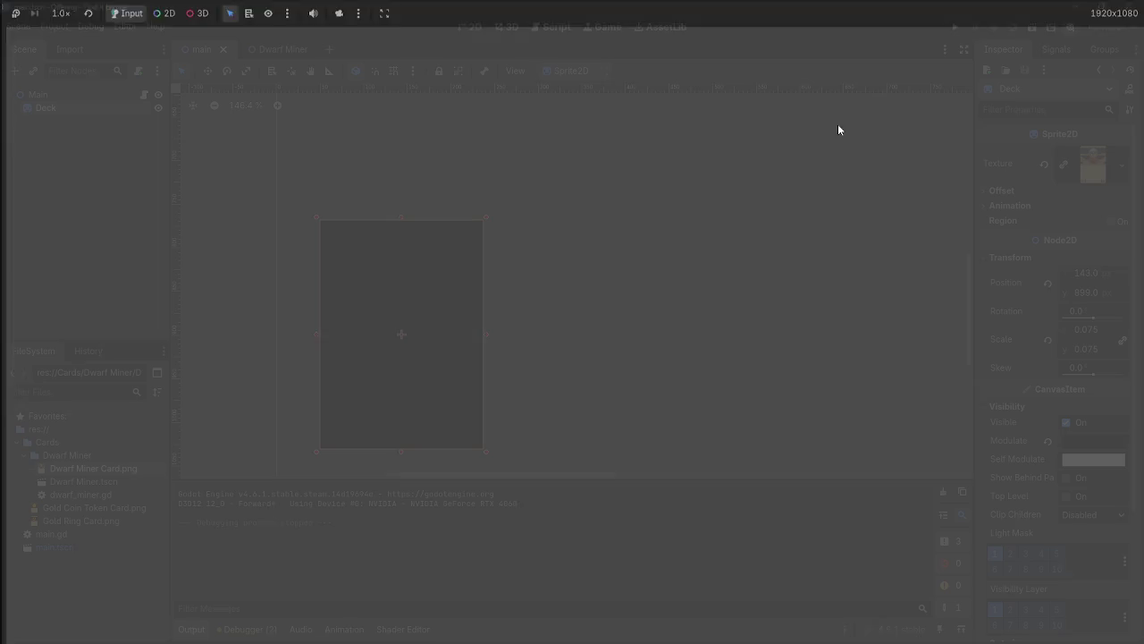
scroll(494, 334, down, 4)
scroll(413, 277, up, 3)
mouse_move(413, 277)
mouse_down()
mouse_move(411, 298)
mouse_move(426, 281)
mouse_up()
click(633, 302)
click(839, 96)
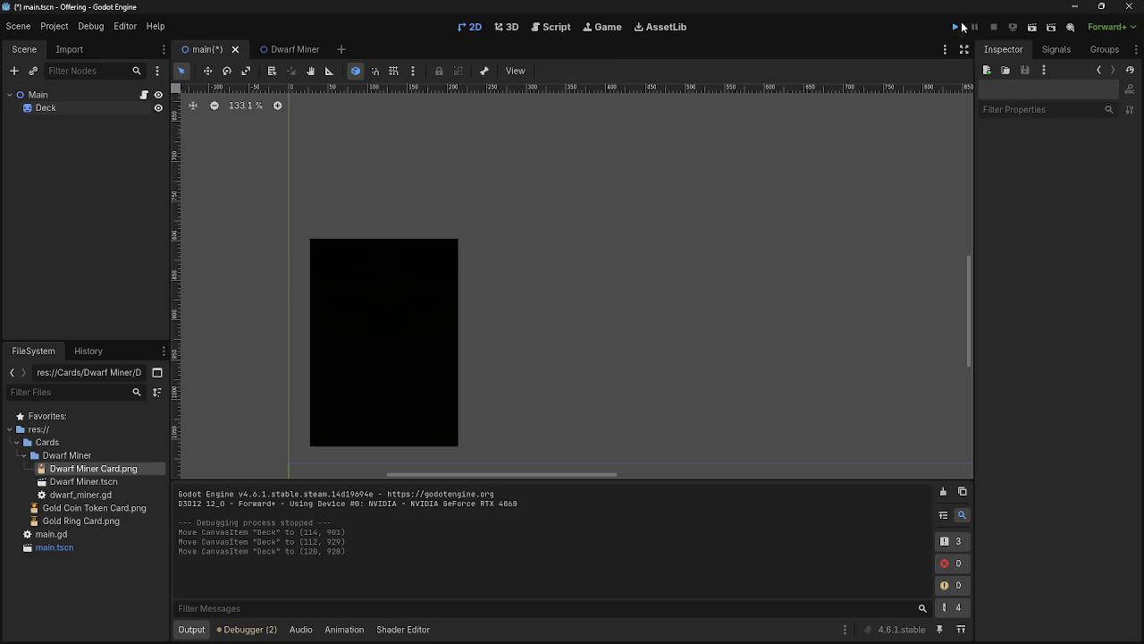
click(962, 27)
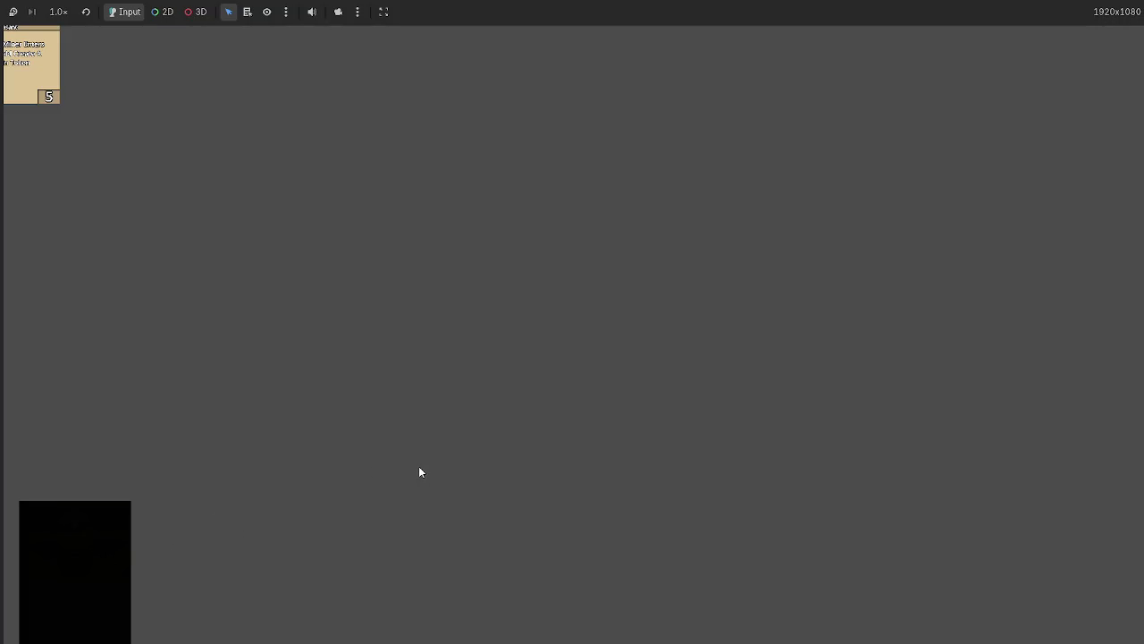
key(F8)
- Move the Deck card up to (121, 884), rerunning the game to check placement
drag(406, 327, 405, 294)
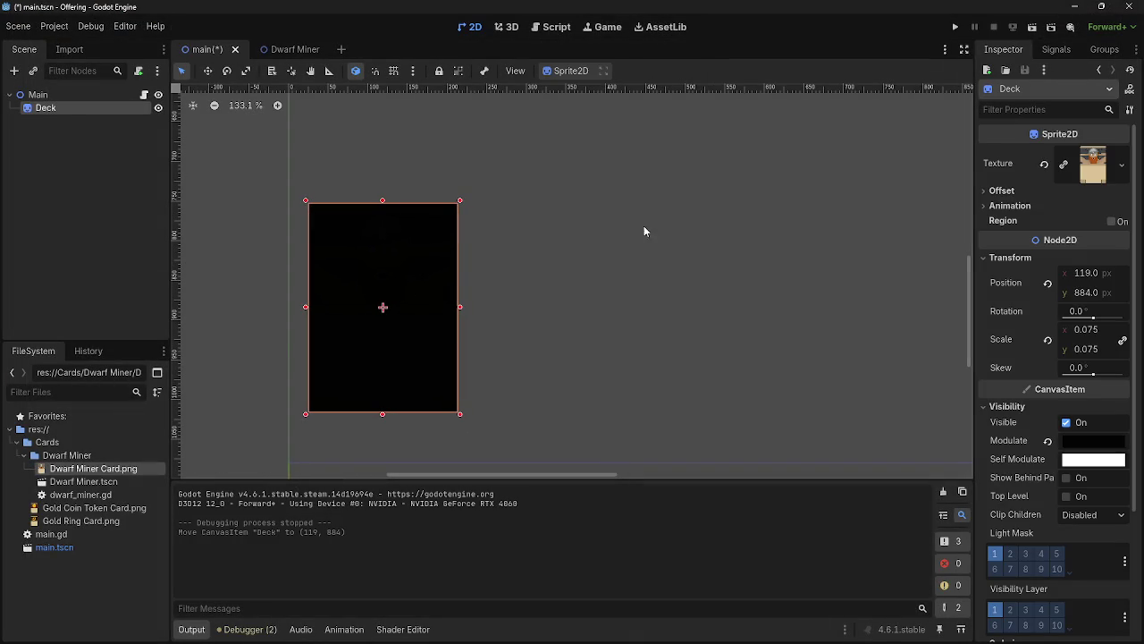
click(955, 27)
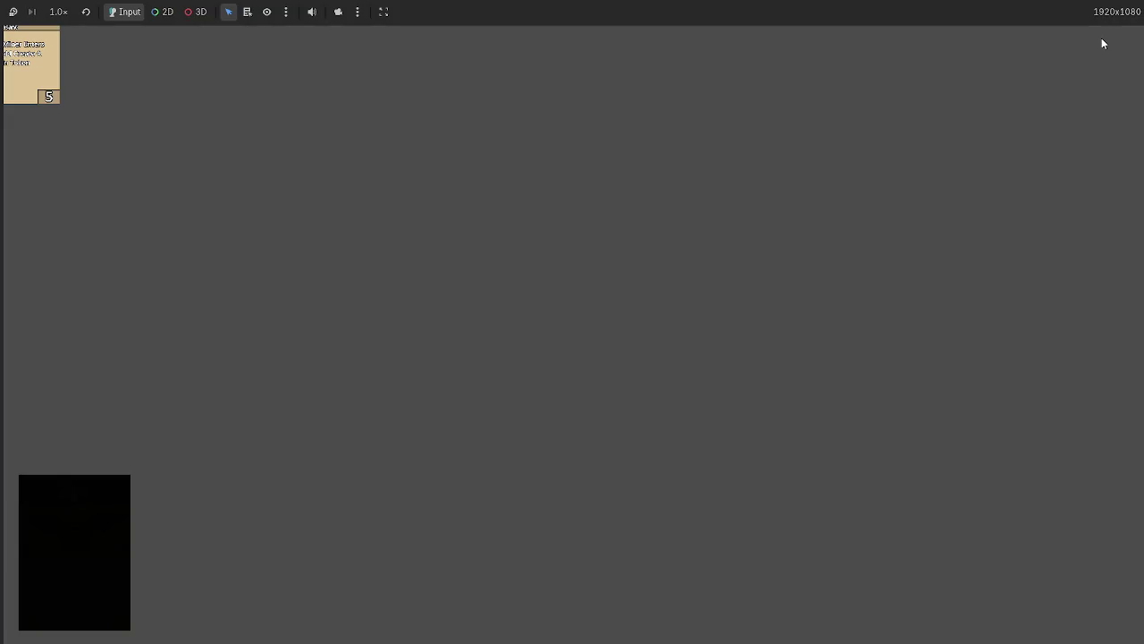
key(F8)
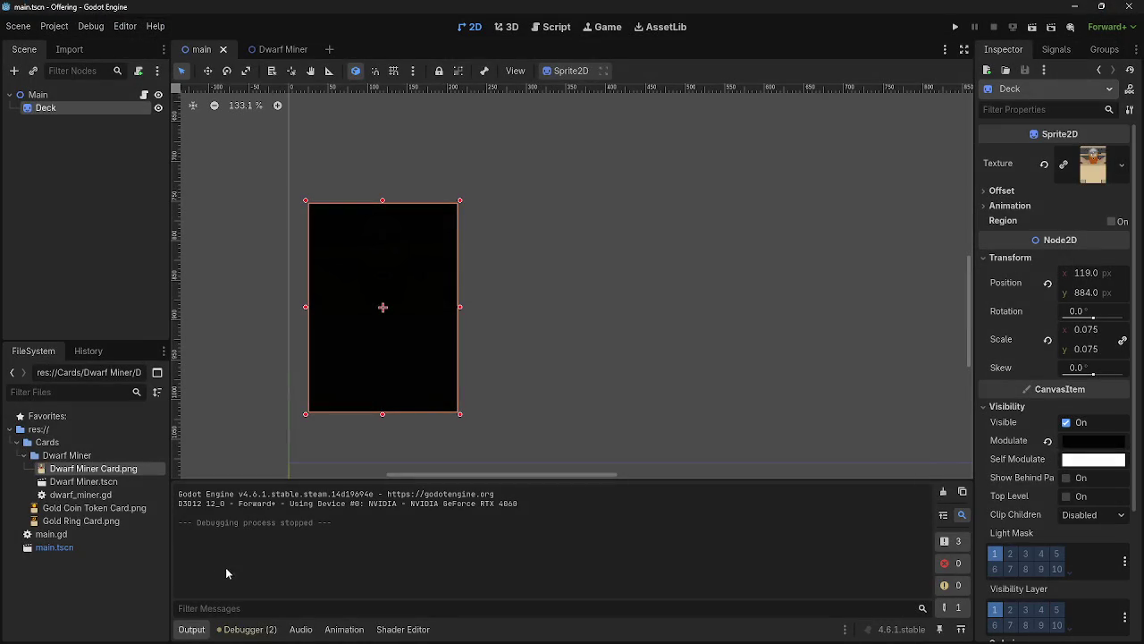
scroll(590, 401, down, 6)
scroll(498, 378, right, 3)
scroll(450, 389, down, 2)
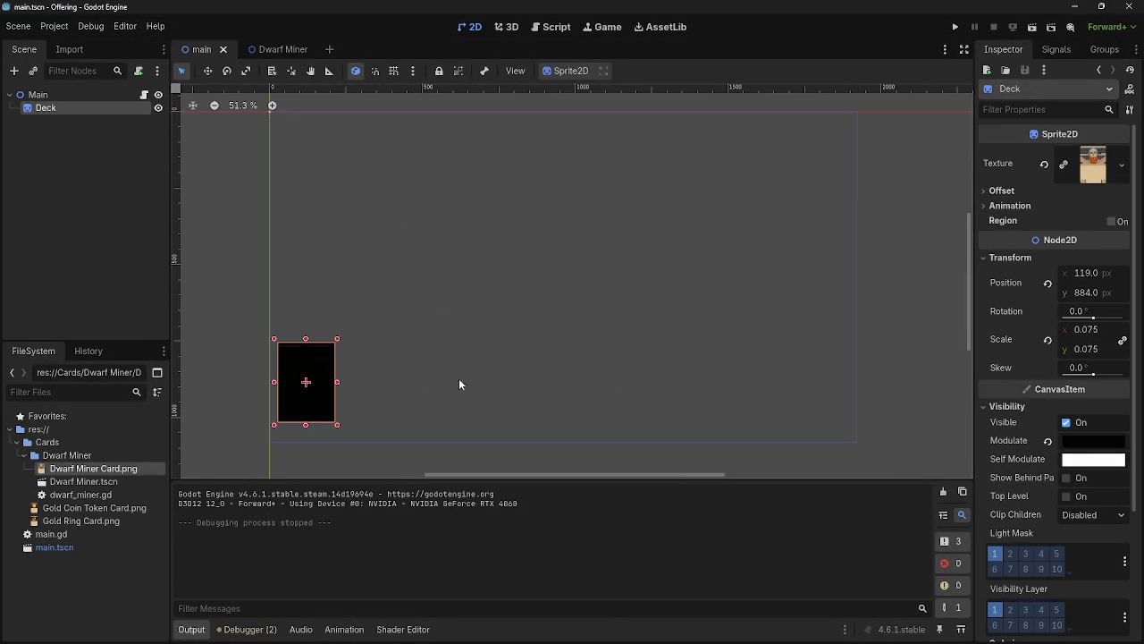
click(955, 27)
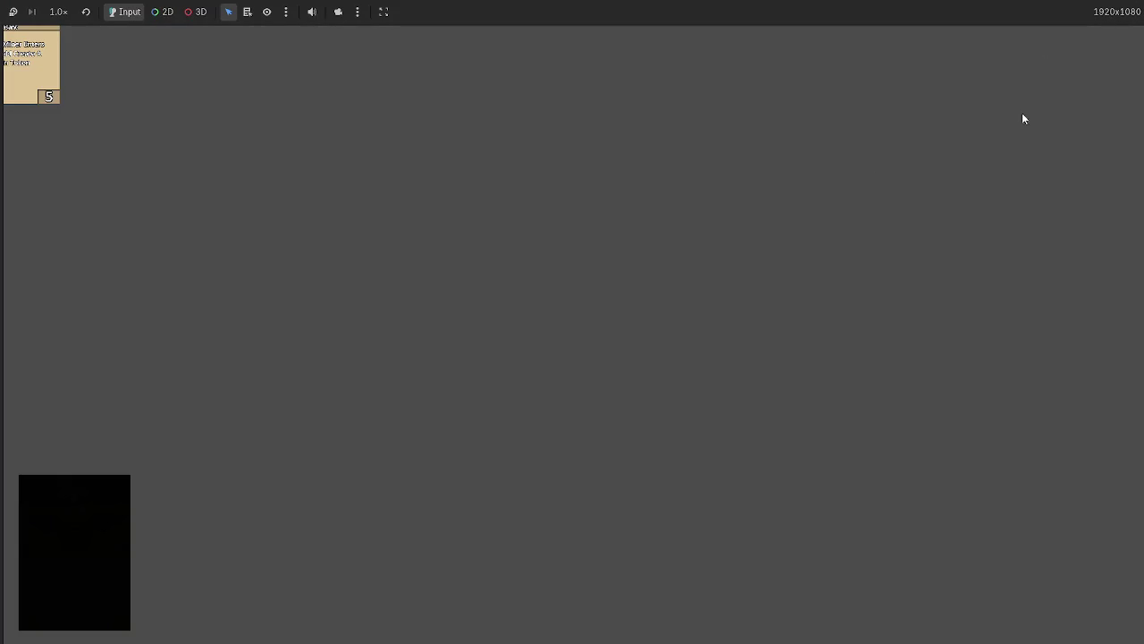
key(F8)
drag(320, 376, 317, 363)
click(955, 27)
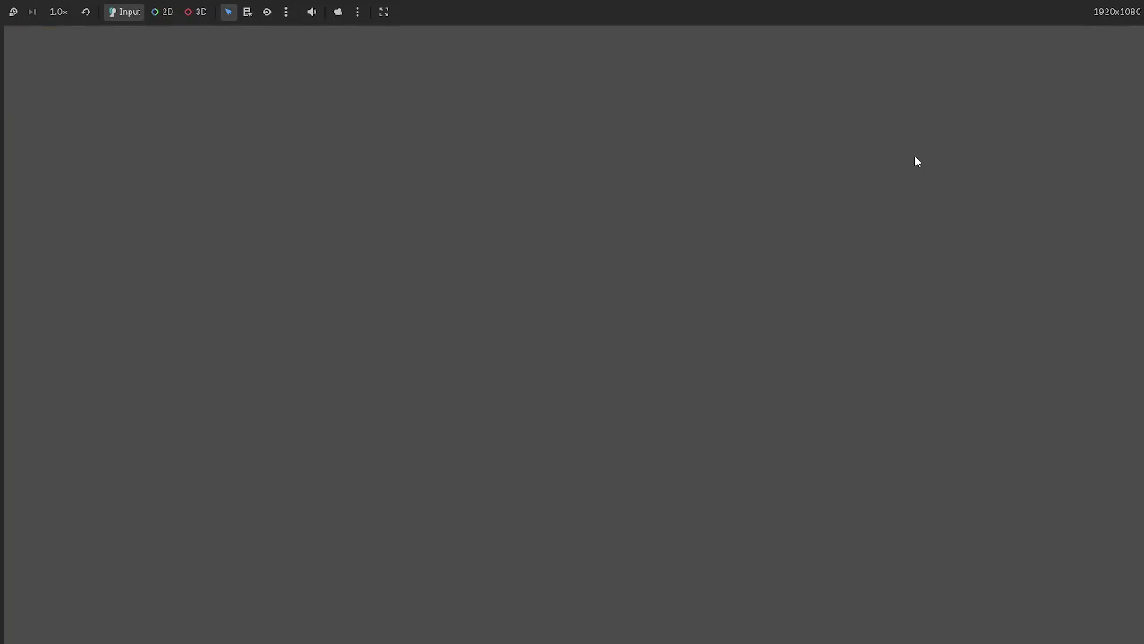
key(F8)
click(36, 130)
- Start adding a child node under Deck and search for 'button' node types
click(45, 107)
click(13, 69)
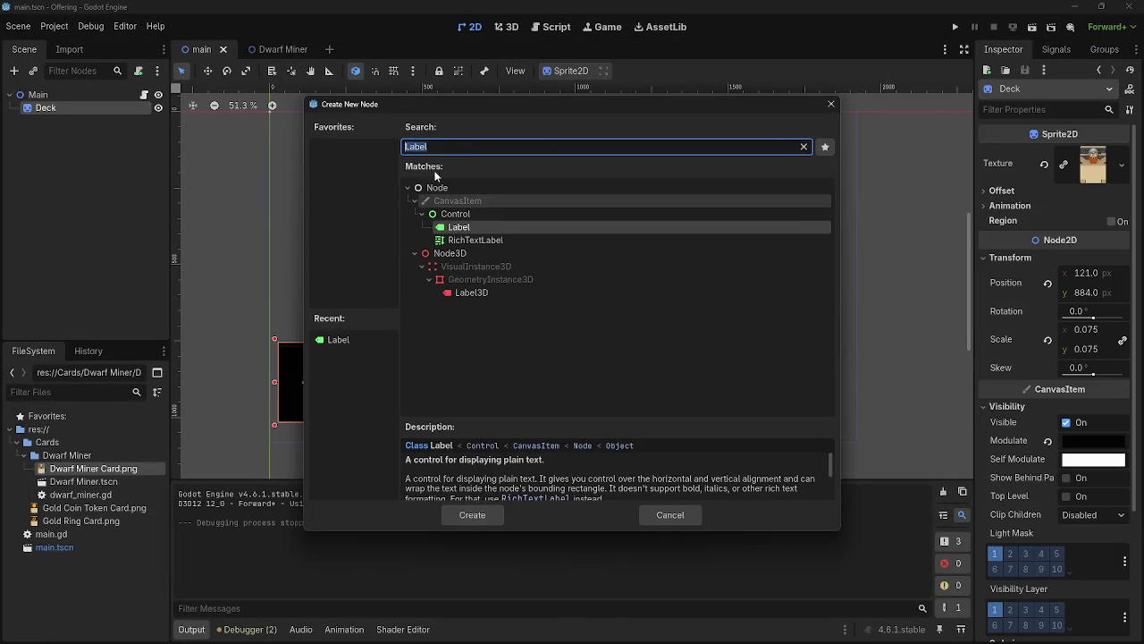
text(click)
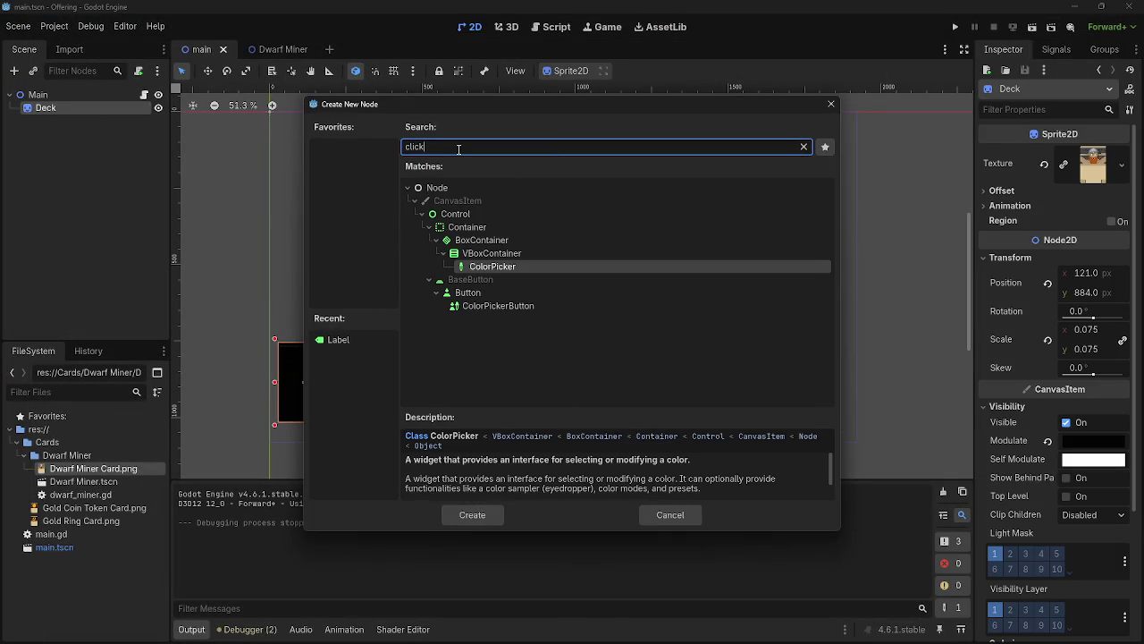
key(BackSpace)
key(BackSpace)
key(BackSpace)
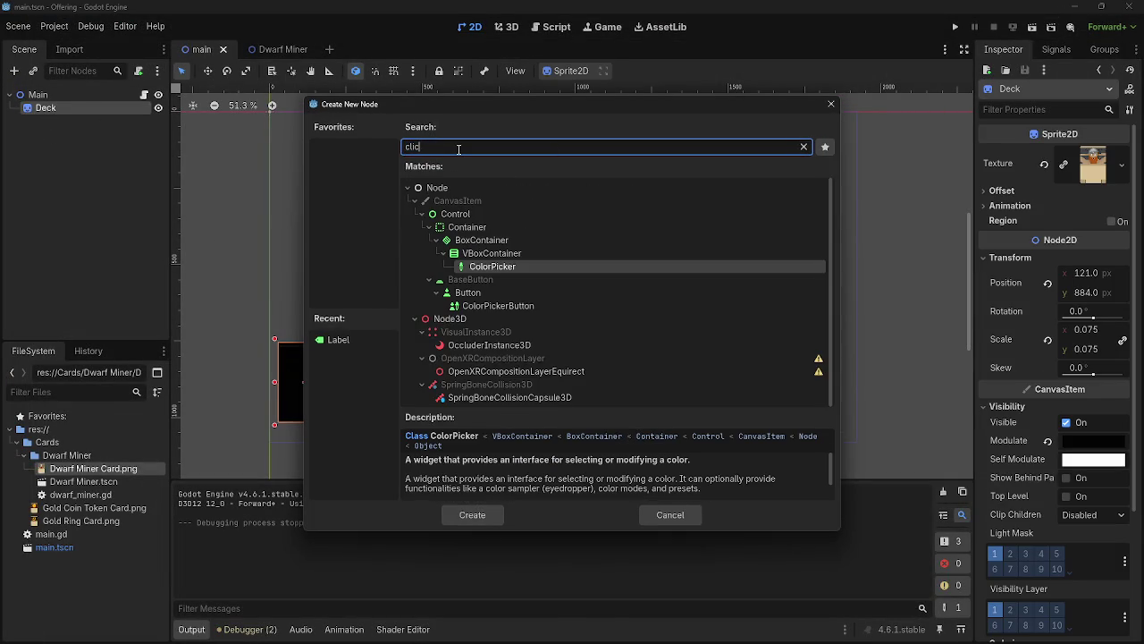
text(button)
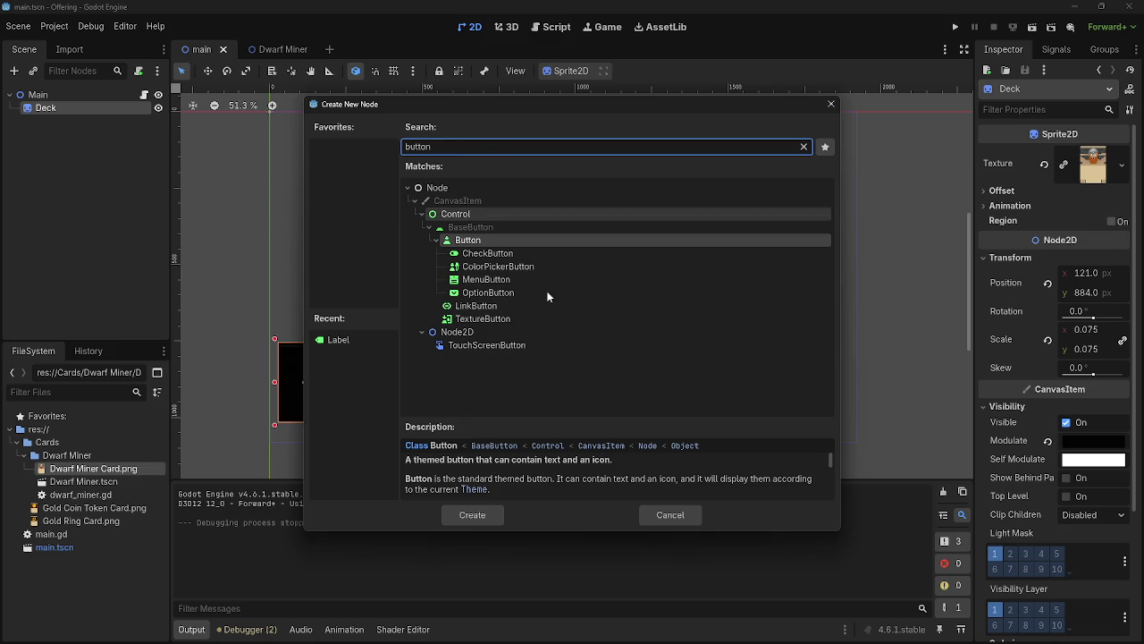
click(503, 266)
click(502, 279)
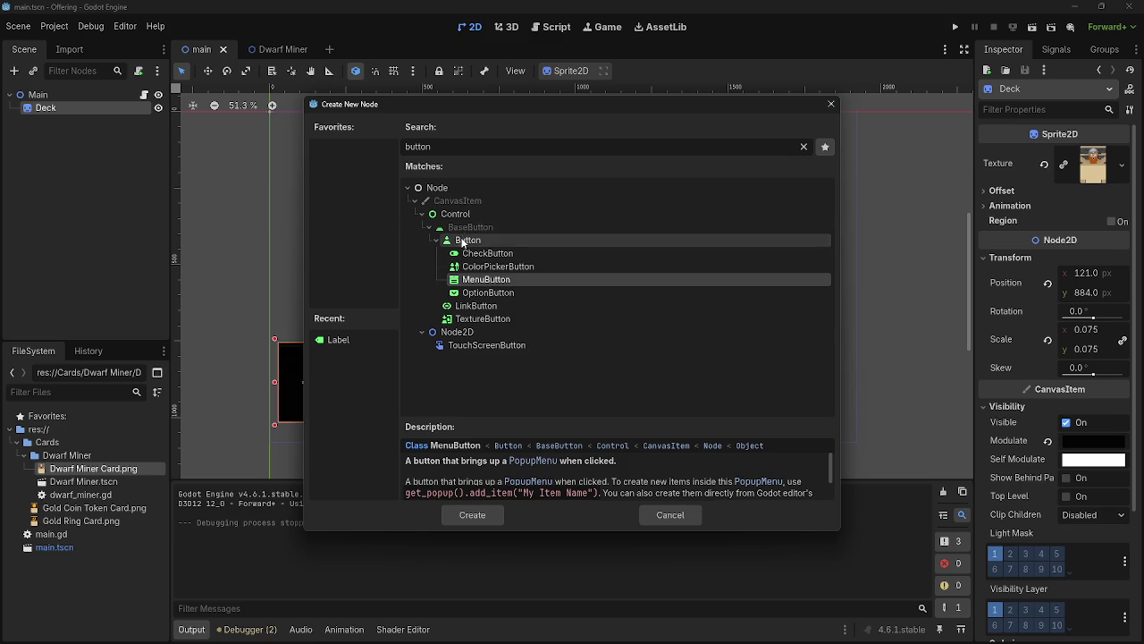
- Compare the button types and create a TextureButton as Deck's child
click(463, 240)
click(464, 229)
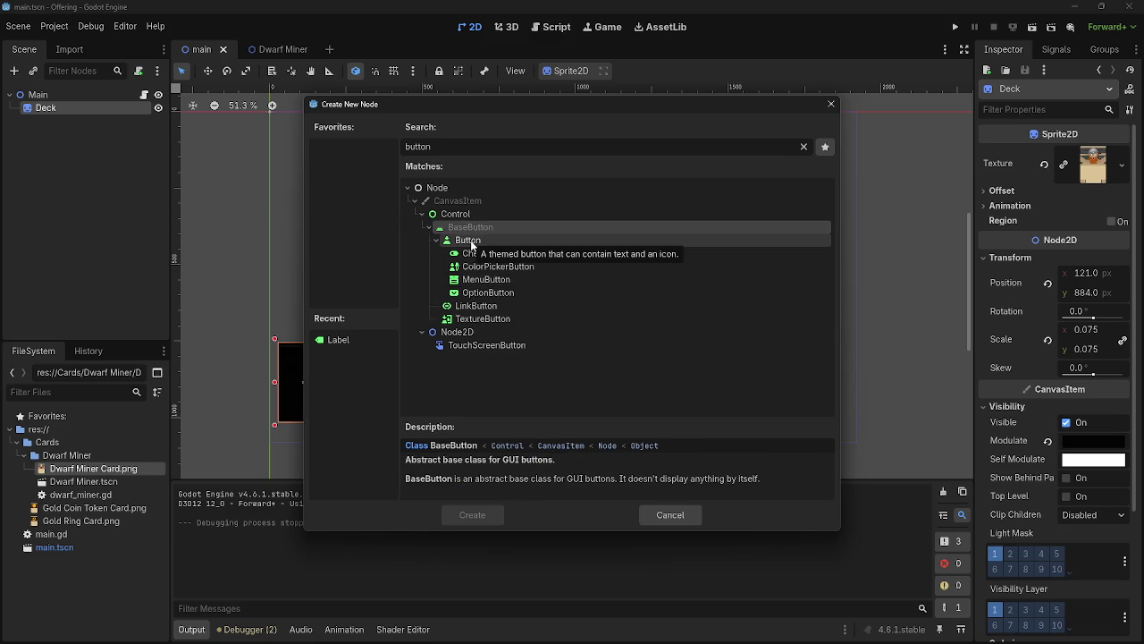
click(468, 241)
click(456, 214)
click(455, 228)
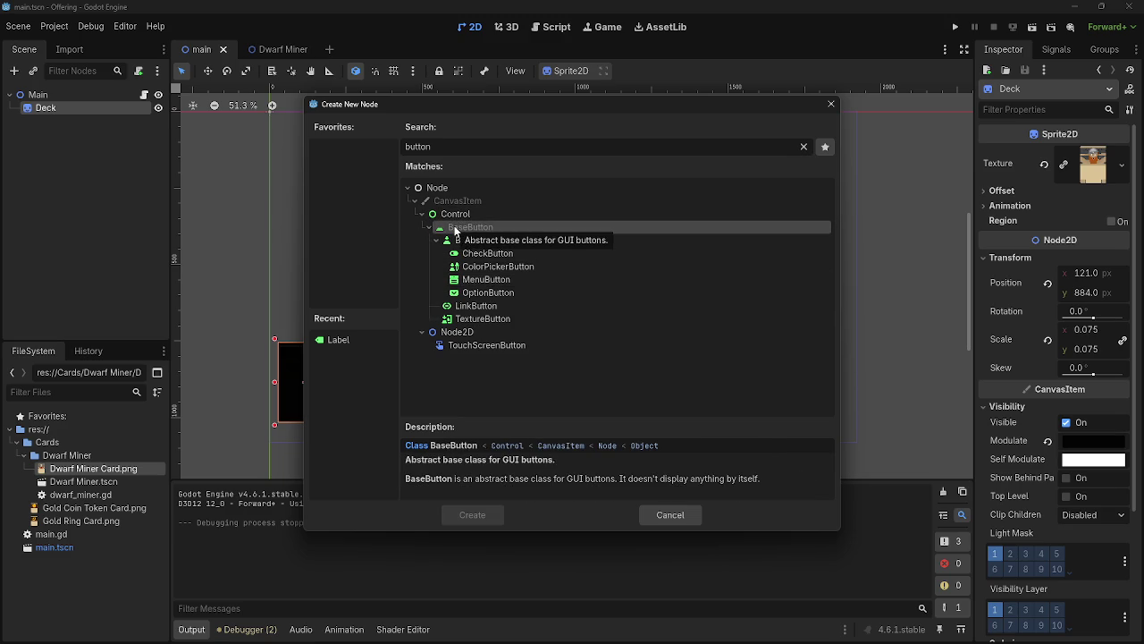
click(470, 319)
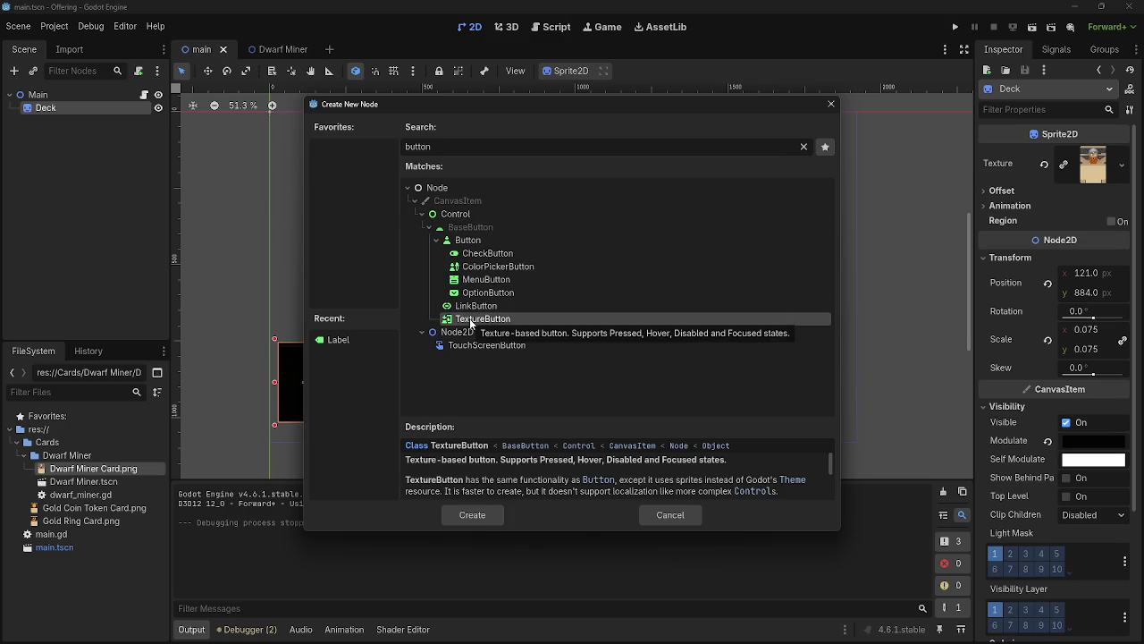
click(463, 513)
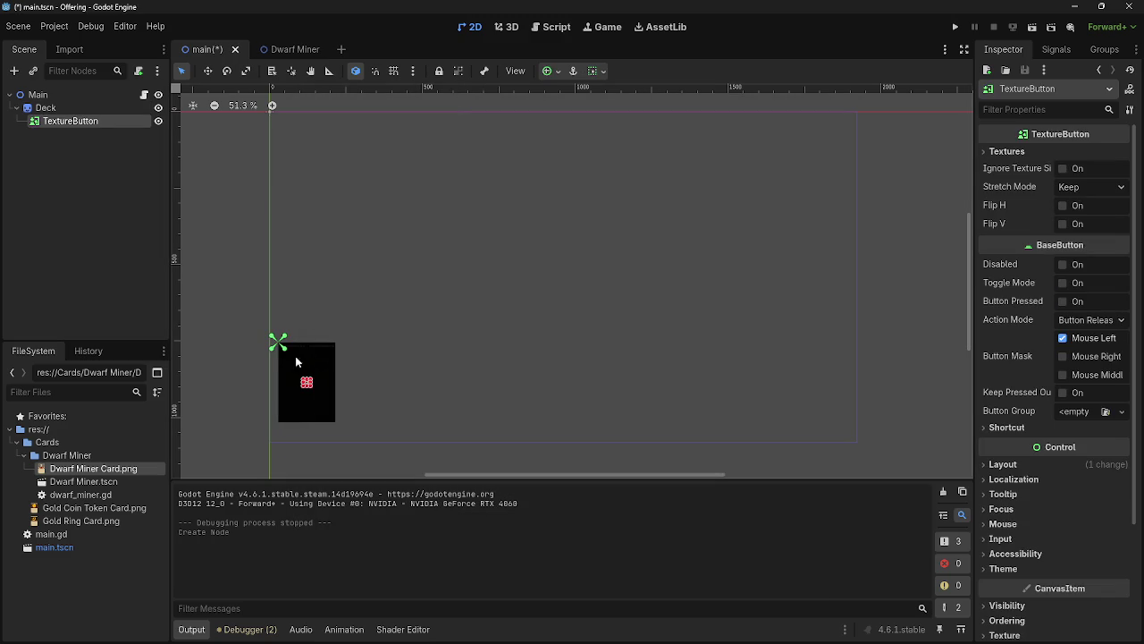
click(322, 379)
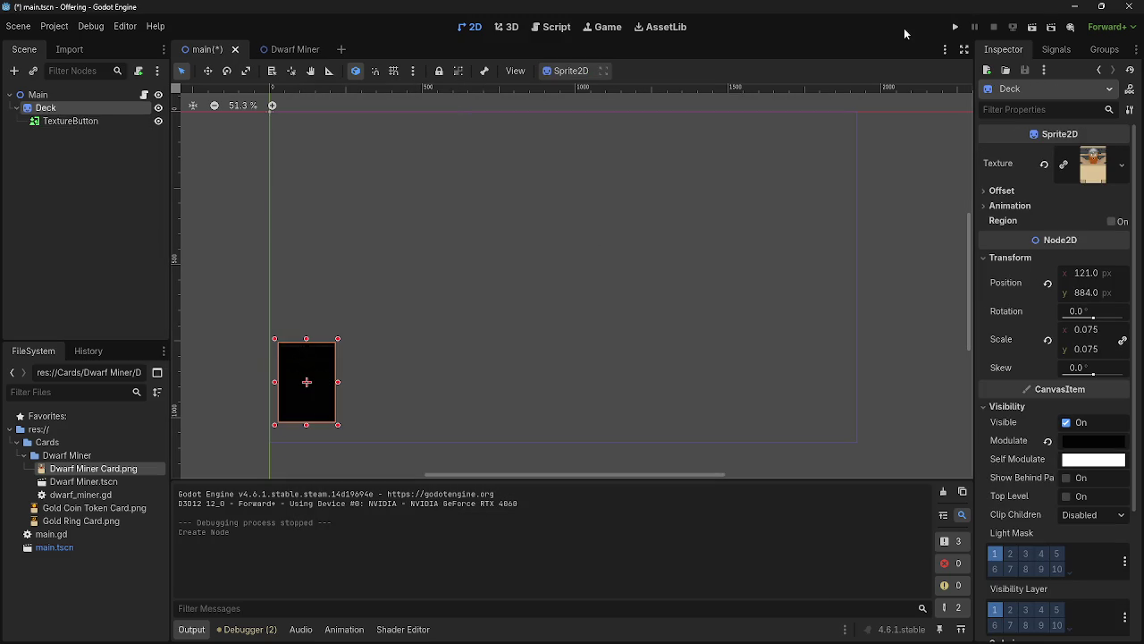
- Connect the TextureButton's button_up signal to a new handler in main.gd
click(63, 120)
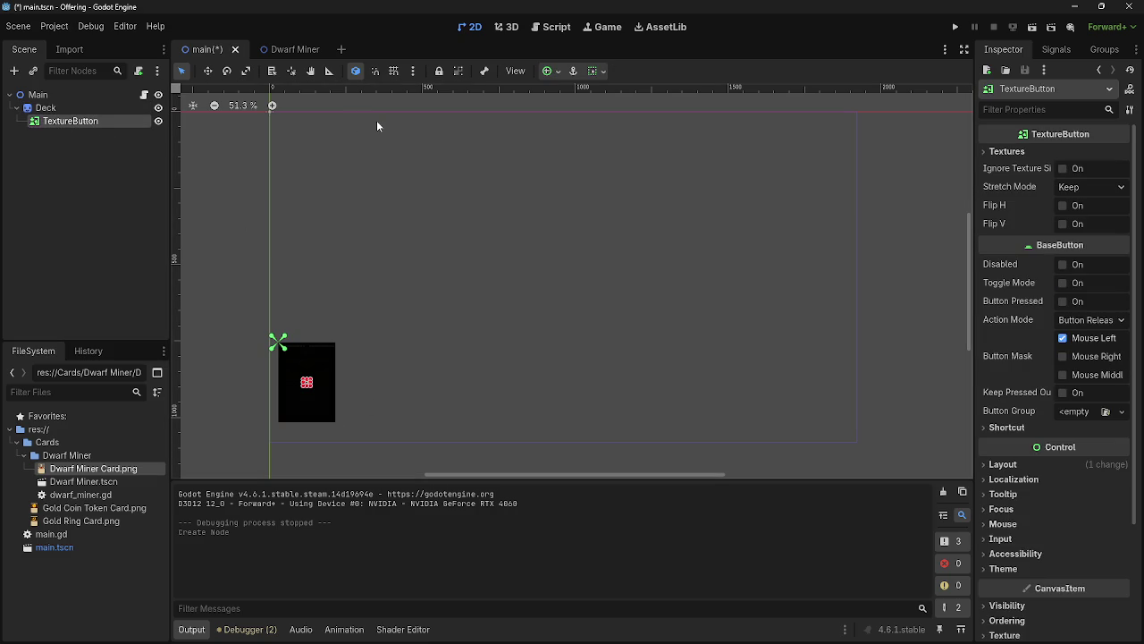
click(139, 71)
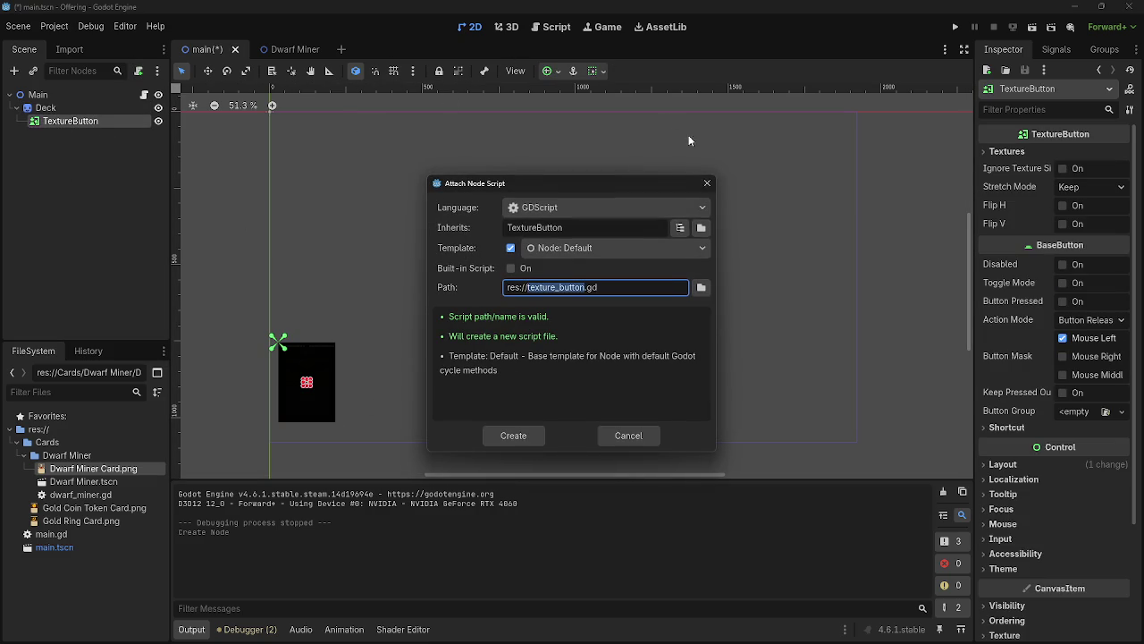
click(707, 185)
click(1065, 51)
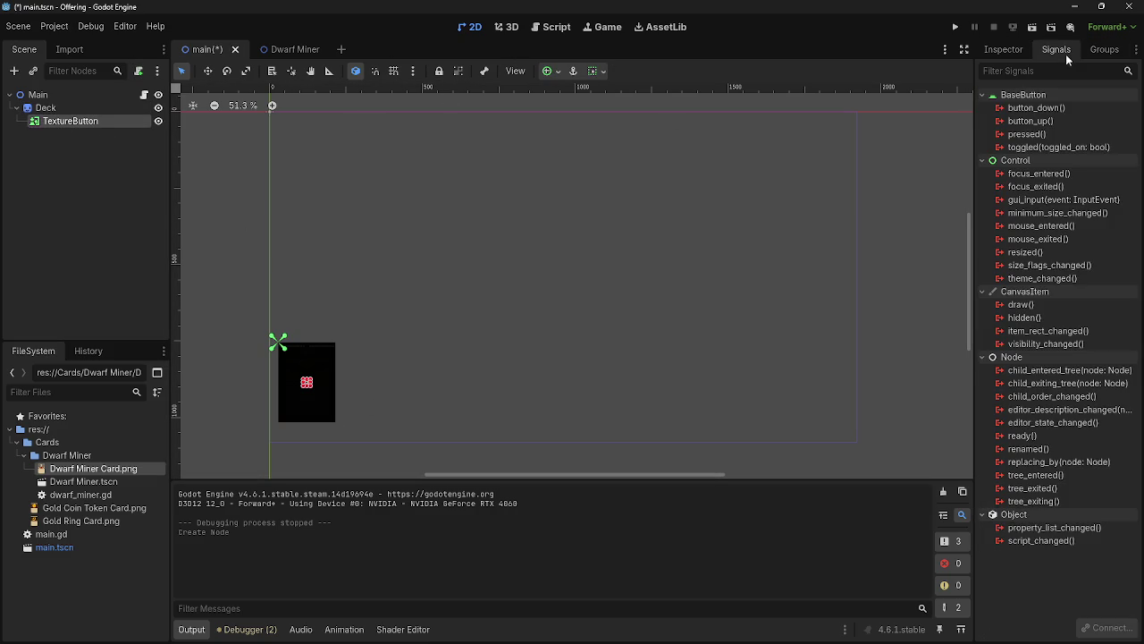
click(1067, 121)
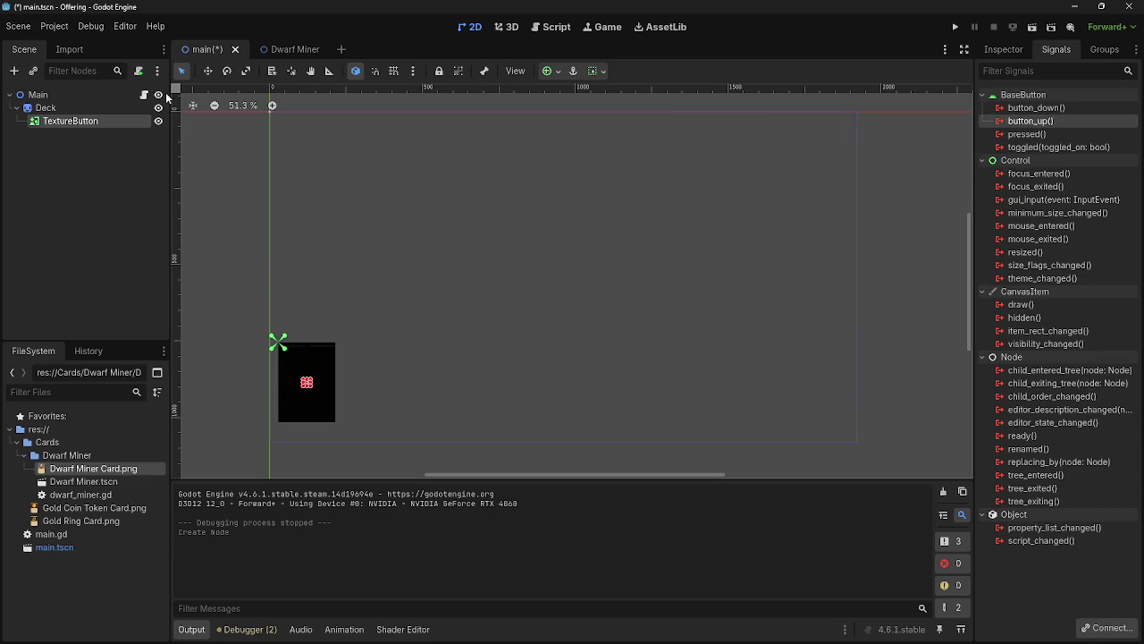
click(1106, 629)
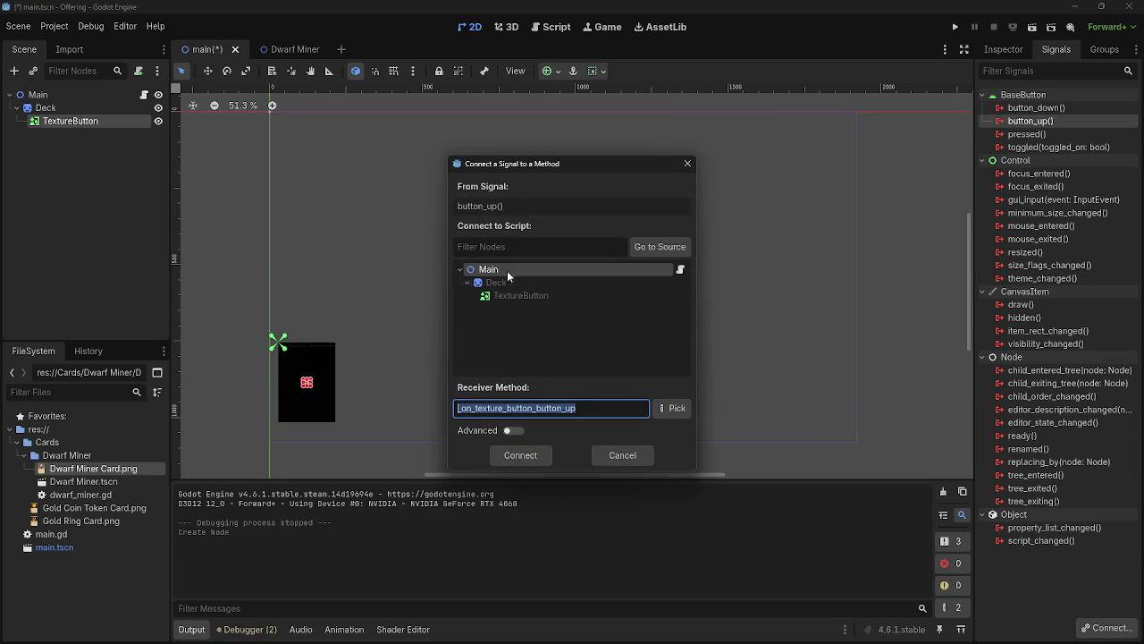
click(521, 457)
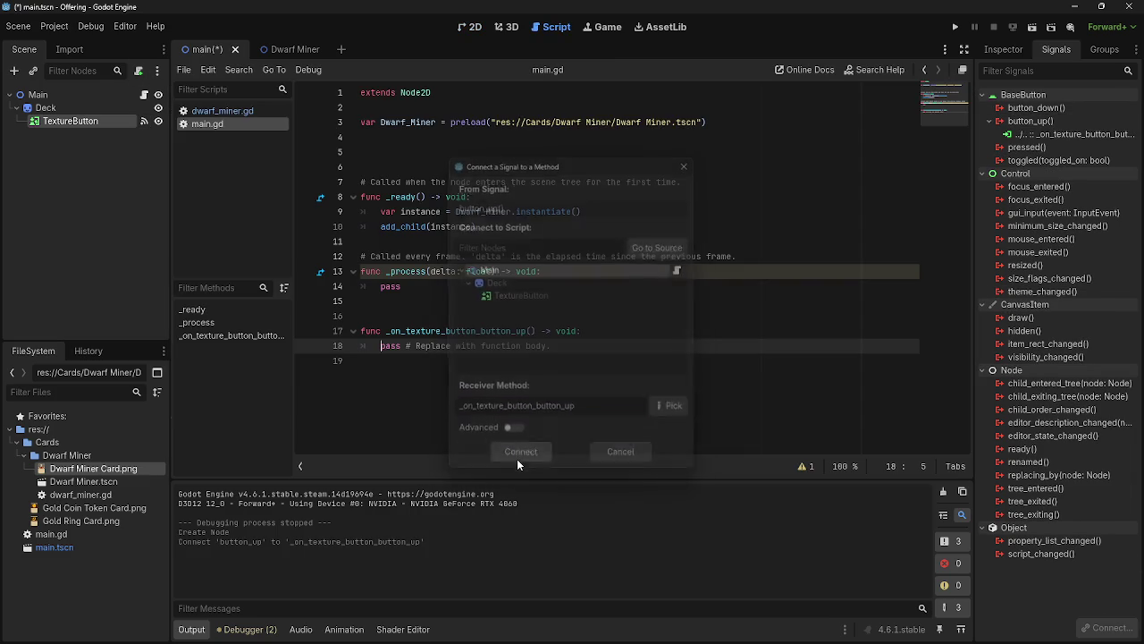
- Replace the handler's pass with print("hello sugar") and run the project
click(407, 331)
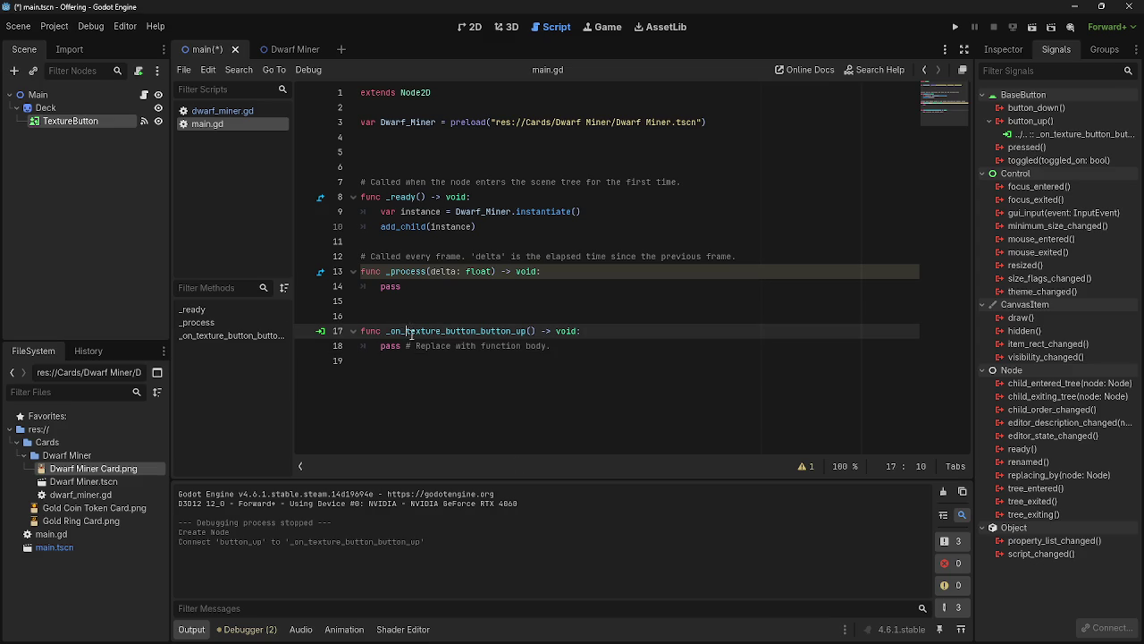
drag(617, 346, 382, 349)
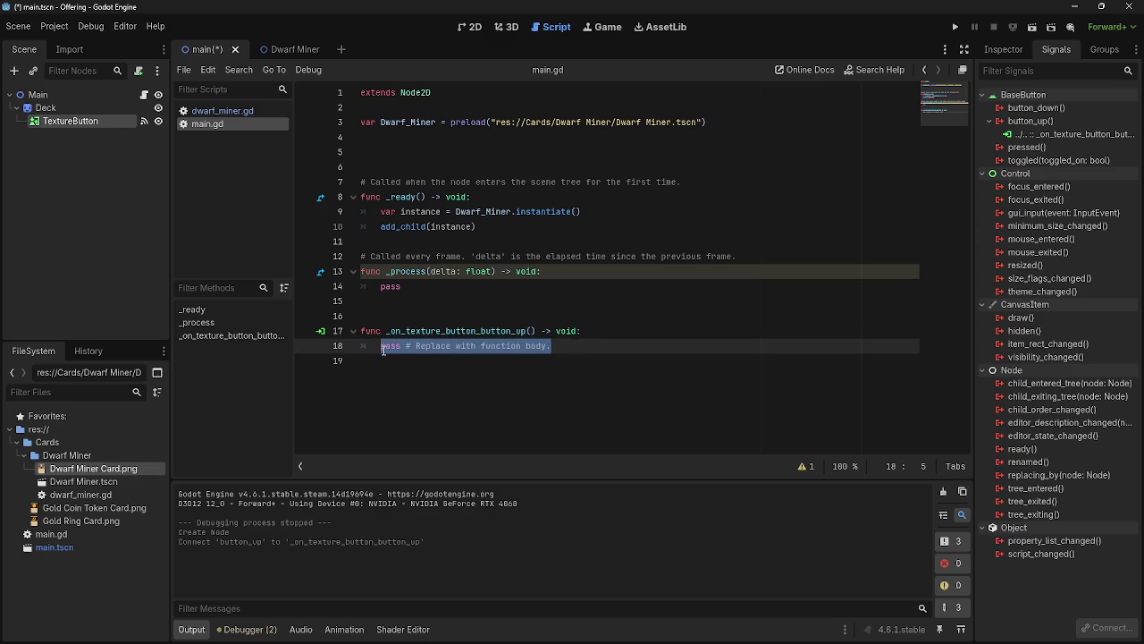
text(print()
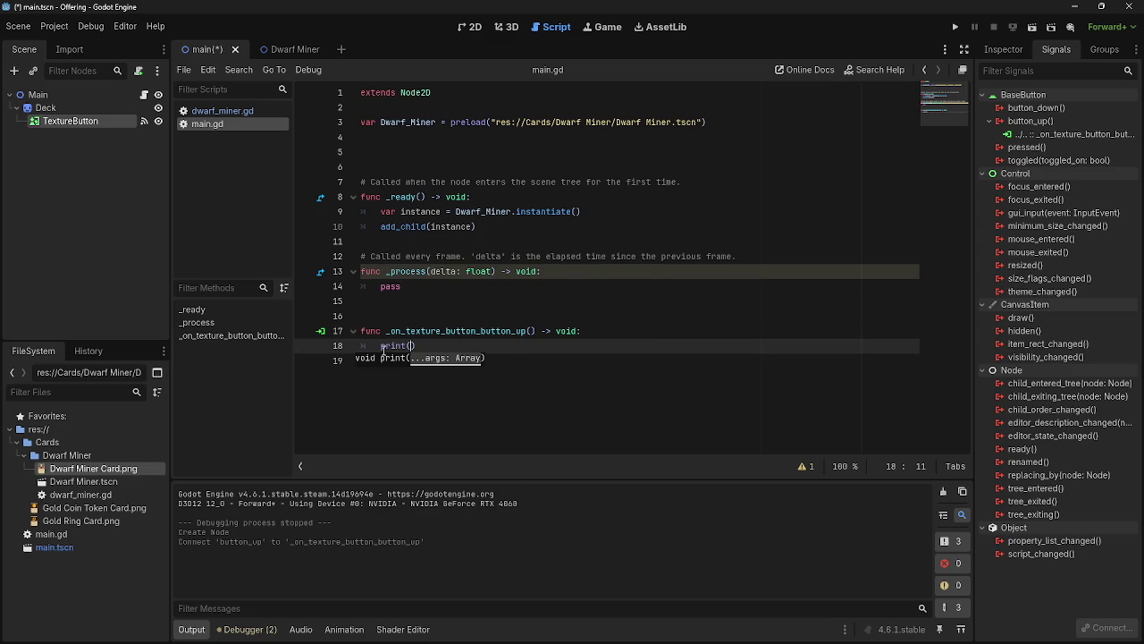
text(")
text(hello sug)
text(ar)
key(F5)
key(alt+Tab)
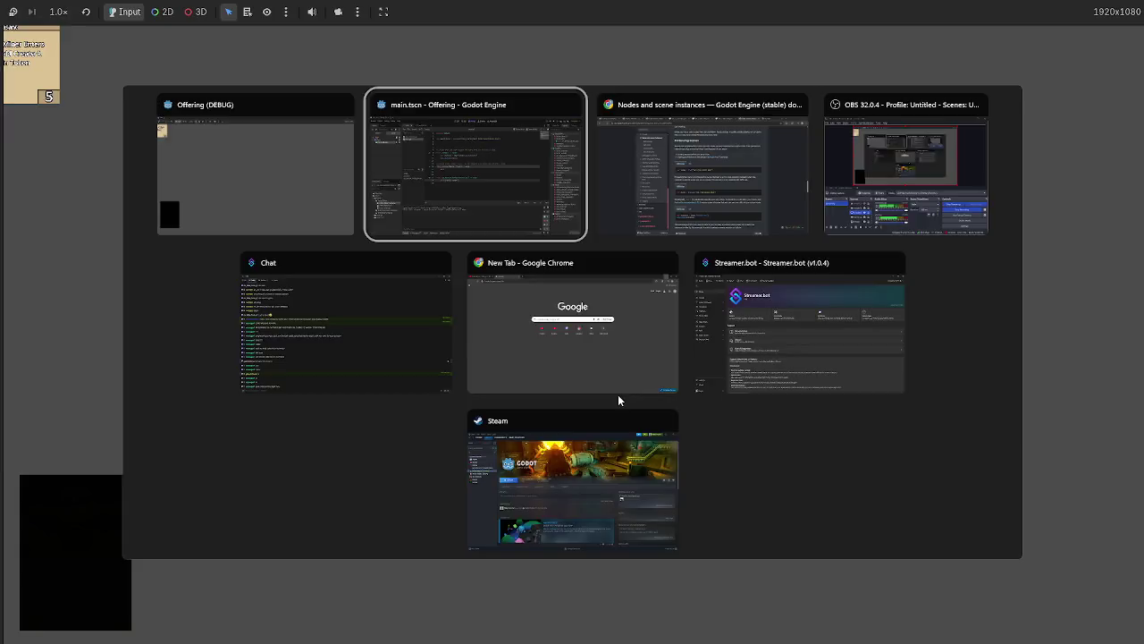
click(197, 635)
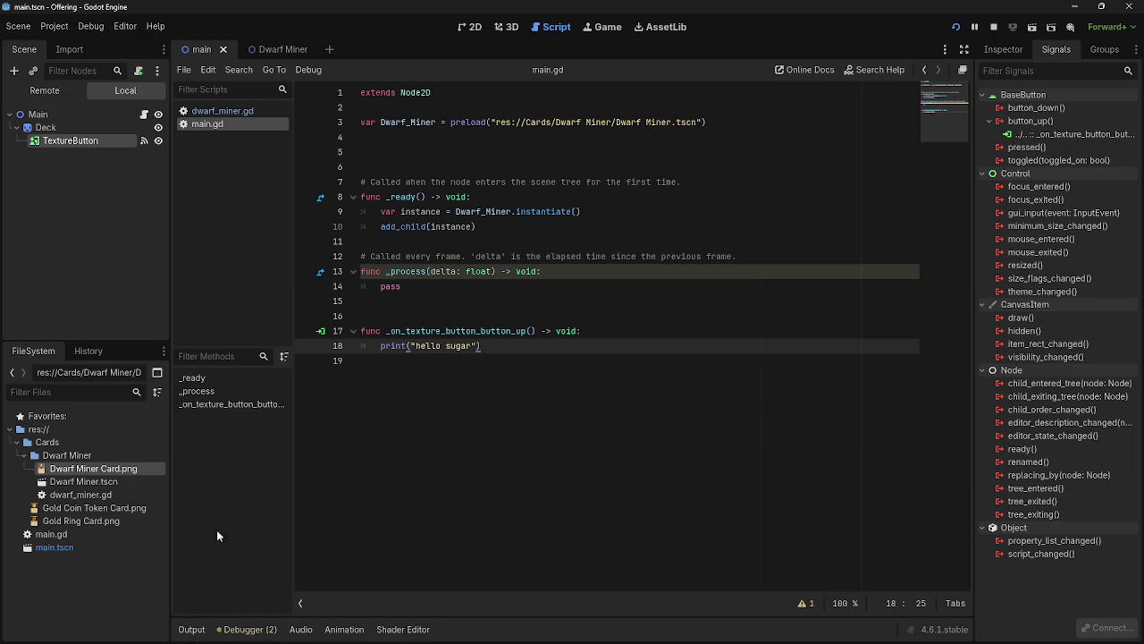
click(196, 635)
key(alt+Tab)
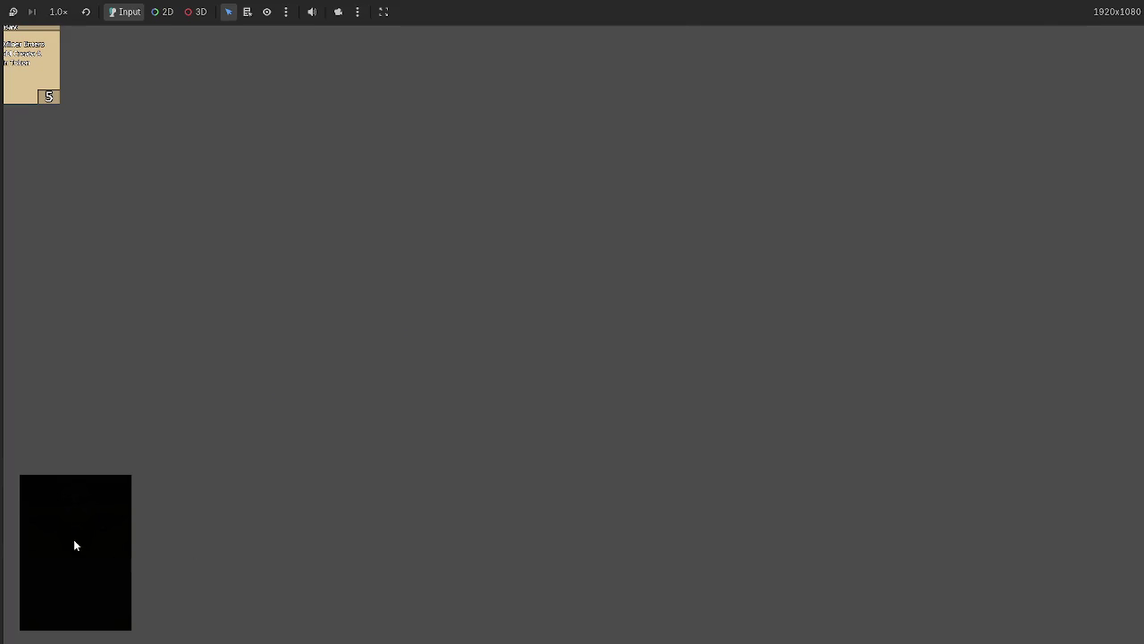
key(alt+Tab)
key(alt+Tab)
key(alt+Tab)
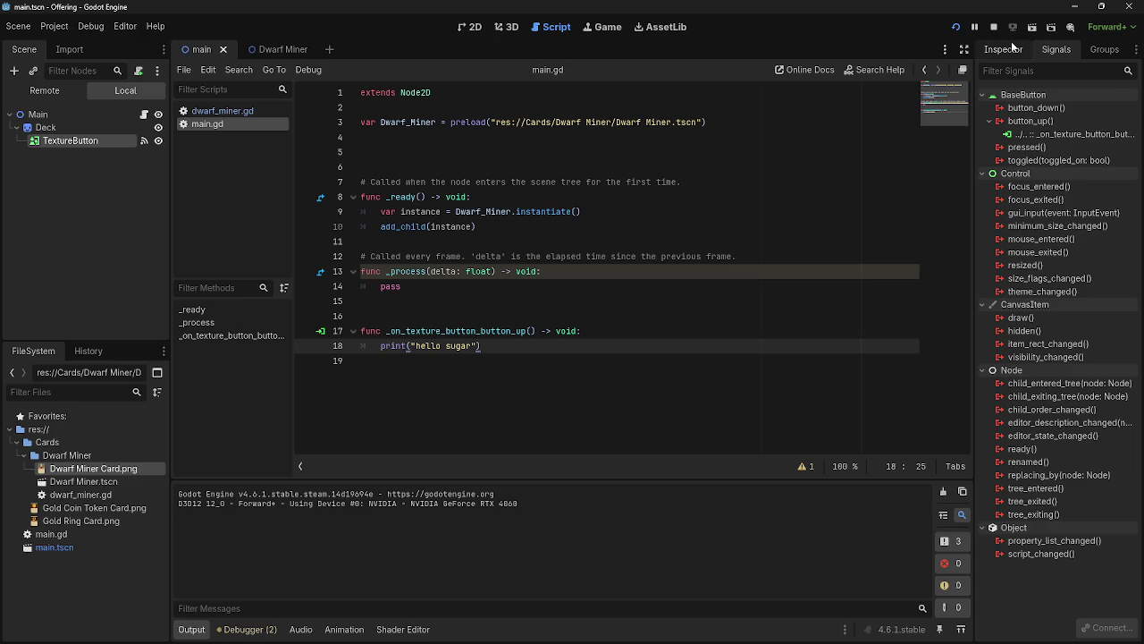
click(1010, 49)
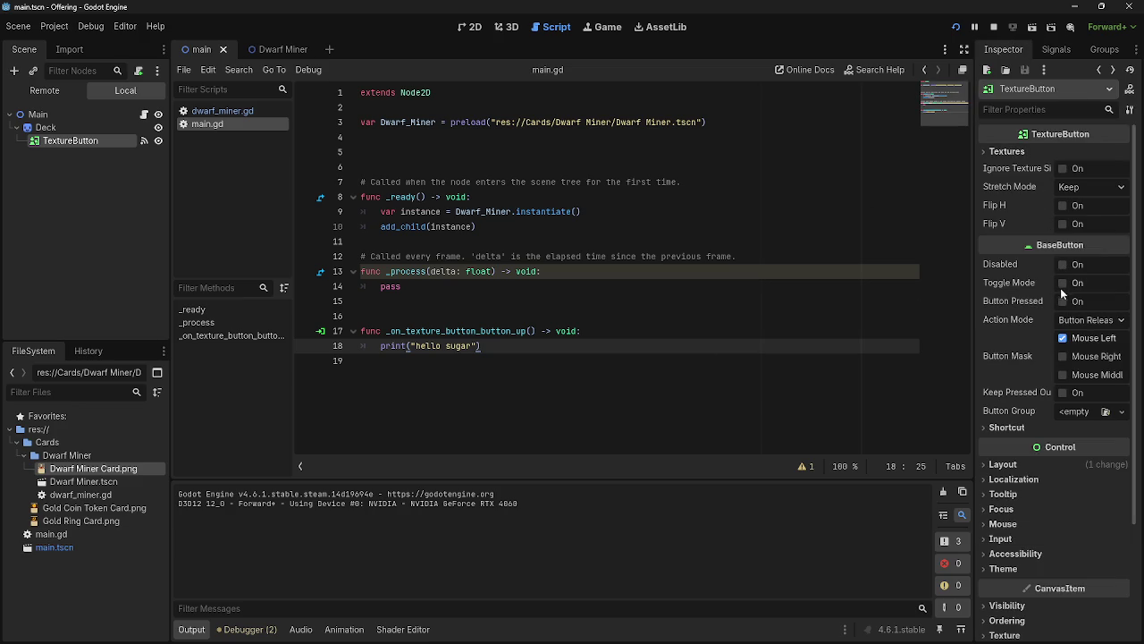
click(1062, 282)
click(1064, 283)
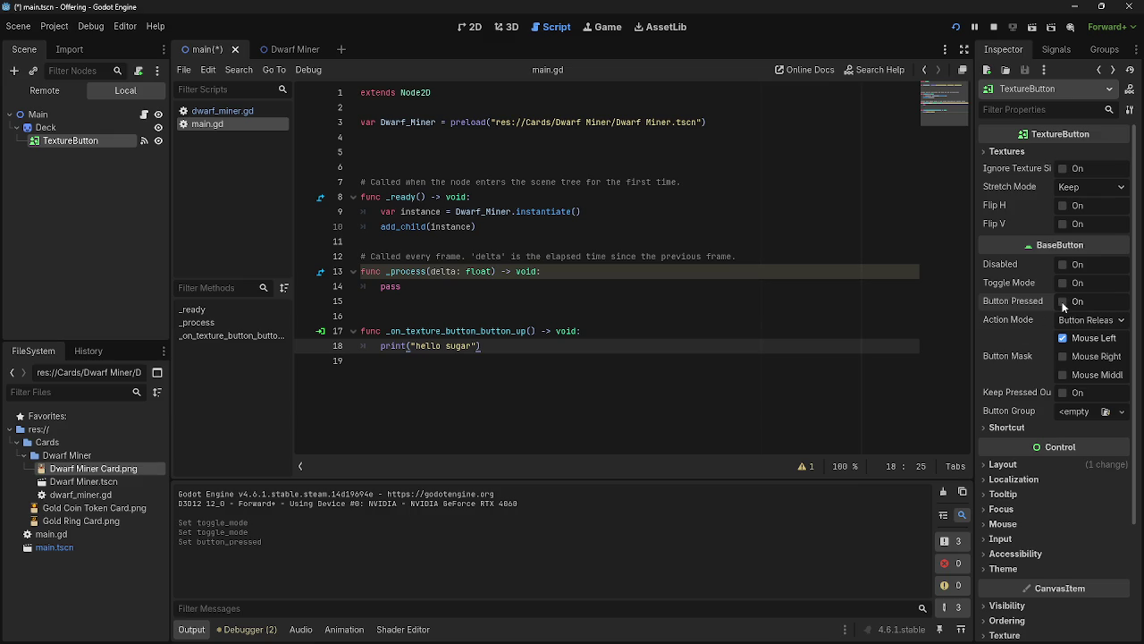
click(552, 401)
click(544, 351)
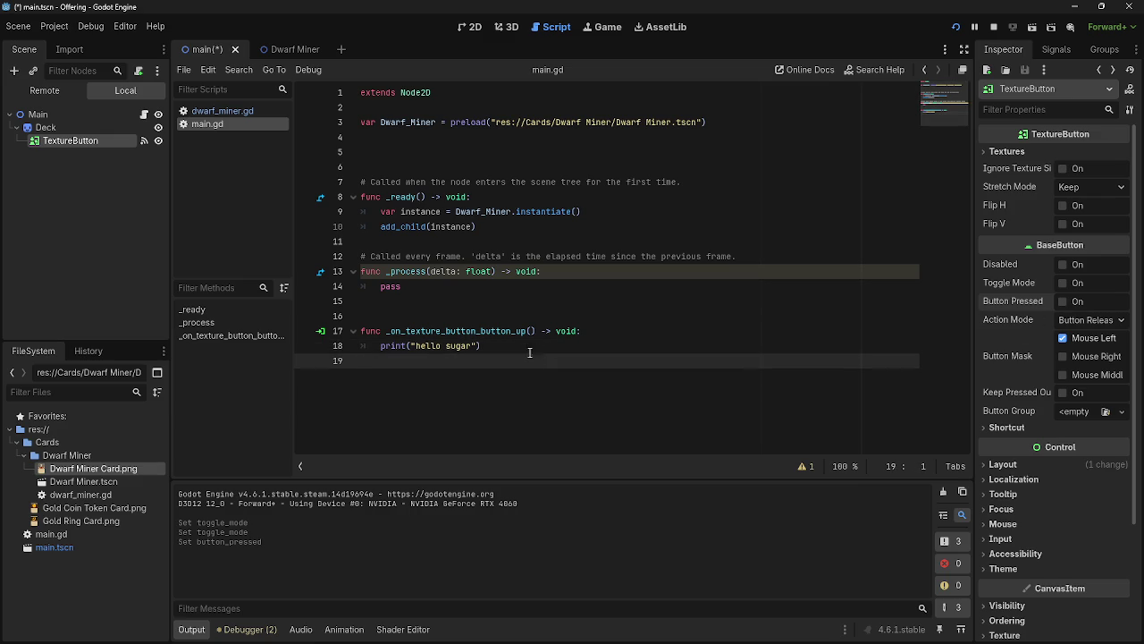
click(143, 140)
click(101, 143)
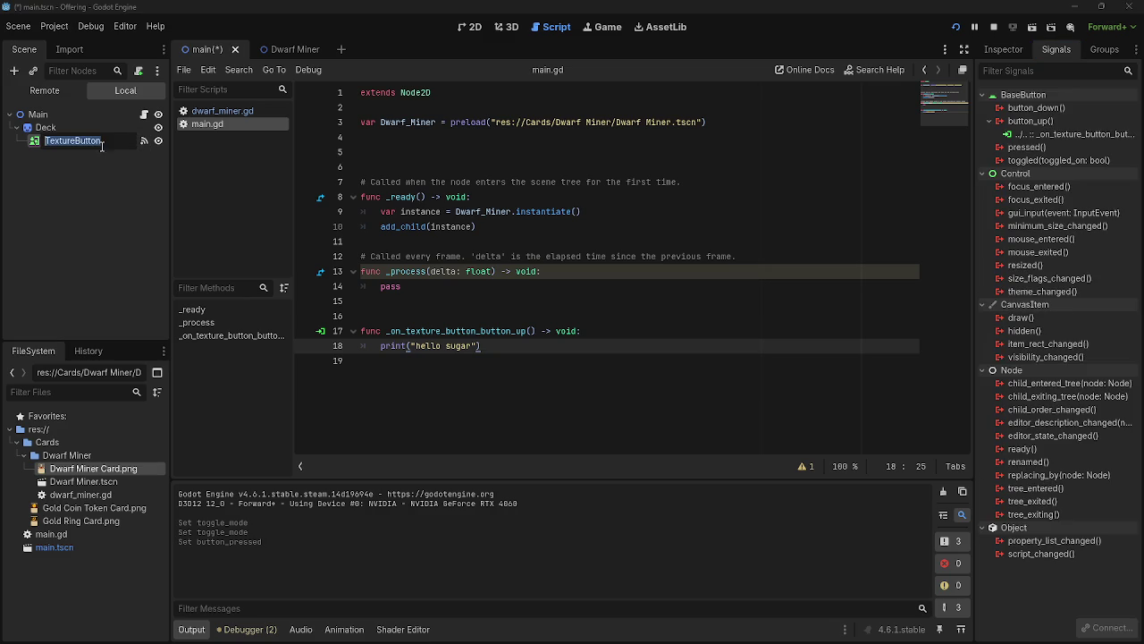
click(1003, 50)
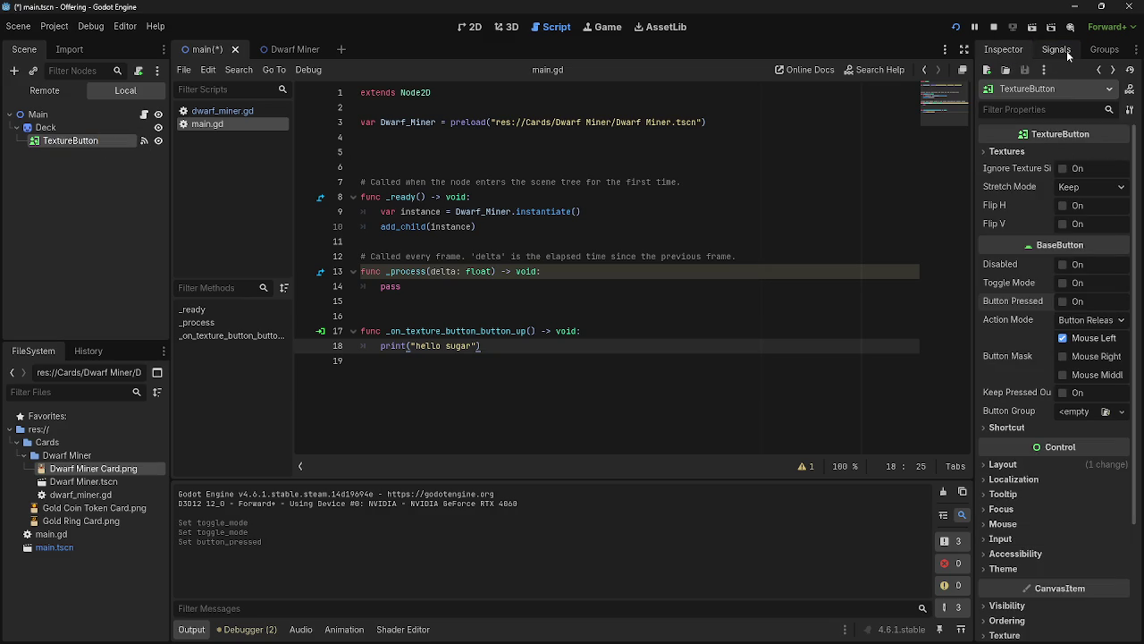
scroll(1079, 290, down, 2)
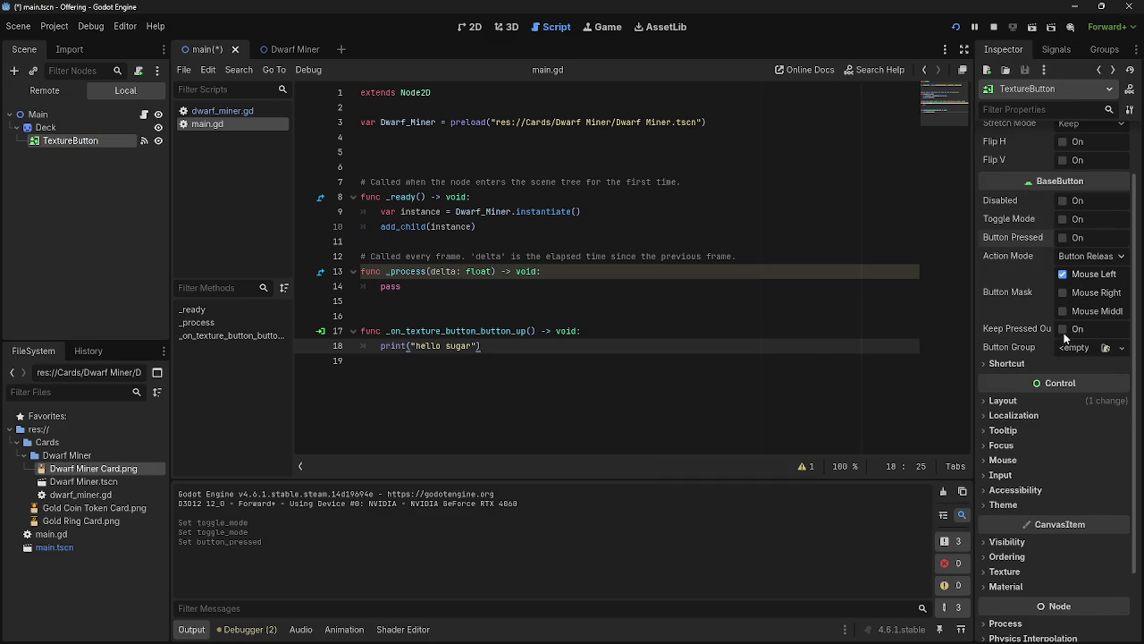
click(1042, 364)
click(1042, 365)
click(1048, 401)
click(1049, 401)
click(1060, 54)
click(1053, 134)
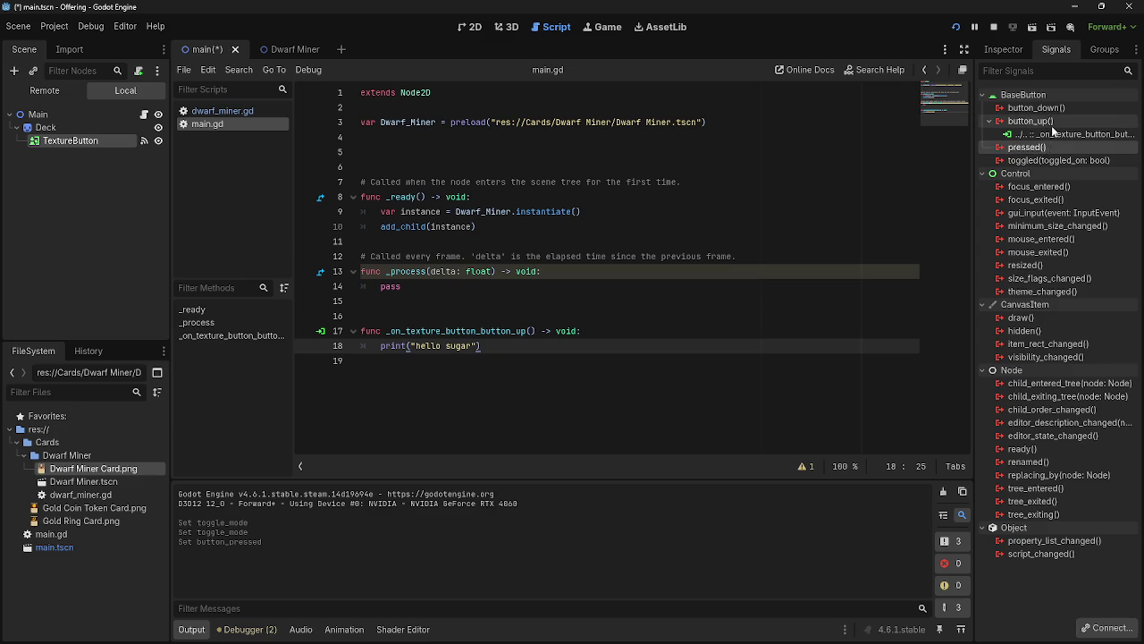
click(1053, 148)
click(955, 27)
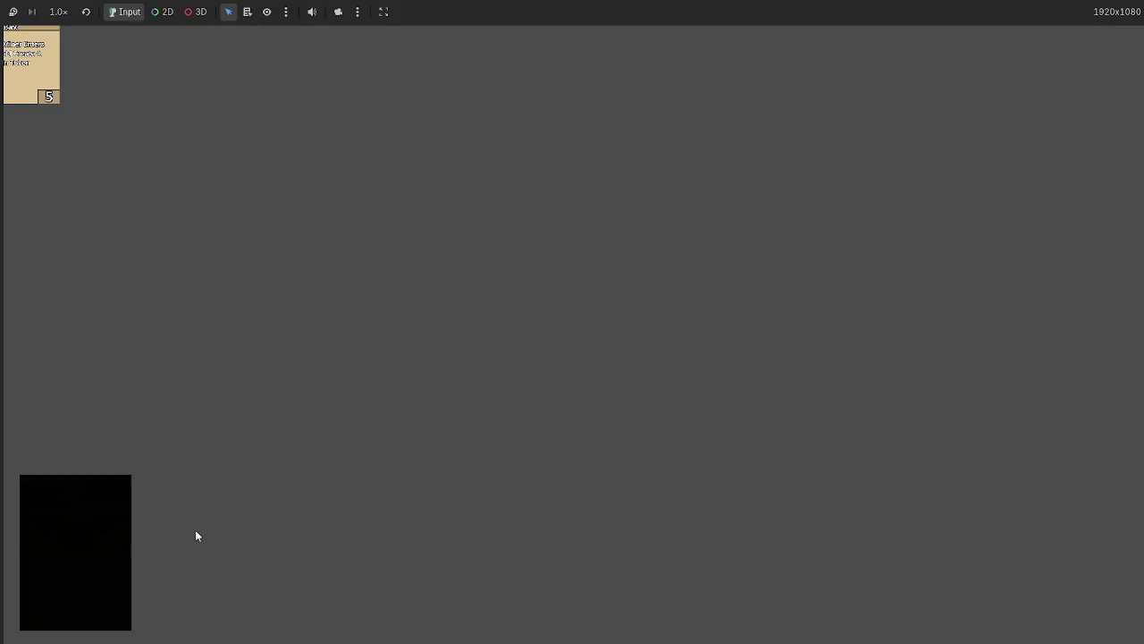
- Stop the game and begin enlarging the TextureButton over the card, undoing a stray Deck move
key(F8)
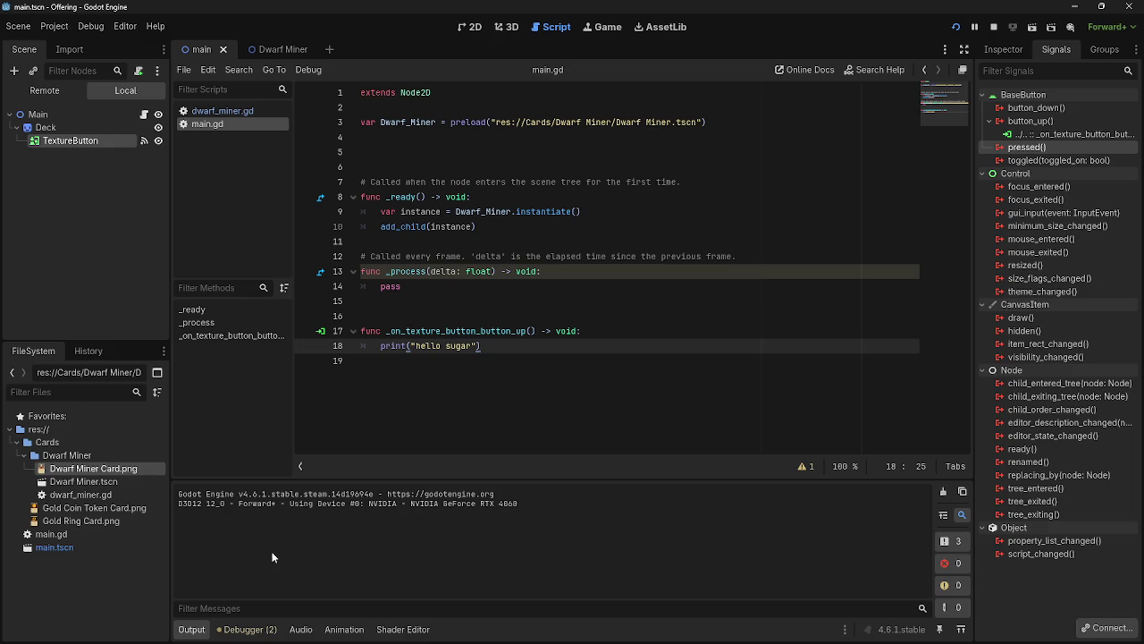
click(993, 27)
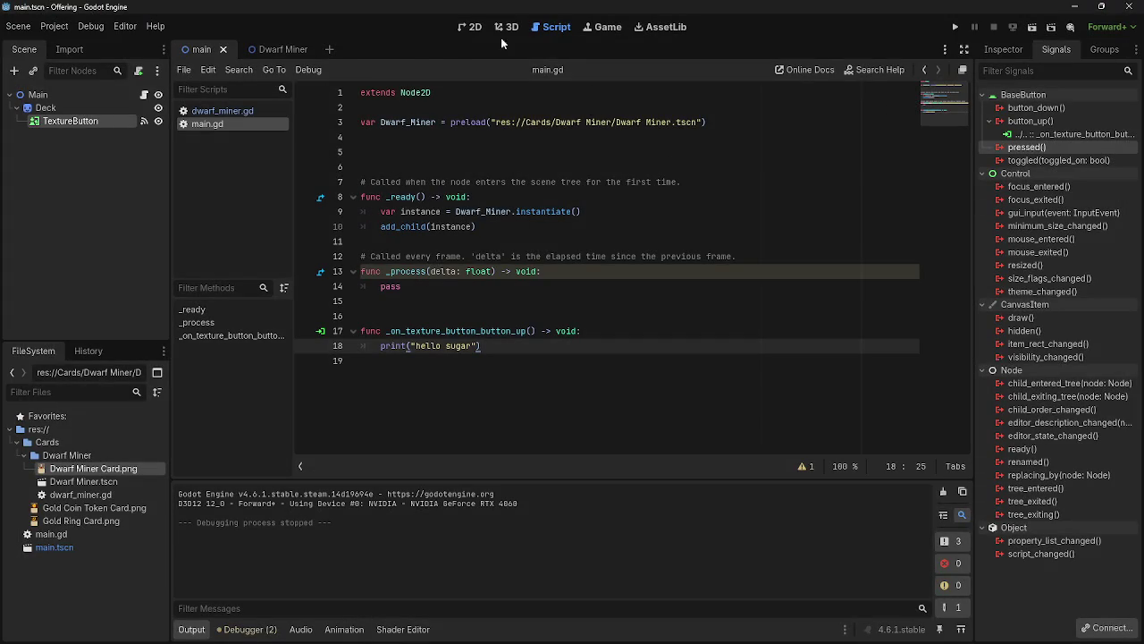
click(470, 27)
scroll(304, 402, up, 5)
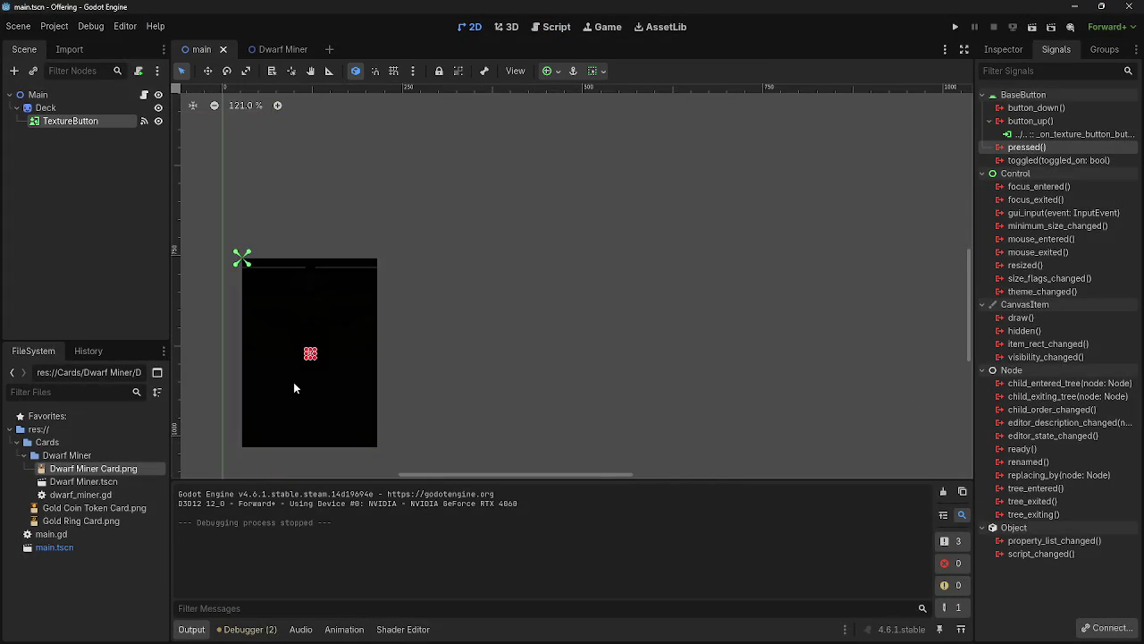
drag(319, 293, 220, 207)
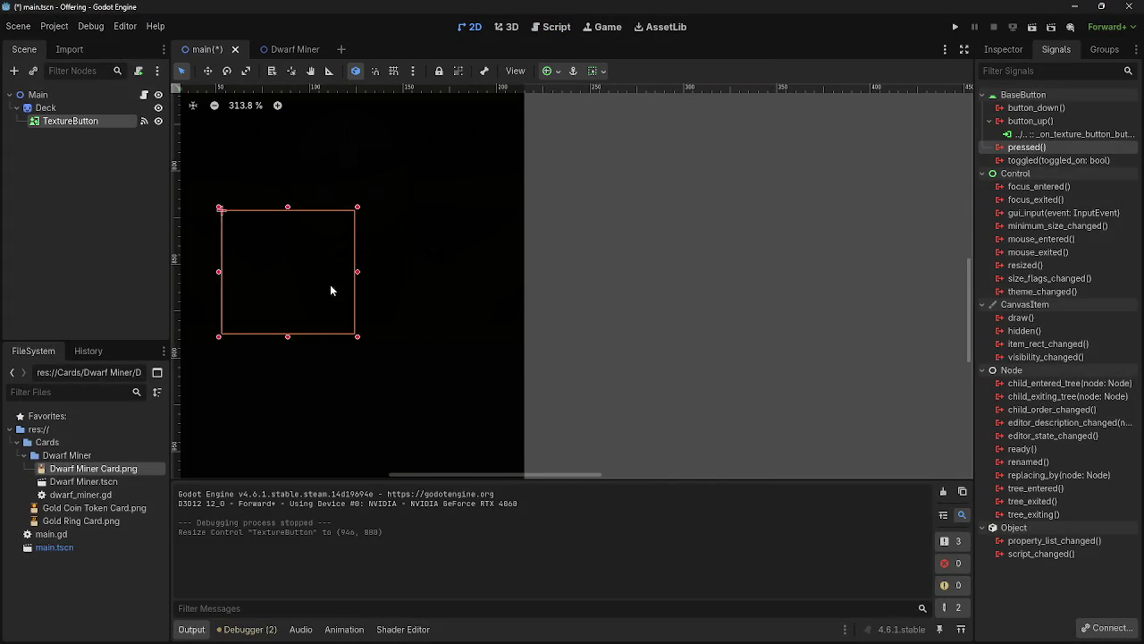
scroll(581, 406, down, 6)
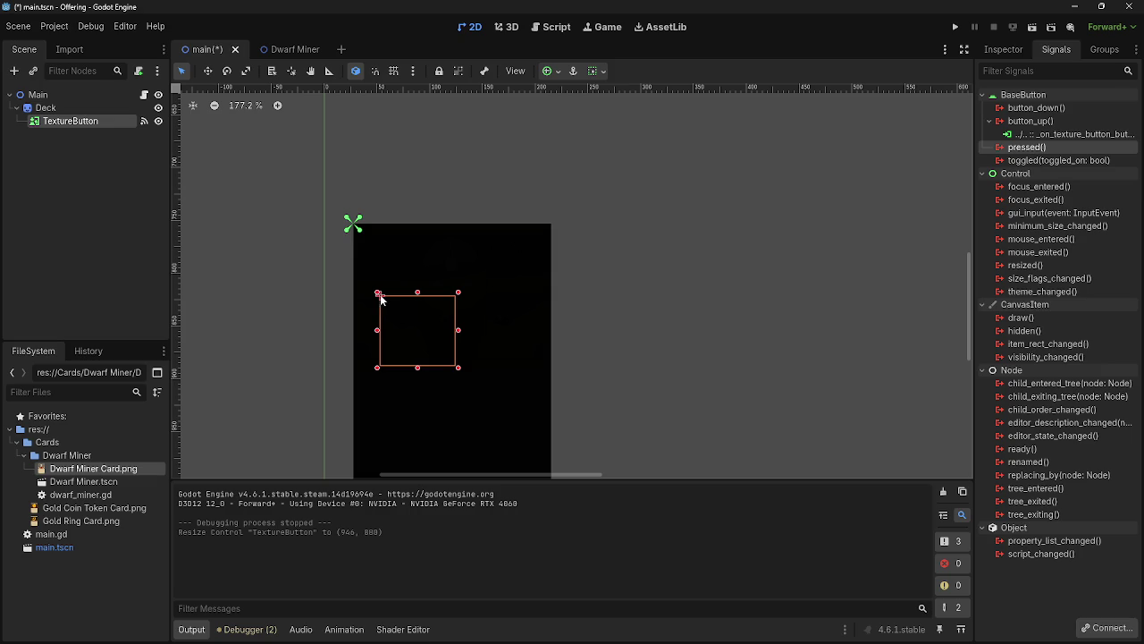
drag(377, 293, 369, 273)
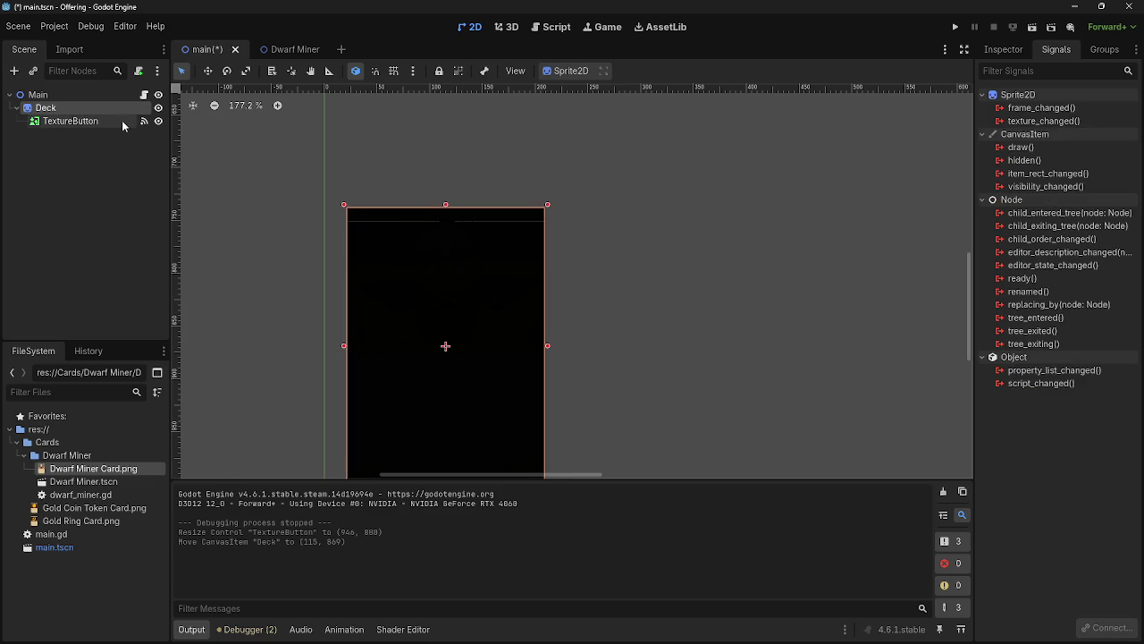
key(ctrl+z)
- Stretch the TextureButton to 2519 × 3386 so it covers the whole black card
click(84, 123)
mouse_move(378, 294)
mouse_down()
mouse_move(350, 245)
mouse_move(350, 219)
mouse_up()
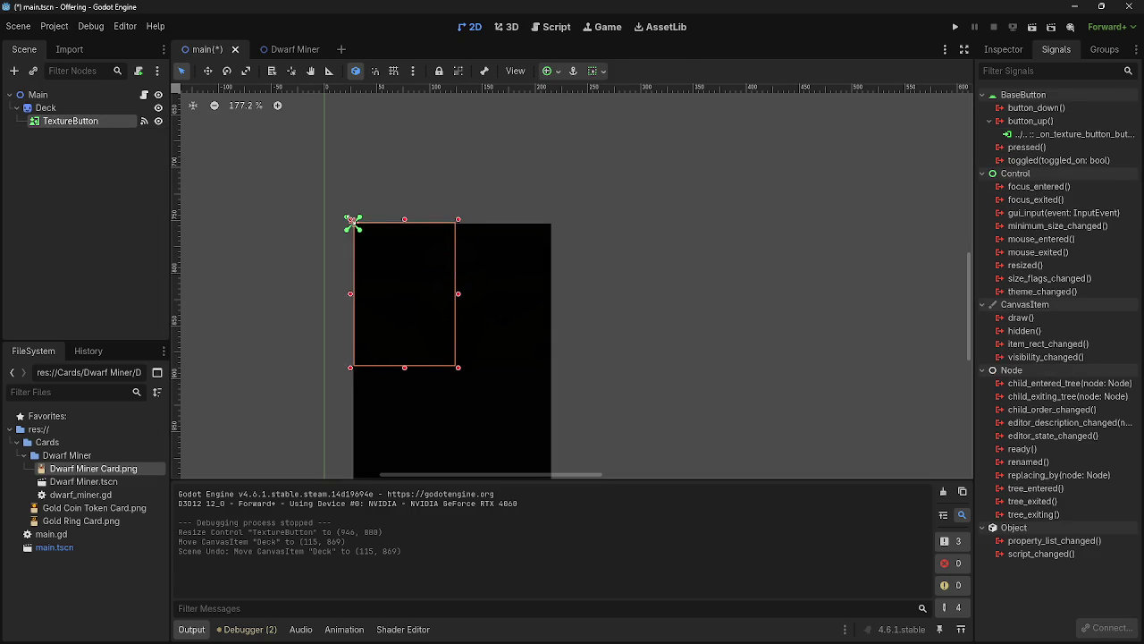
scroll(612, 338, down, 5)
drag(463, 332, 519, 412)
click(790, 288)
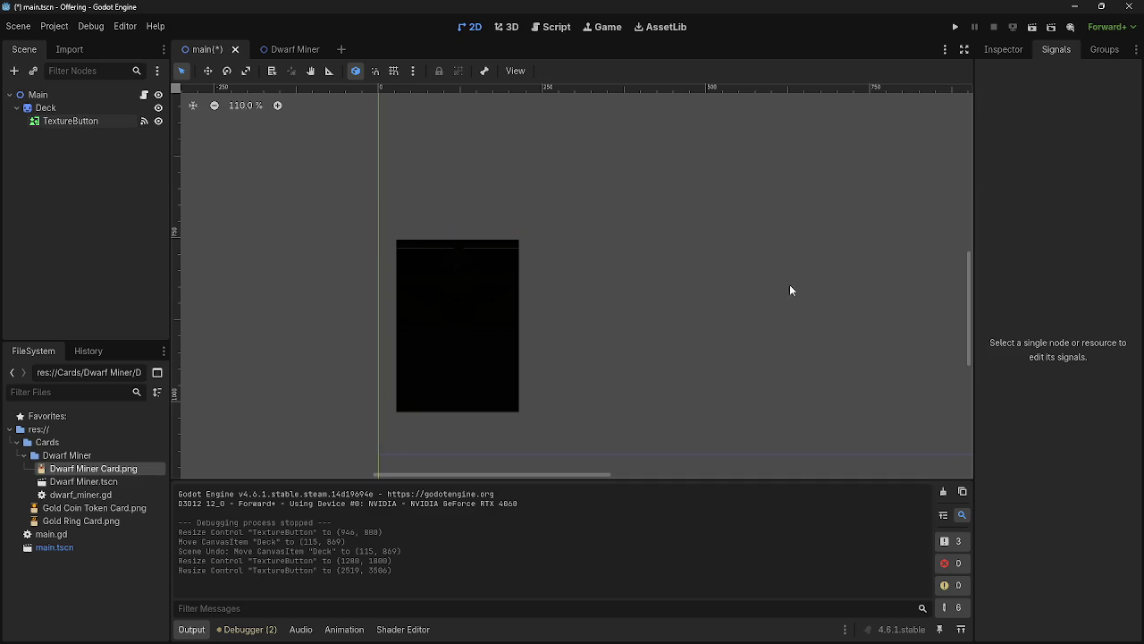
- Run the game, click the card to print 'hello sugar', then stop and return to main.gd
click(954, 27)
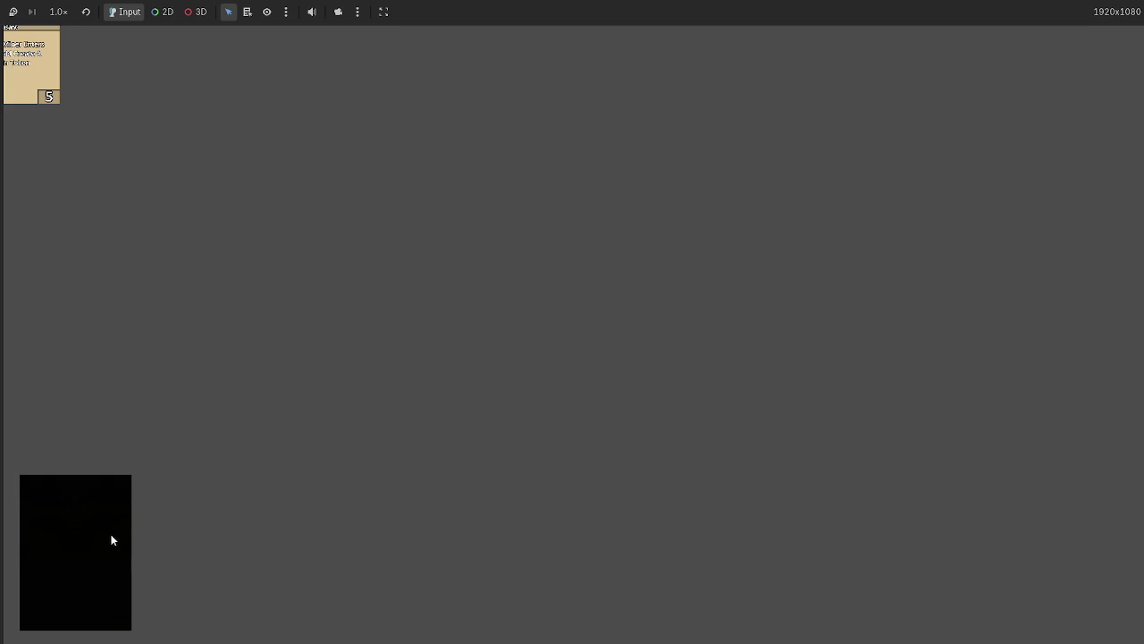
click(110, 539)
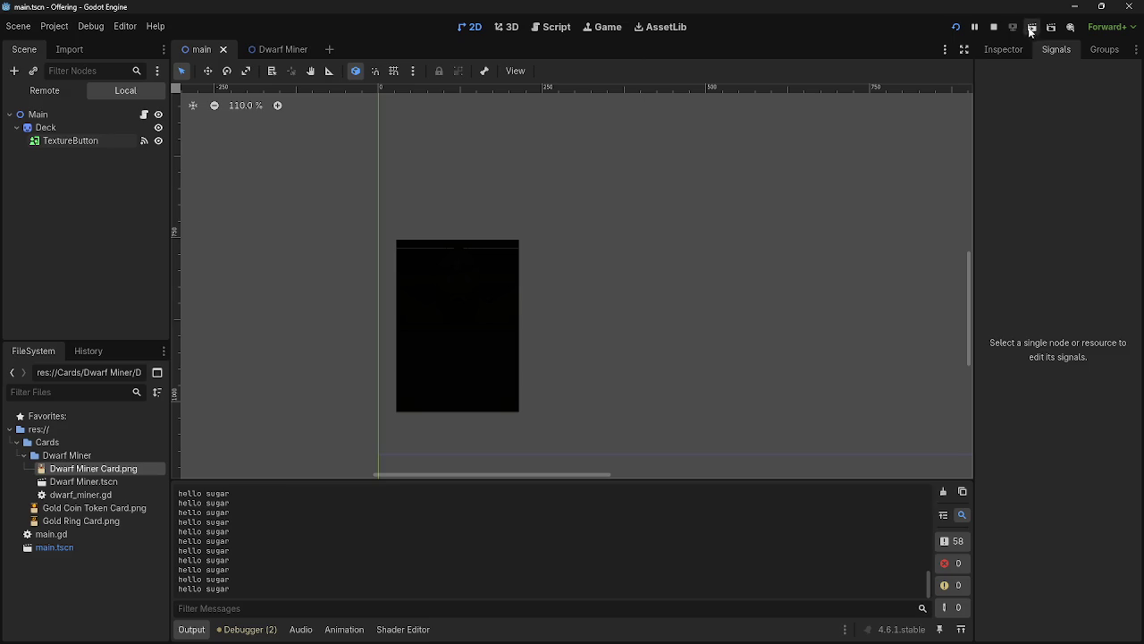
click(994, 27)
click(554, 27)
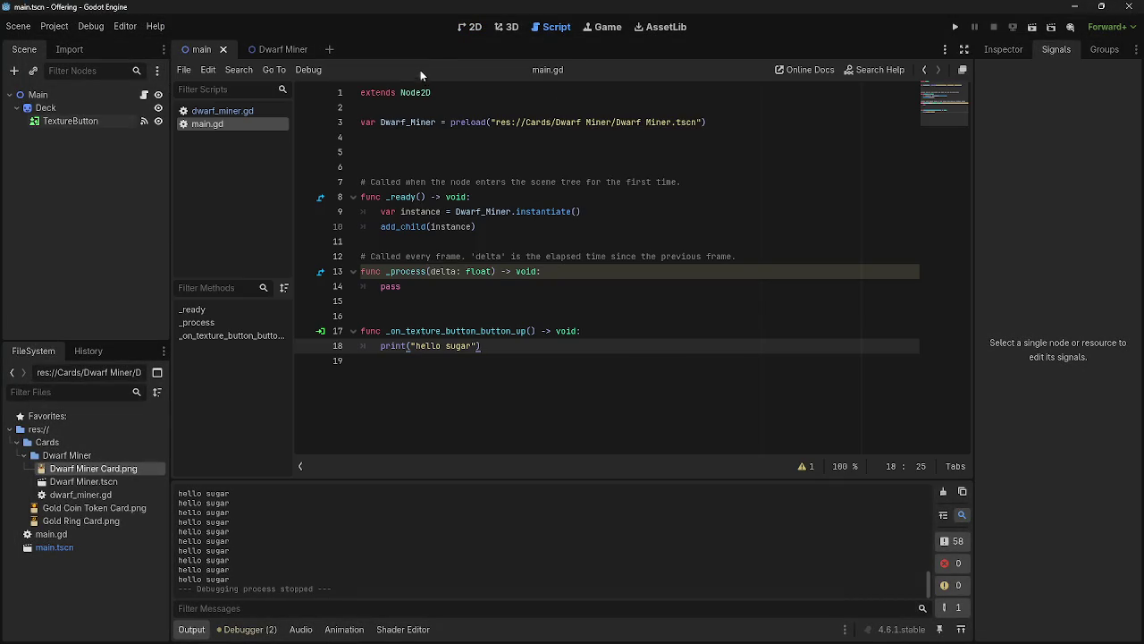
- Replace the handler's print call with a Draw() call
click(469, 26)
click(548, 29)
key(ctrl+shift+Left)
key(ctrl+shift+Left)
key(ctrl+shift+Left)
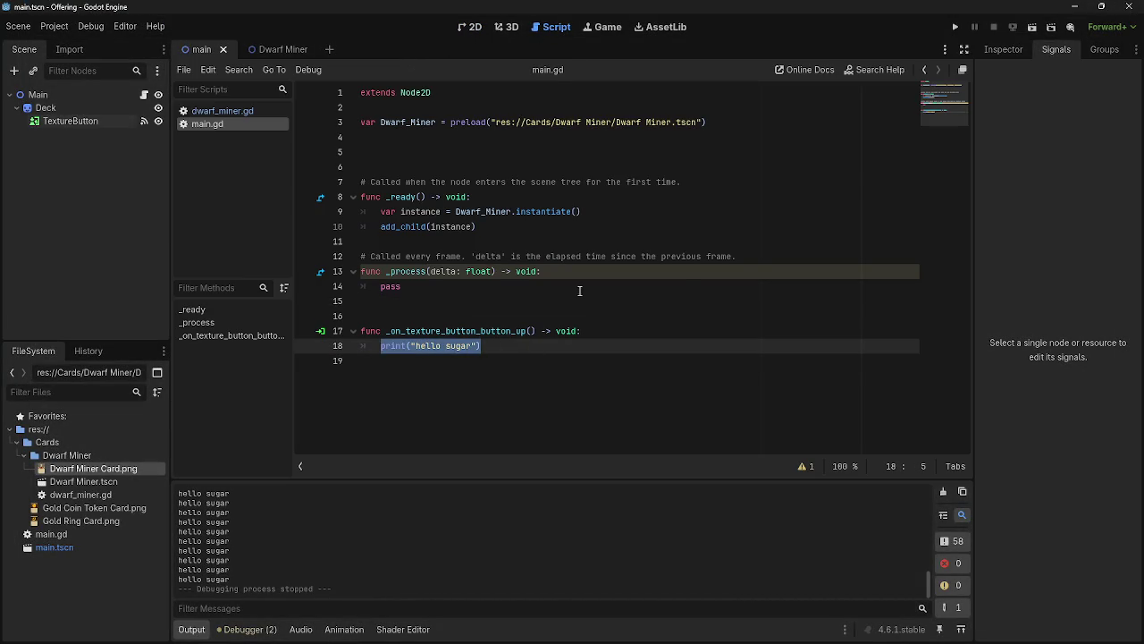
text(draw)
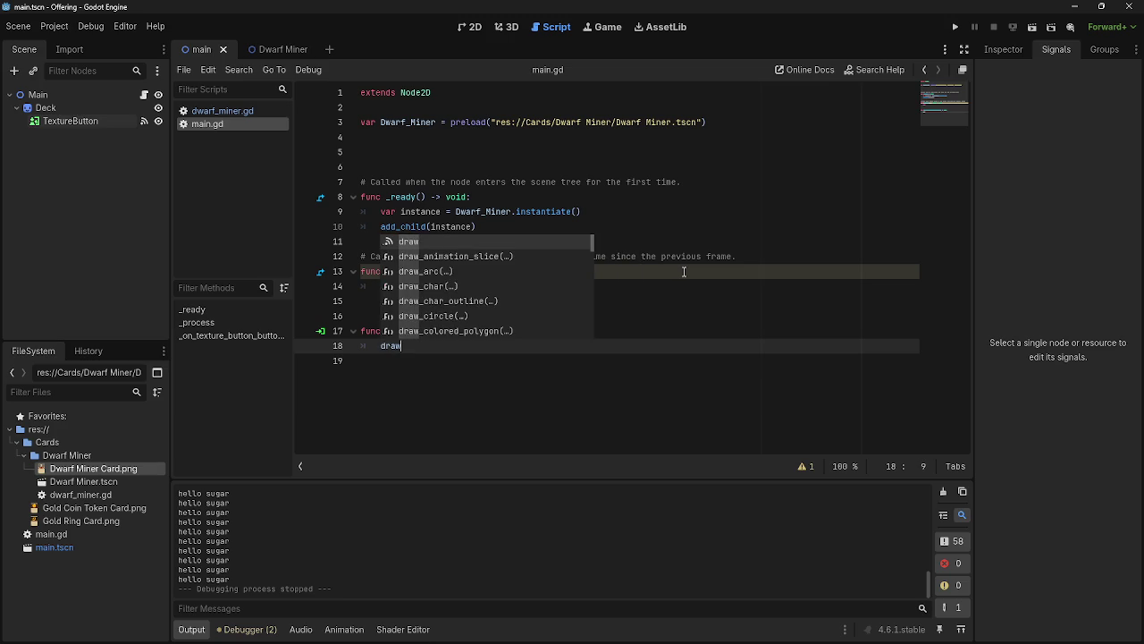
key(BackSpace)
key(BackSpace)
key(BackSpace)
text(Draw)
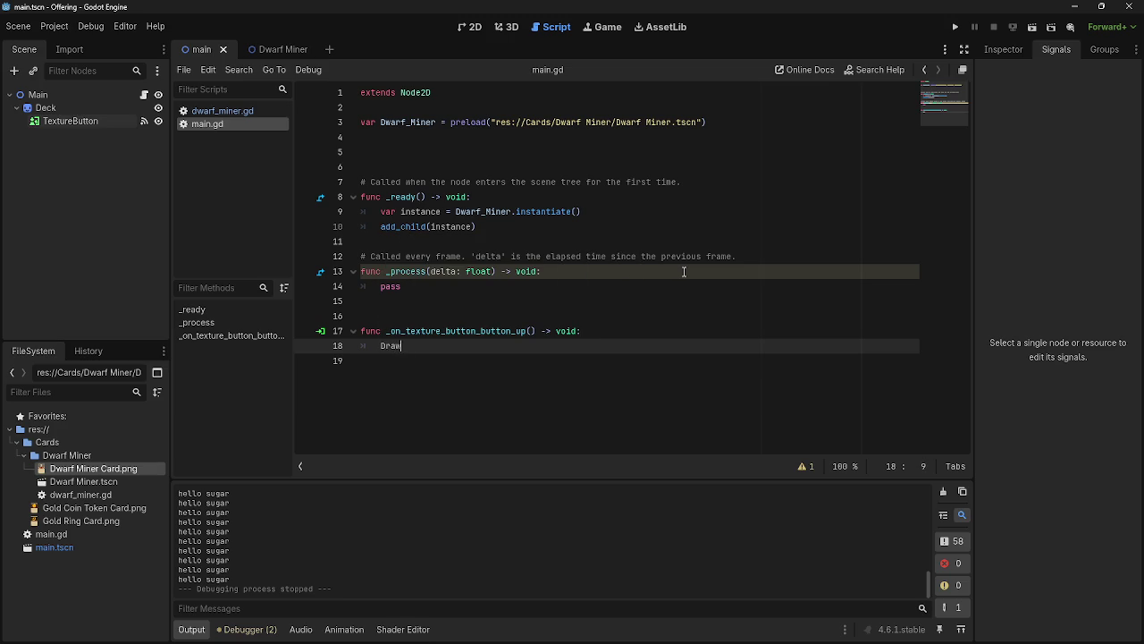
text(()
click(592, 362)
- Define a Draw() function below the handler with a pass body
key(Return)
key(Return)
click(542, 382)
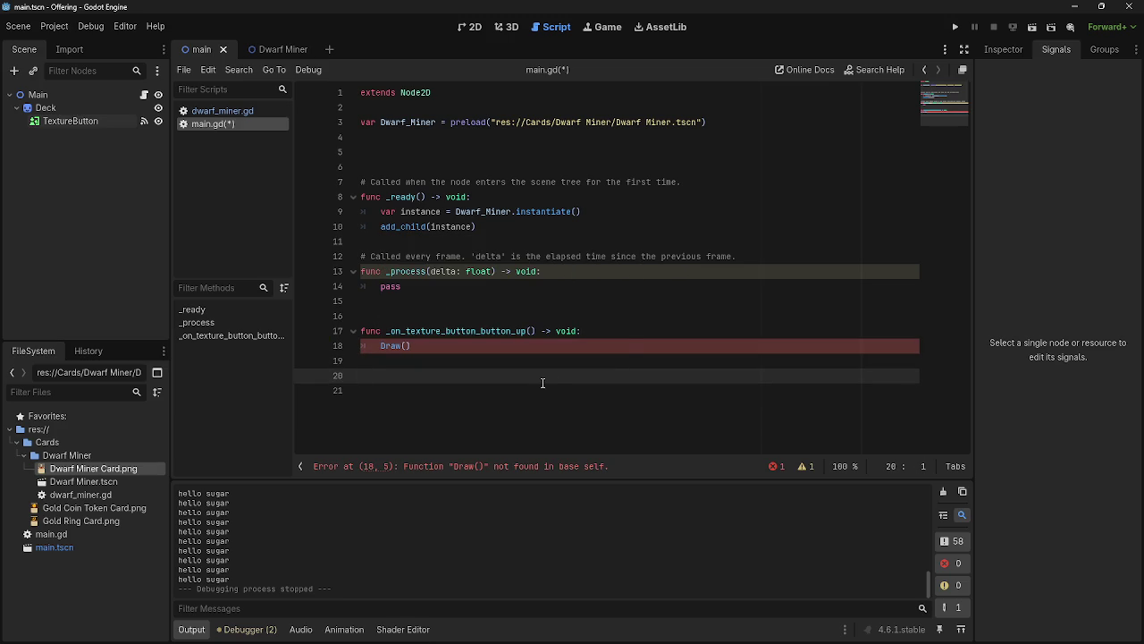
text(func)
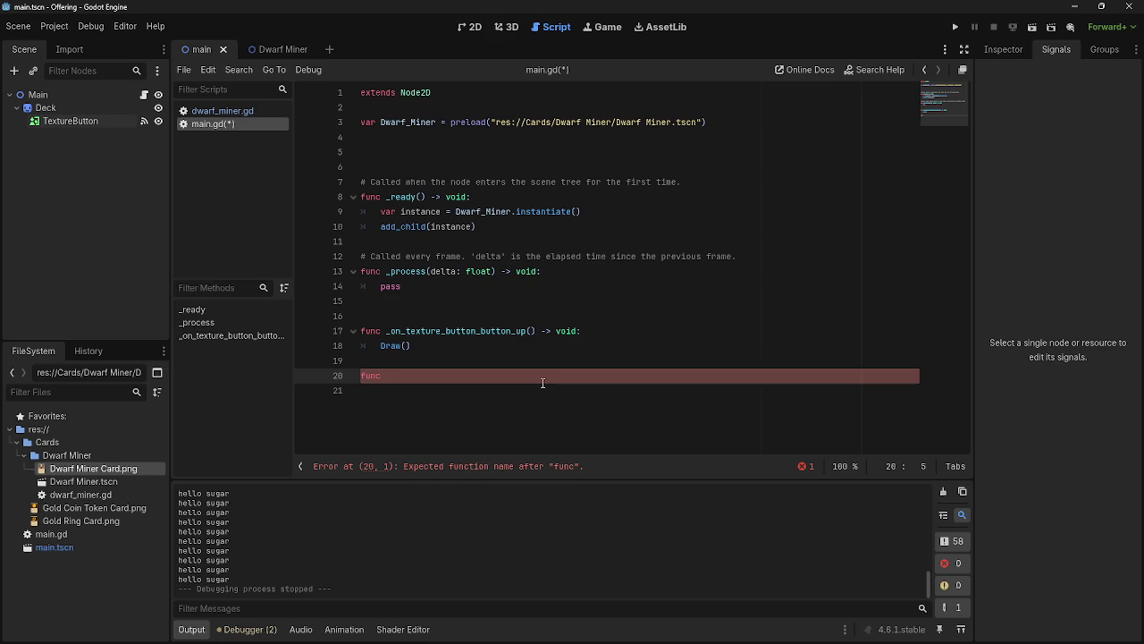
text( Draw)
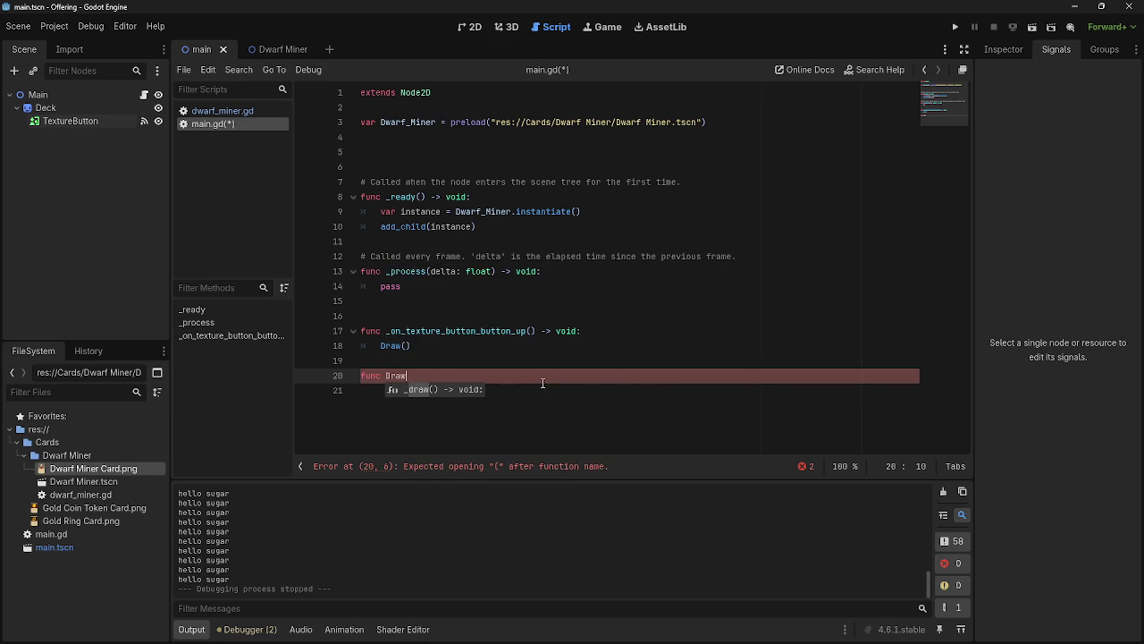
text(:)
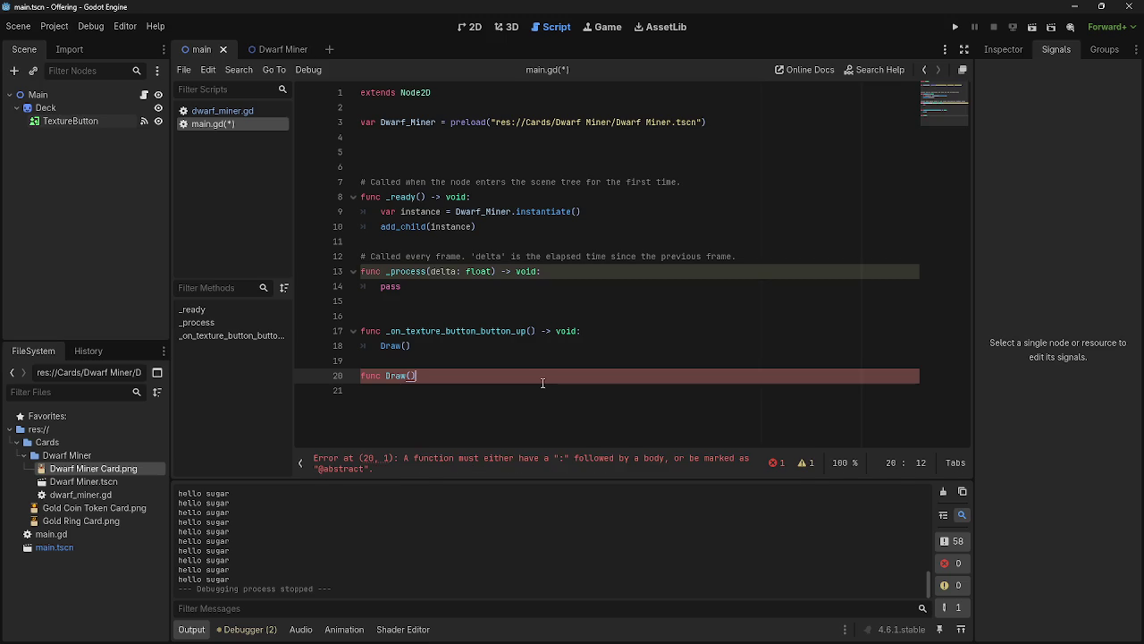
key(BackSpace)
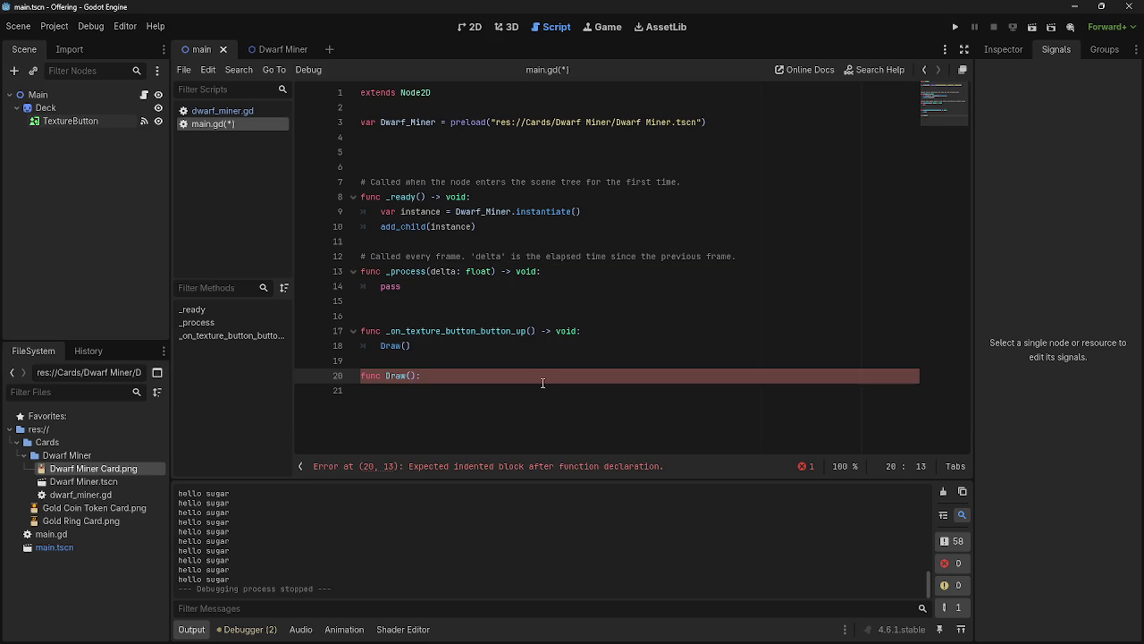
key(Return)
text(pass)
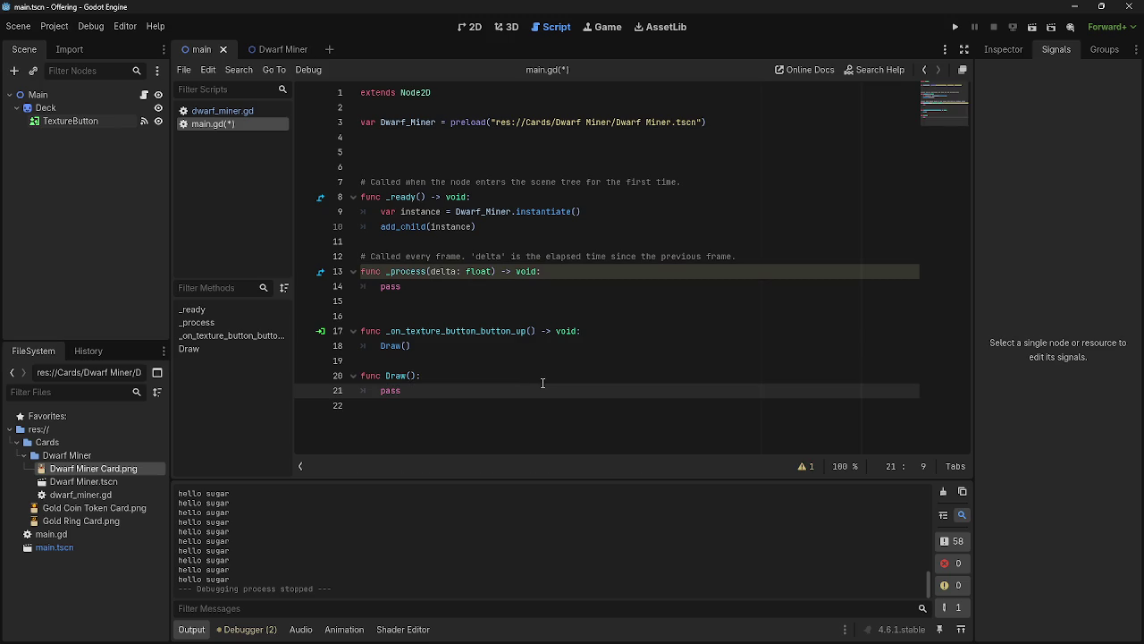
click(543, 376)
click(569, 395)
- Copy the instantiate and add_child lines from _ready into Draw(), replacing pass
click(438, 287)
click(483, 226)
mouse_move(483, 226)
mouse_down()
mouse_move(380, 226)
mouse_move(509, 226)
mouse_move(381, 215)
mouse_up()
click(381, 211)
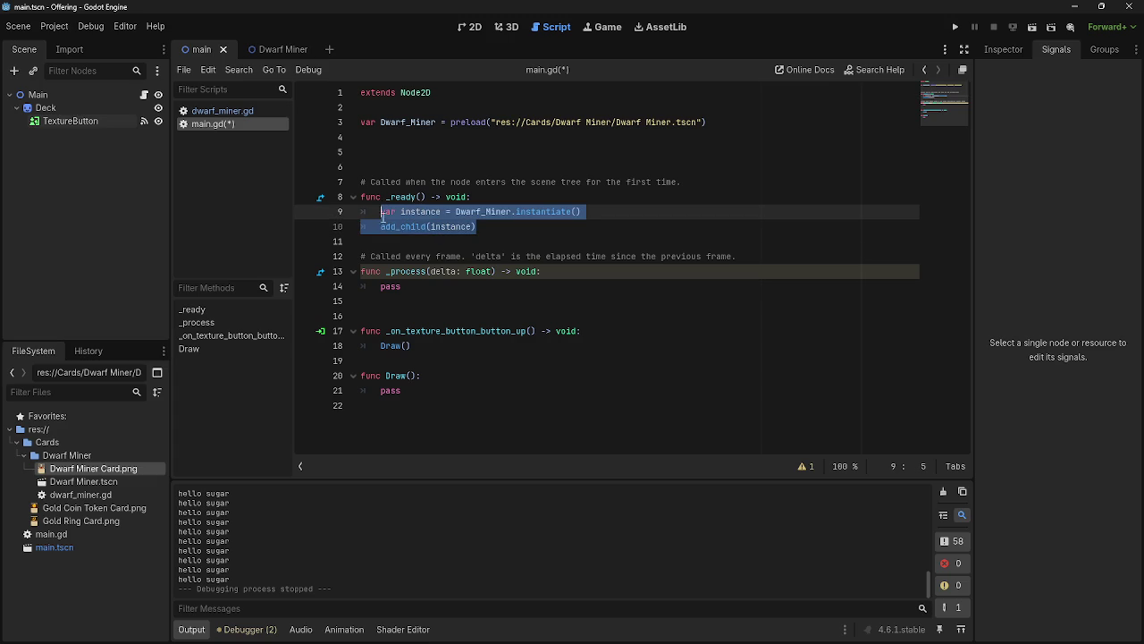
key(ctrl+c)
click(402, 391)
double_click(391, 391)
key(ctrl+v)
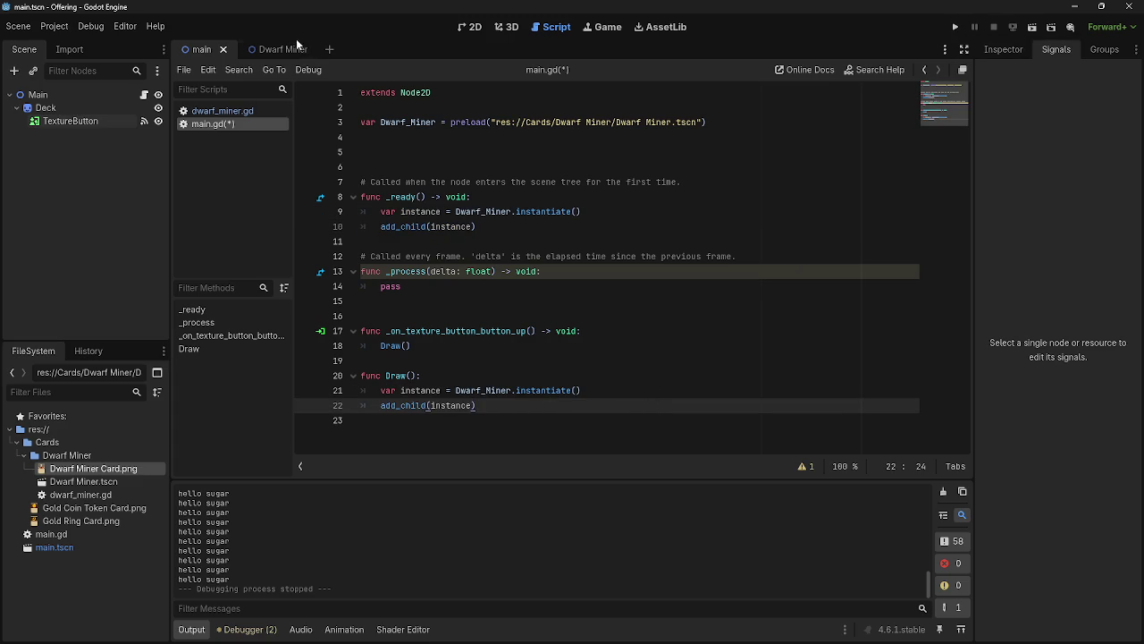
- Add print("made card") after add_child in Draw() and run the project to test it
click(266, 50)
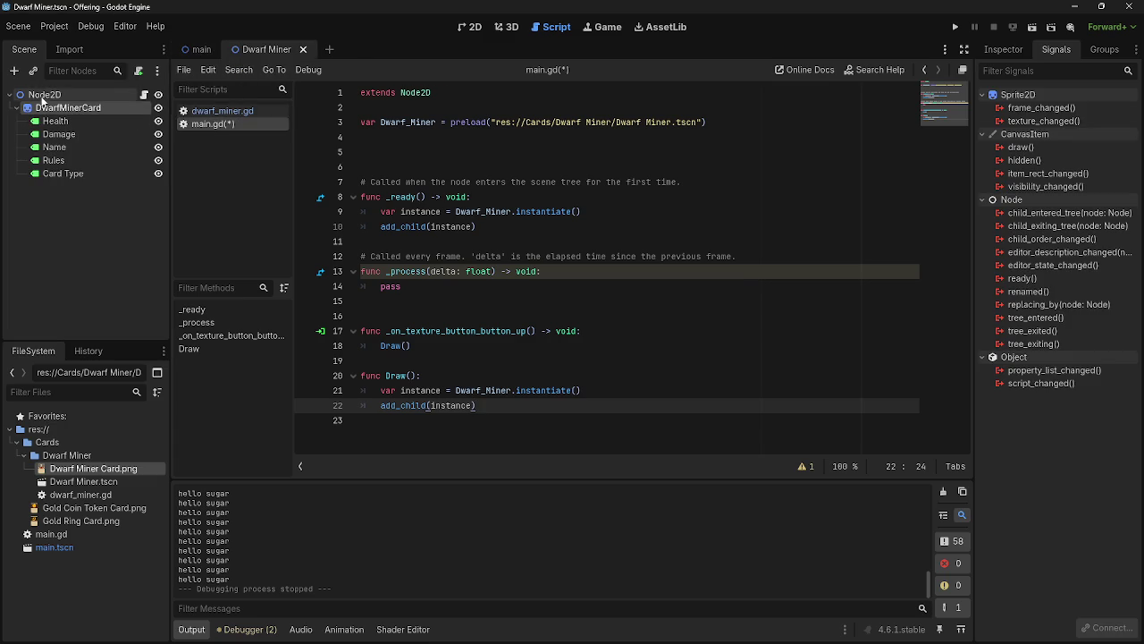
click(192, 51)
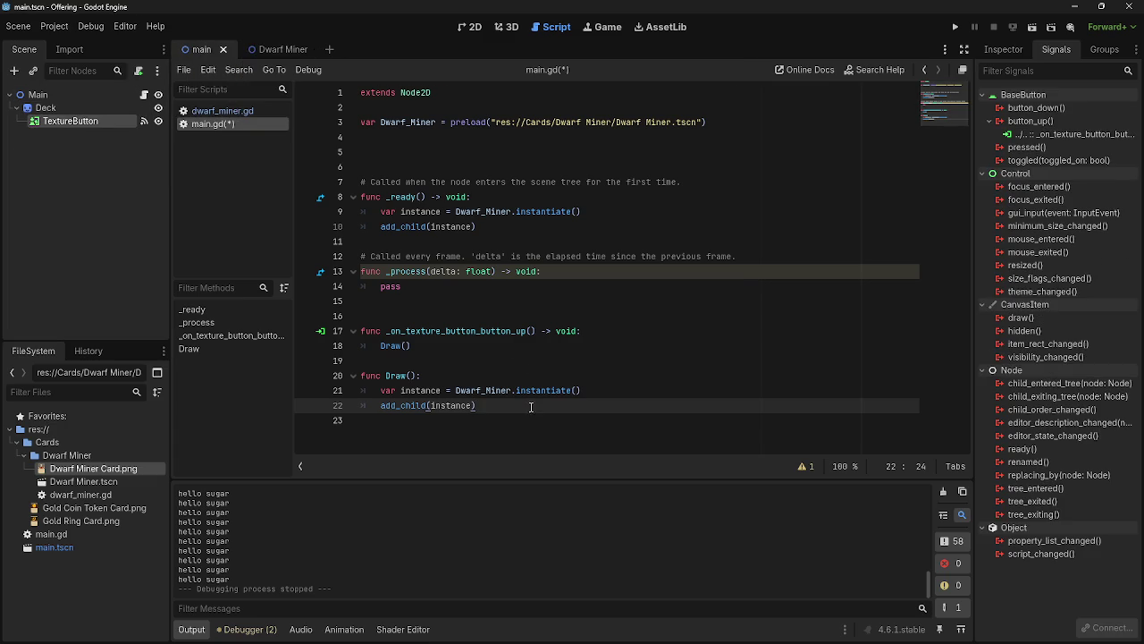
key(Return)
text(print )
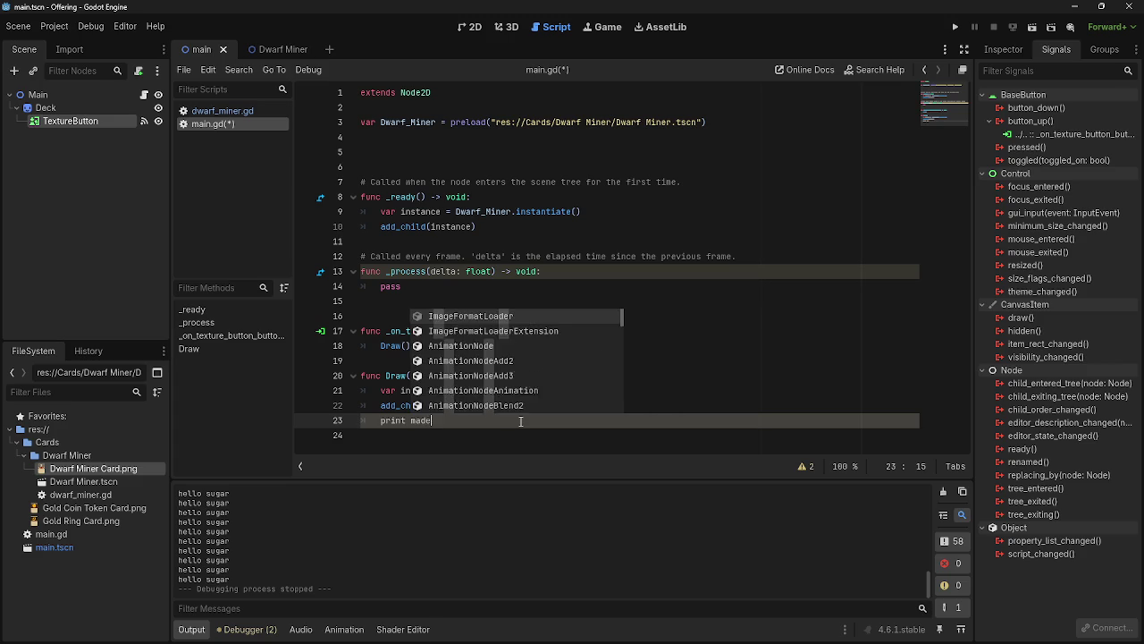
text(("made card)
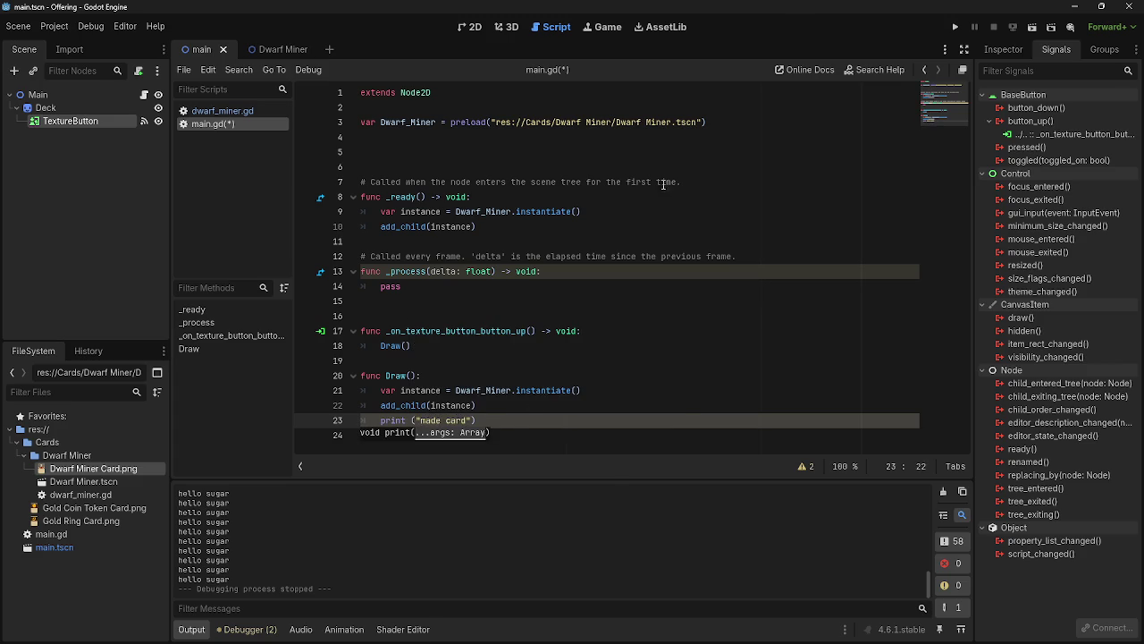
click(955, 27)
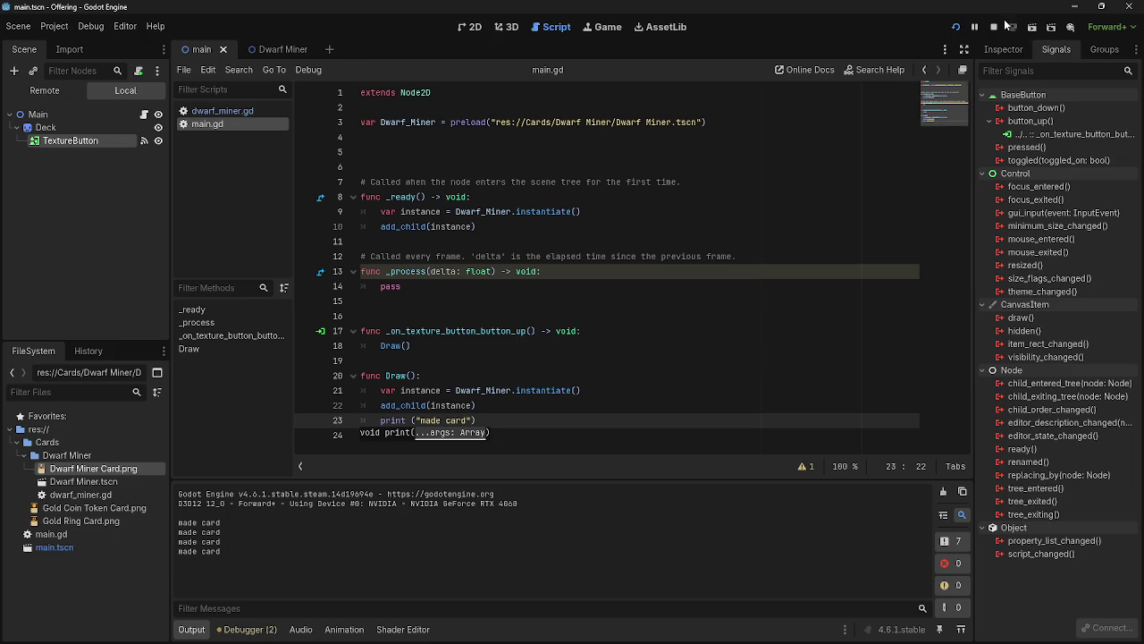
- Stop the running game and delete the print("made card") line from Draw()
key(F8)
drag(499, 420, 381, 420)
key(BackSpace)
key(BackSpace)
key(BackSpace)
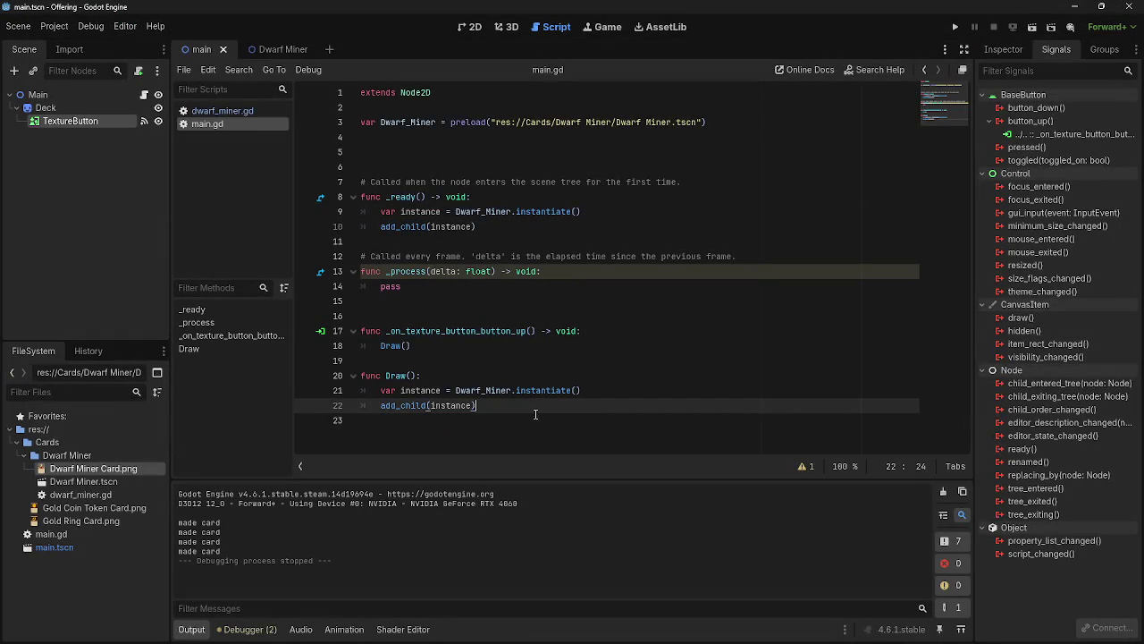
- Review the Draw() call in the button_up handler and the Draw() declaration
click(411, 345)
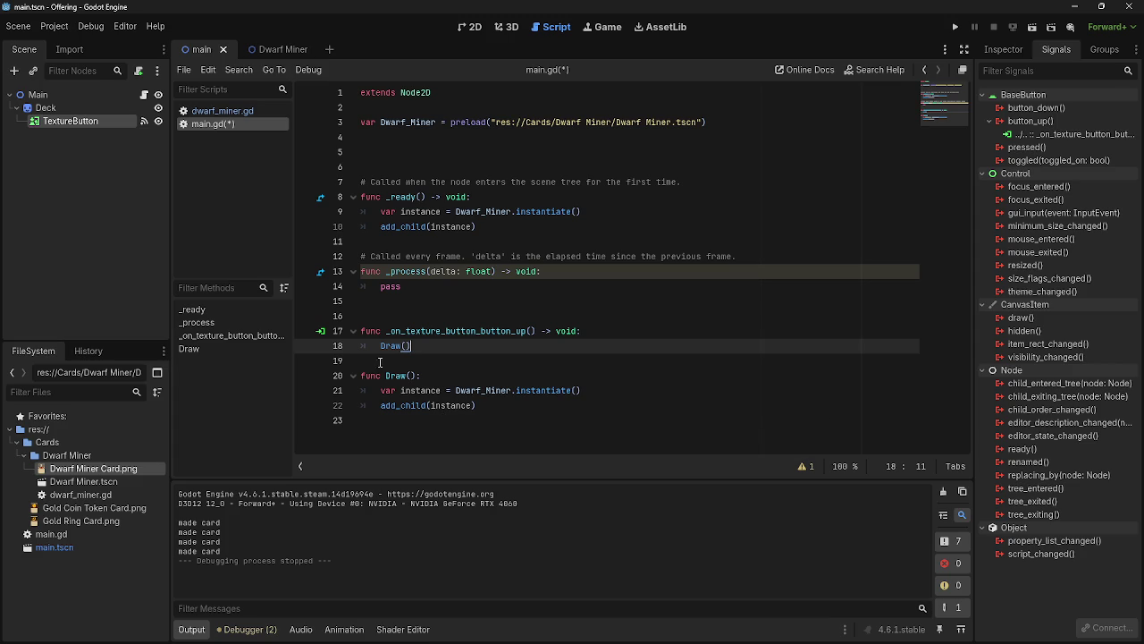
drag(381, 345, 452, 344)
drag(387, 331, 610, 331)
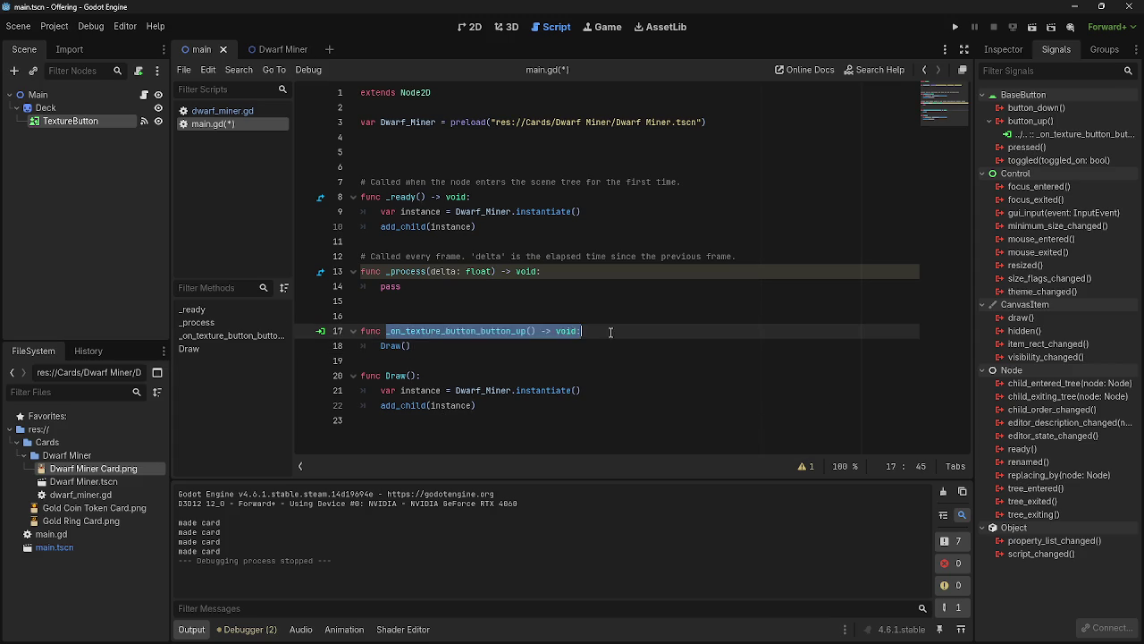
drag(411, 345, 350, 351)
click(411, 346)
drag(438, 349, 347, 349)
click(415, 346)
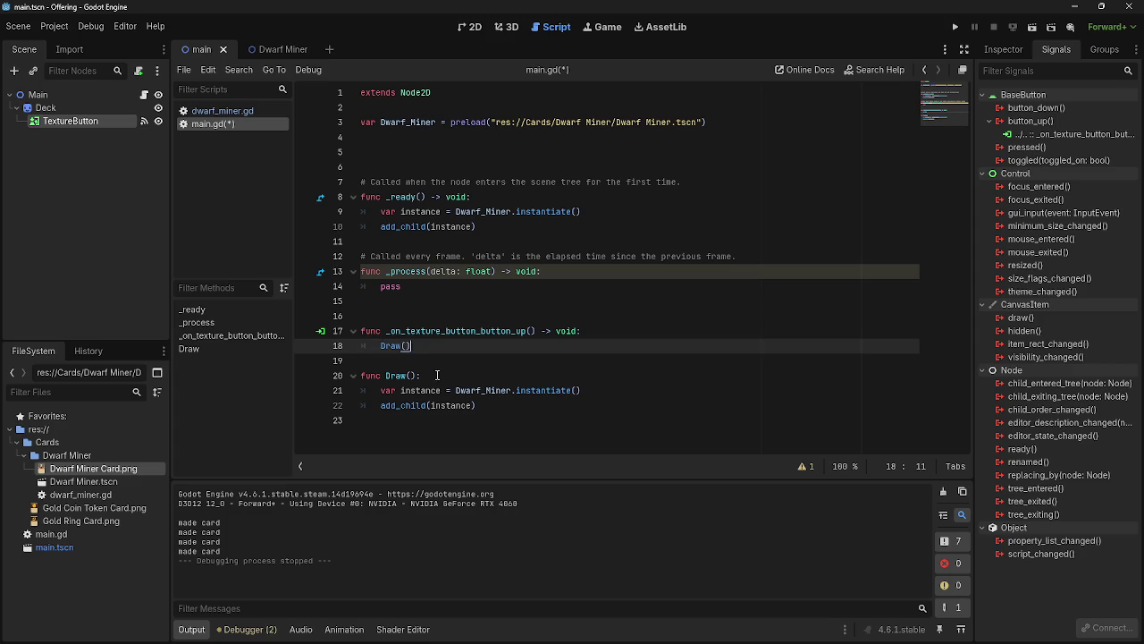
drag(439, 374, 332, 375)
click(434, 376)
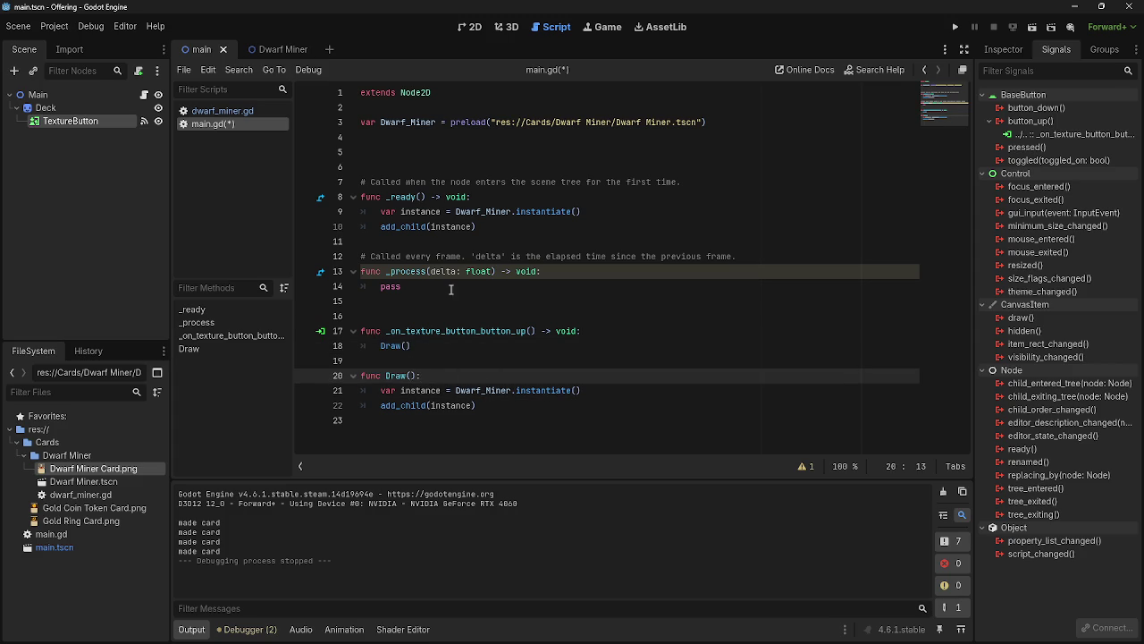
- Review the instantiate lines in _ready against the button_up handler's Draw() call
mouse_move(371, 215)
mouse_down()
mouse_move(479, 229)
mouse_move(349, 214)
mouse_move(510, 239)
mouse_up()
click(542, 234)
click(527, 252)
click(480, 227)
click(510, 240)
drag(377, 330, 528, 350)
click(528, 349)
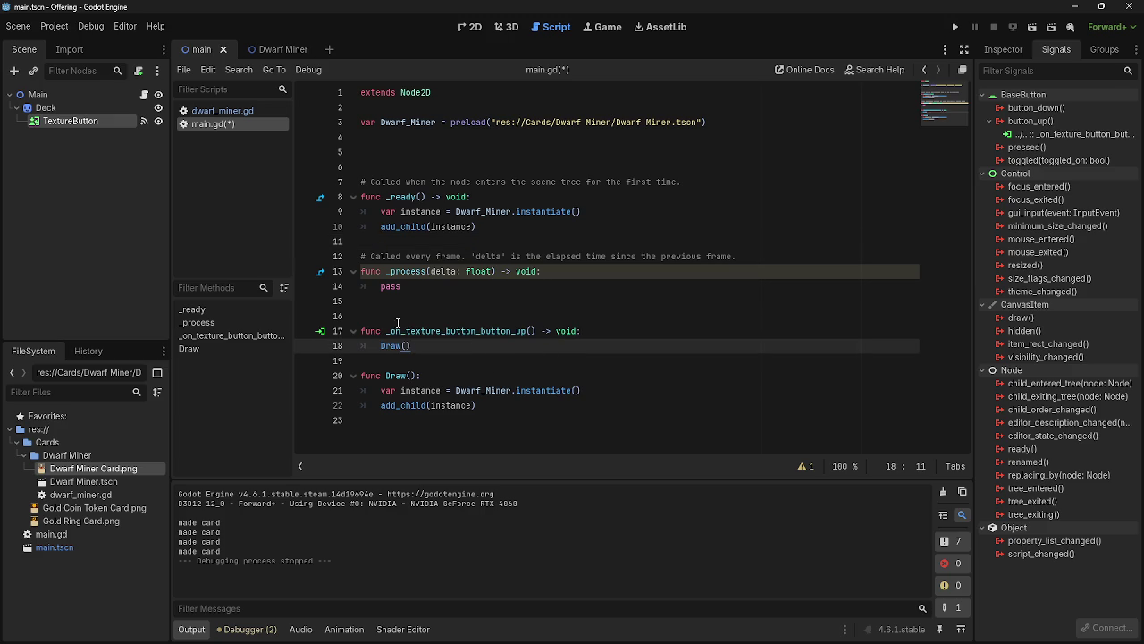
drag(386, 331, 458, 347)
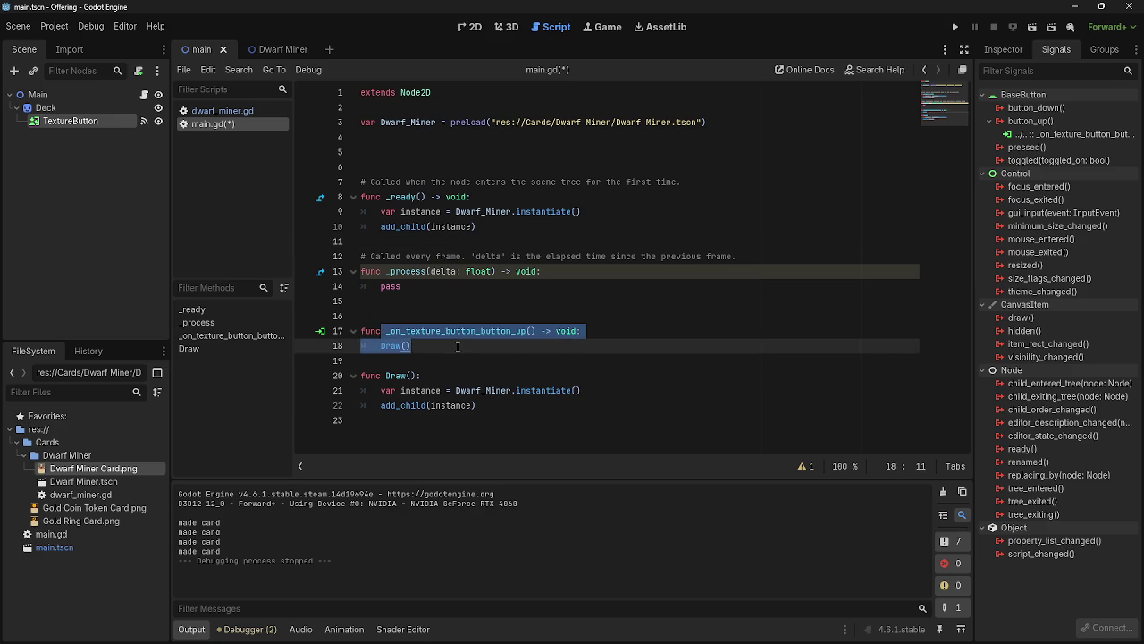
click(458, 347)
click(266, 50)
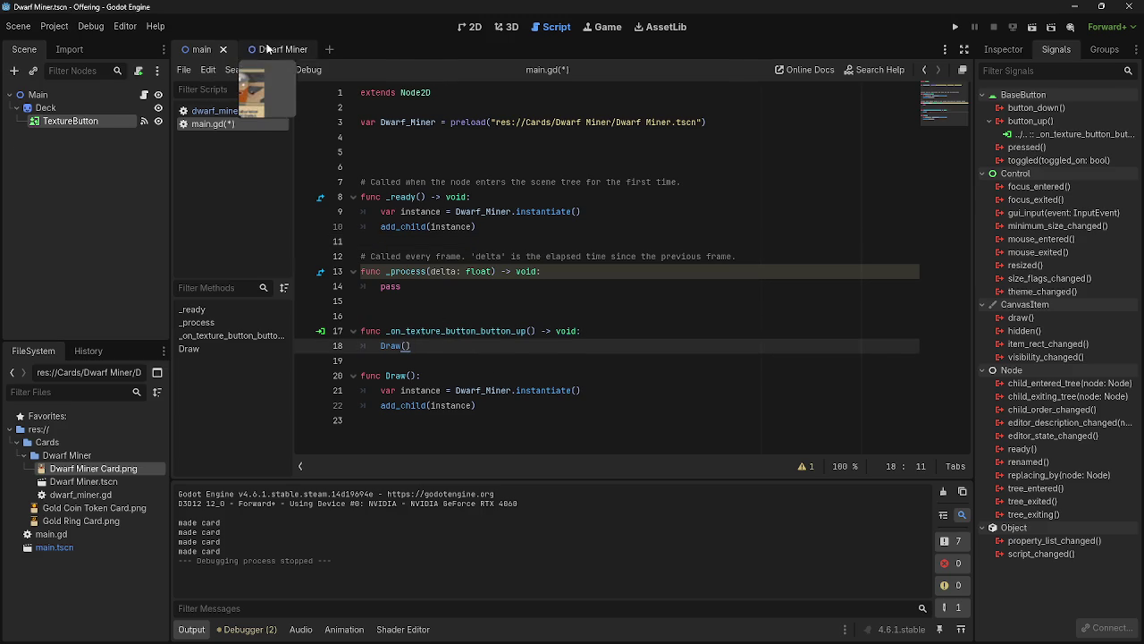
- Inspect the Dwarf Miner card's Node2D root, then return to the main scene and run the game again
click(467, 27)
scroll(751, 269, down, 2)
scroll(715, 211, up, 1)
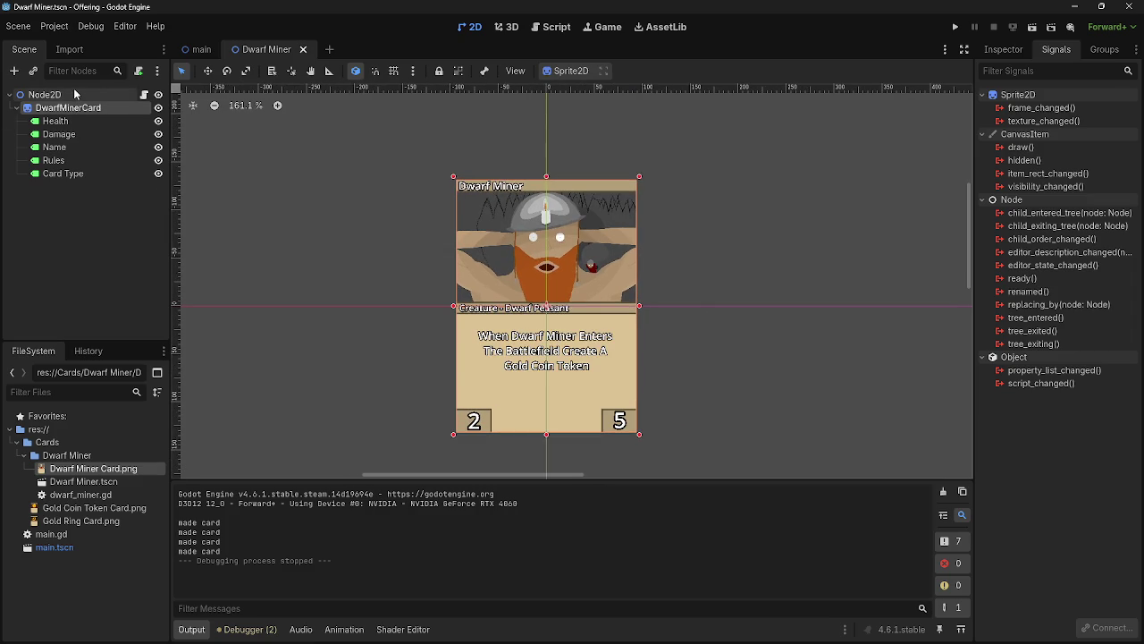
click(109, 95)
click(91, 105)
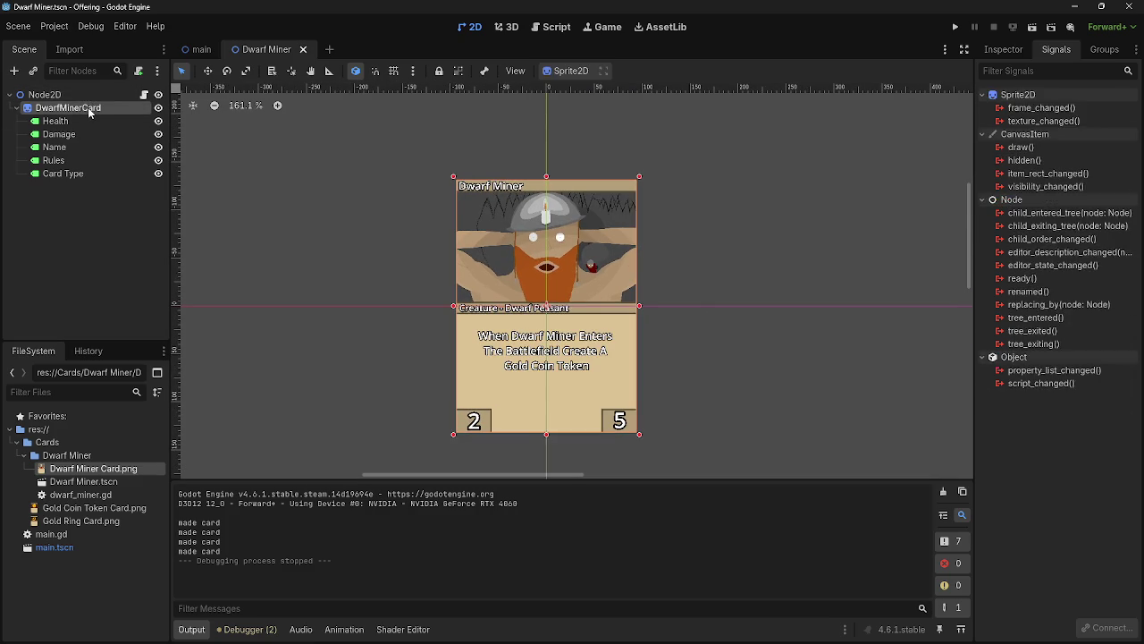
click(93, 98)
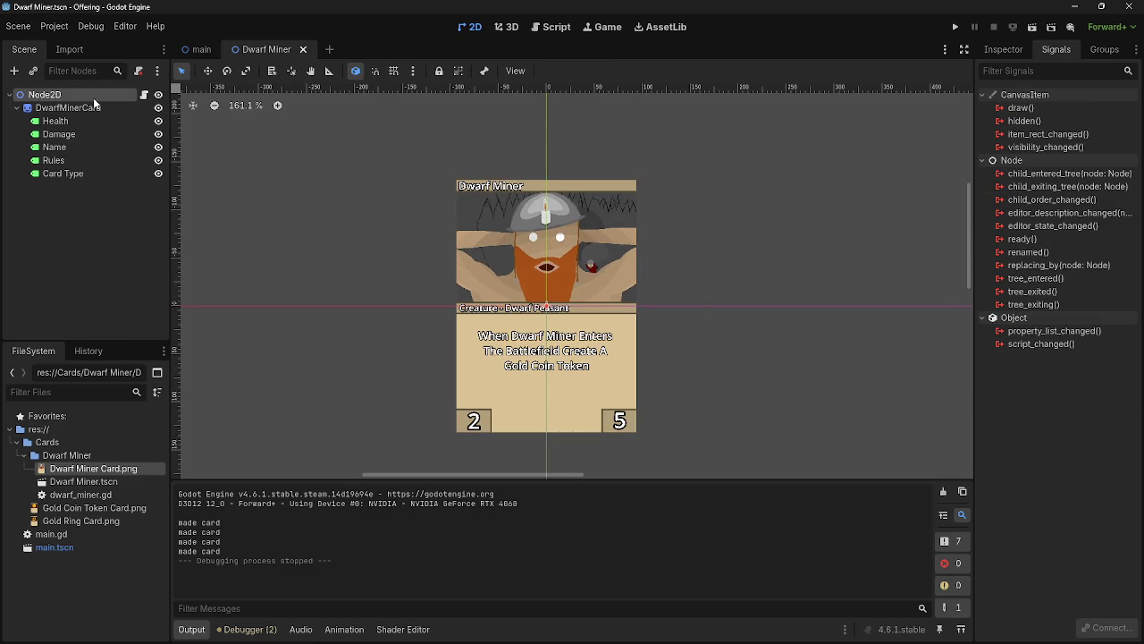
click(201, 50)
click(956, 30)
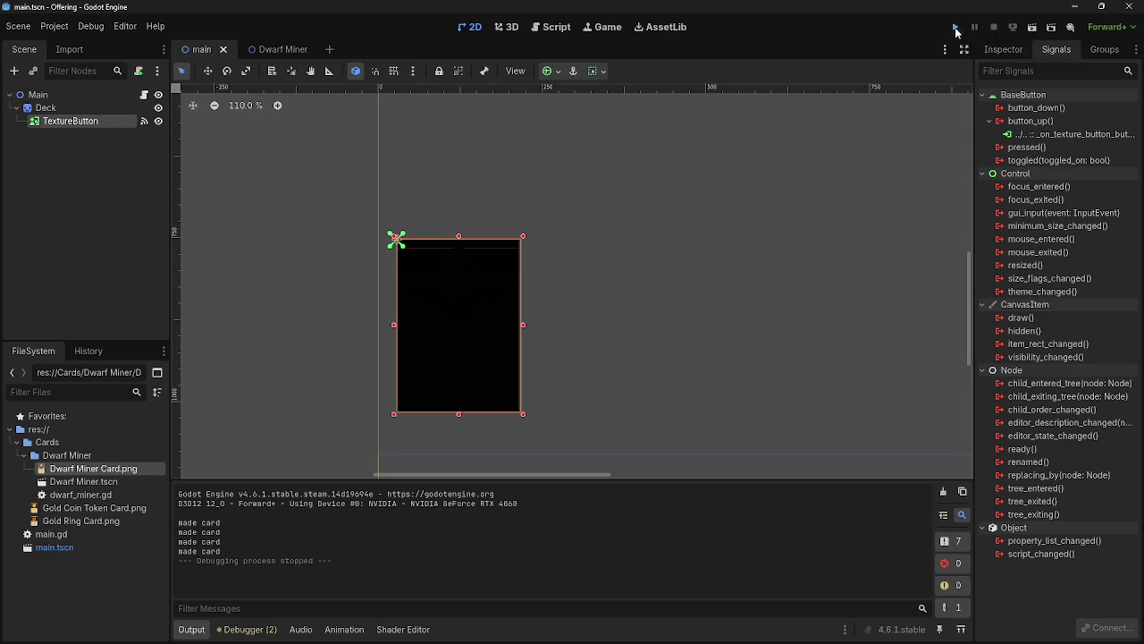
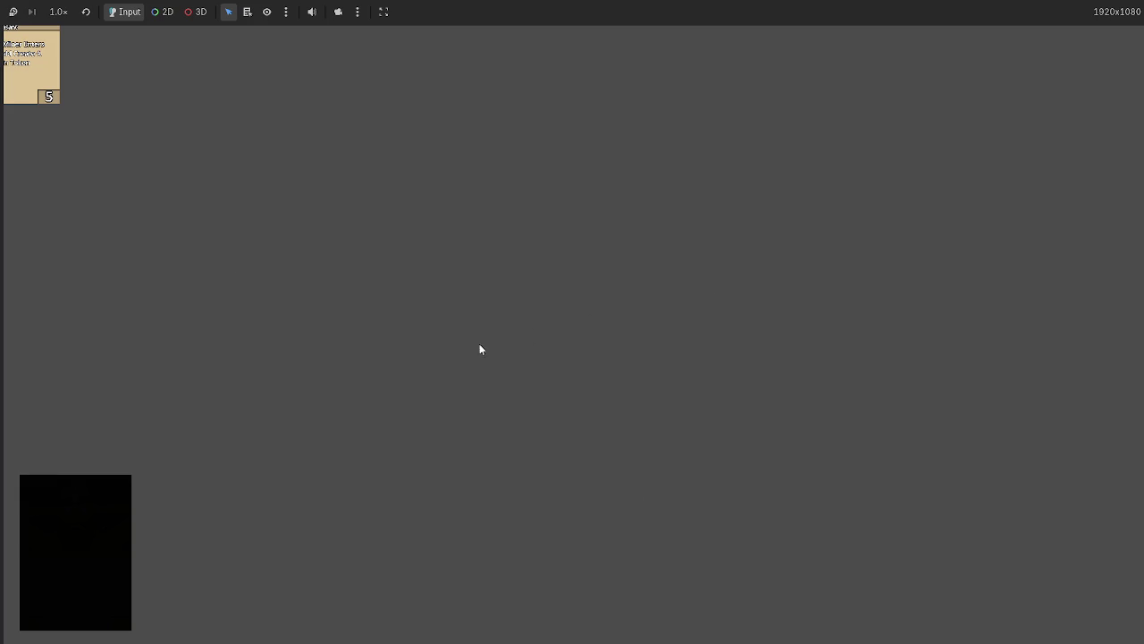
- Stop the game and show the Dwarf Miner card scene in 2D with Node2D selected
key(F8)
click(556, 27)
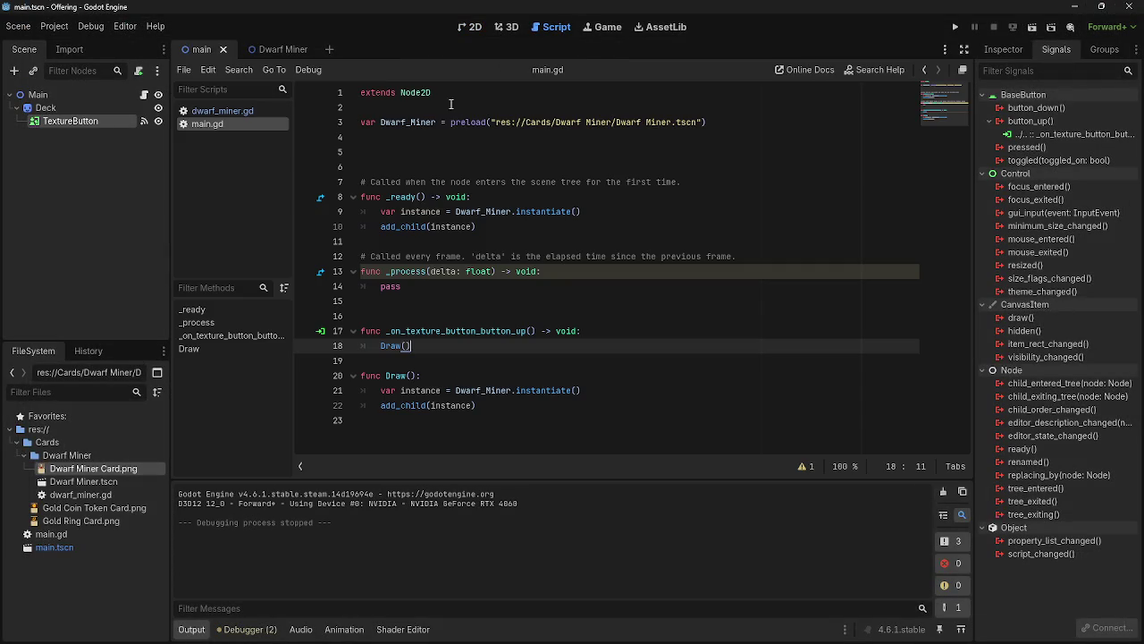
click(273, 49)
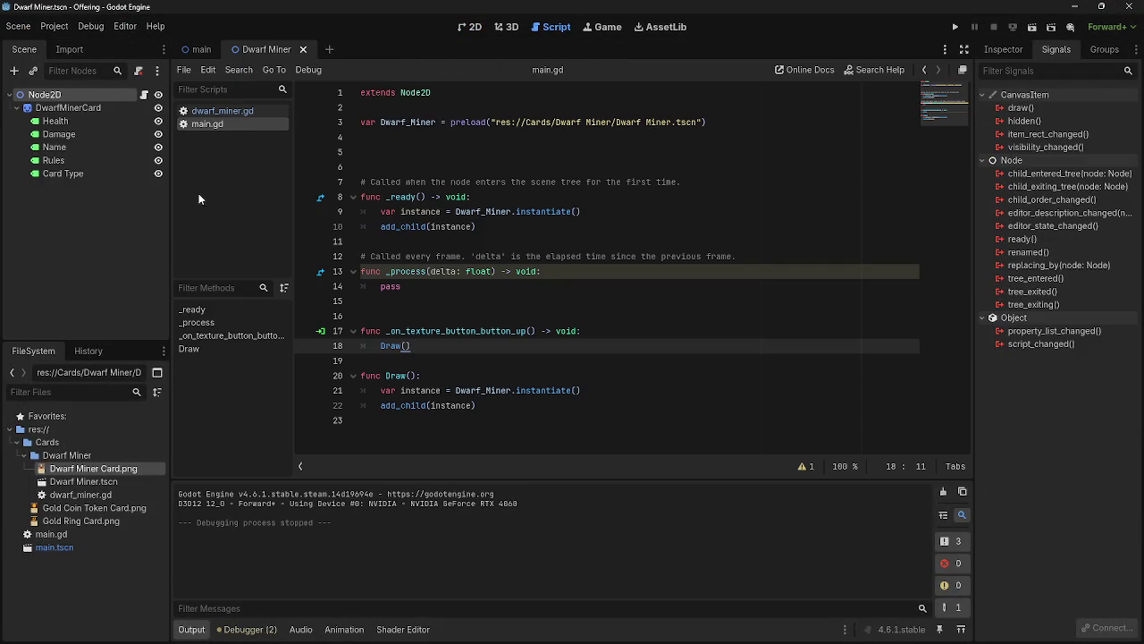
click(75, 109)
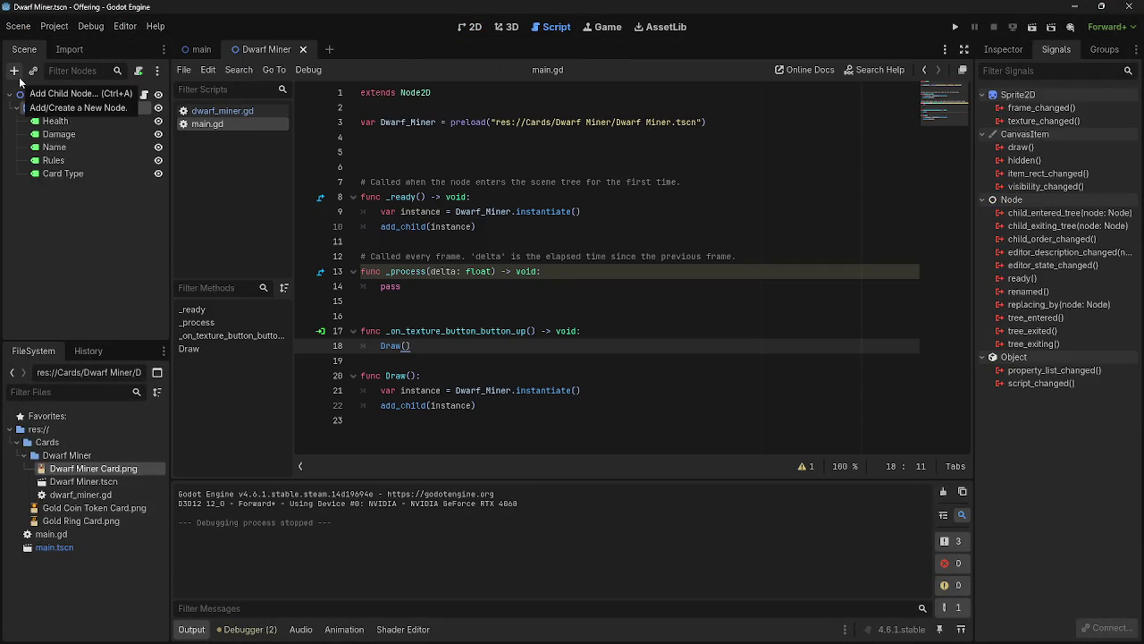
click(52, 97)
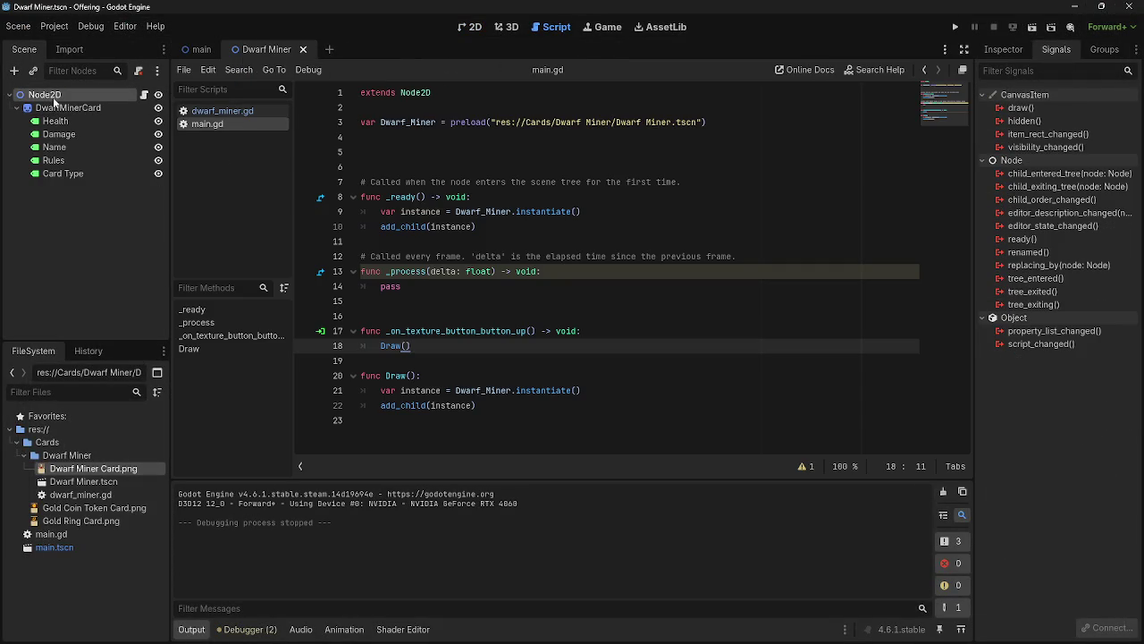
click(474, 27)
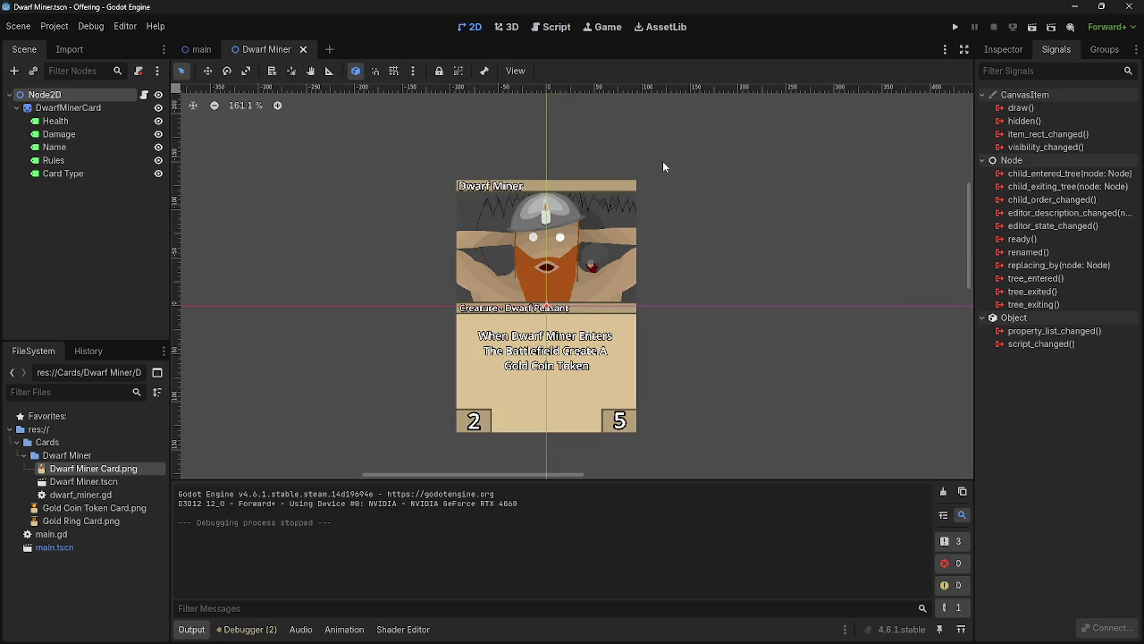
- Add a Button node under Node2D and move it above DwarfMinerCard
click(13, 72)
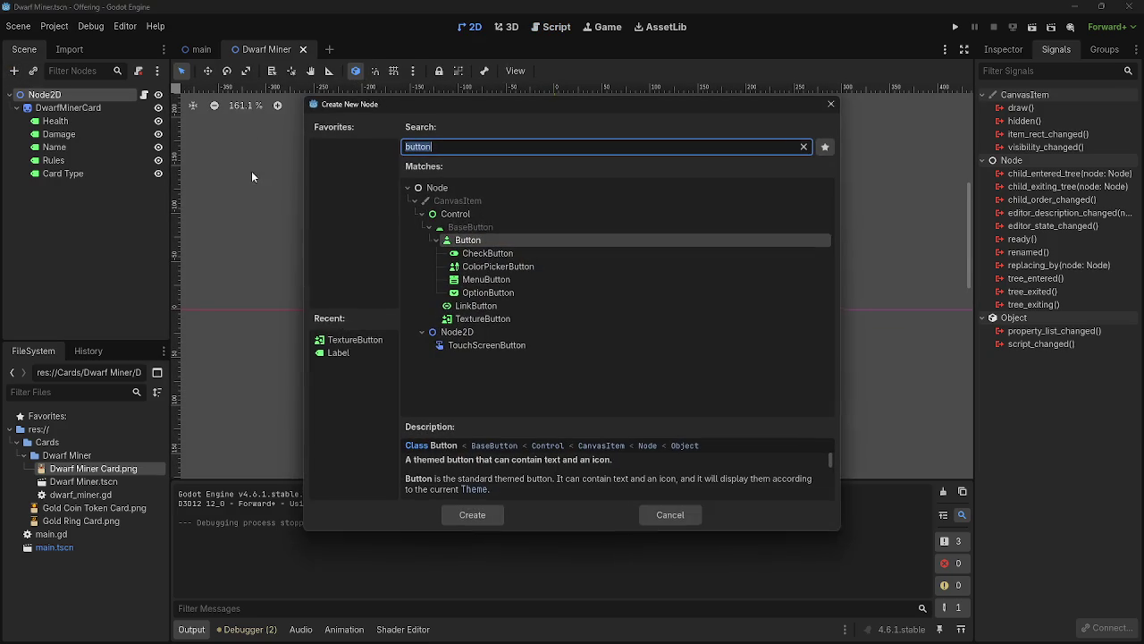
click(487, 516)
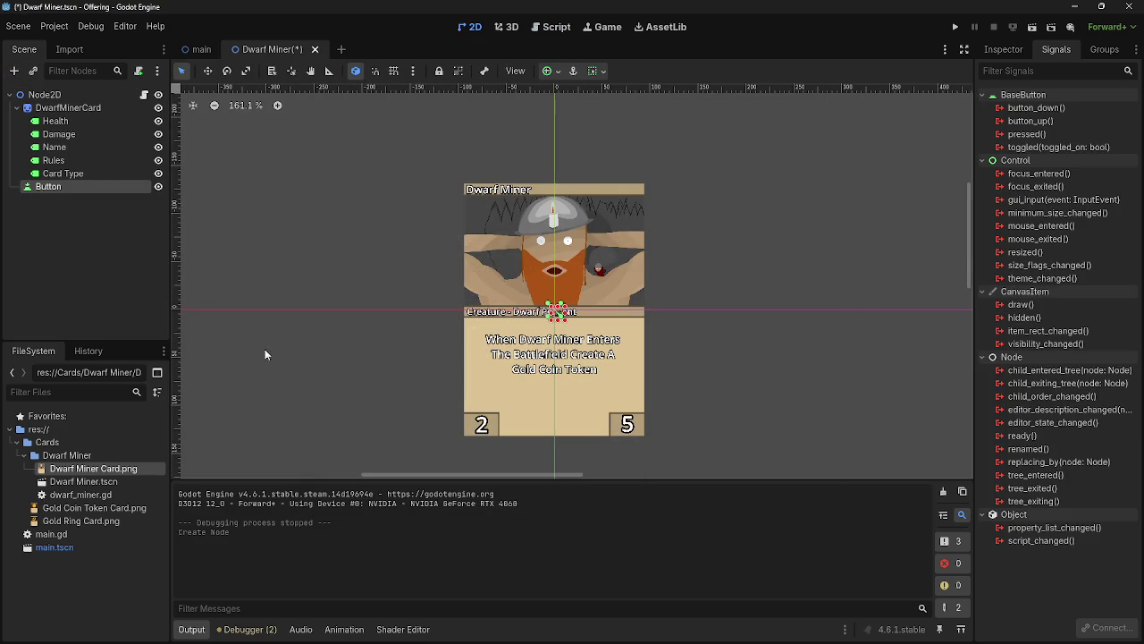
drag(59, 186, 72, 100)
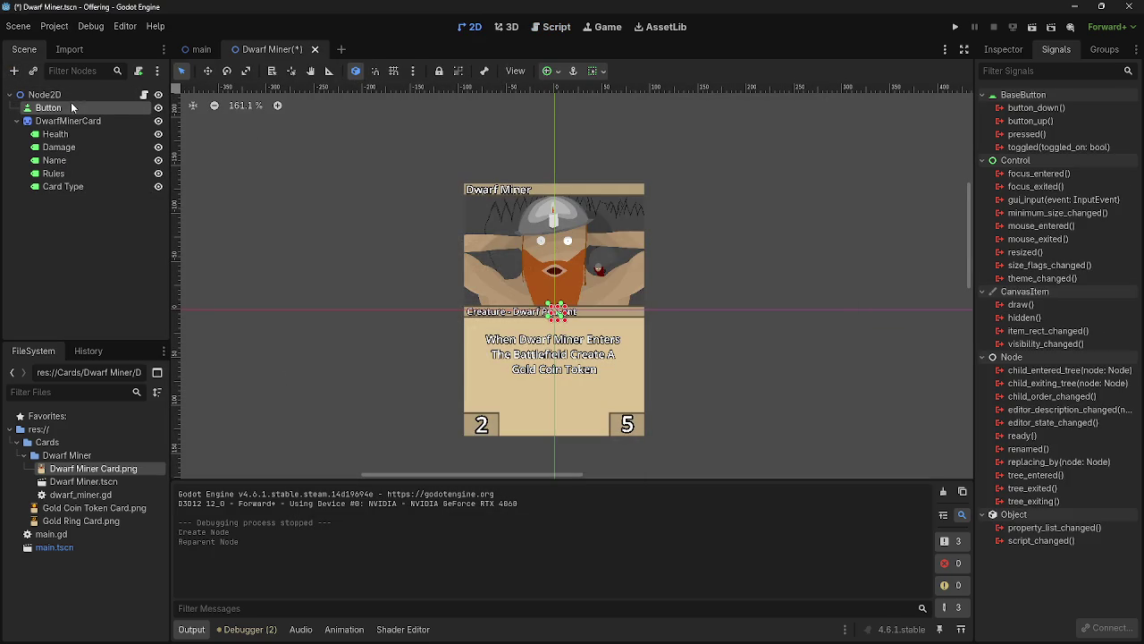
- Resize the Button to about 107×261 so it covers the whole card
double_click(76, 108)
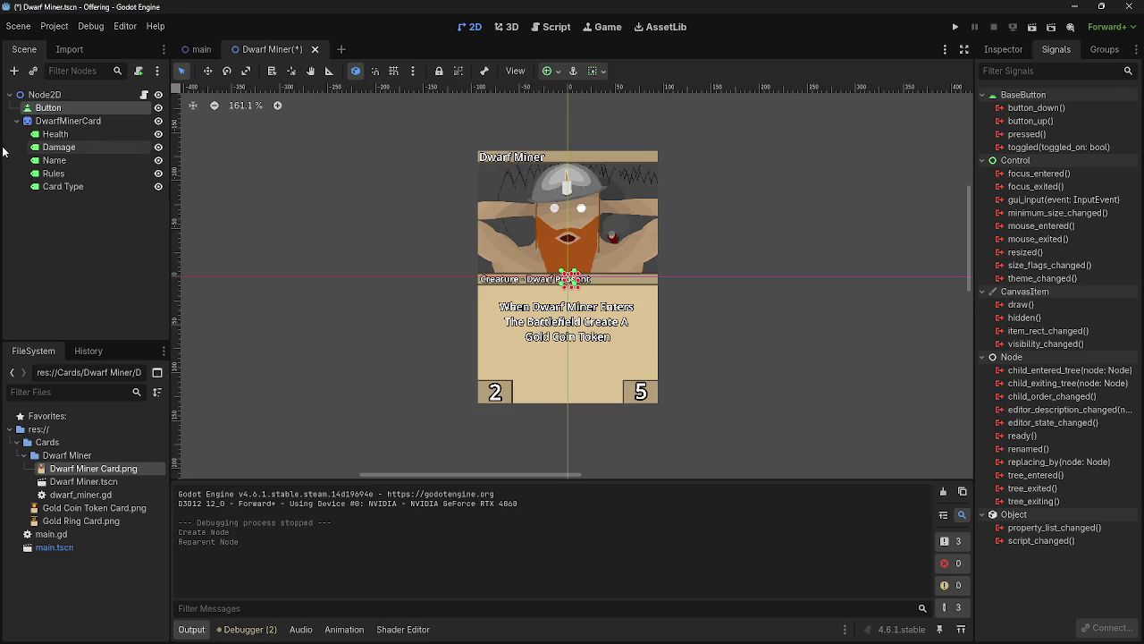
mouse_move(565, 271)
mouse_down()
mouse_move(473, 148)
mouse_move(660, 404)
mouse_up()
click(733, 348)
click(49, 107)
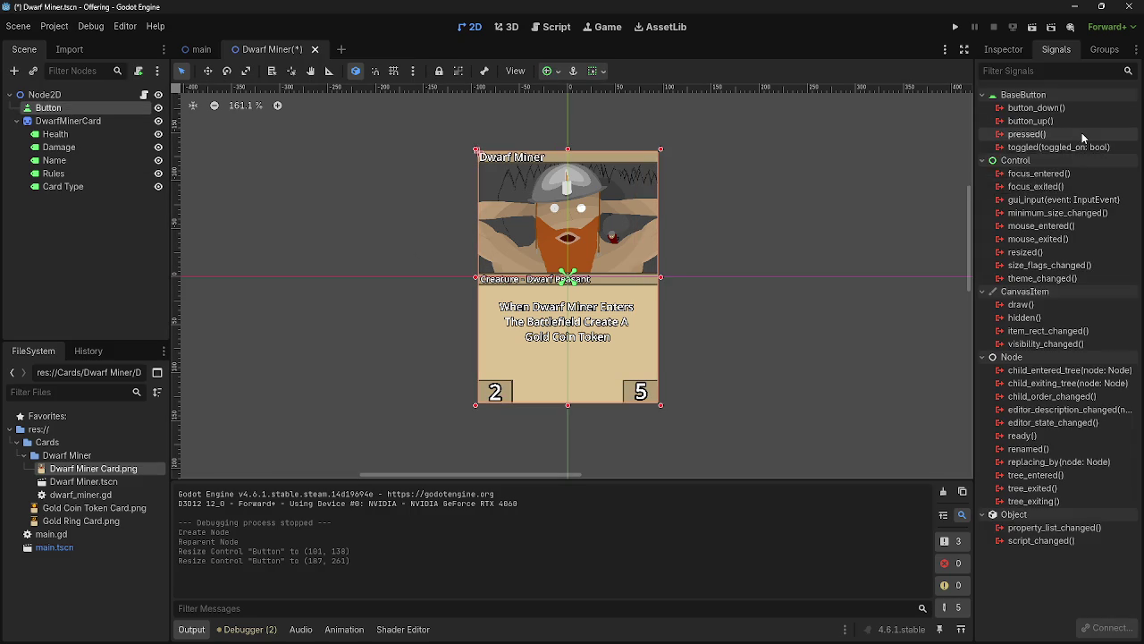
mouse_move(1082, 133)
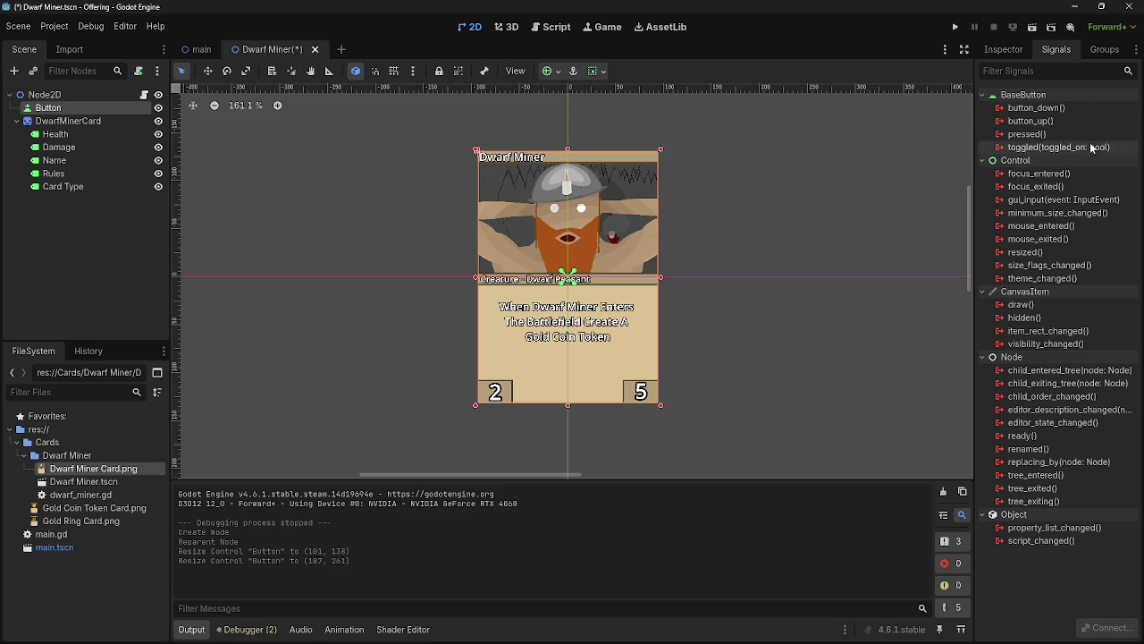
mouse_move(1087, 152)
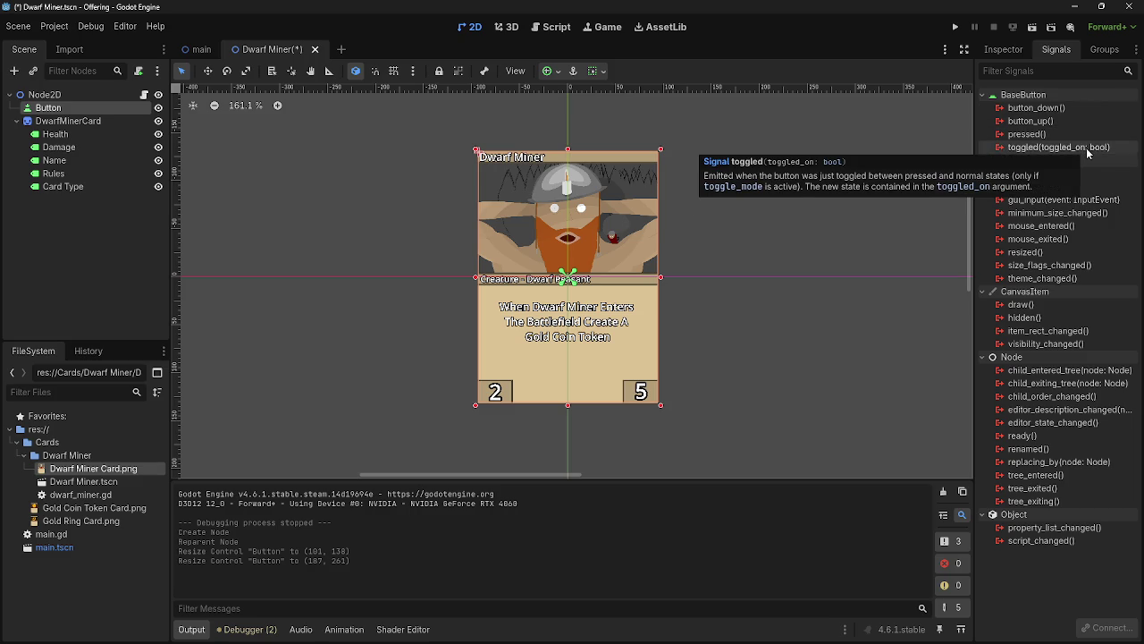
click(1003, 49)
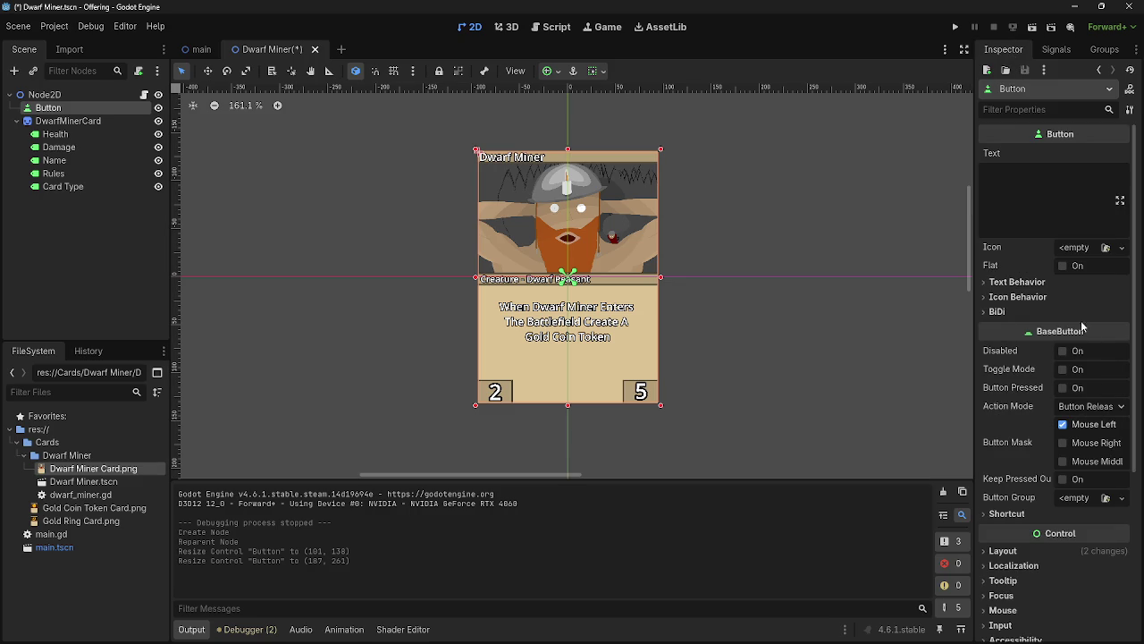
click(1063, 369)
click(1053, 49)
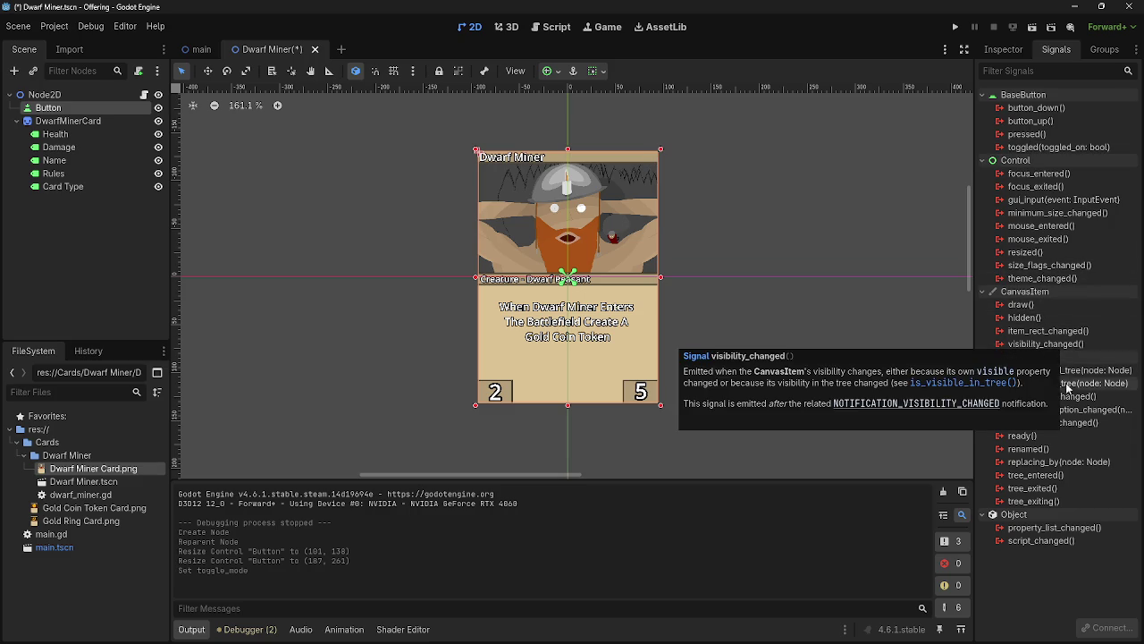
click(1003, 50)
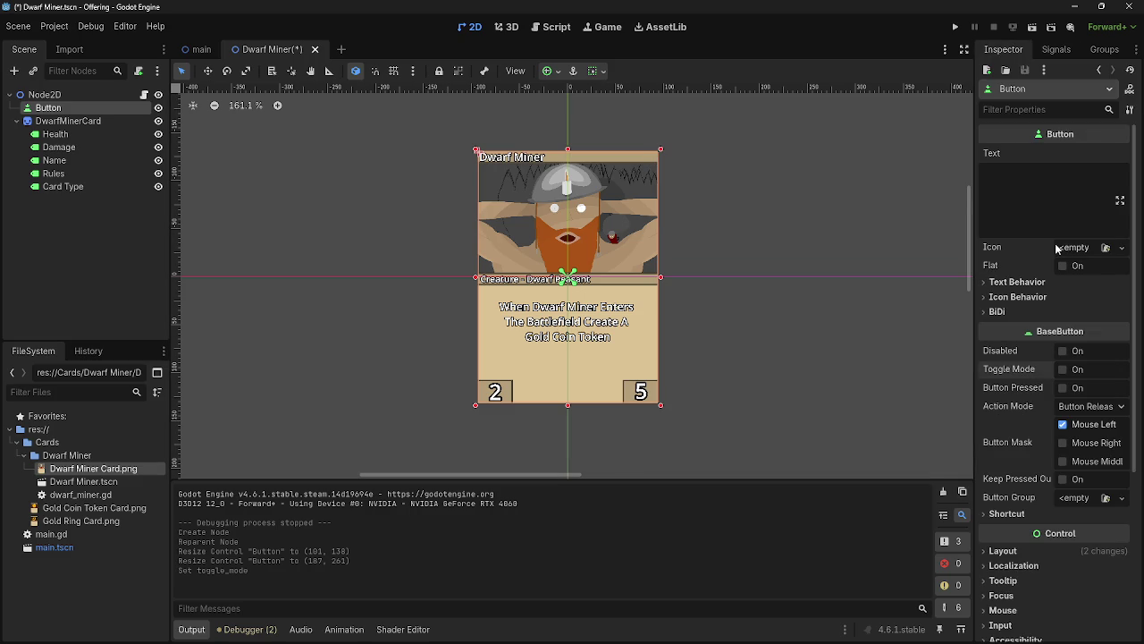
click(1089, 410)
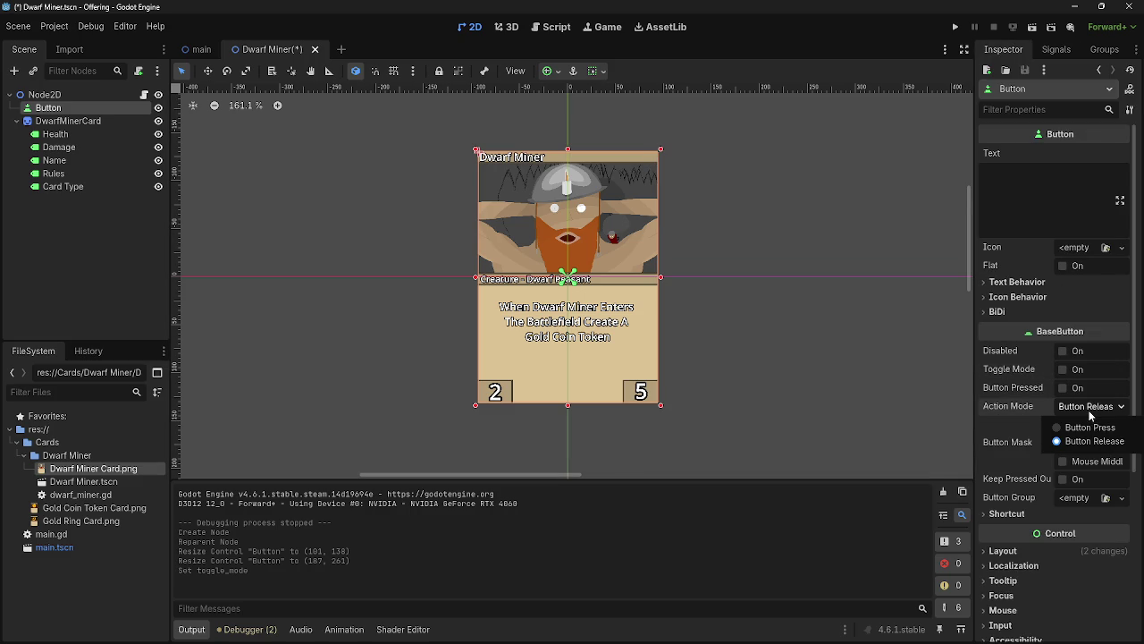
click(1089, 412)
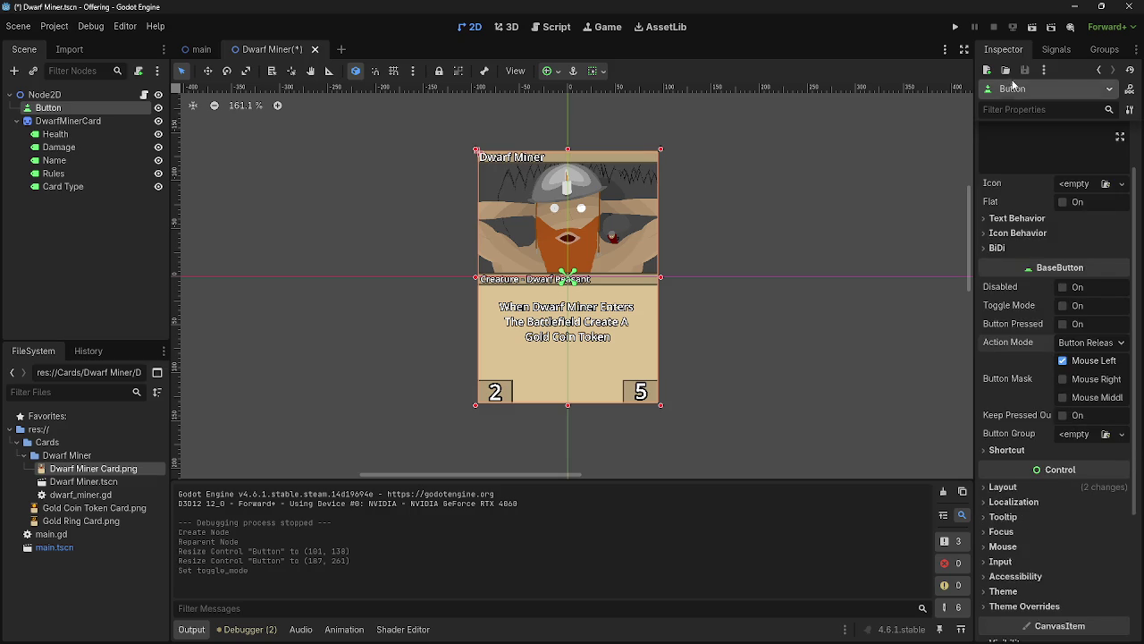
click(1045, 52)
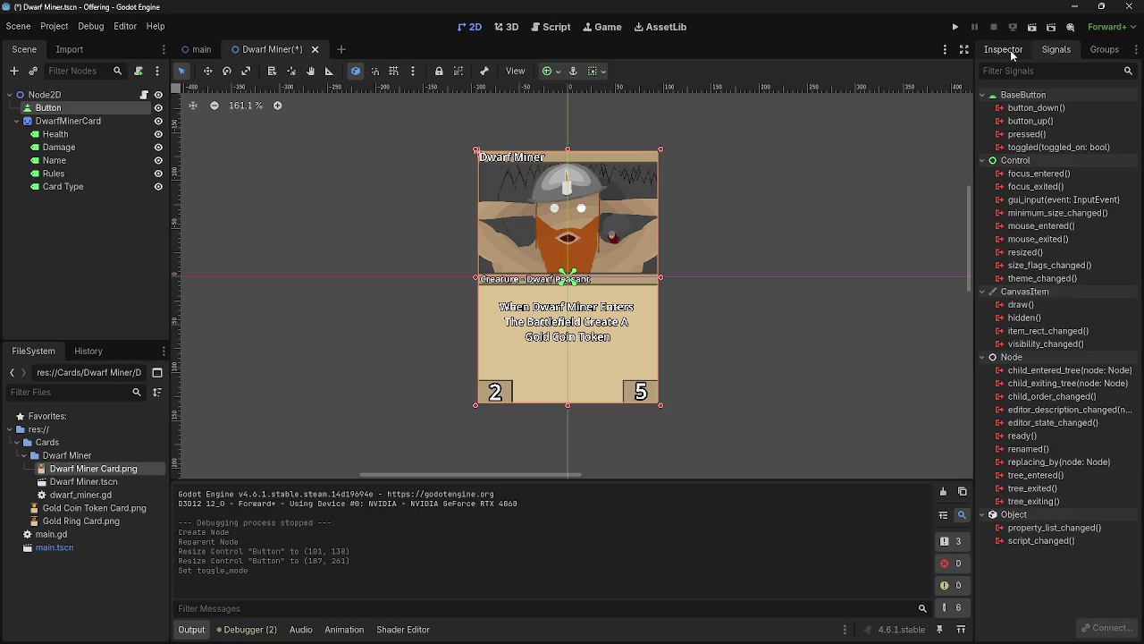
- Nudge the card slightly, undoing a larger move, and test-run the game twice
mouse_move(560, 183)
mouse_down()
mouse_move(683, 183)
mouse_move(621, 163)
mouse_move(606, 216)
mouse_move(815, 242)
mouse_move(720, 224)
mouse_up()
key(ctrl+z)
key(ctrl+z)
drag(606, 217, 602, 208)
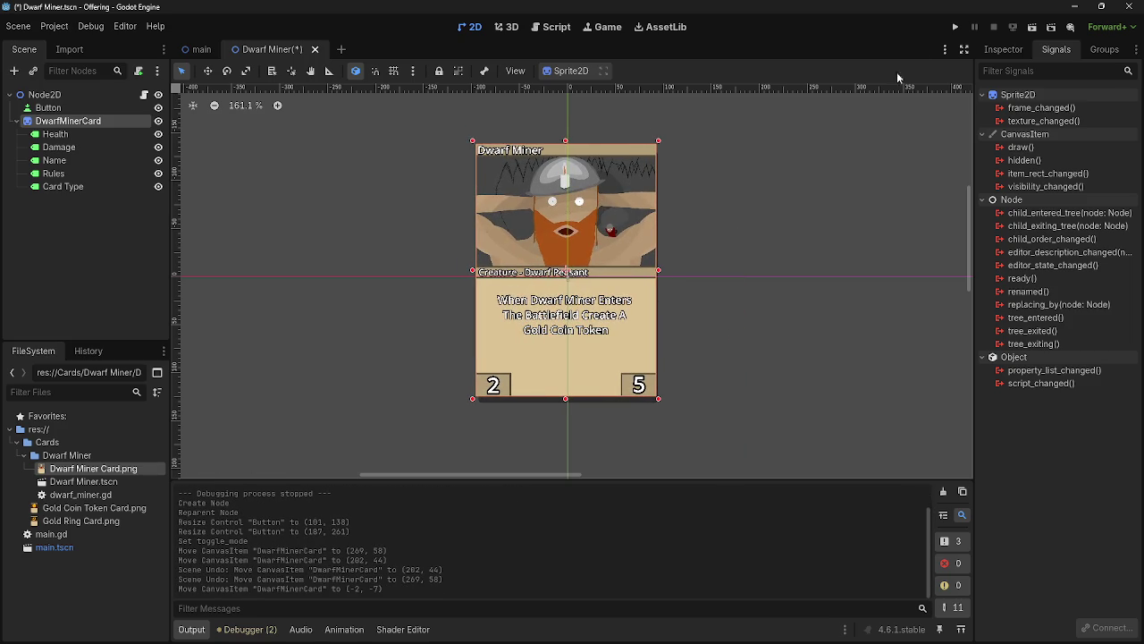
click(954, 27)
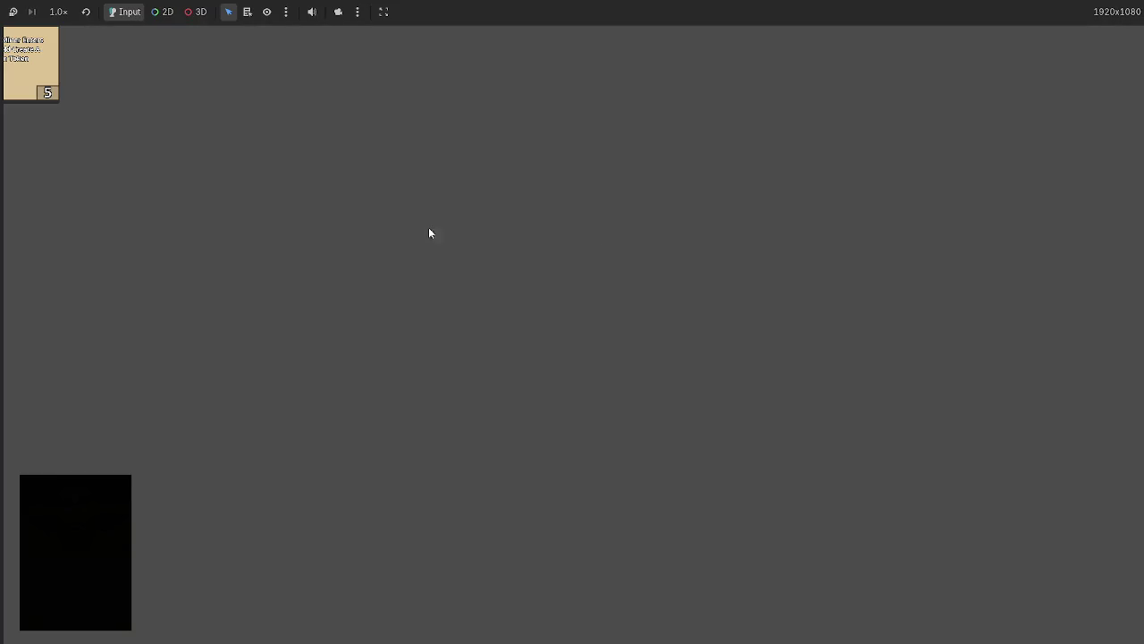
key(F8)
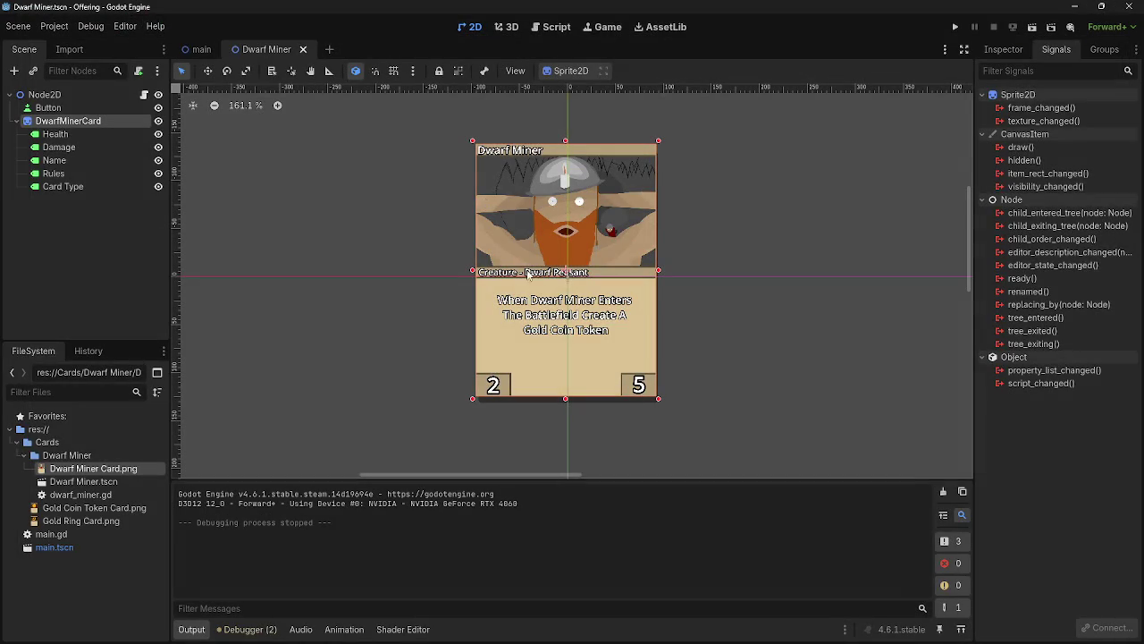
click(705, 391)
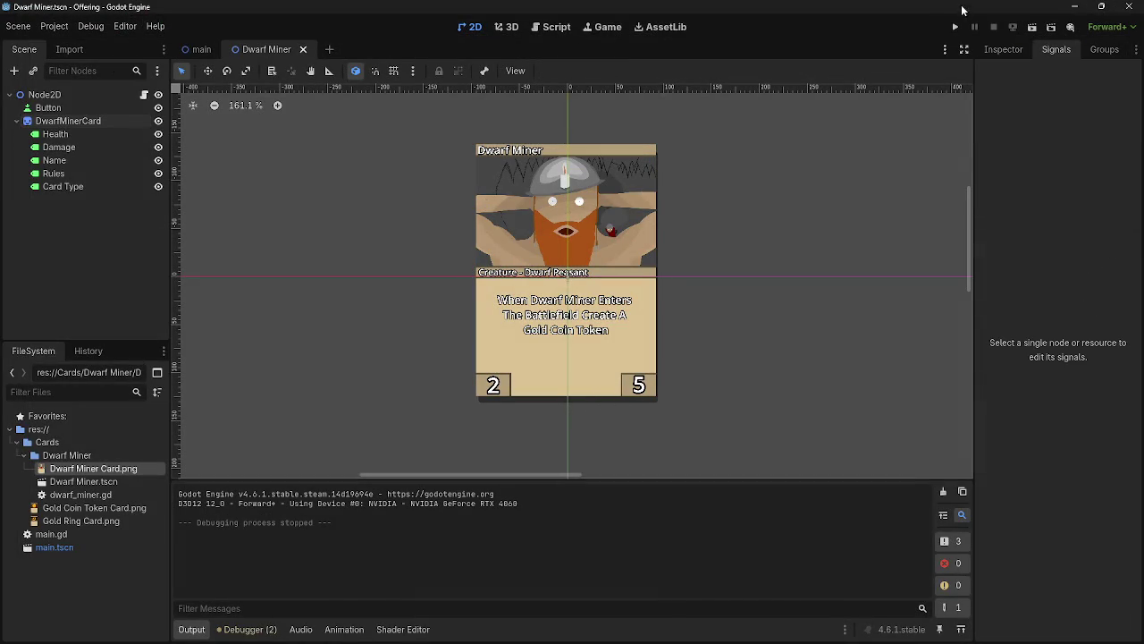
key(F5)
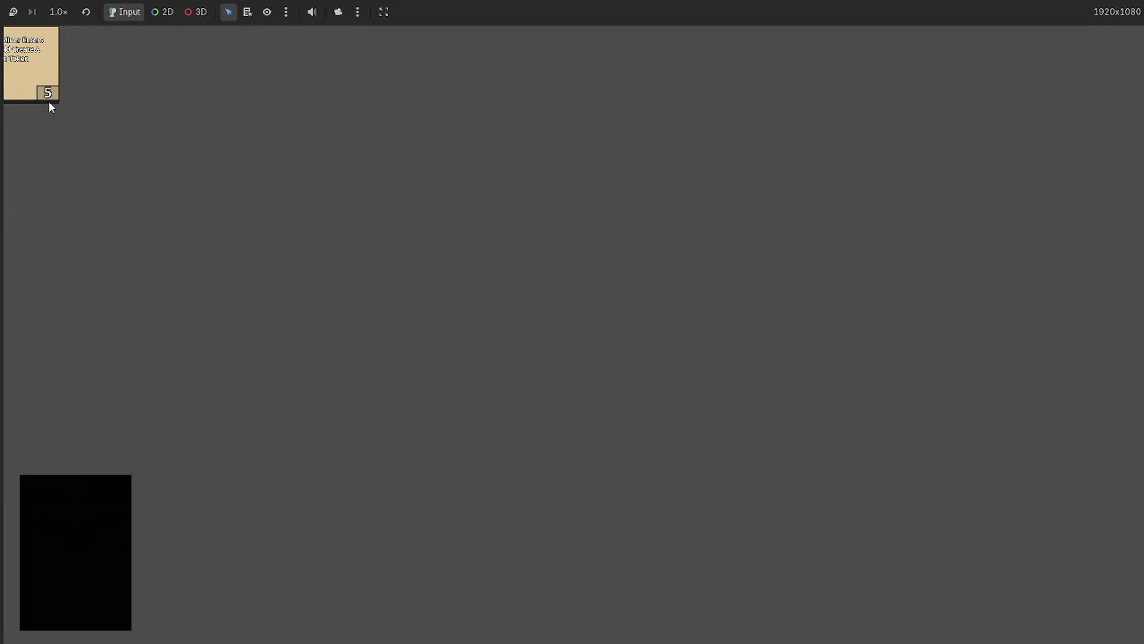
key(F8)
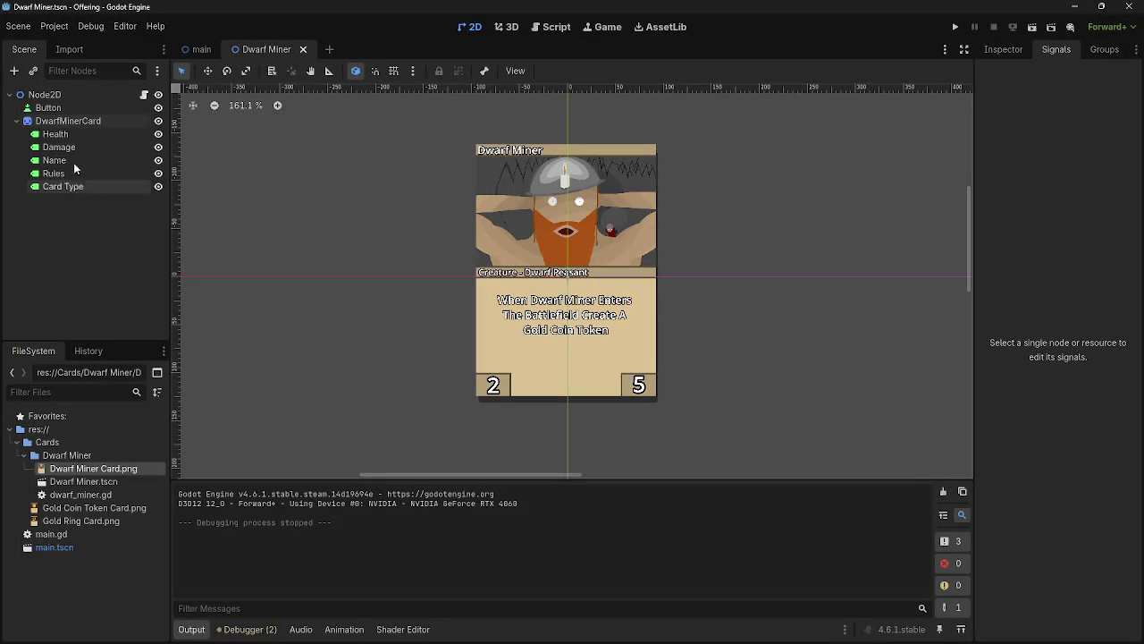
- In the main scene, move TextureButton above Deck and hide Deck
click(196, 49)
drag(70, 120, 75, 103)
click(49, 121)
click(159, 121)
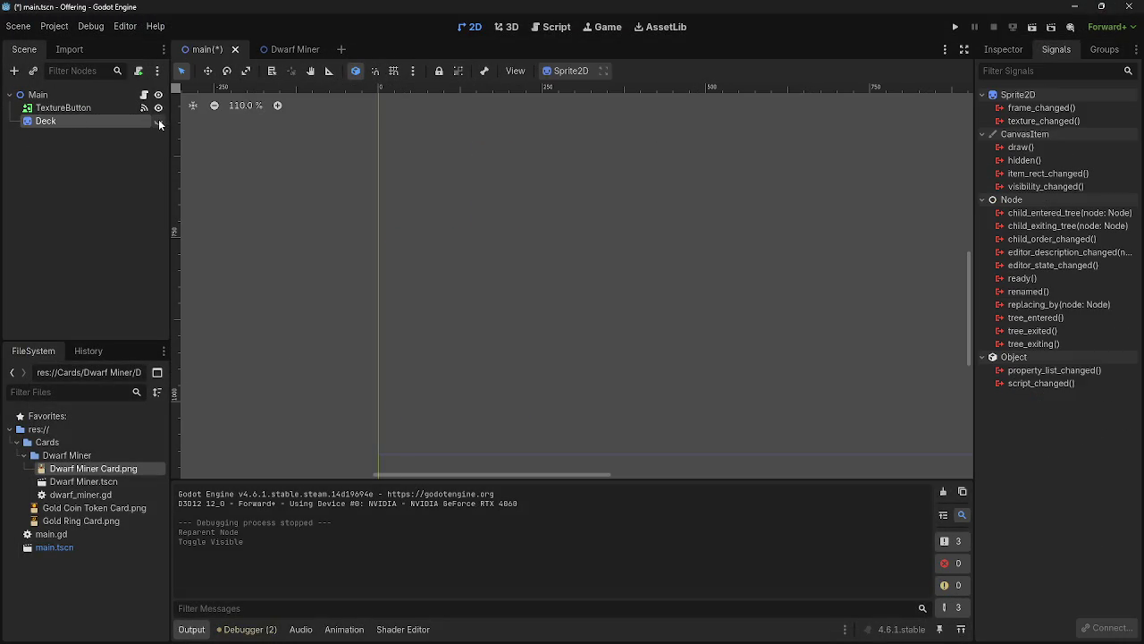
- Undo the main-scene edits, then in Dwarf Miner try moving the Card Type label and undo
click(90, 109)
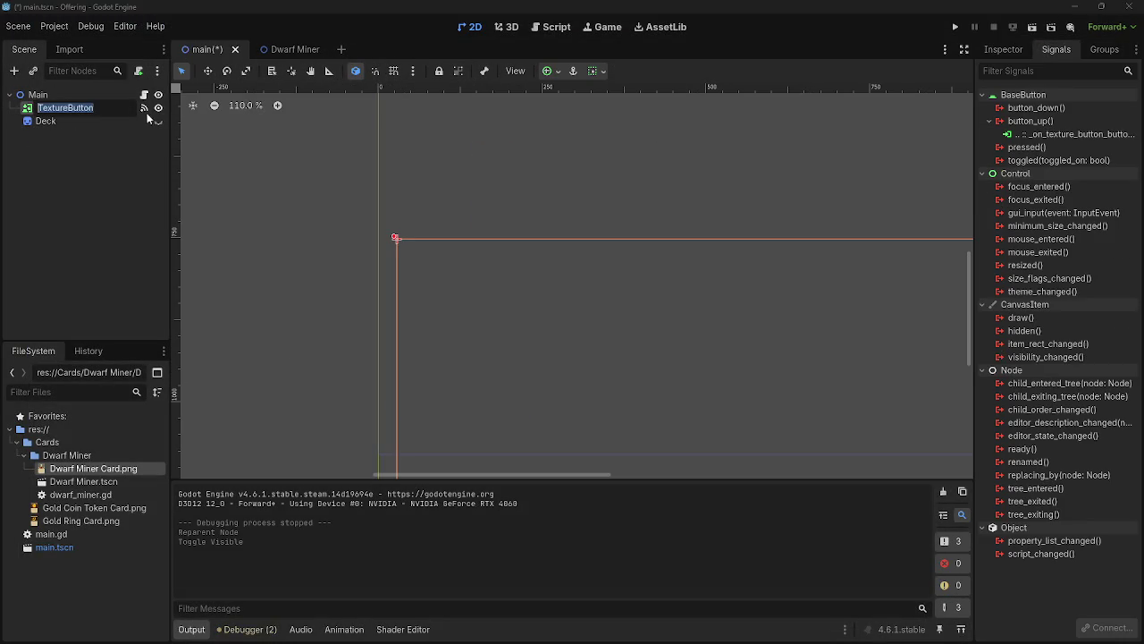
key(ctrl+z)
key(ctrl+z)
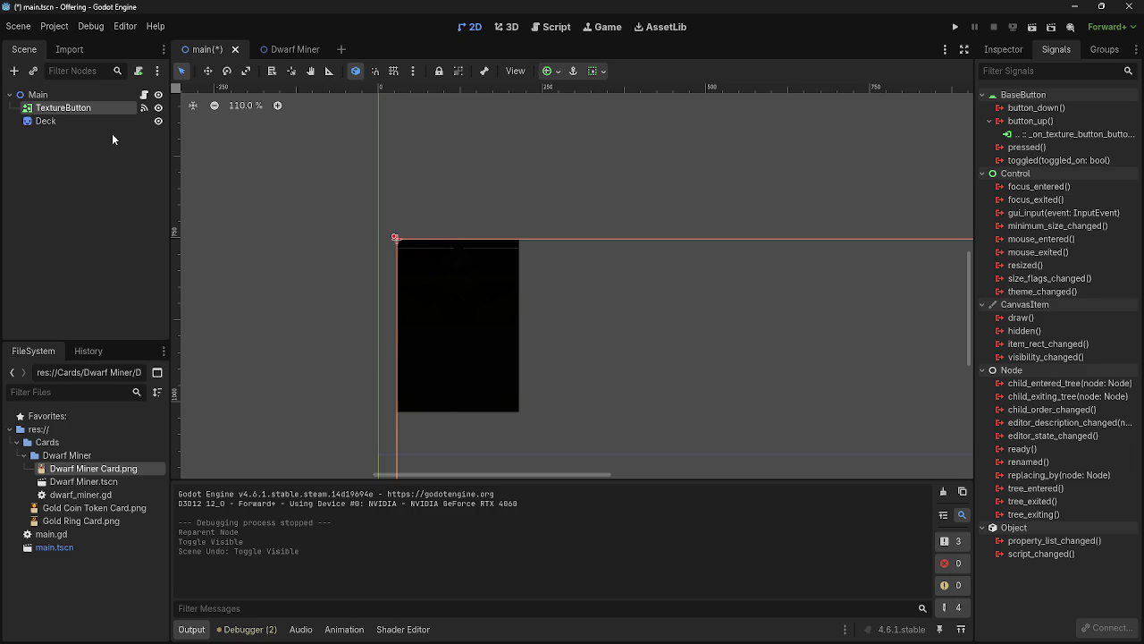
click(391, 187)
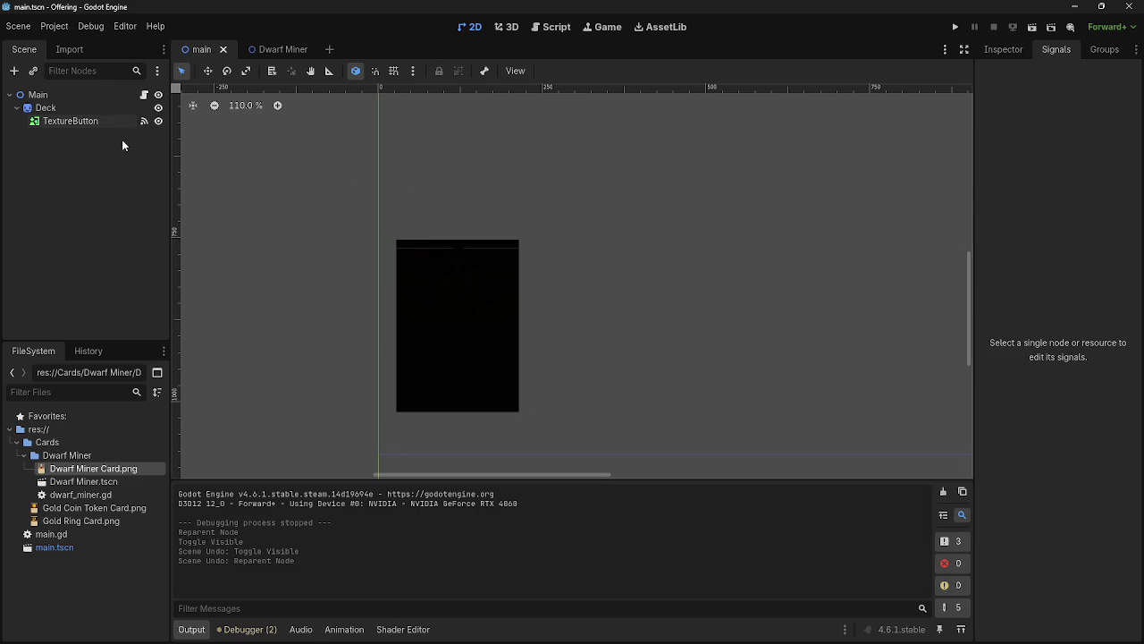
click(278, 49)
mouse_move(561, 277)
mouse_down()
mouse_move(733, 281)
mouse_move(763, 268)
mouse_up()
key(ctrl+z)
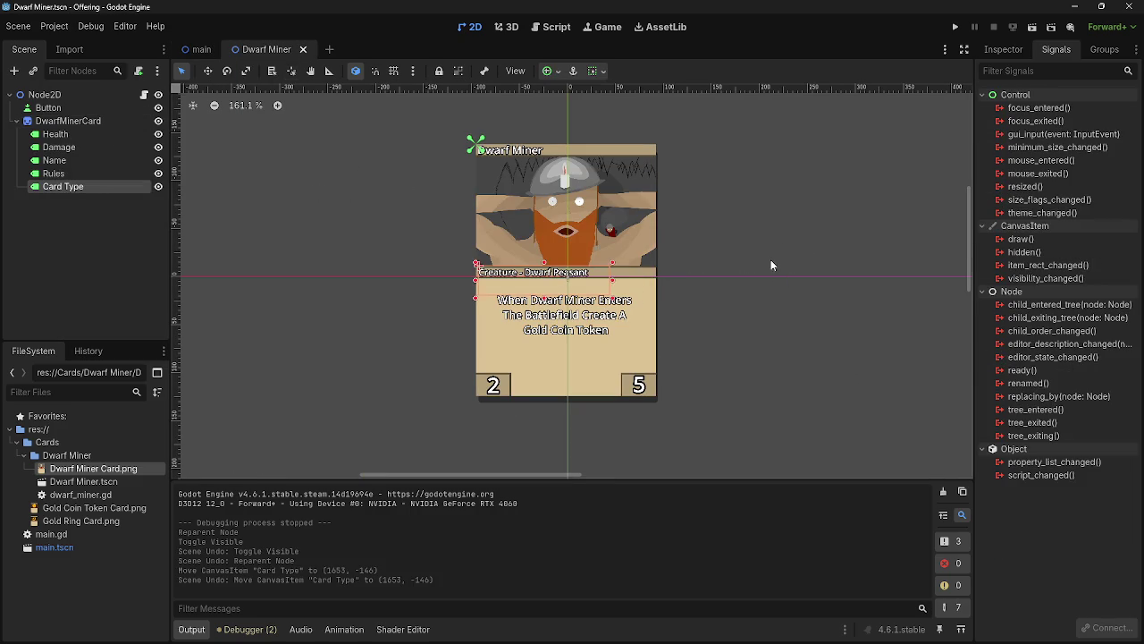
- Try nudging the Rules label down and right, then undo the move
click(763, 267)
click(576, 402)
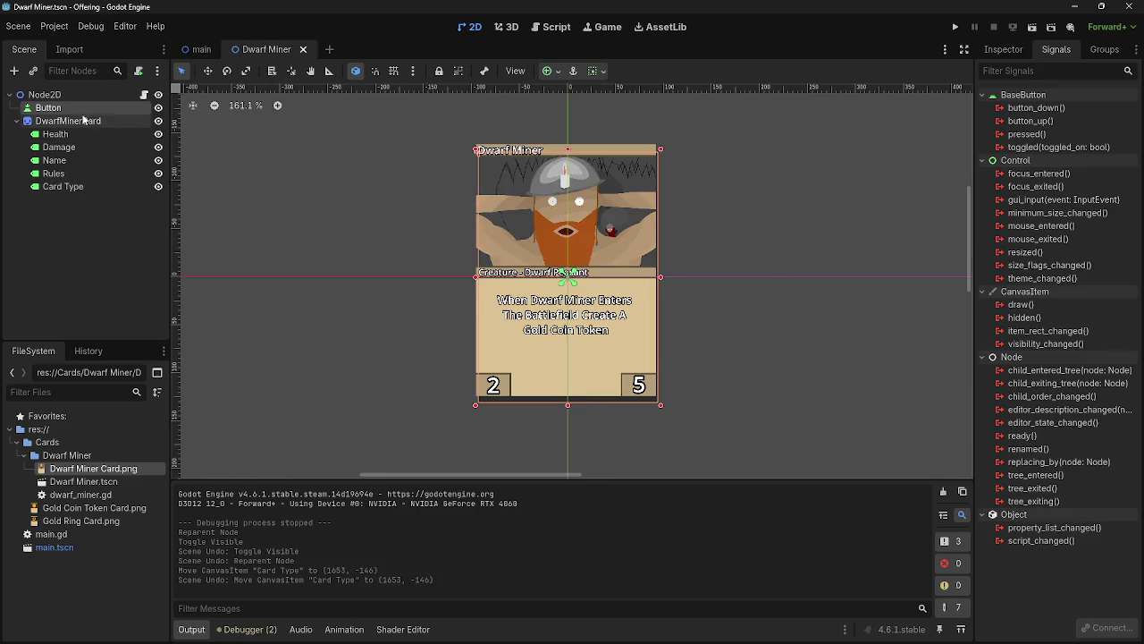
drag(622, 317, 650, 325)
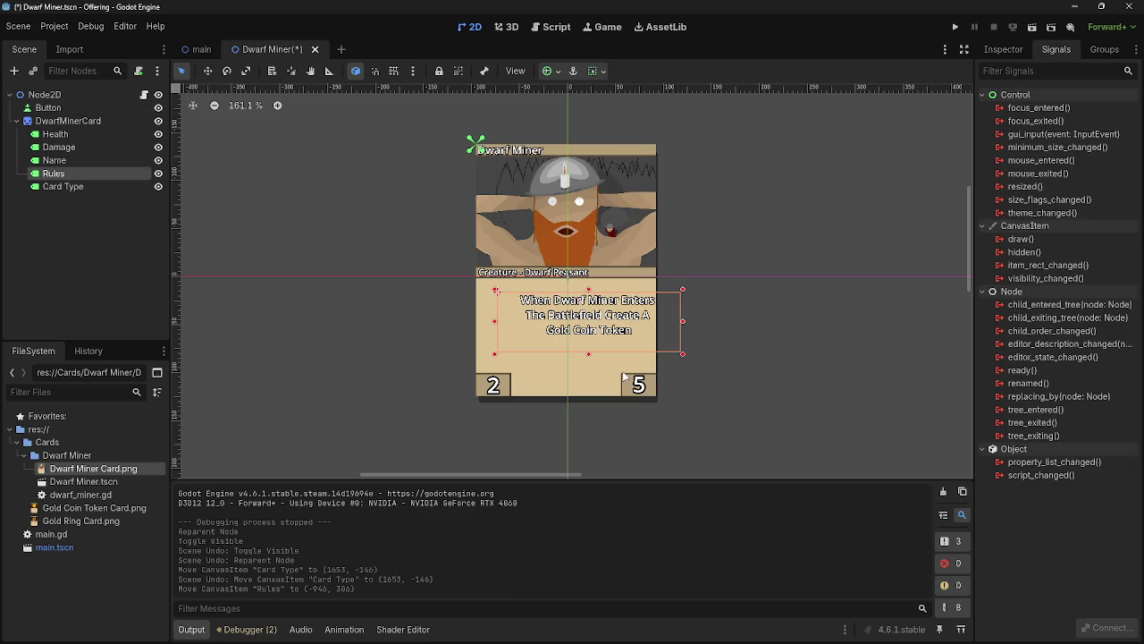
key(ctrl+z)
- Try shifting the Button slightly up and left, then undo it
click(592, 396)
click(593, 399)
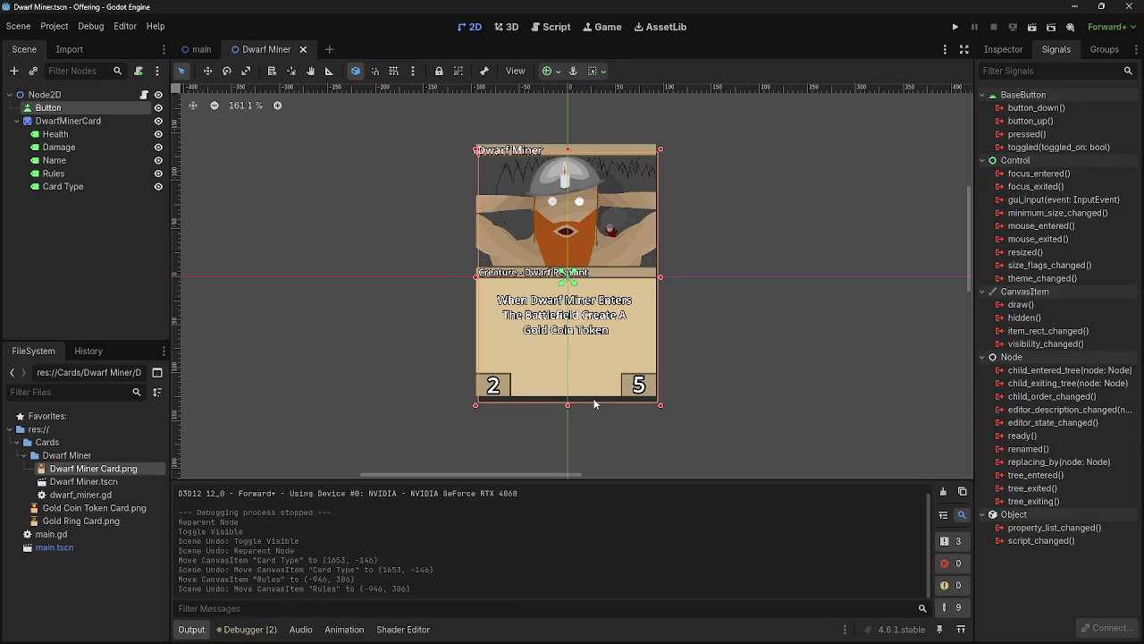
drag(594, 402, 592, 389)
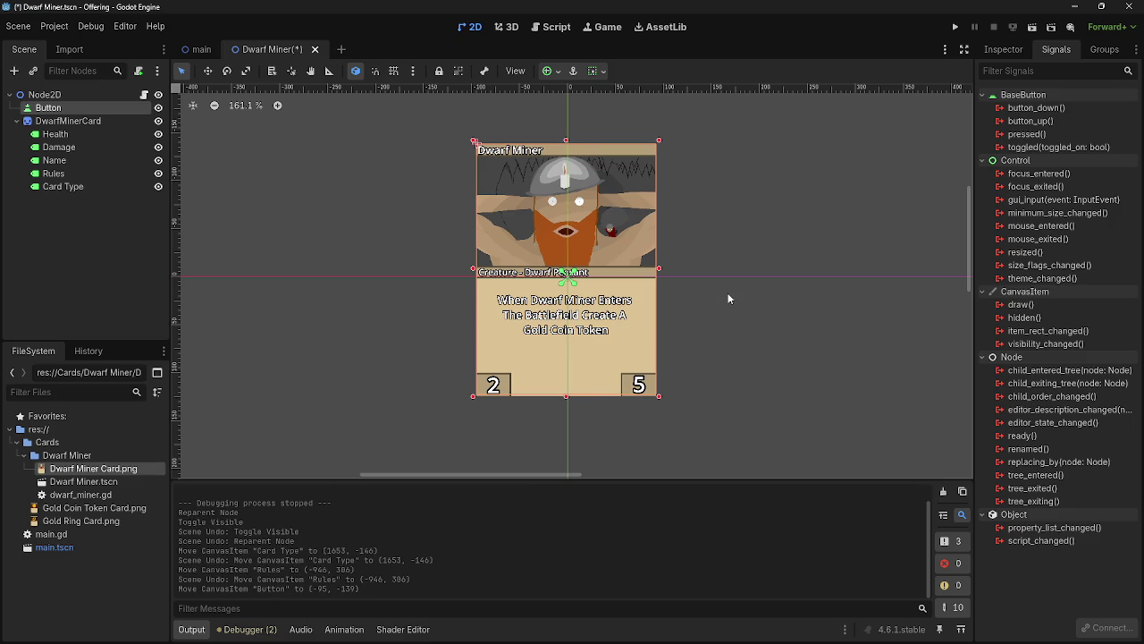
click(622, 327)
click(590, 383)
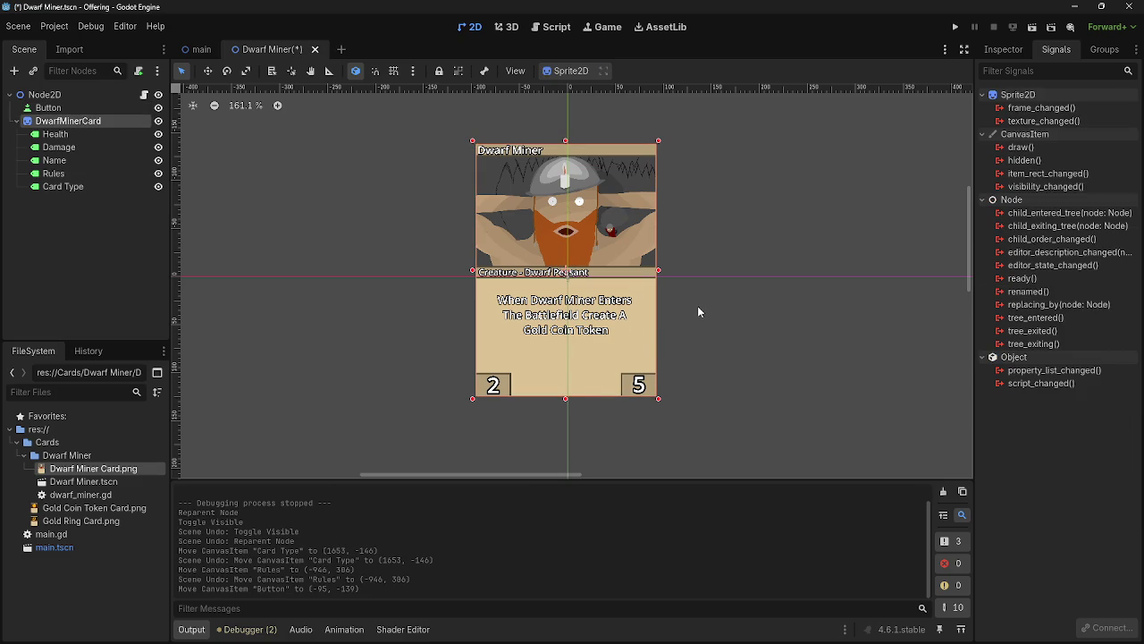
key(ctrl+z)
key(ctrl+z)
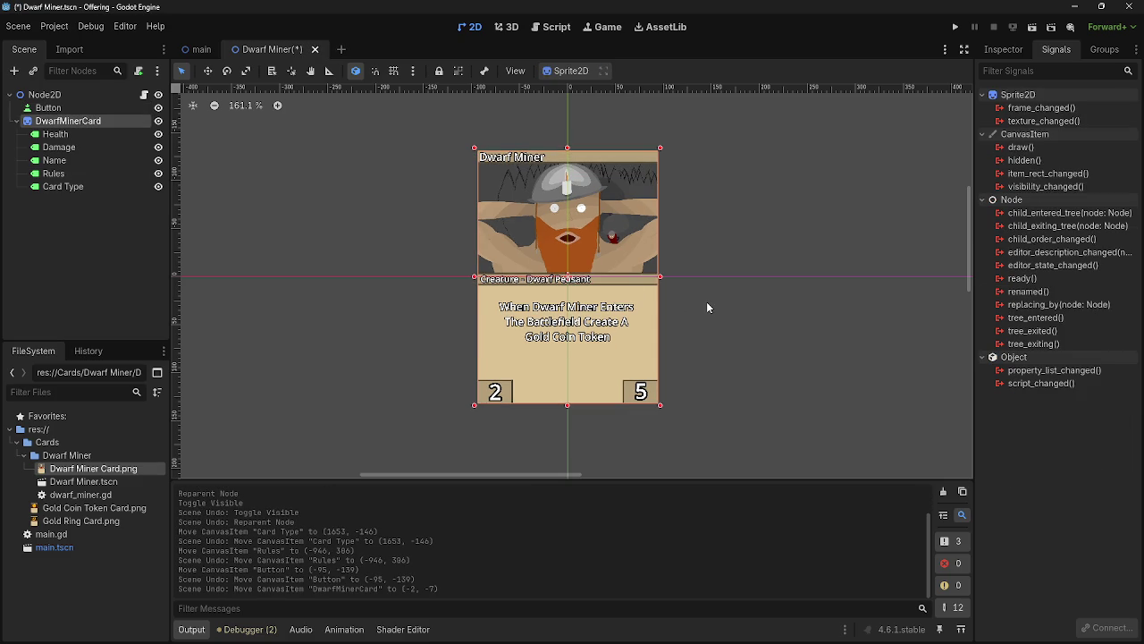
- Select the Button node so its signals, including button_down, are listed
click(706, 301)
click(626, 341)
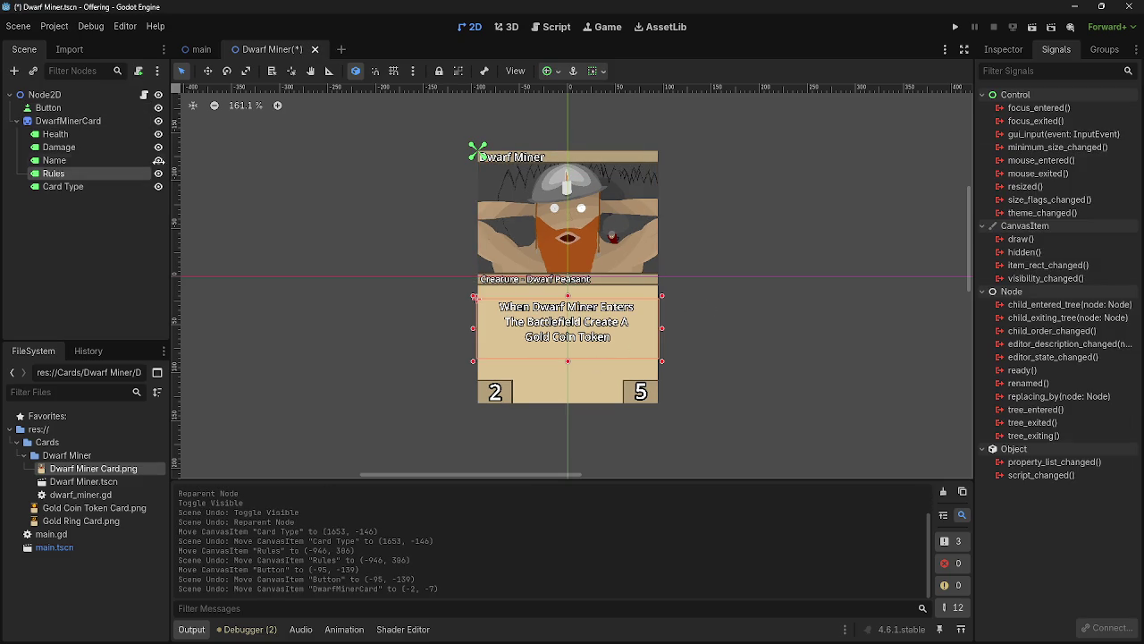
click(68, 118)
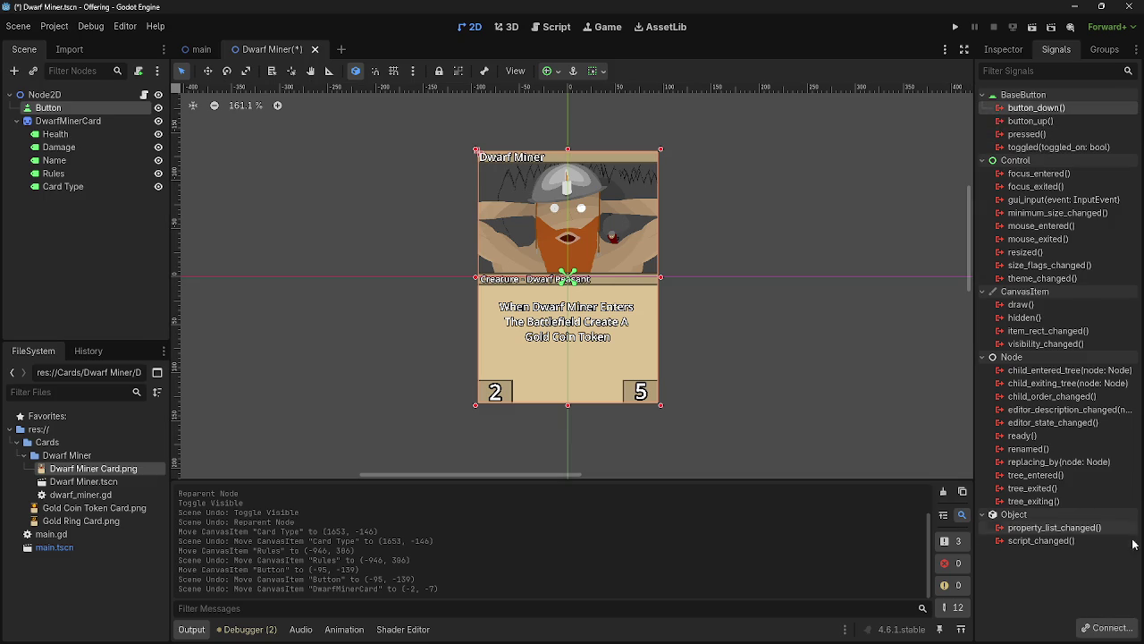
- Connect button_down to the default receiver _on_button_button_down in dwarf_miner.gd
click(1119, 622)
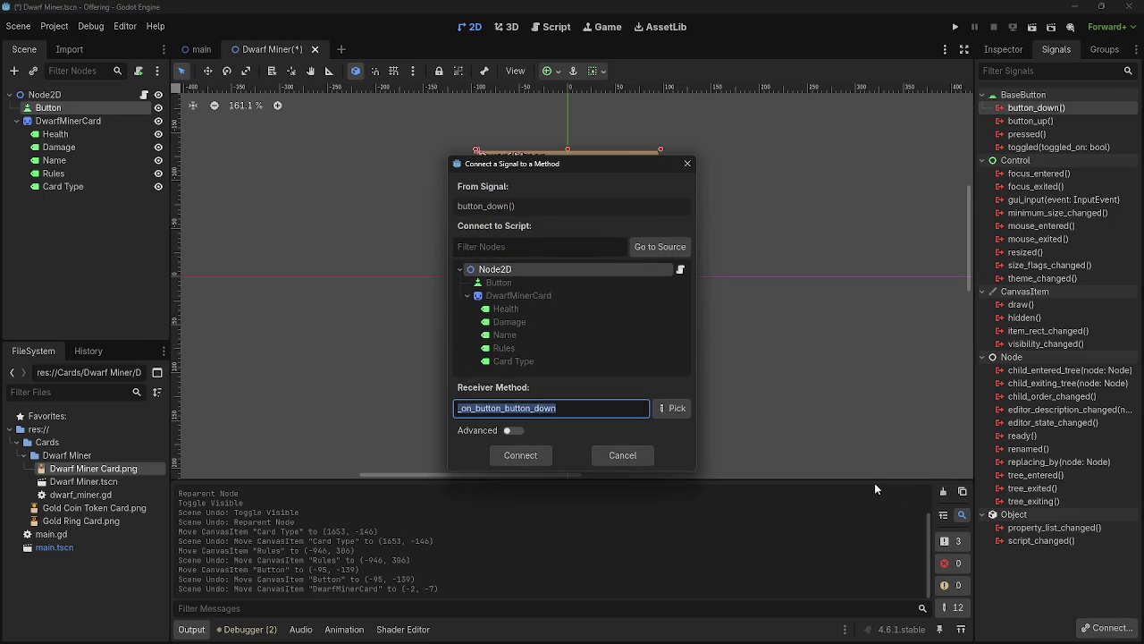
mouse_move(595, 166)
mouse_down()
mouse_move(977, 313)
mouse_move(584, 158)
mouse_up()
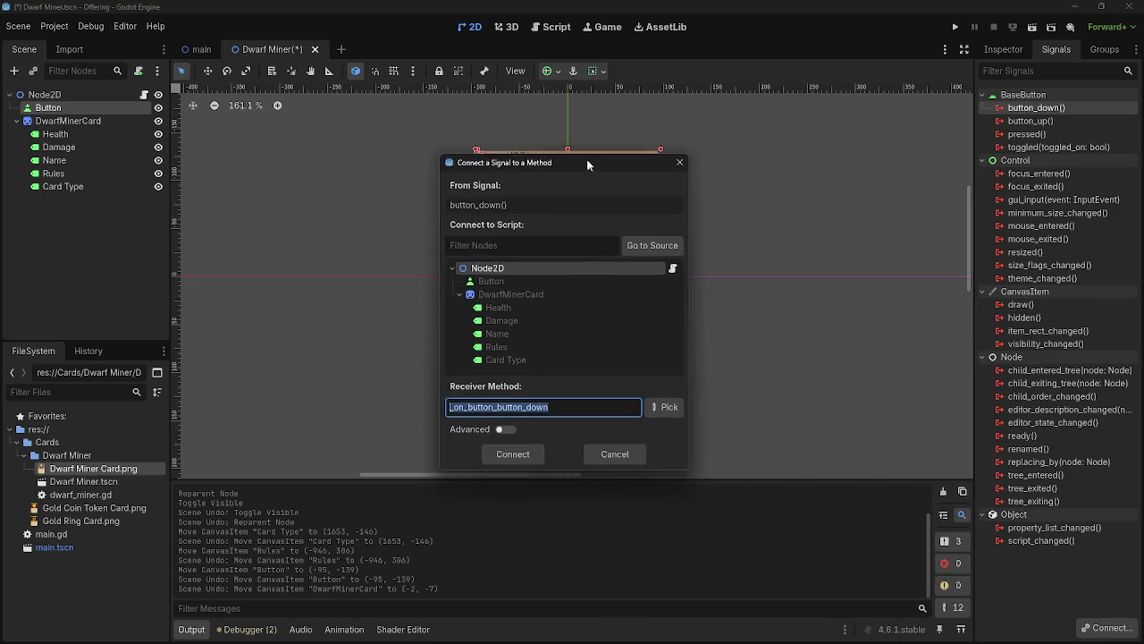
click(510, 453)
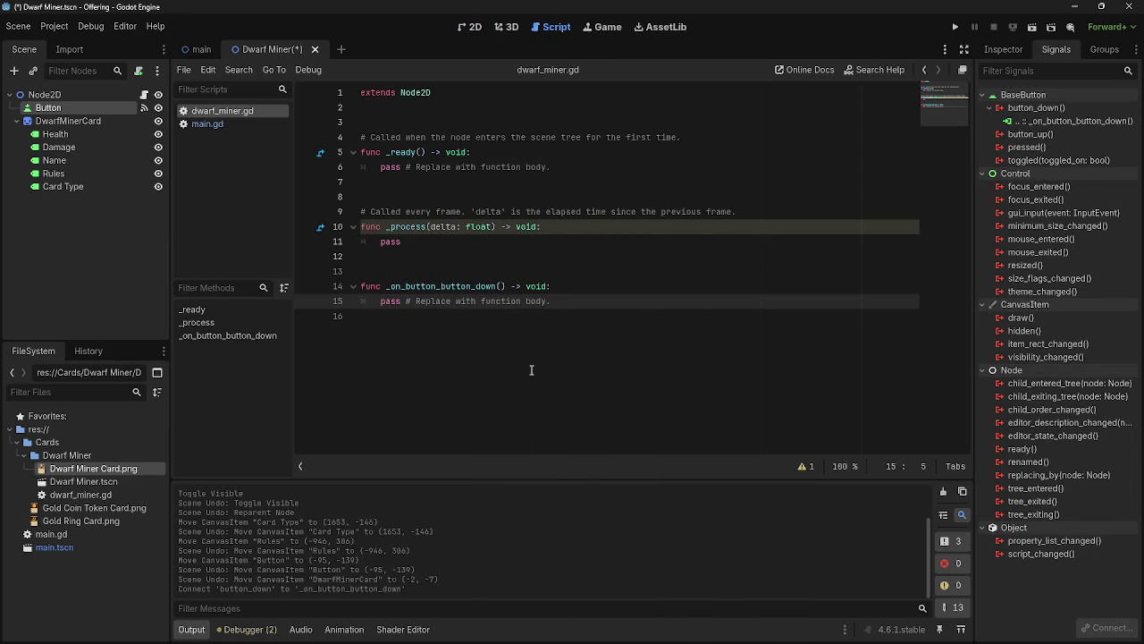
- Delete the template comments above _process and _ready in dwarf_miner.gd
drag(404, 273, 359, 204)
click(412, 260)
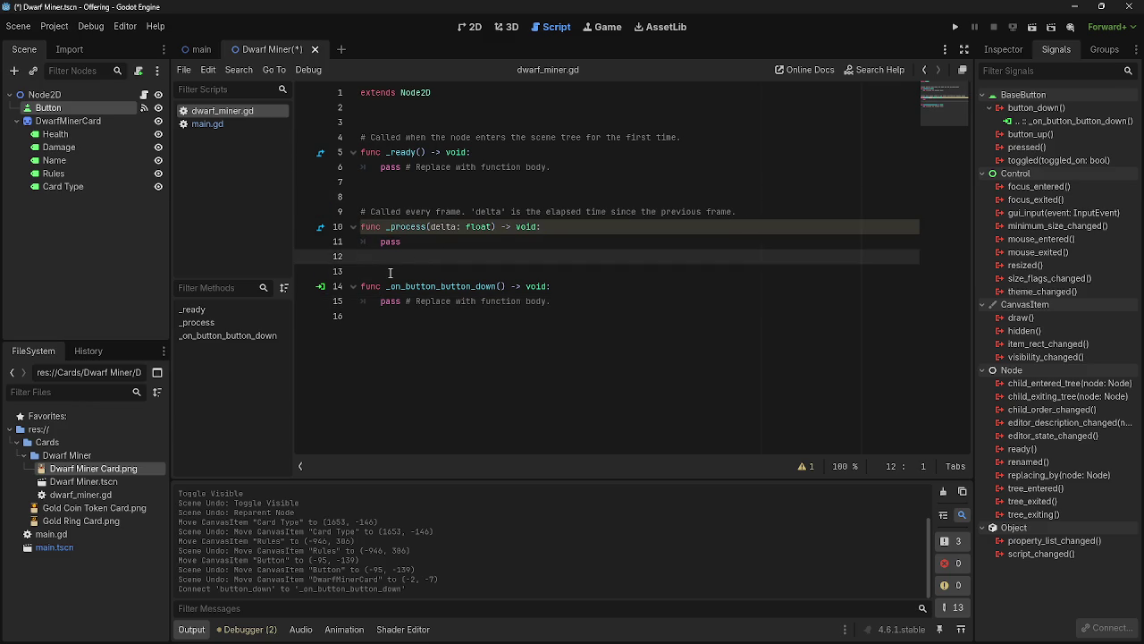
drag(380, 259, 331, 188)
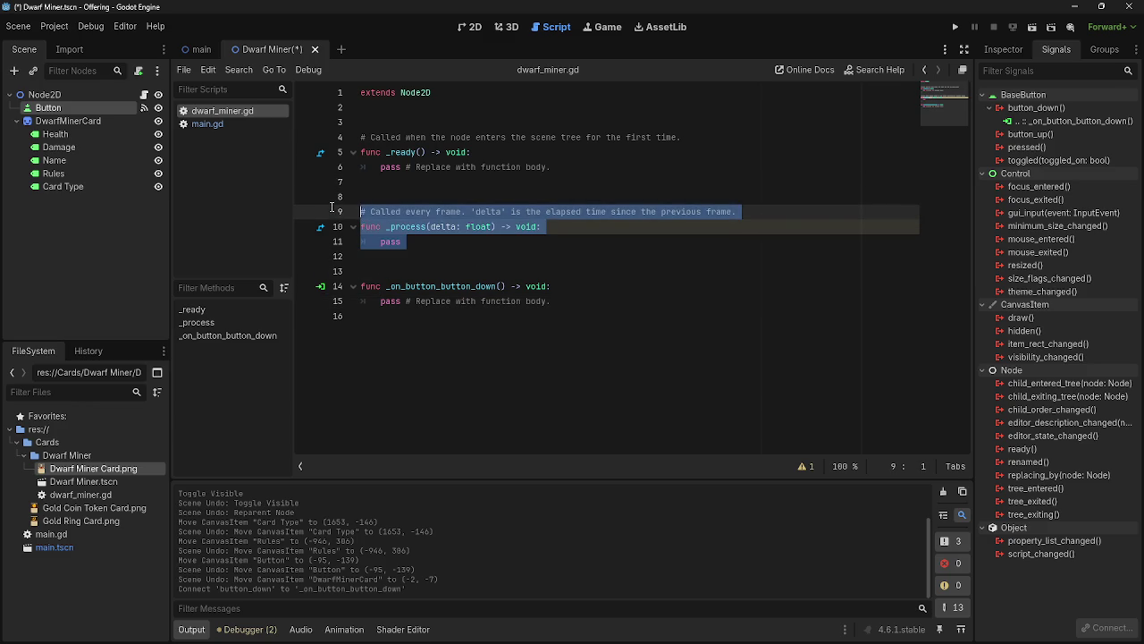
click(413, 196)
triple_click(363, 210)
key(BackSpace)
key(BackSpace)
key(BackSpace)
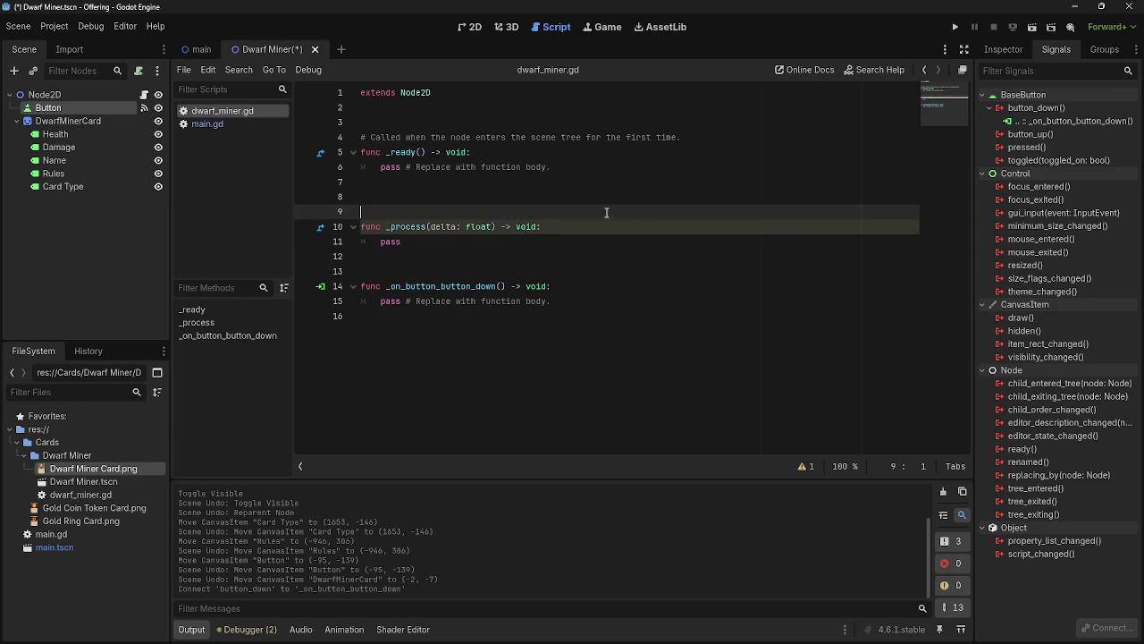
drag(720, 139, 359, 140)
key(BackSpace)
key(BackSpace)
key(BackSpace)
- Remove the '# Replace with function body.' comments and clear pass from the button handler
key(Return)
key(Return)
drag(551, 167, 407, 169)
key(BackSpace)
drag(551, 271, 400, 272)
key(BackSpace)
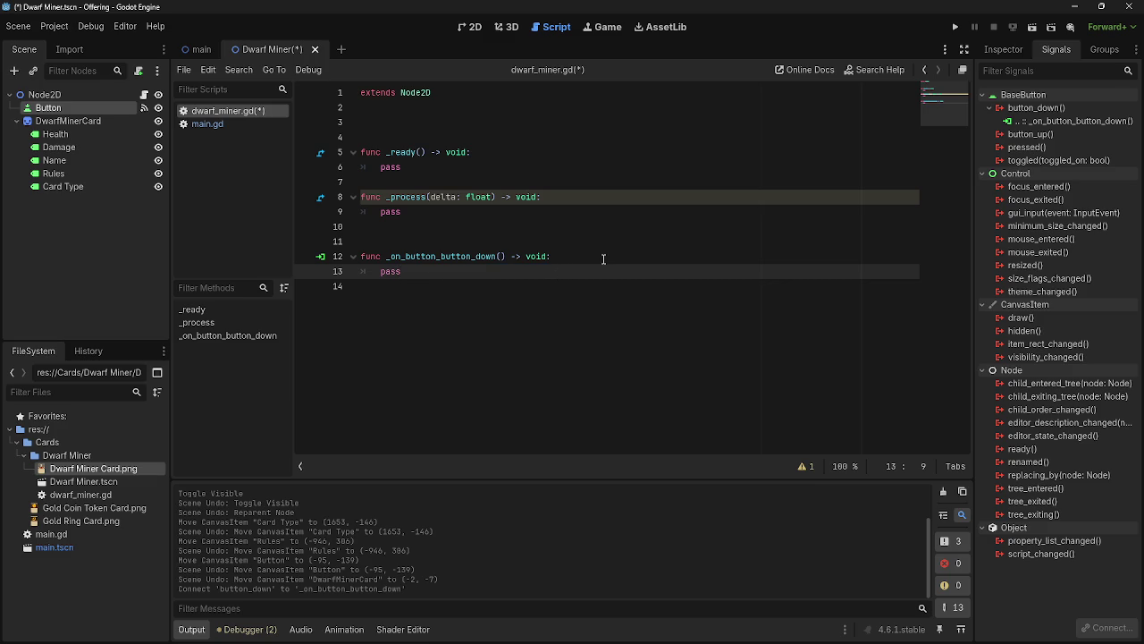
key(BackSpace)
key(BackSpace)
key(BackSpace)
- Write position = get_global_mouse_position() in _on_button_button_down
key(BackSpace)
text(pro)
key(BackSpace)
key(BackSpace)
key(BackSpace)
key(Return)
text(mou)
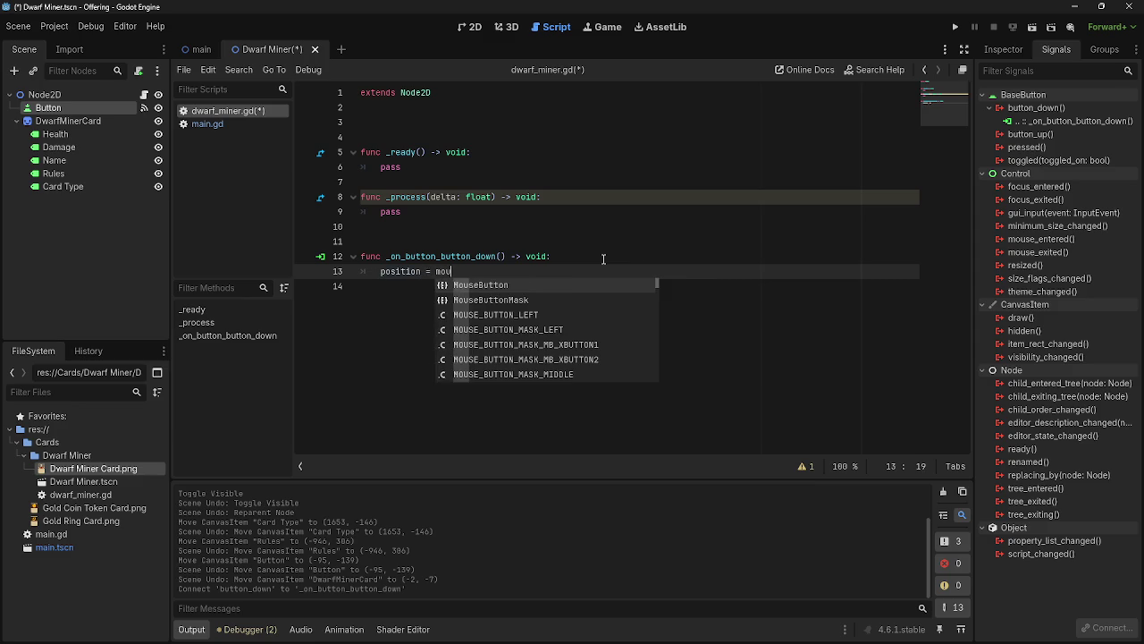
text(se)
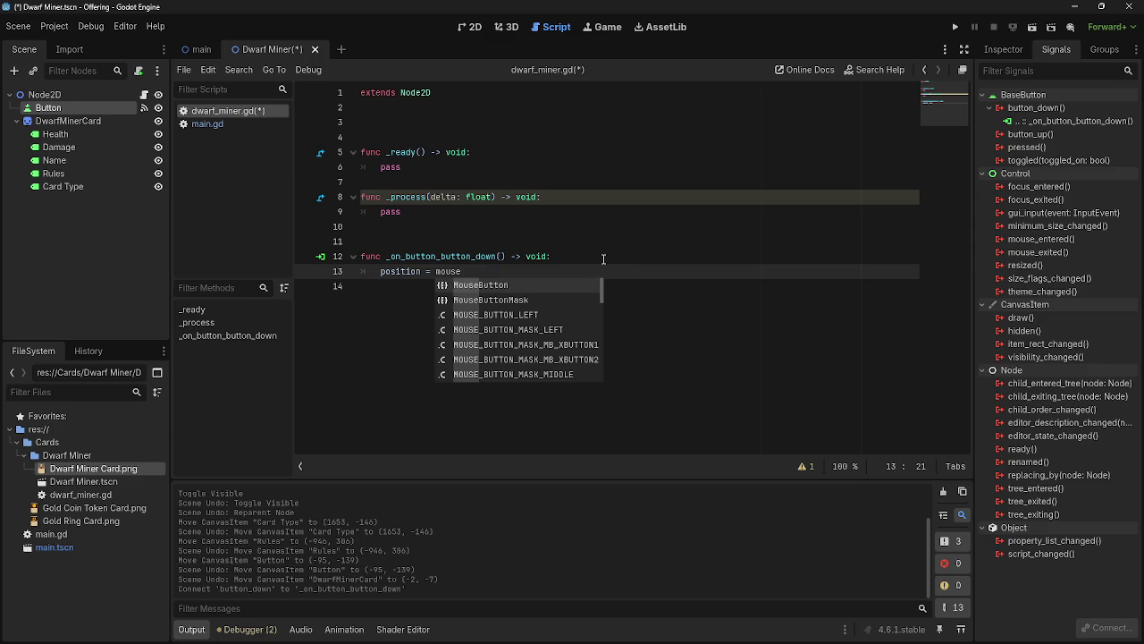
text(.po)
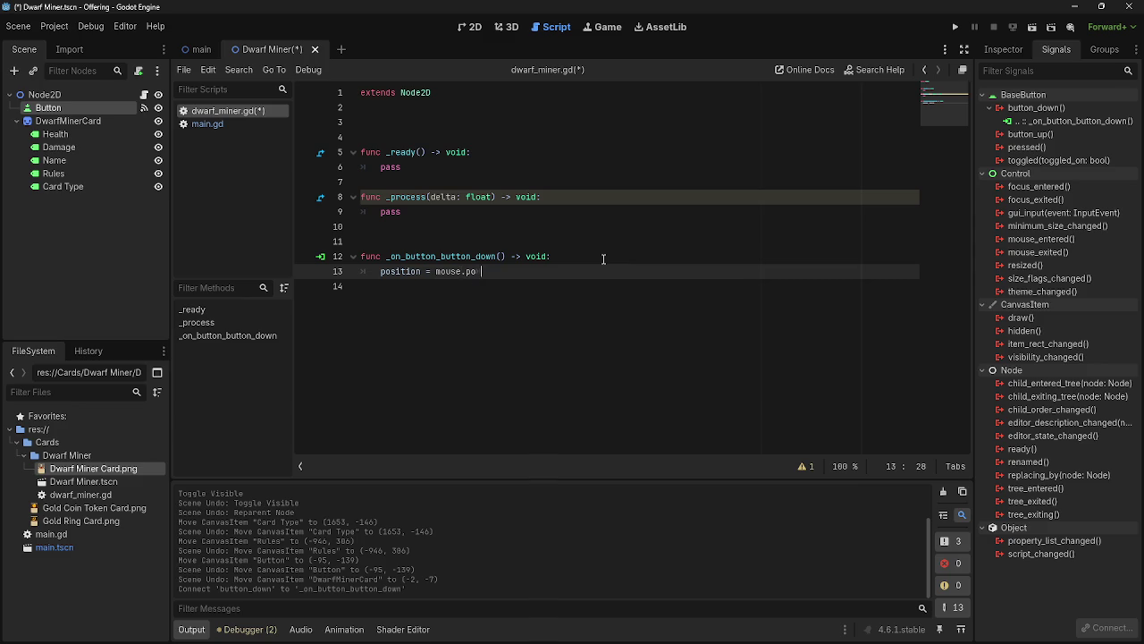
key(BackSpace)
key(BackSpace)
key(BackSpace)
key(ctrl+space)
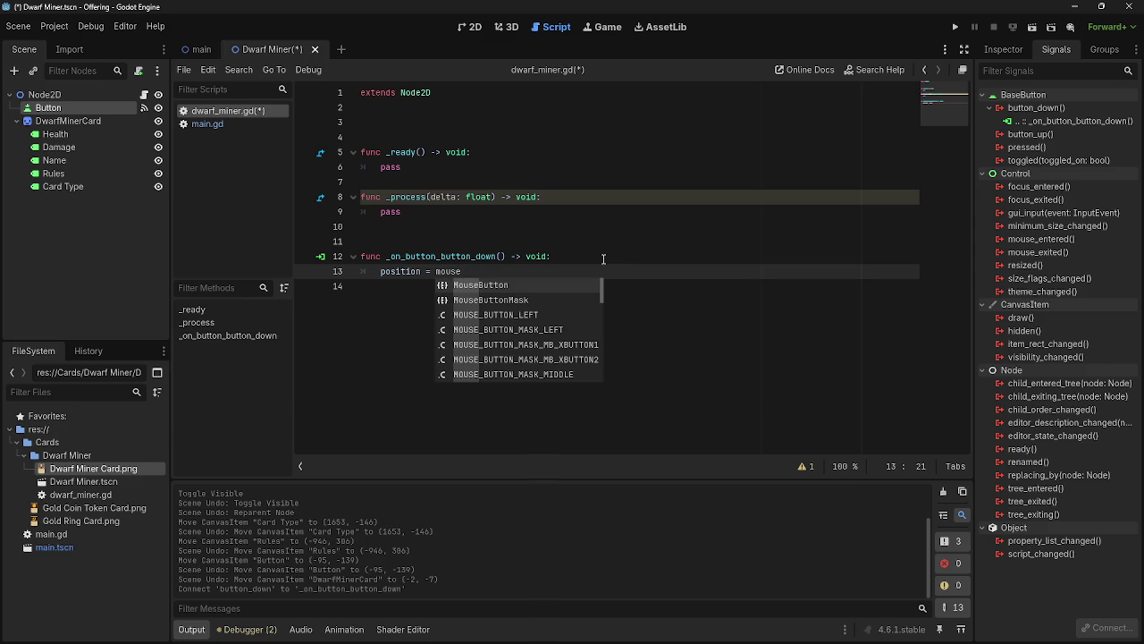
text(po)
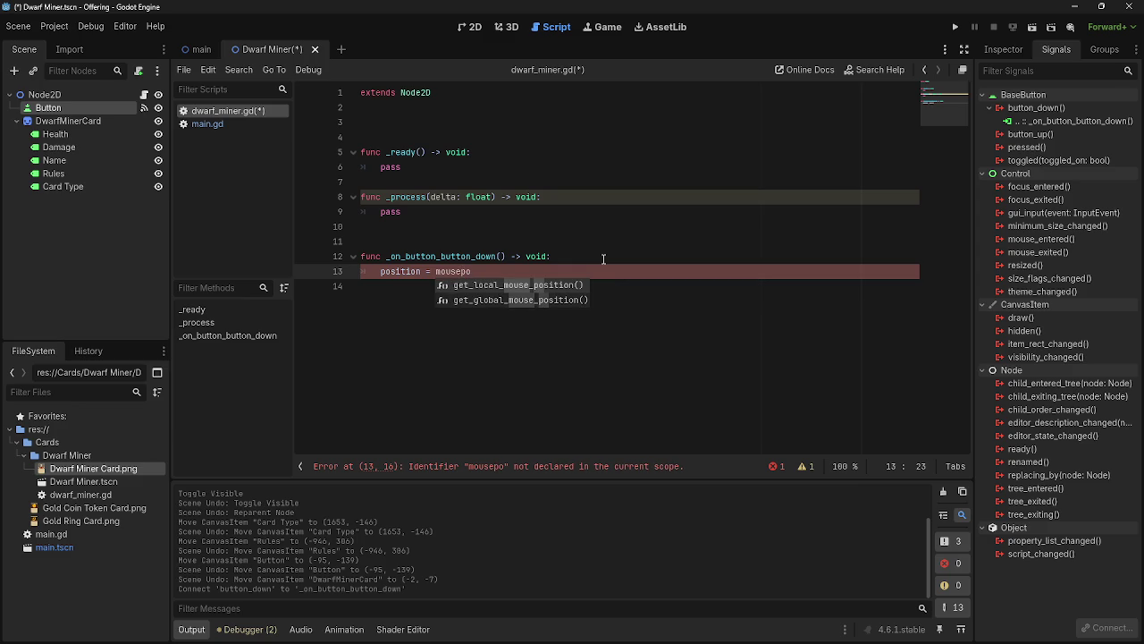
click(528, 299)
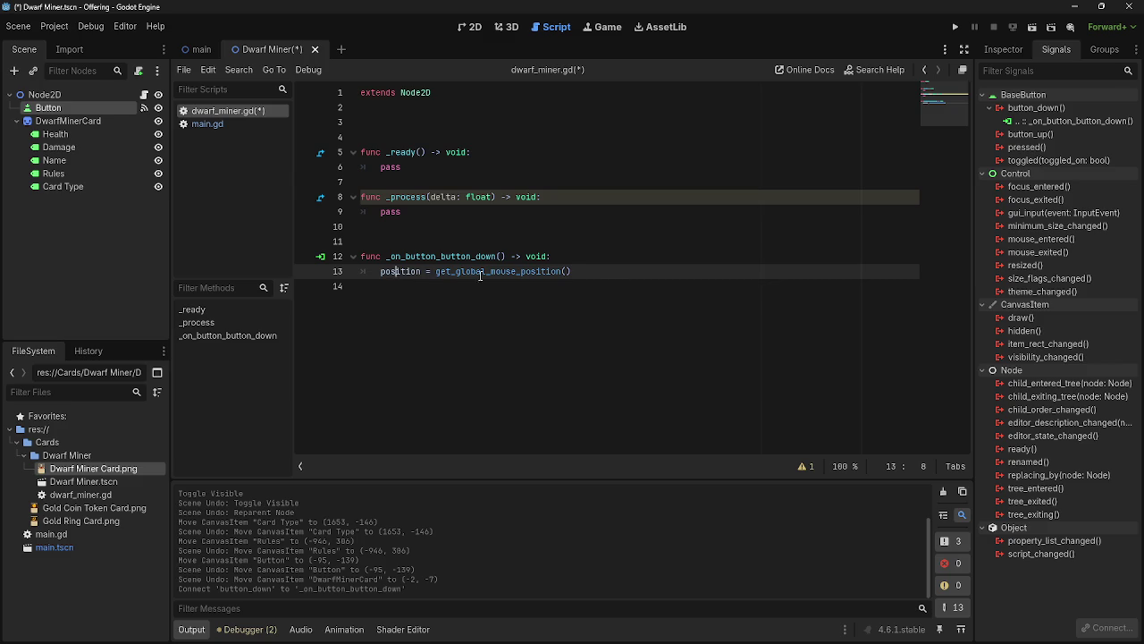
- Inspect the Button's Layout and Transform properties, then run the project
click(992, 50)
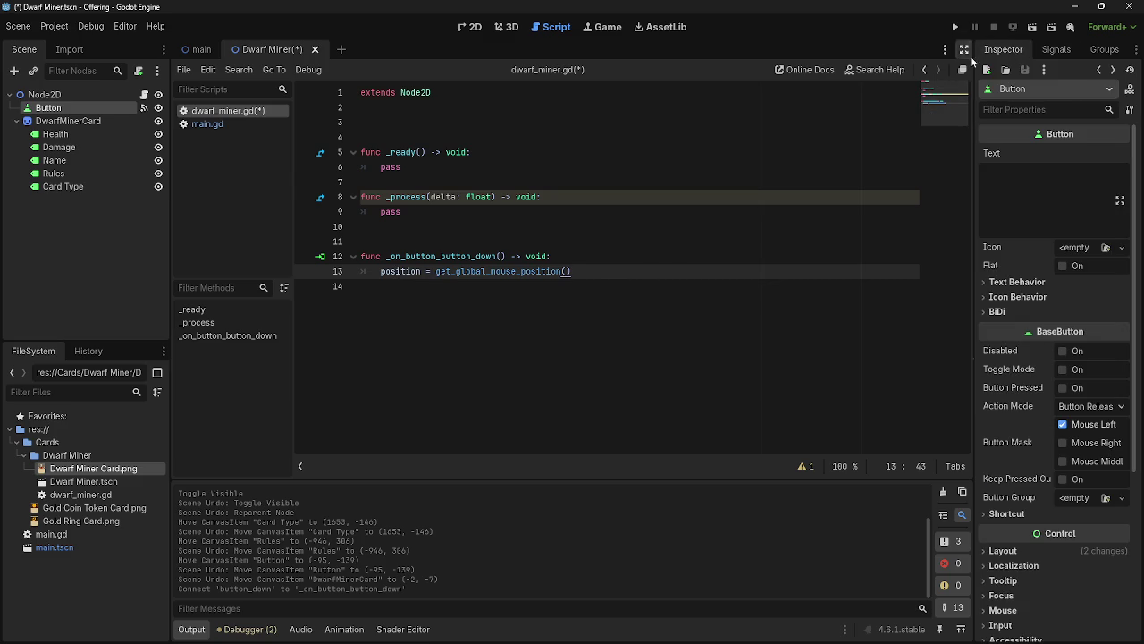
click(1039, 547)
scroll(1040, 540, down, 3)
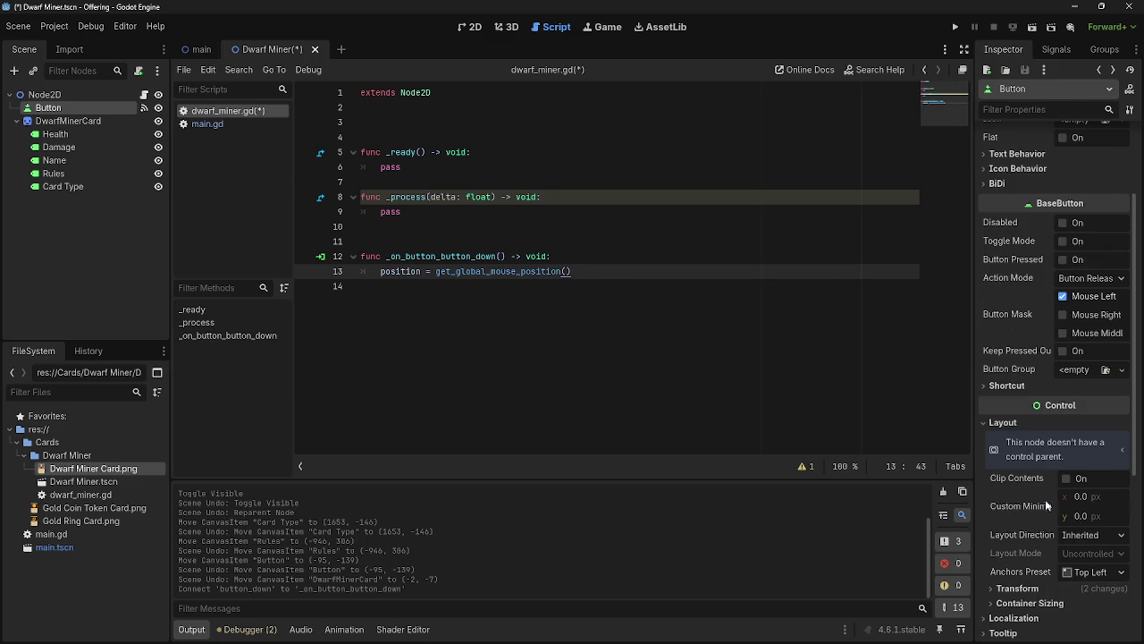
scroll(1047, 534, down, 3)
click(1043, 461)
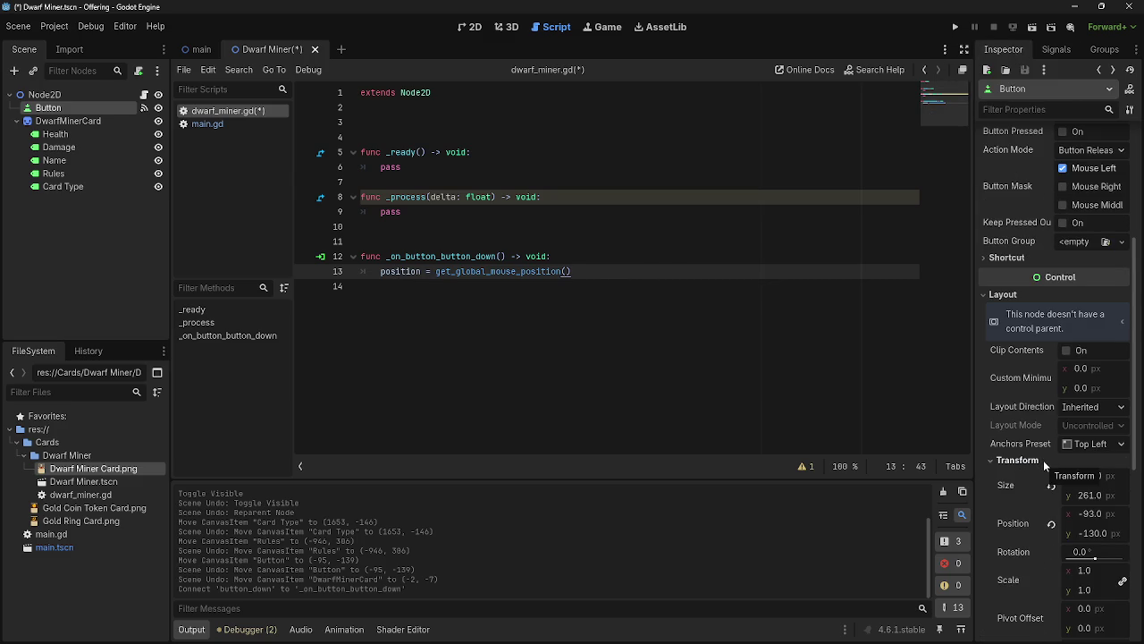
click(1018, 293)
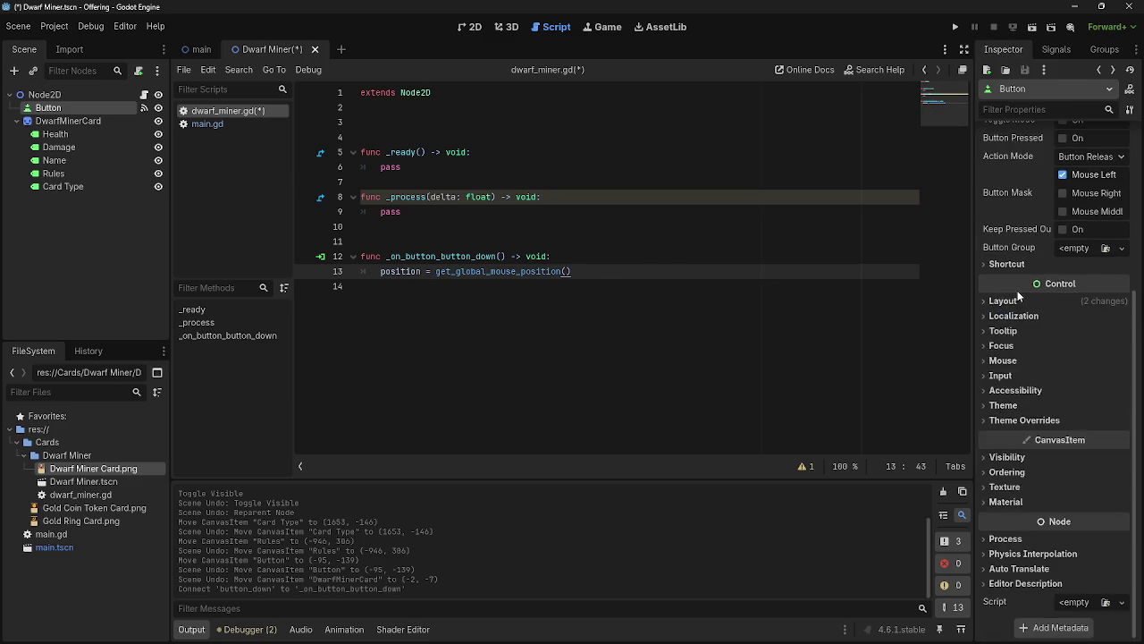
scroll(1037, 403, up, 5)
click(425, 286)
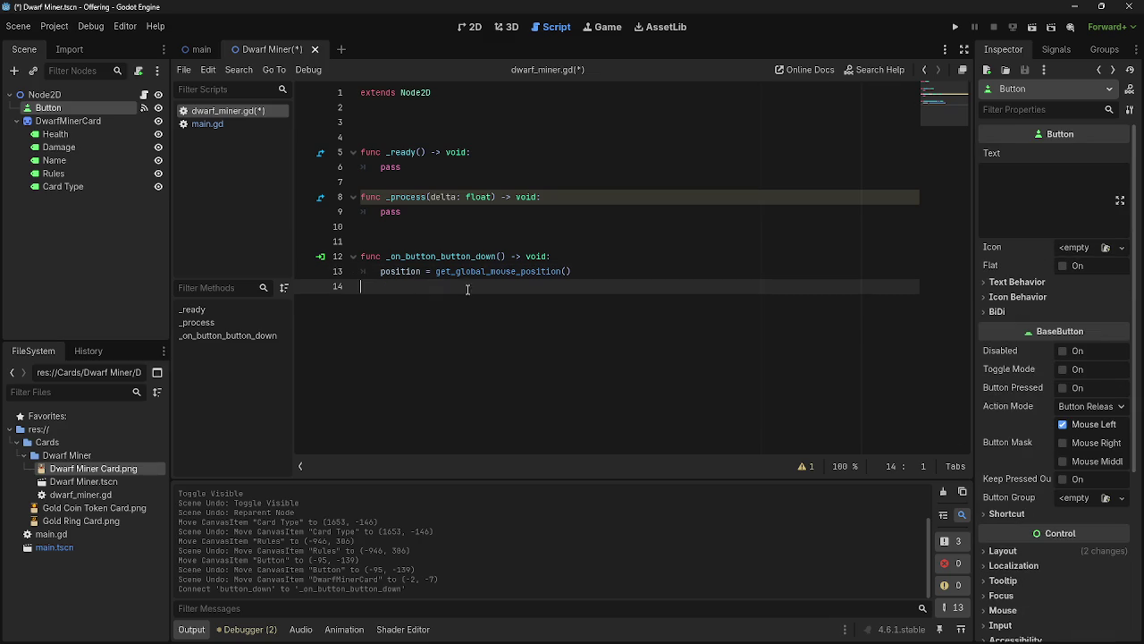
click(954, 27)
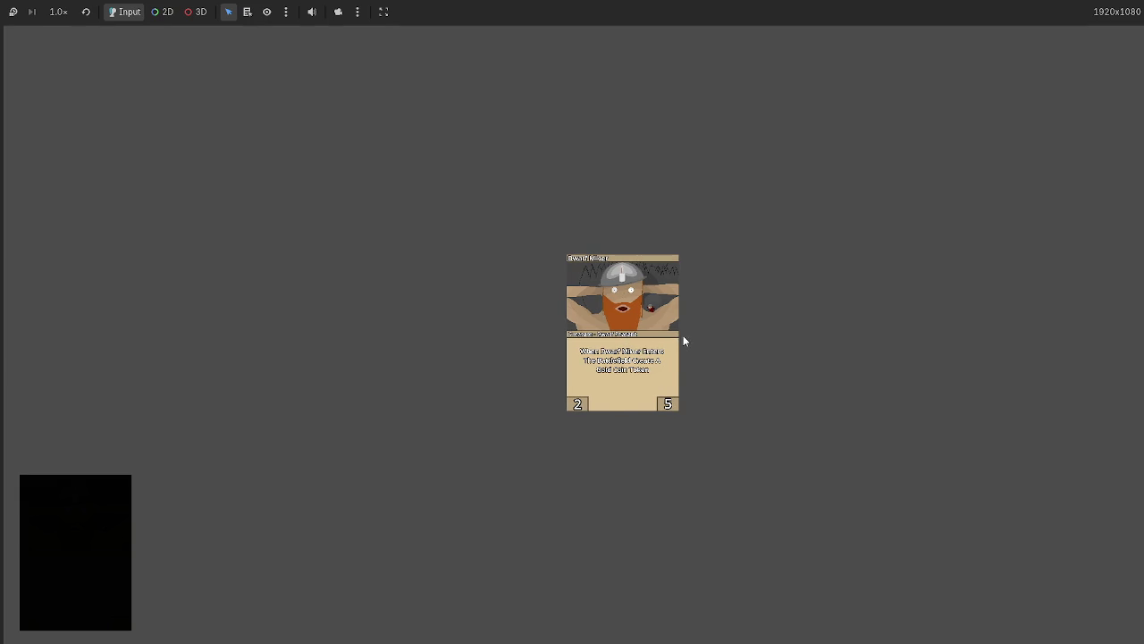
- Stop the test run of the Dwarf Miner card with F8
key(F8)
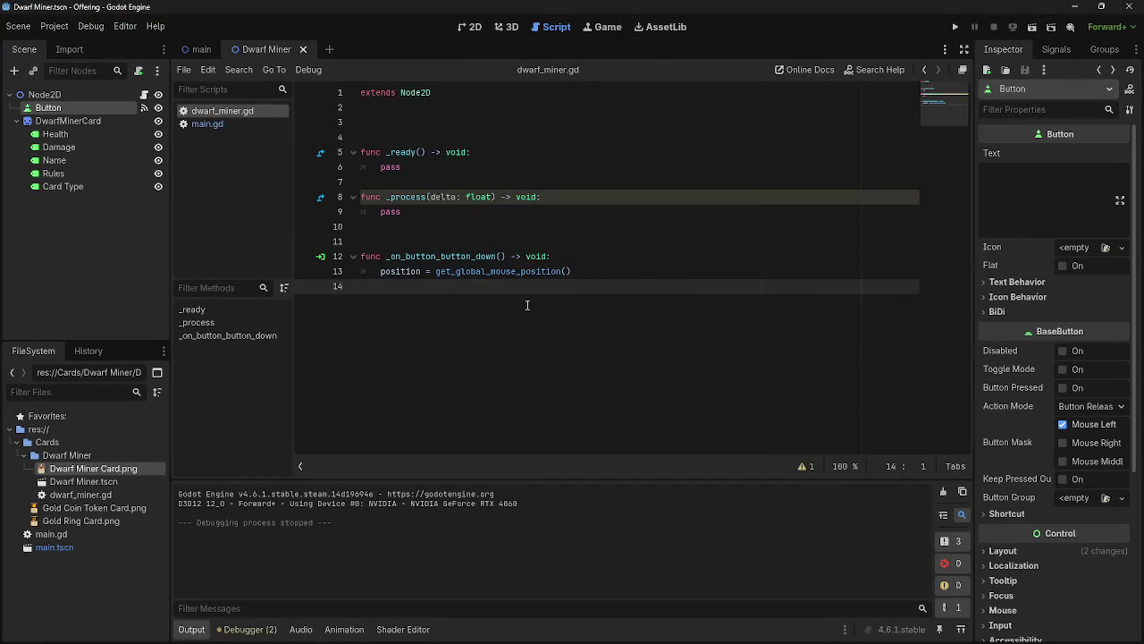
- Tidy the blank lines in dwarf_miner.gd near the top and before the handler
click(519, 273)
click(403, 284)
click(398, 227)
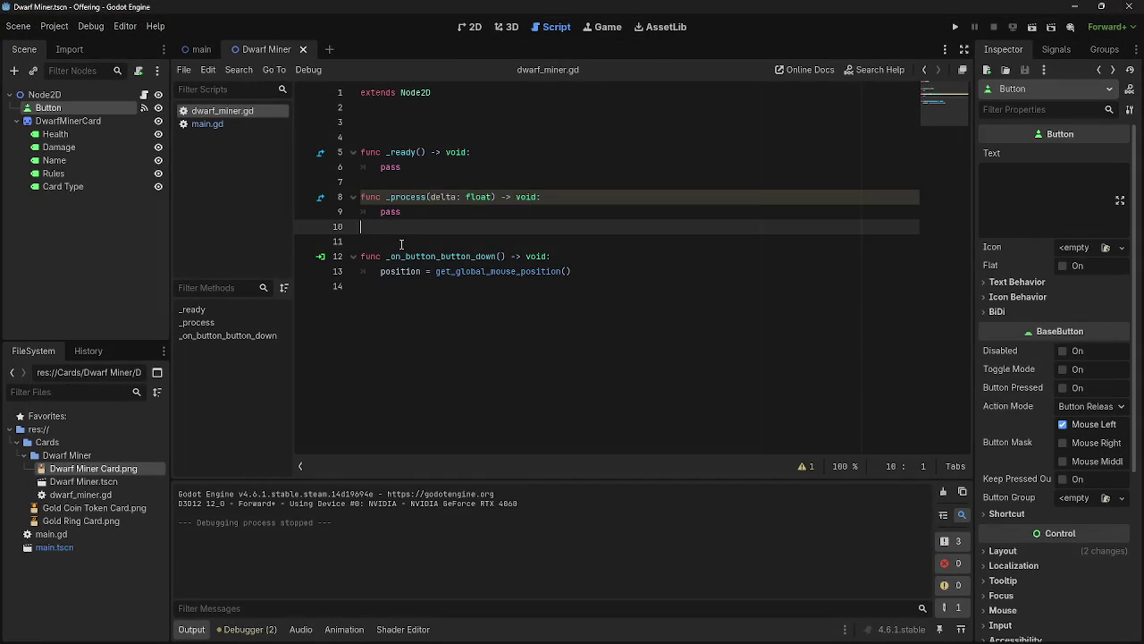
click(401, 241)
key(BackSpace)
click(422, 126)
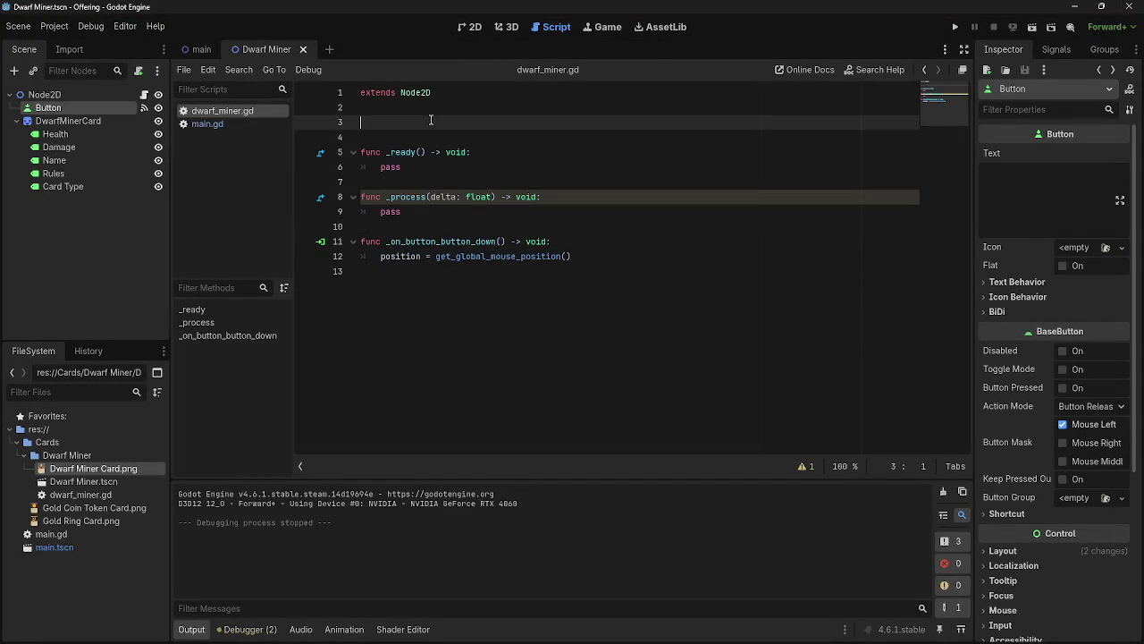
key(Return)
key(Return)
key(BackSpace)
- Declare var card_held on line 3, then switch to the main scene
click(423, 127)
text(var card)
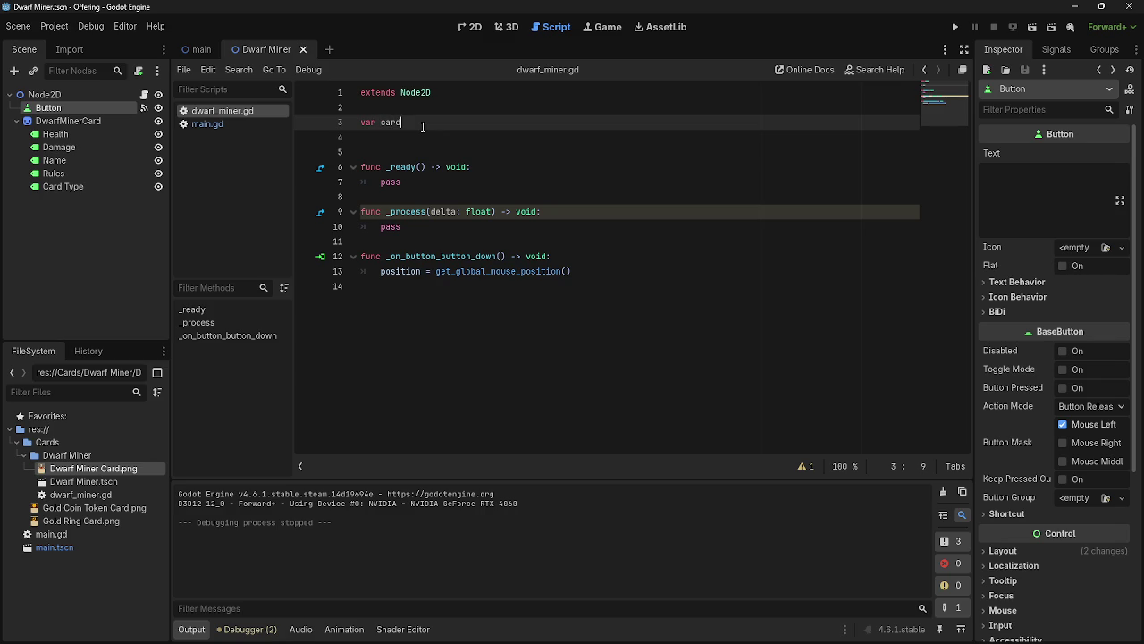
text(ard_he)
text(ld)
key(ctrl+Tab)
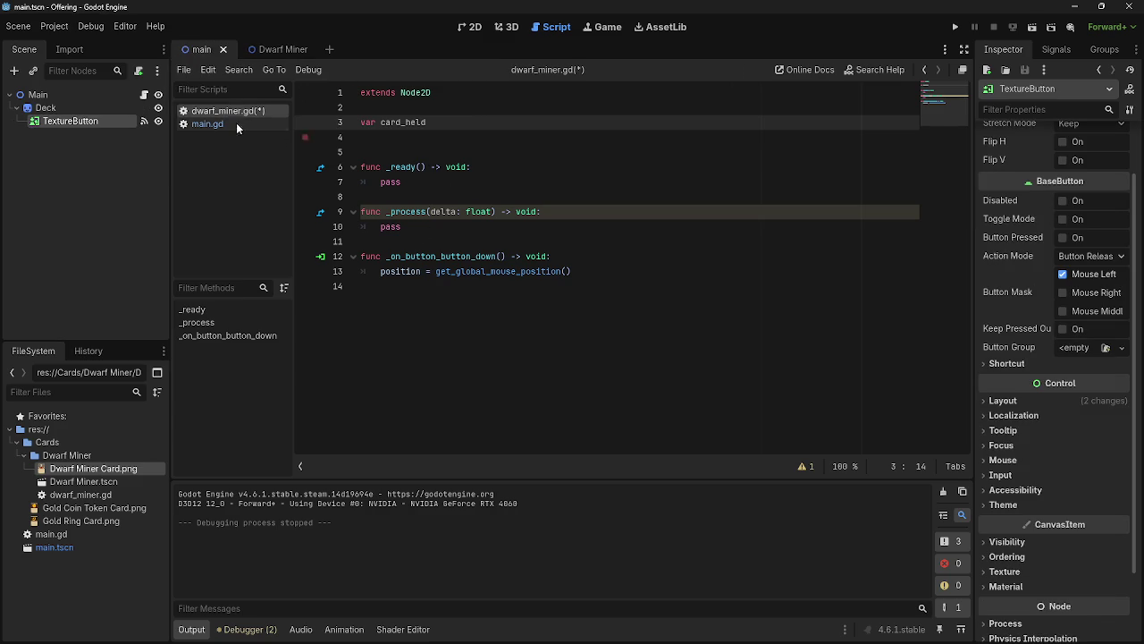
- In main.gd, rename Dwarf_Miner to dwarf_miner on lines 3 and 9
click(208, 124)
click(382, 121)
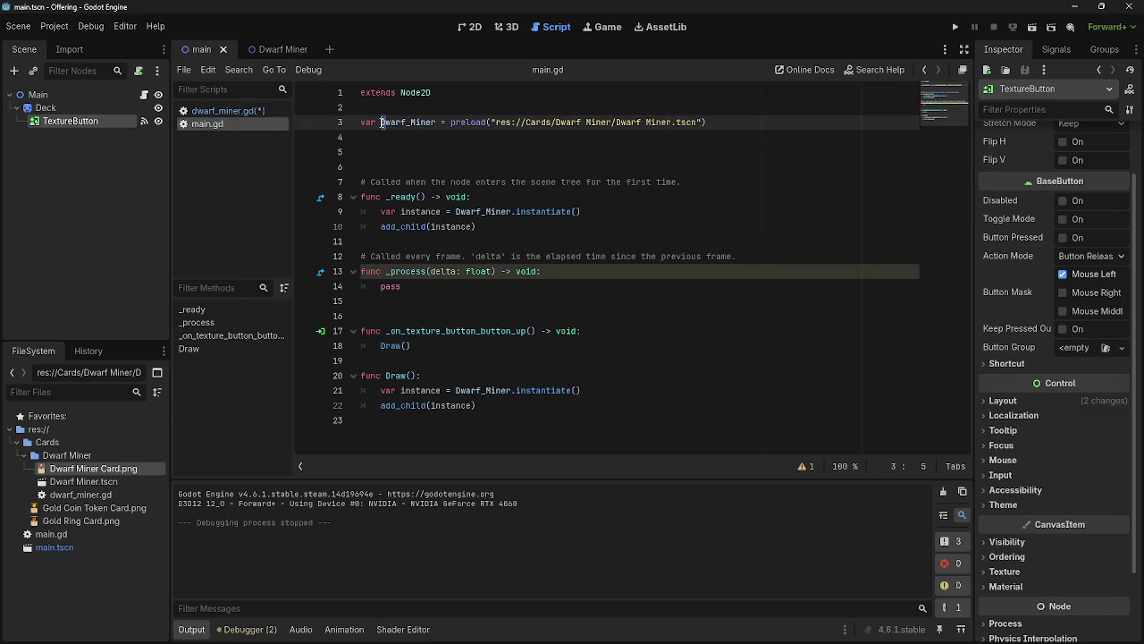
key(Delete)
text(d)
click(413, 121)
key(Delete)
text(m)
click(456, 211)
key(Delete)
text(d)
click(488, 211)
key(Delete)
text(m)
- Rename Dwarf_Miner to dwarf_miner on line 21 and save both scripts
click(456, 390)
key(Delete)
text(d)
click(487, 389)
key(Delete)
key(Delete)
text(mu)
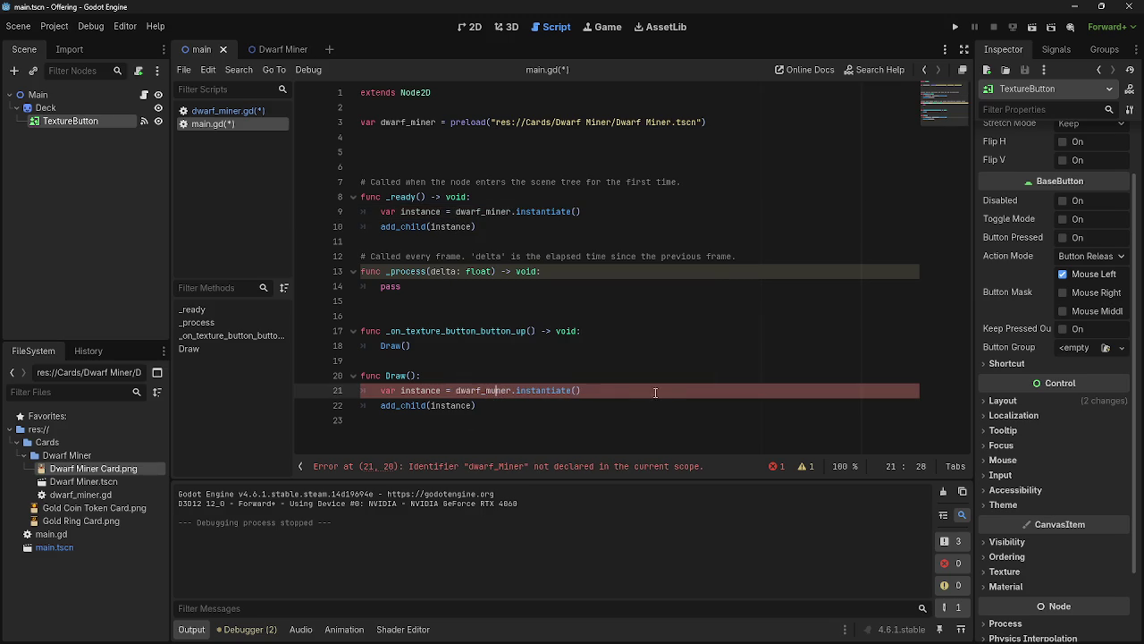
click(614, 301)
click(216, 113)
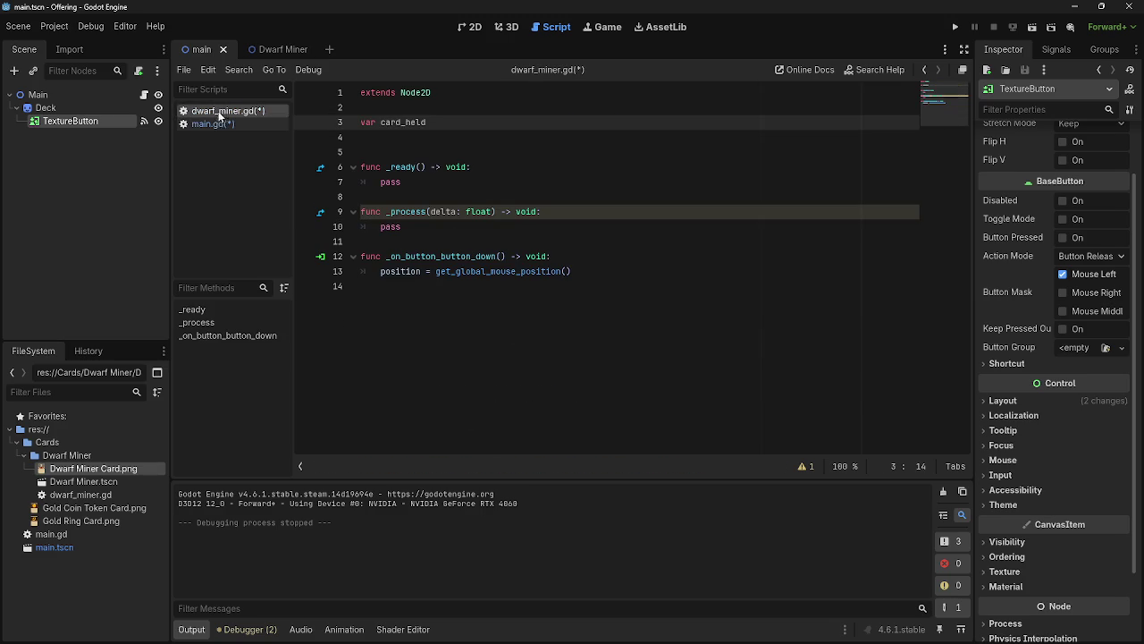
click(208, 123)
key(ctrl+s)
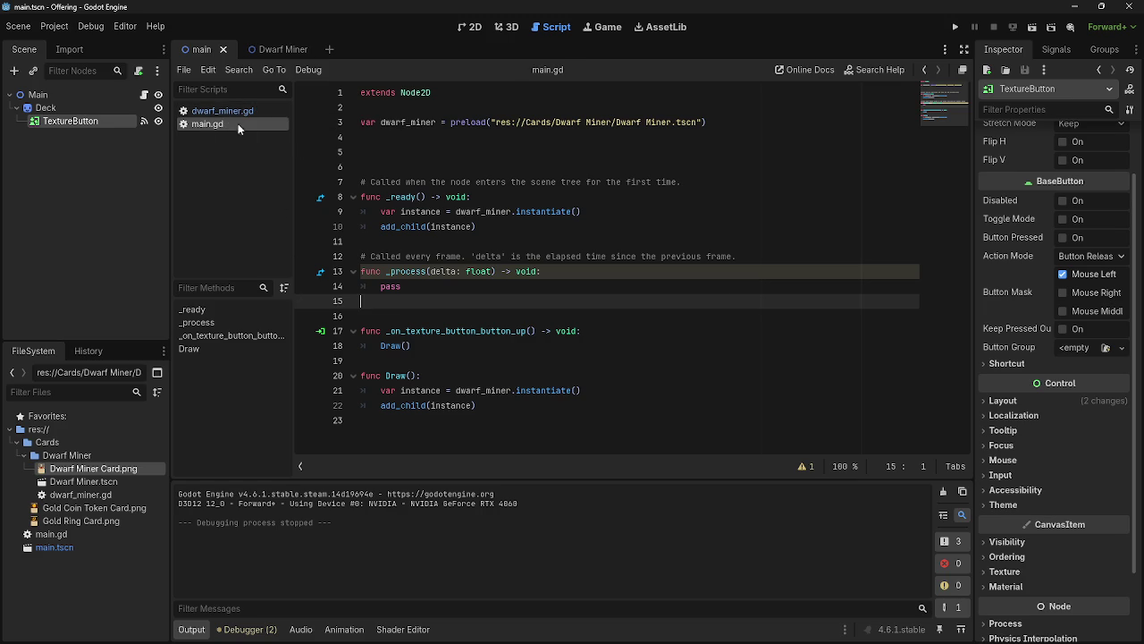
- Rename the Draw function and its call to draw on lines 18 and 20, then save main.gd
click(390, 376)
key(BackSpace)
text(d)
click(383, 345)
key(Delete)
text(d)
key(ctrl+s)
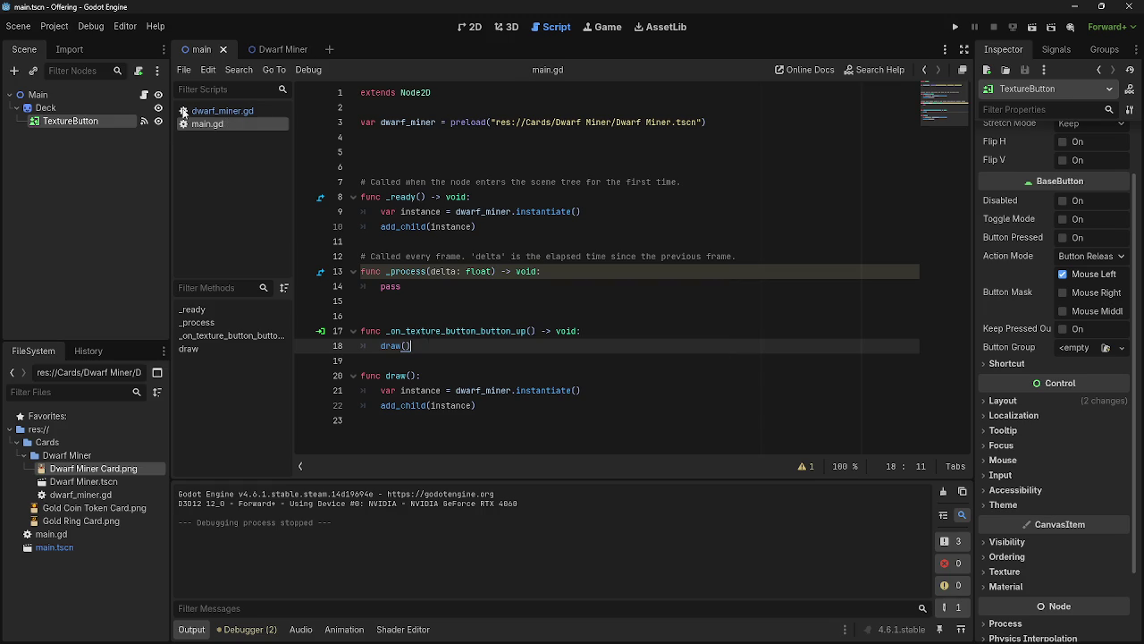
click(223, 110)
text(var card_held =)
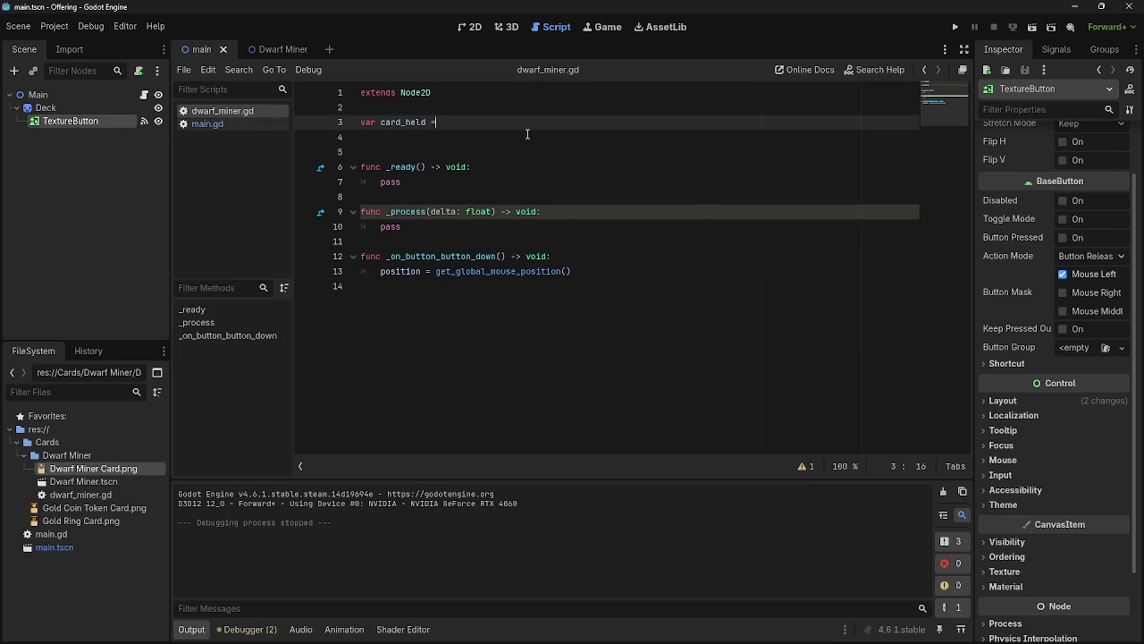
- In dwarf_miner.gd, initialize card_held to false
text(tr)
key(BackSpace)
key(BackSpace)
text(false)
click(527, 136)
- Replace pass in _process with 'if card_held = true' and start an indented line below
click(485, 227)
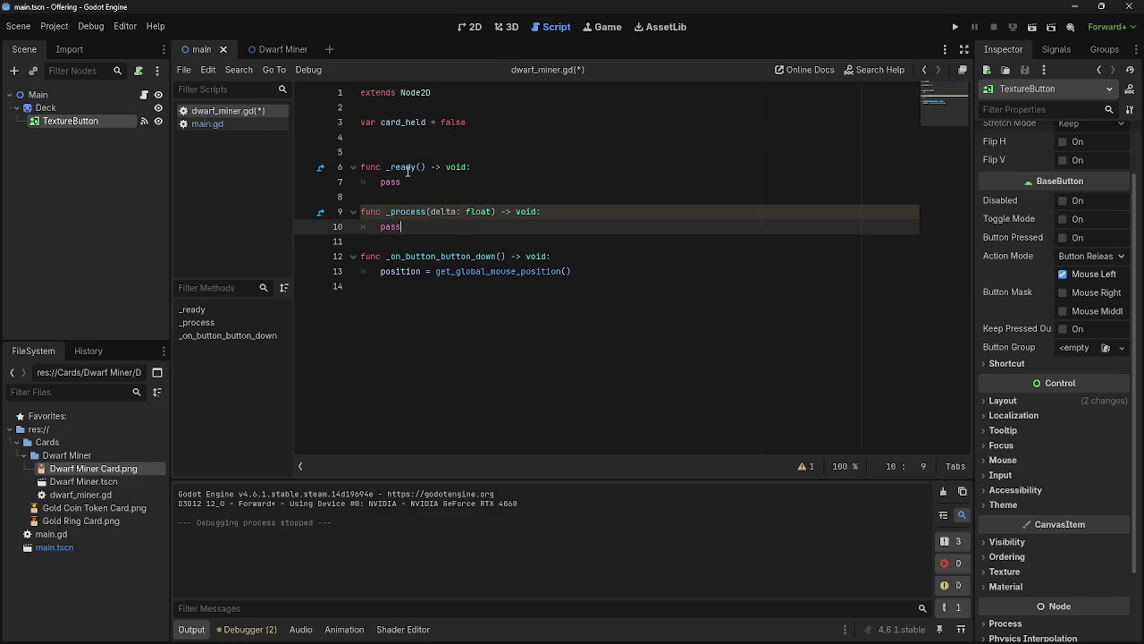
drag(401, 228, 380, 228)
text(if card)
key(Return)
text(true)
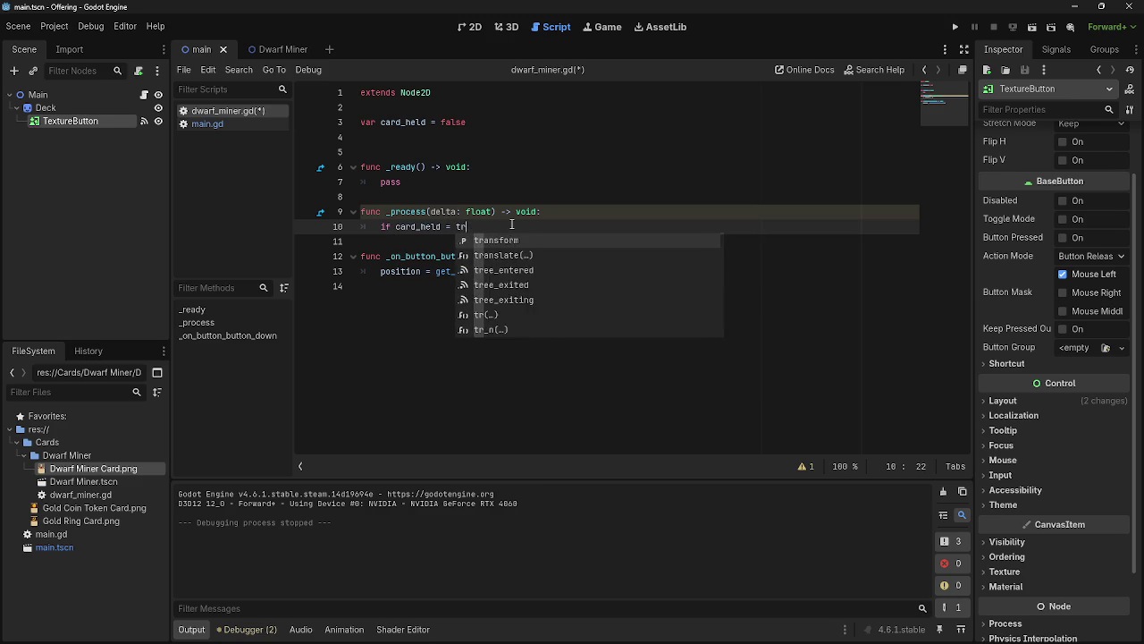
key(Escape)
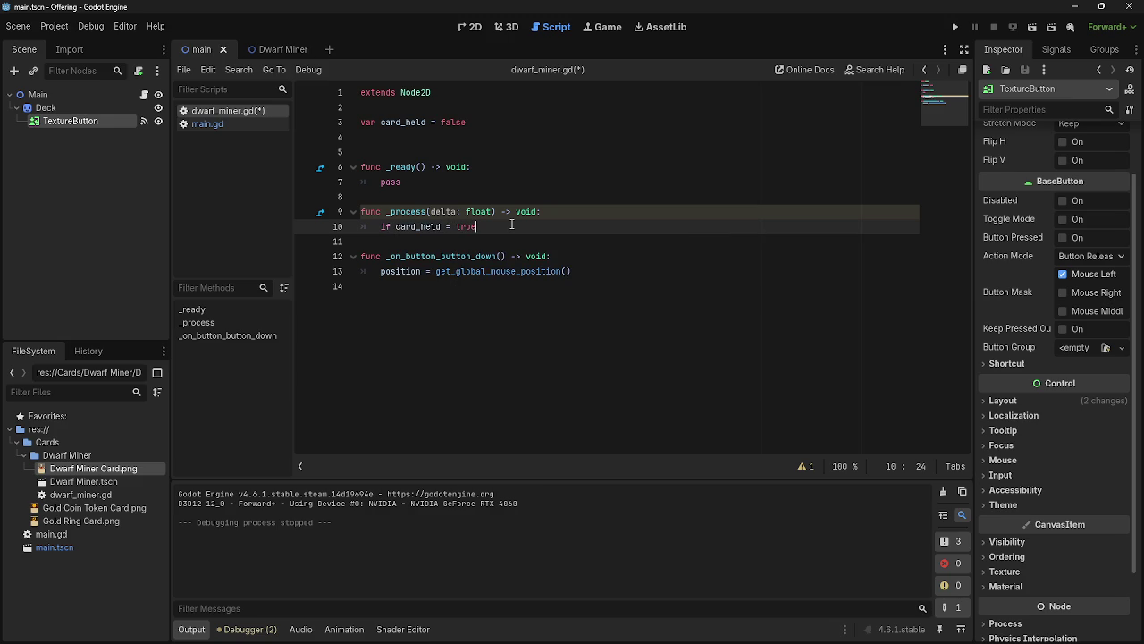
key(Return)
text(set)
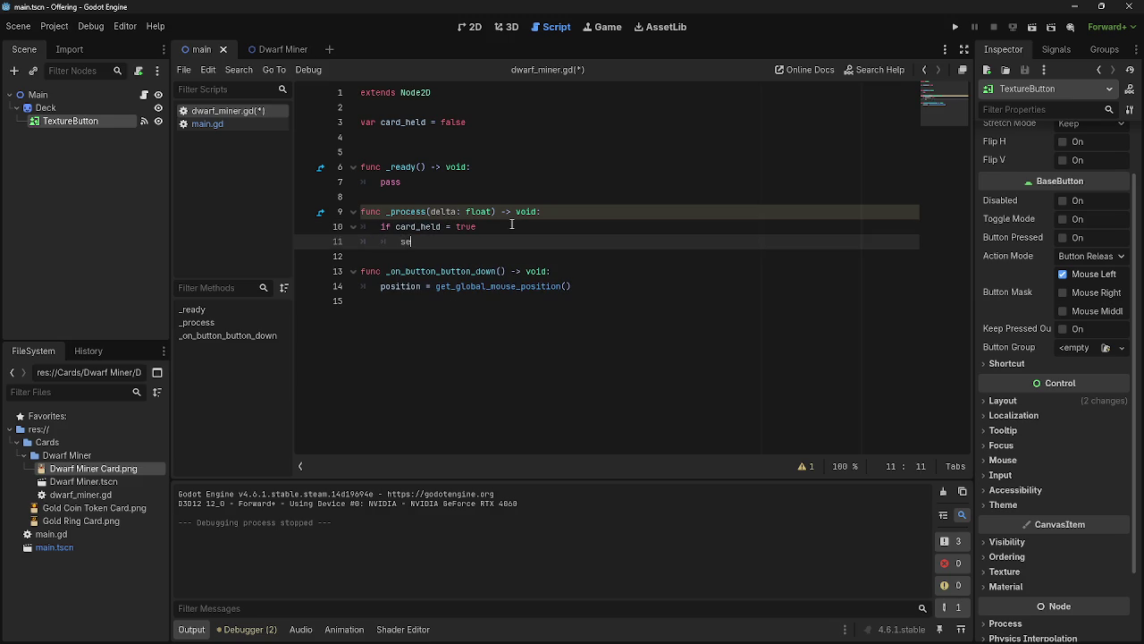
key(BackSpace)
key(BackSpace)
key(BackSpace)
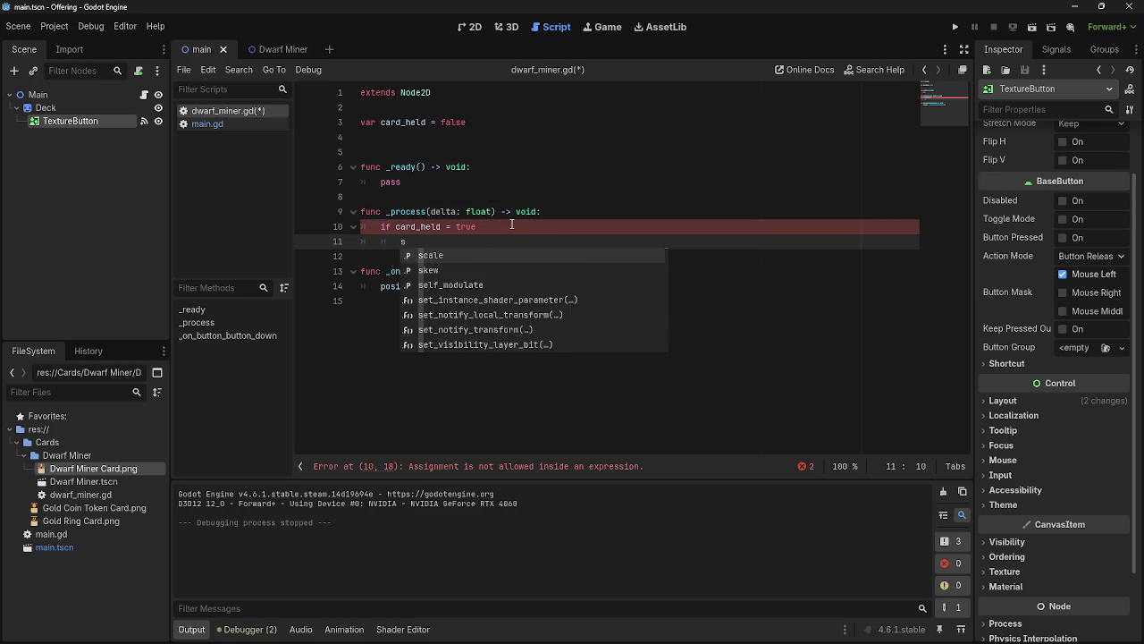
text(po)
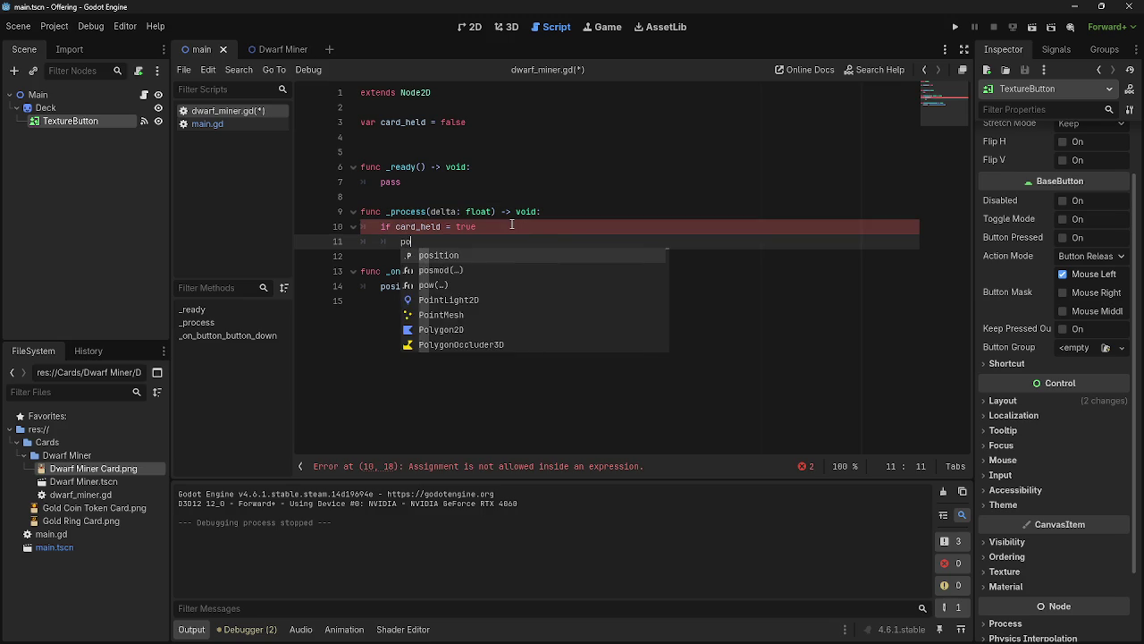